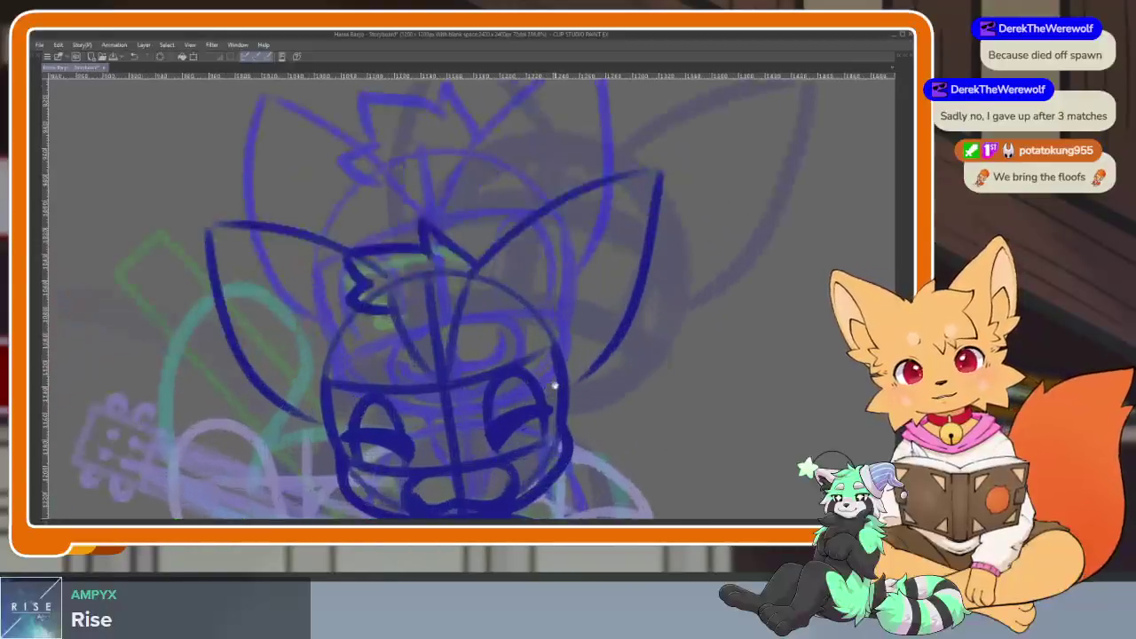
Draw the right ear's outer and inner edges in dark navy, undoing a stray stroke.
drag(442, 309, 532, 191)
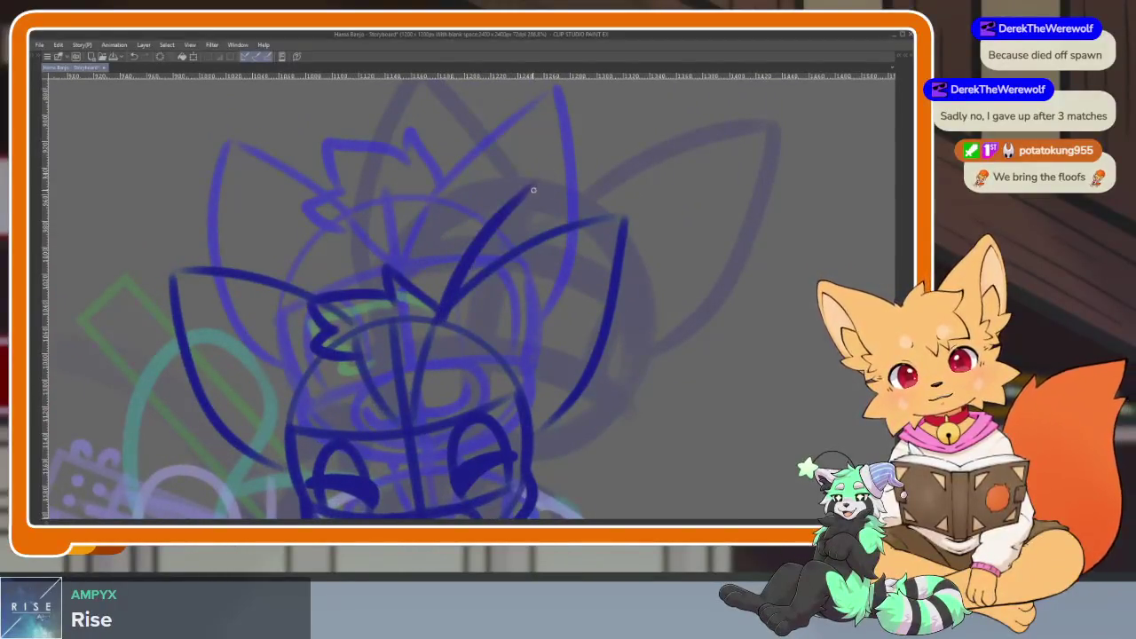
drag(559, 252, 519, 446)
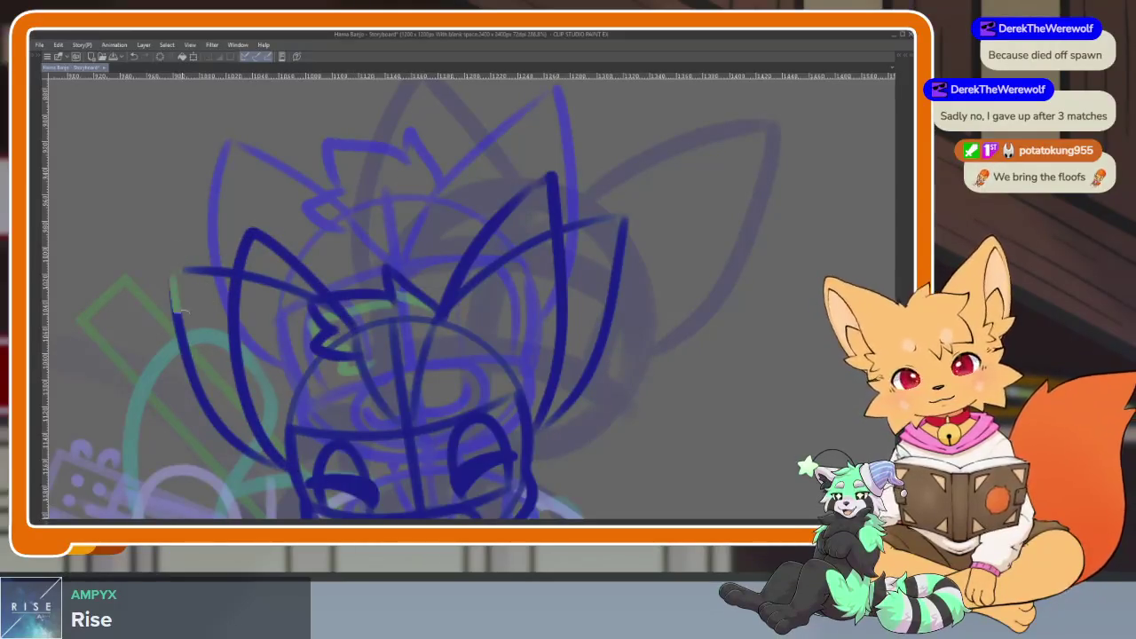
key(ctrl+z)
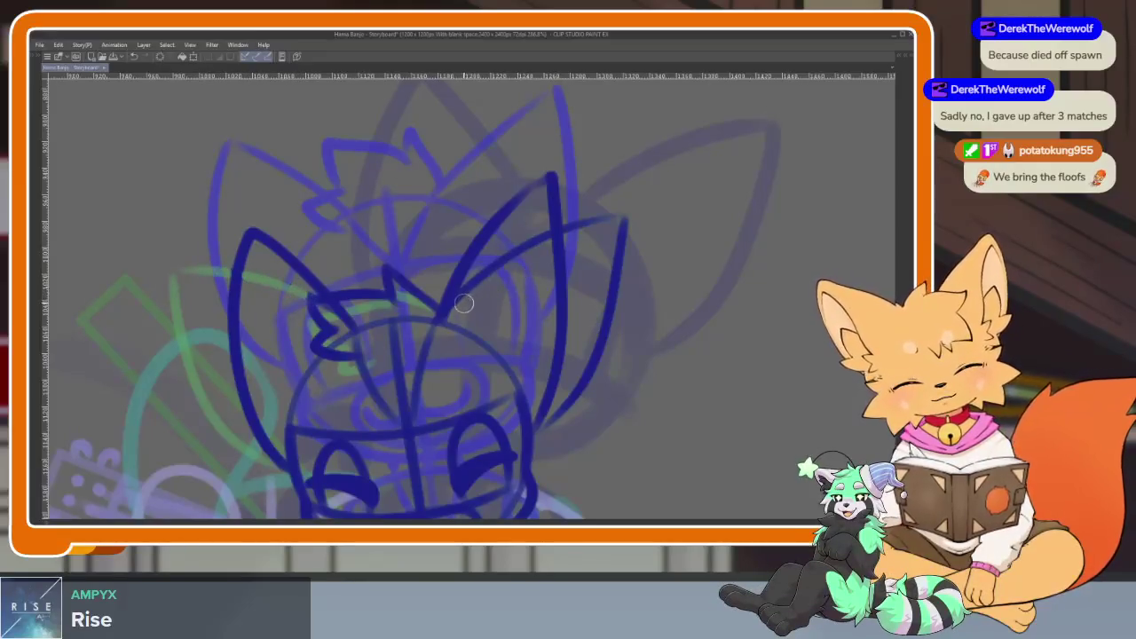
drag(589, 221, 557, 420)
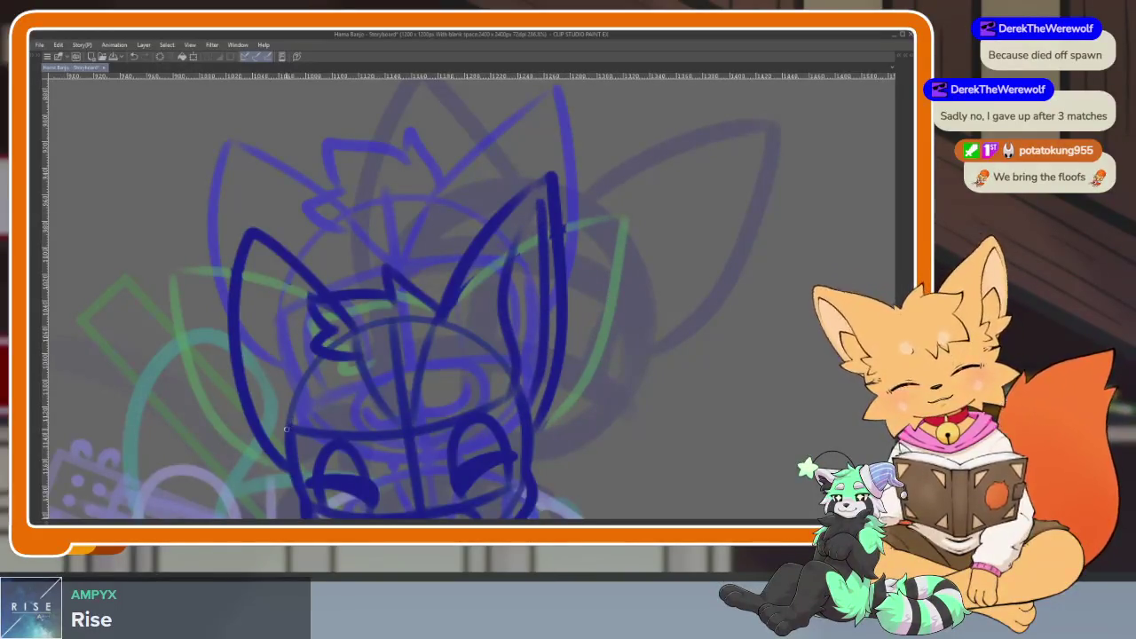
scroll(595, 374, down, 5)
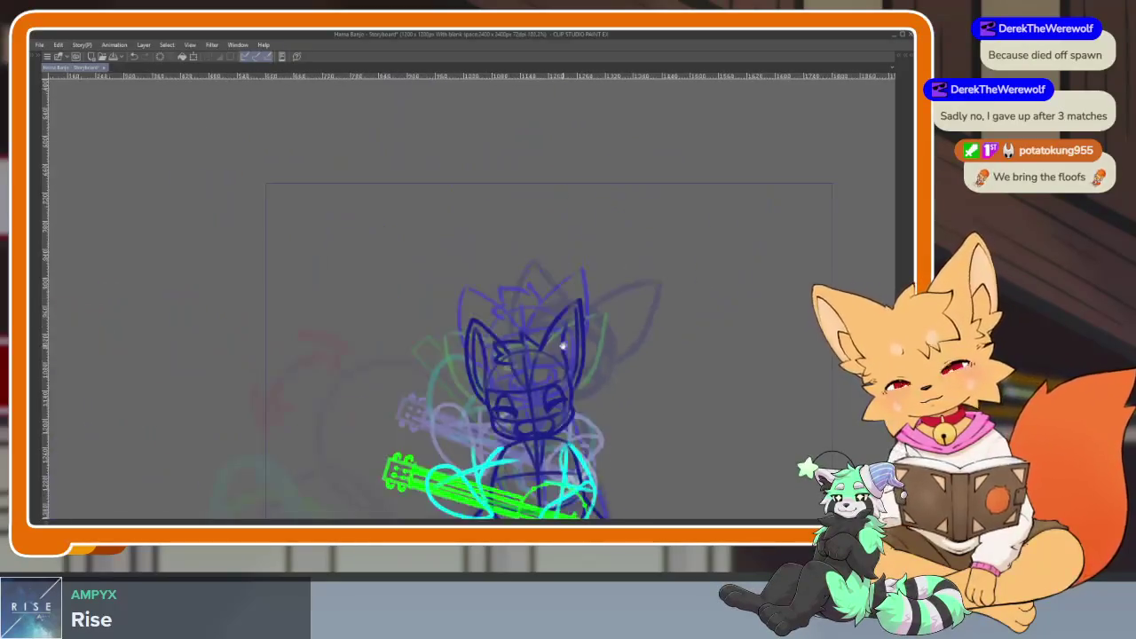
scroll(595, 374, up, 3)
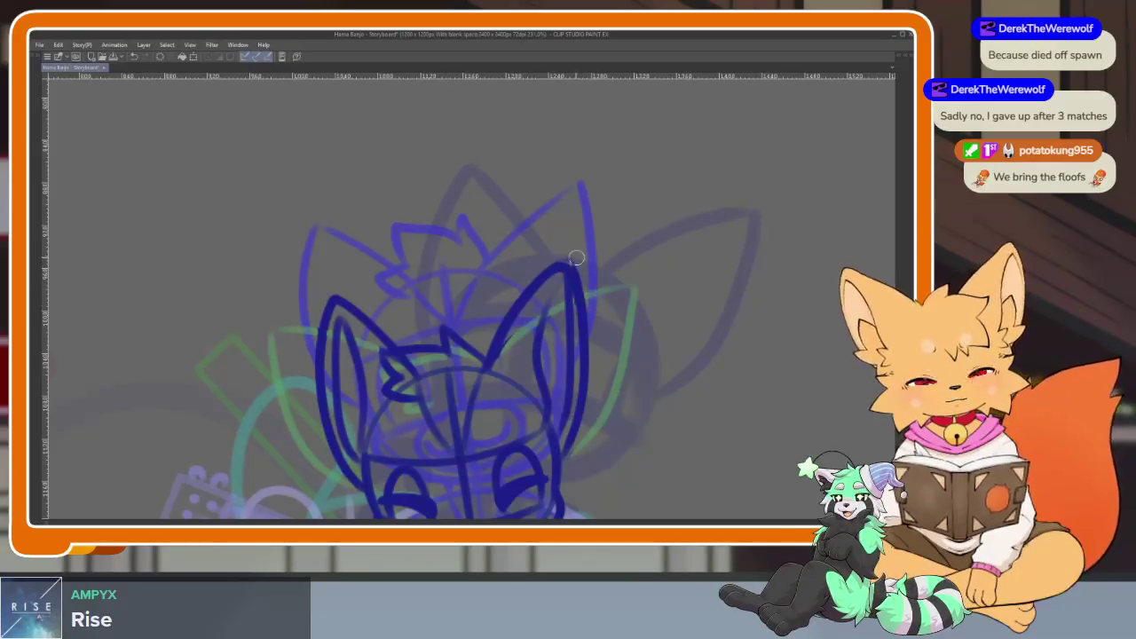
scroll(569, 249, down, 5)
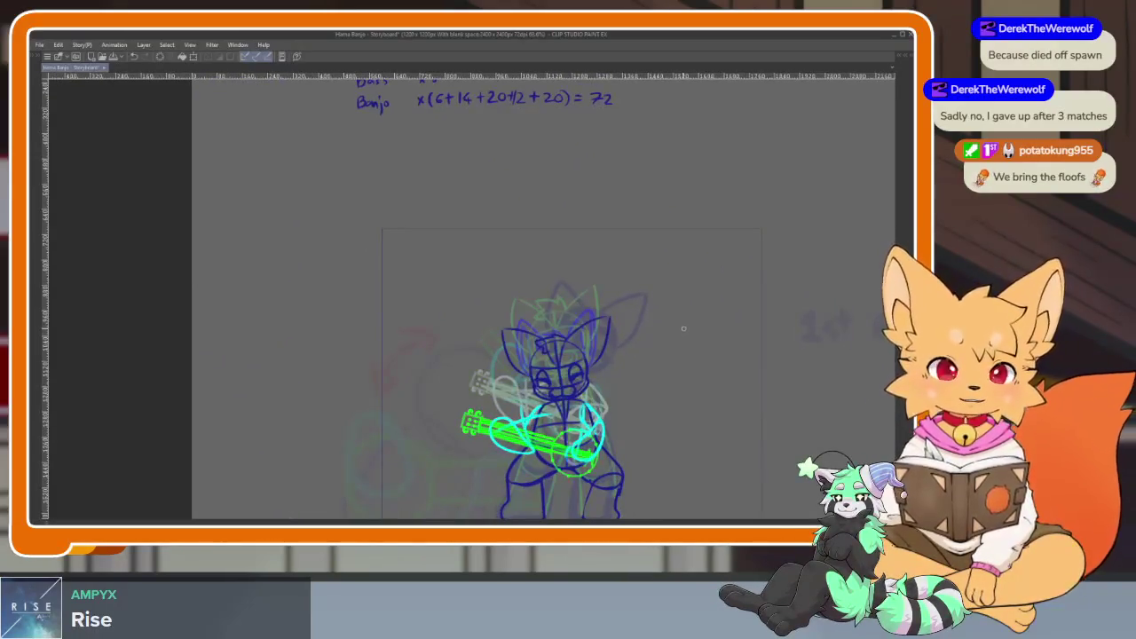
scroll(605, 322, up, 5)
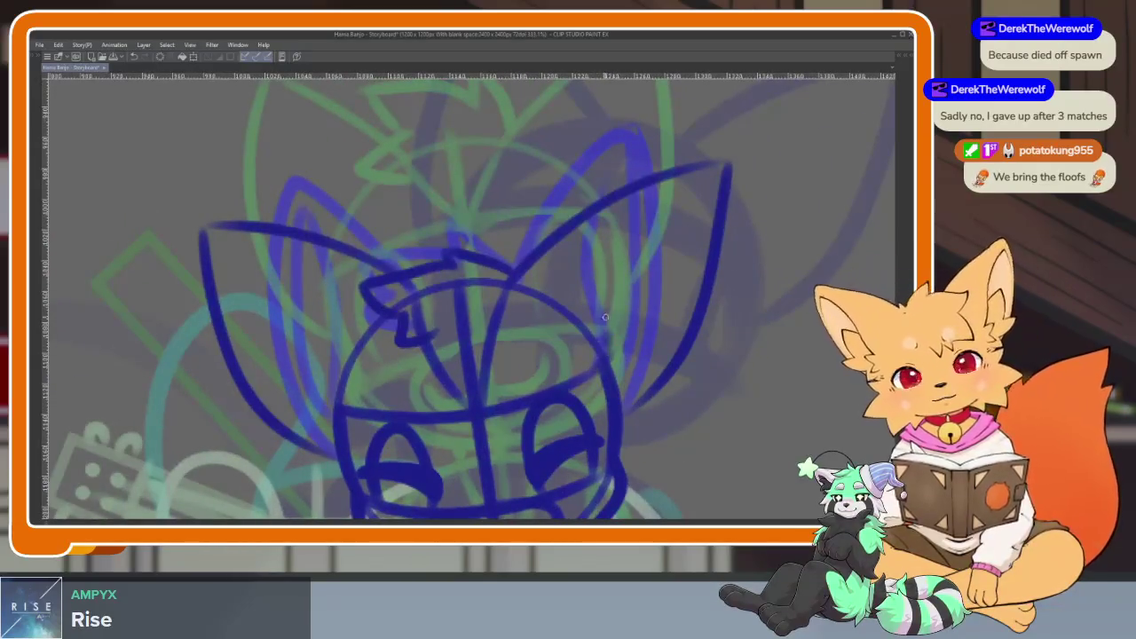
drag(604, 321, 668, 210)
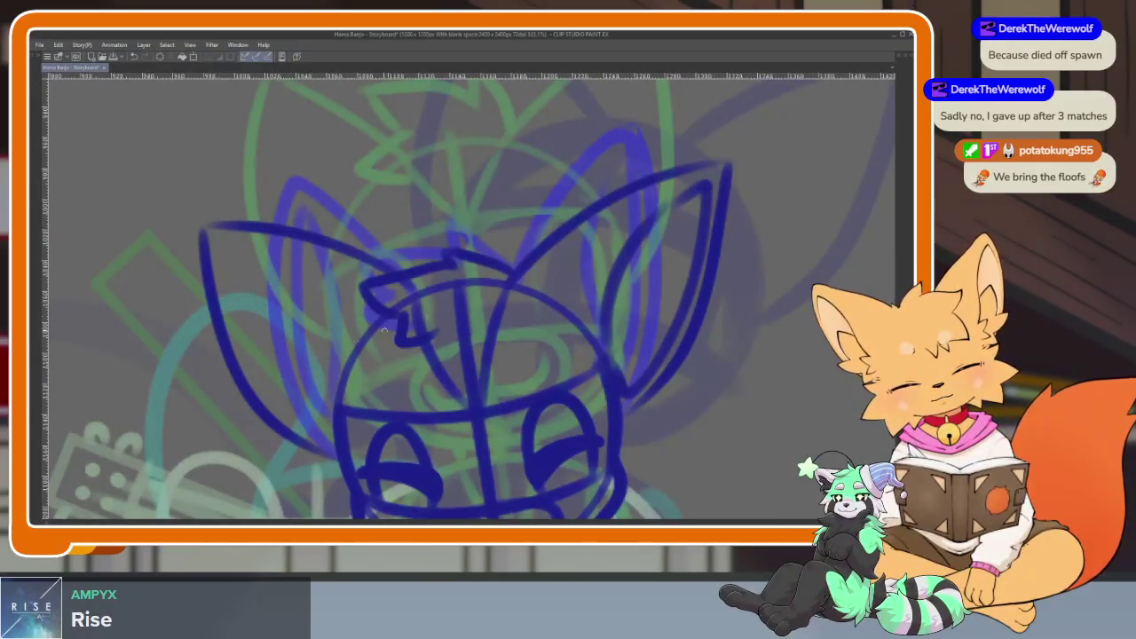
Draw the left ear's outer outline and inner-ear lines, undoing a thin stray line.
mouse_move(336, 401)
mouse_down()
mouse_move(286, 281)
mouse_move(325, 422)
mouse_up()
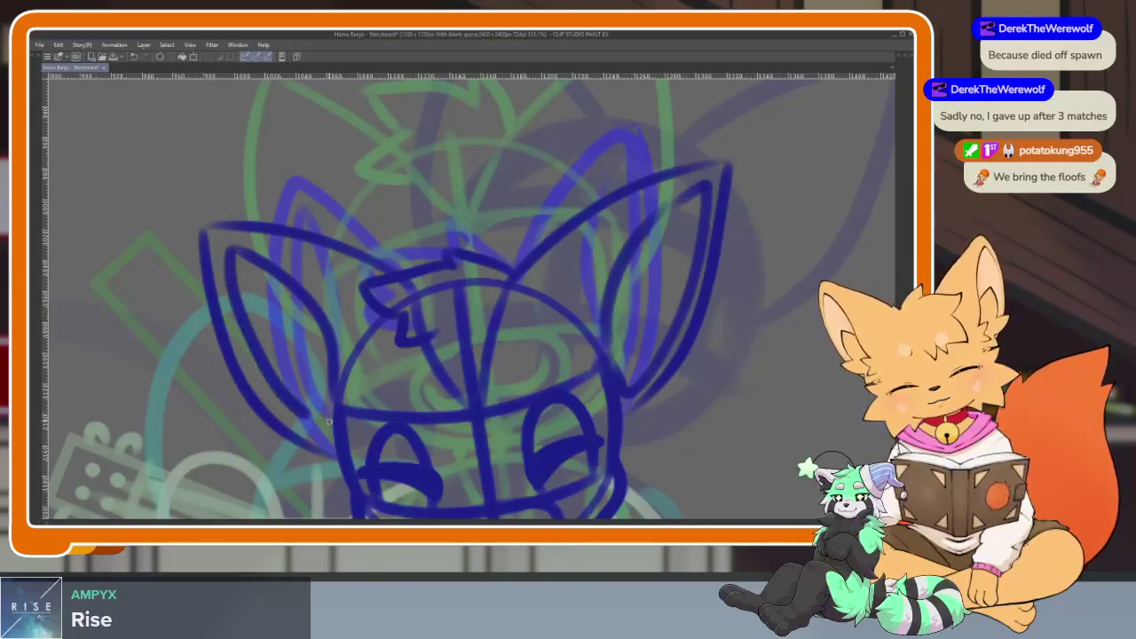
scroll(566, 318, down, 5)
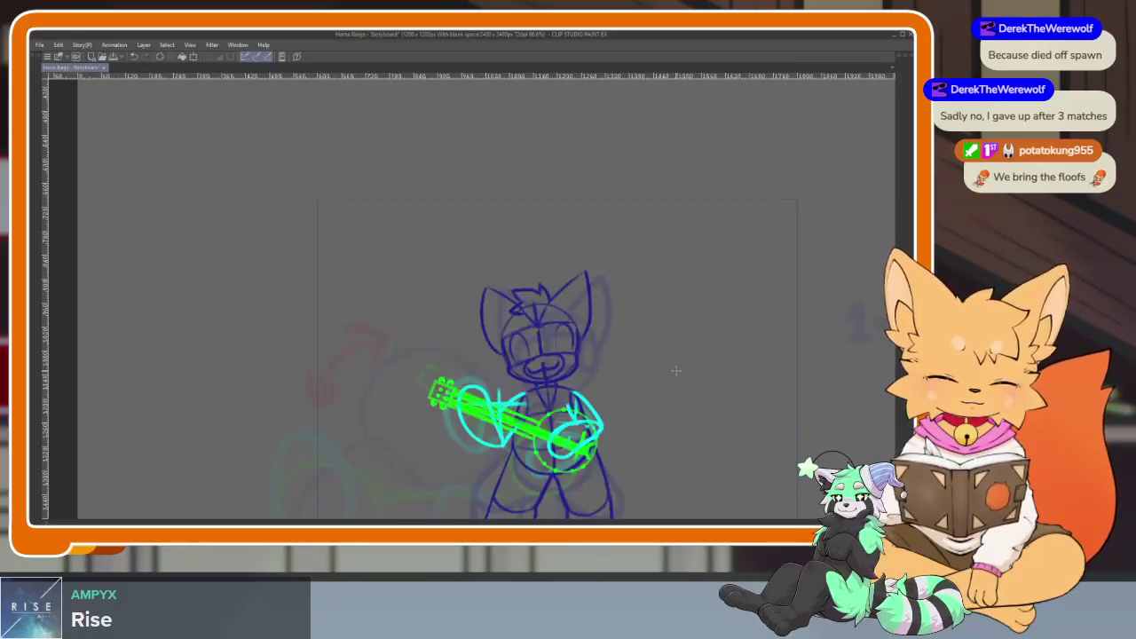
scroll(565, 252, up, 5)
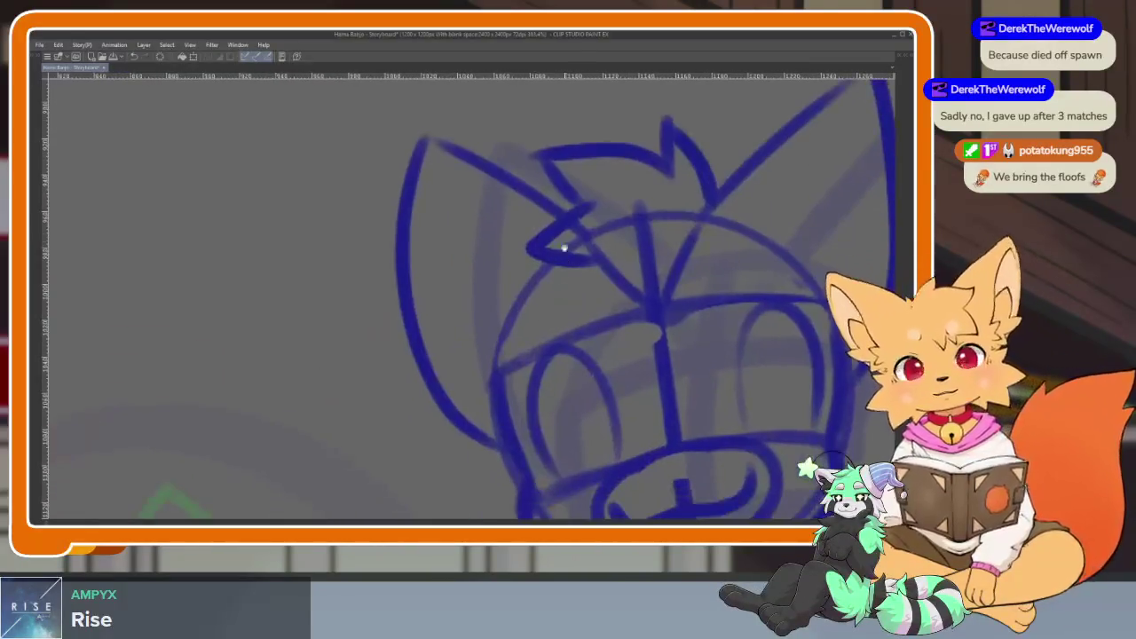
mouse_move(445, 191)
mouse_down()
mouse_move(349, 233)
mouse_move(526, 444)
mouse_up()
drag(408, 208, 427, 353)
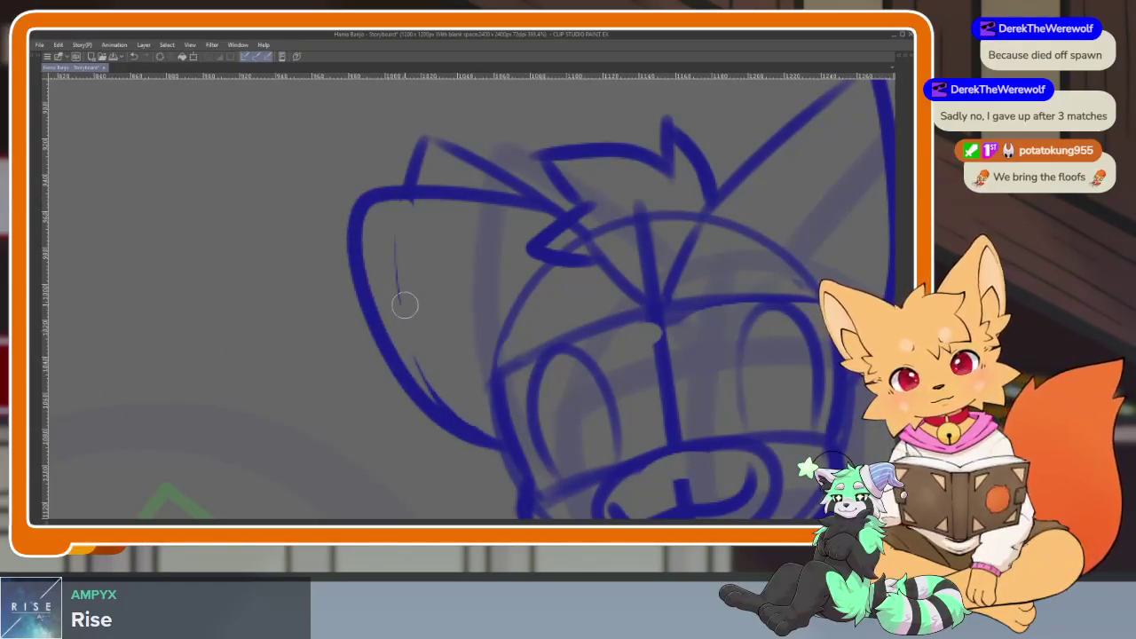
key(ctrl+z)
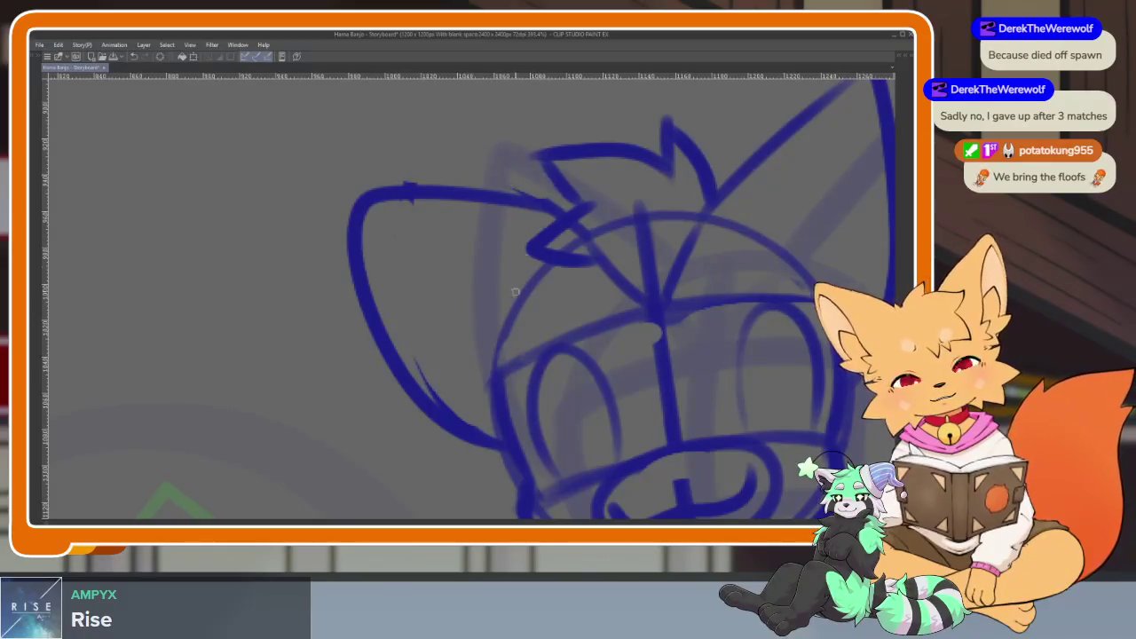
mouse_move(457, 287)
mouse_down()
mouse_move(377, 222)
mouse_move(488, 412)
mouse_up()
mouse_move(748, 315)
mouse_down()
mouse_move(610, 342)
mouse_move(466, 255)
mouse_move(641, 168)
mouse_up()
Finish the right ear outline and inner line, erasing the stray stroke above it.
mouse_move(652, 254)
mouse_down()
mouse_move(547, 460)
mouse_move(604, 213)
mouse_up()
drag(449, 227, 540, 154)
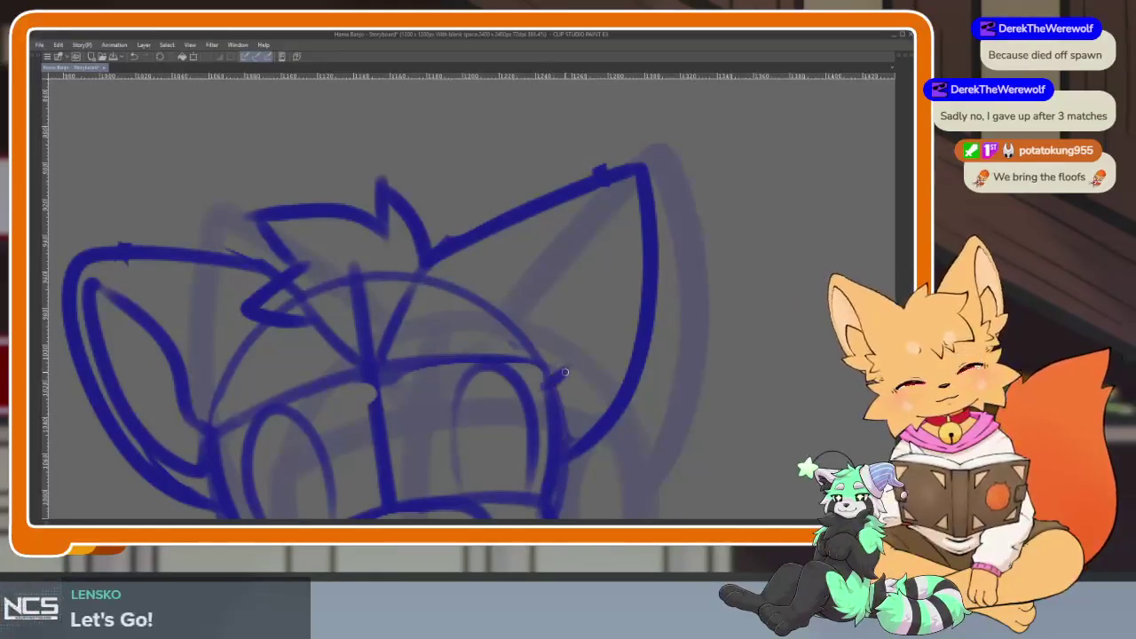
drag(590, 238, 561, 330)
mouse_move(630, 212)
mouse_down()
mouse_move(617, 373)
mouse_move(573, 435)
mouse_up()
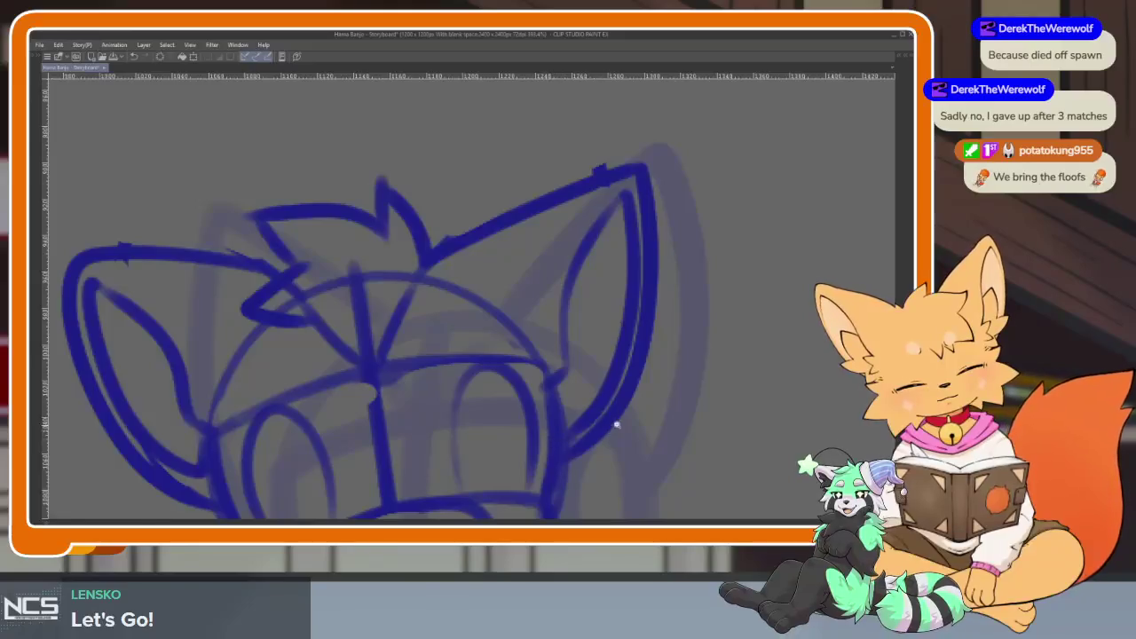
scroll(613, 426, down, 5)
key(Right)
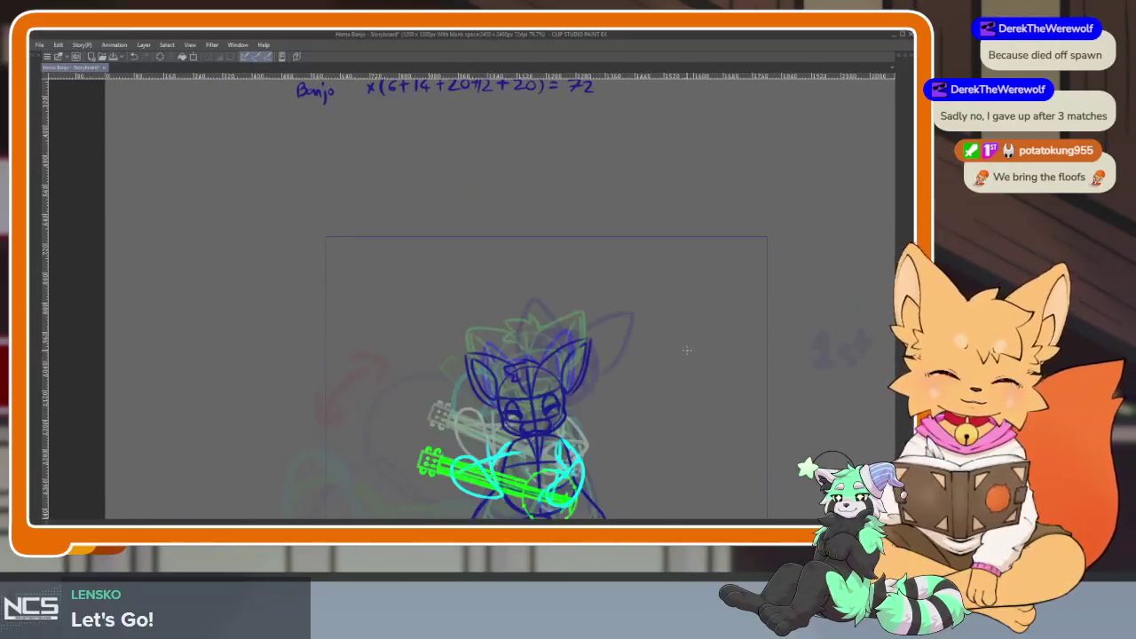
Draw navy strokes along the left and right sides of the fox's head.
key(Right)
key(Right)
scroll(598, 348, up, 5)
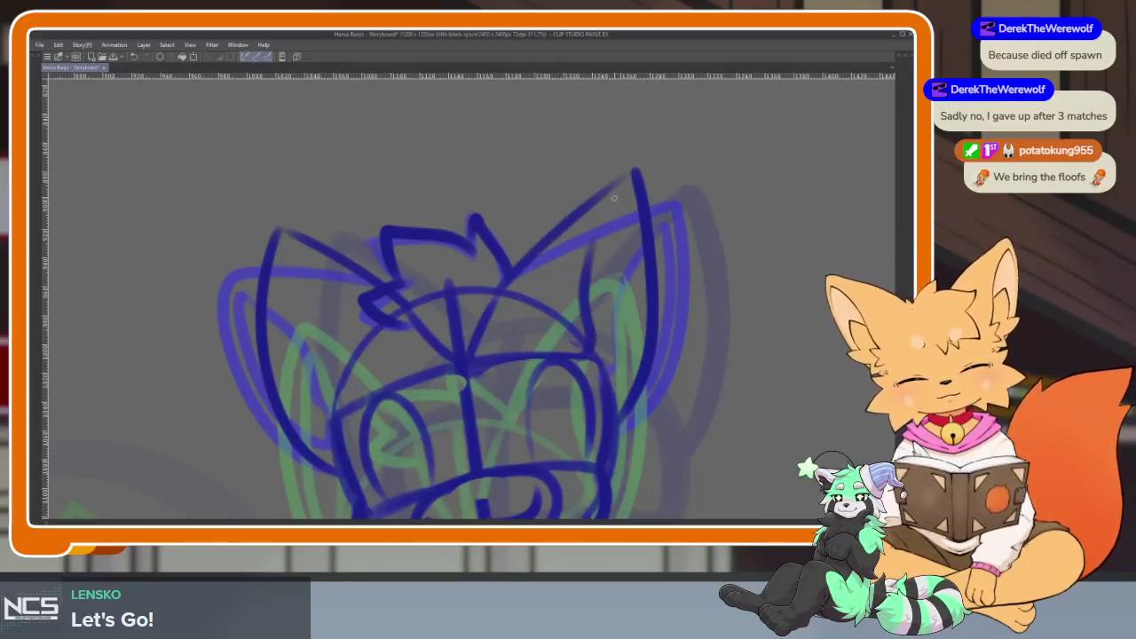
drag(623, 203, 626, 395)
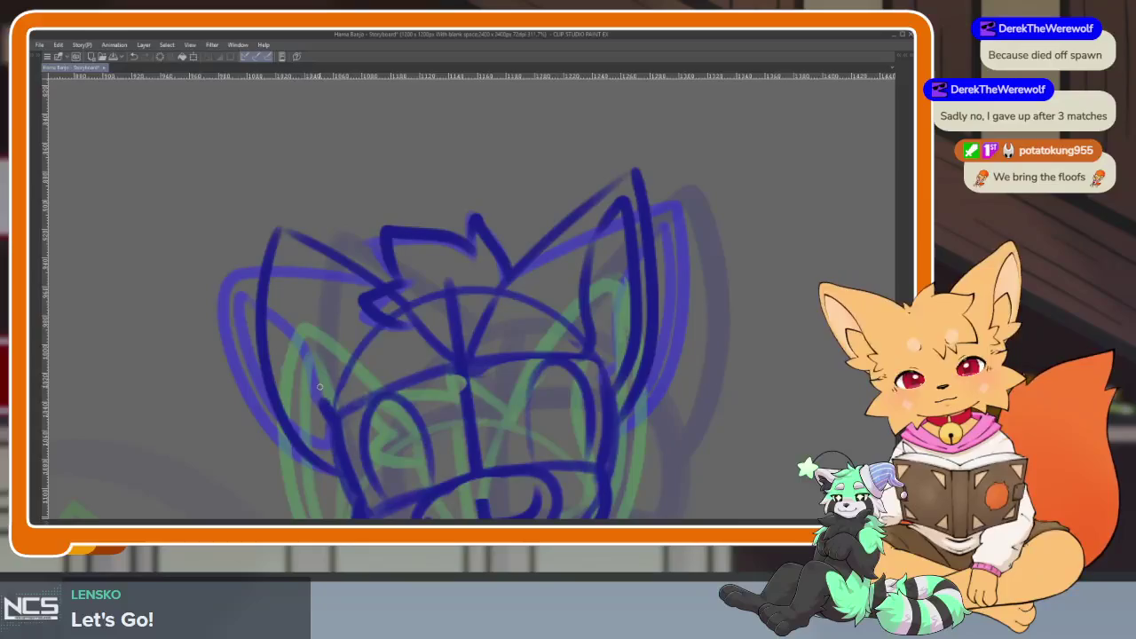
drag(319, 394, 301, 278)
scroll(535, 392, down, 5)
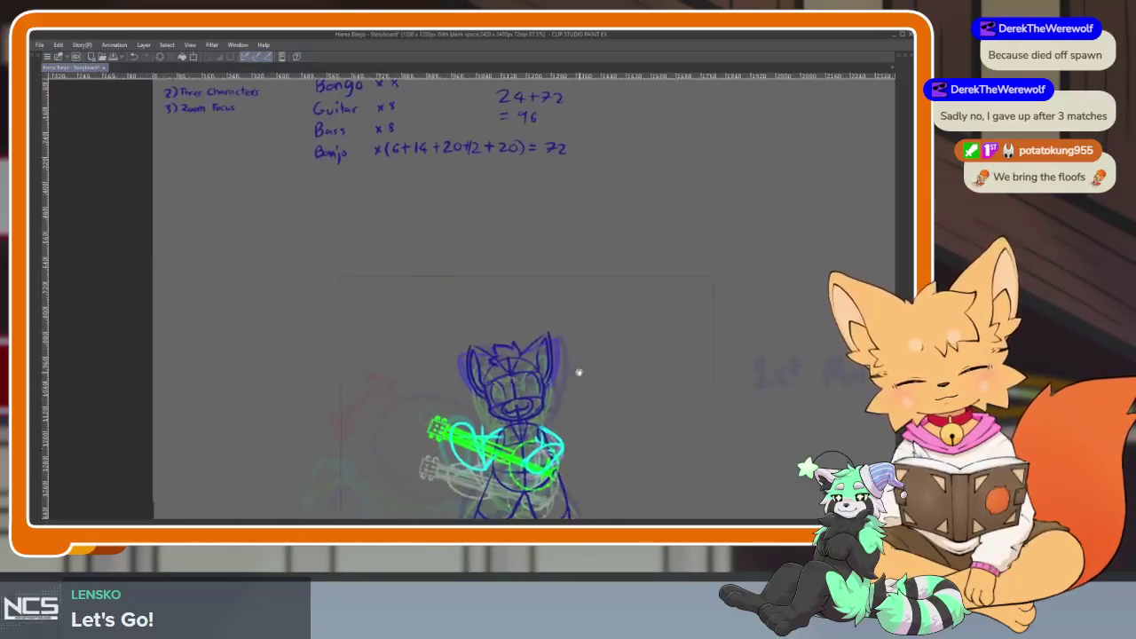
Play and stop the animation twice to check onion skins, then restore all panels.
key(space)
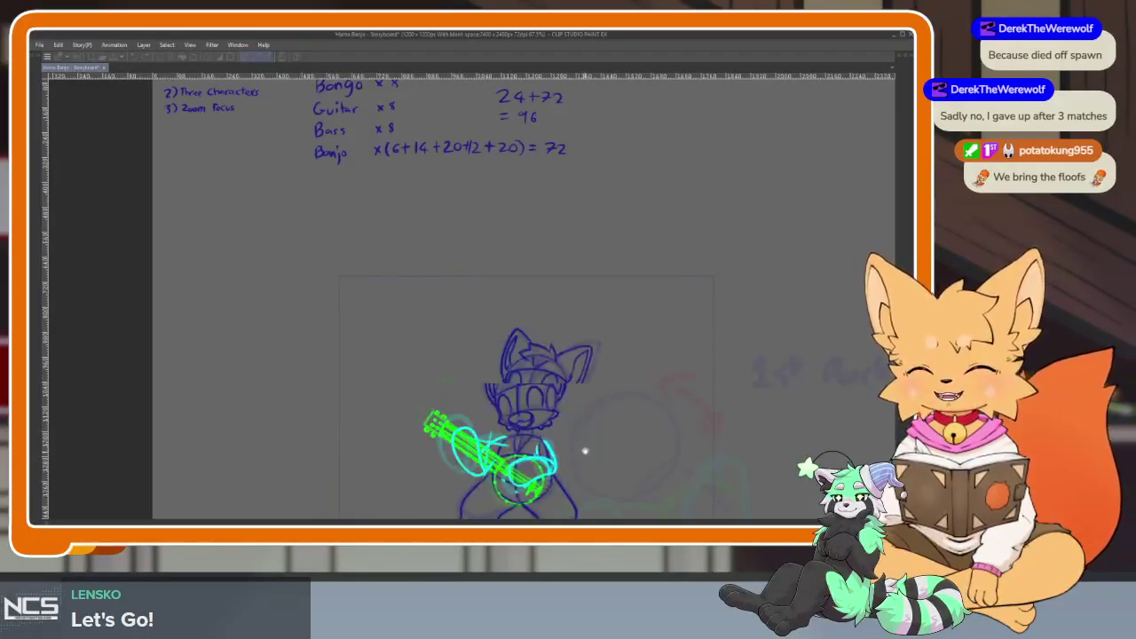
key(space)
scroll(510, 397, up, 3)
key(space)
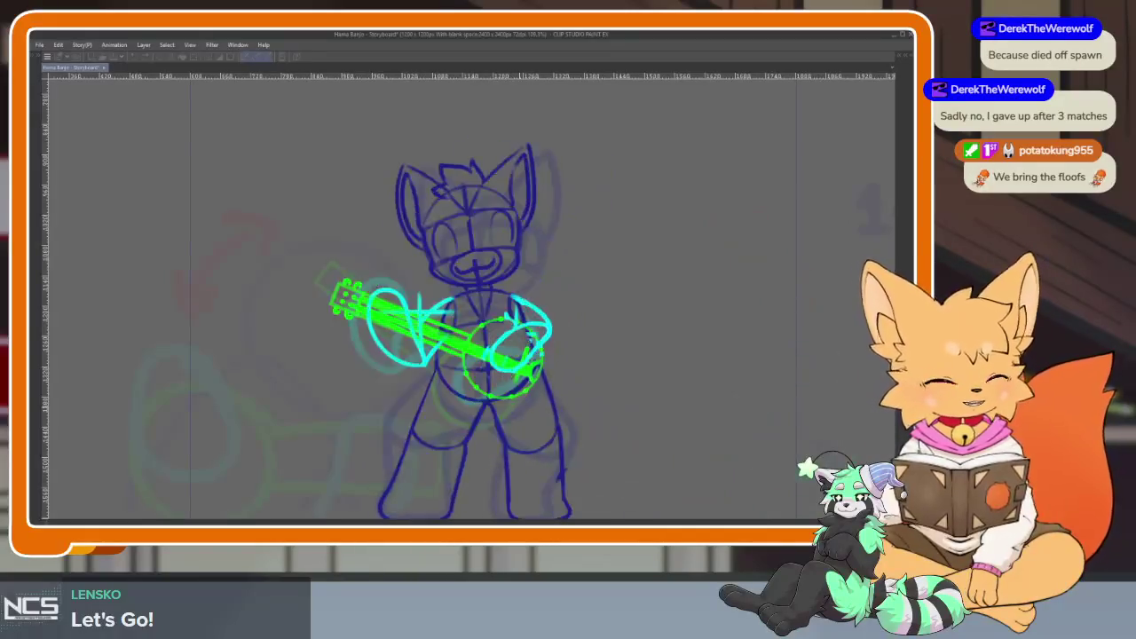
key(space)
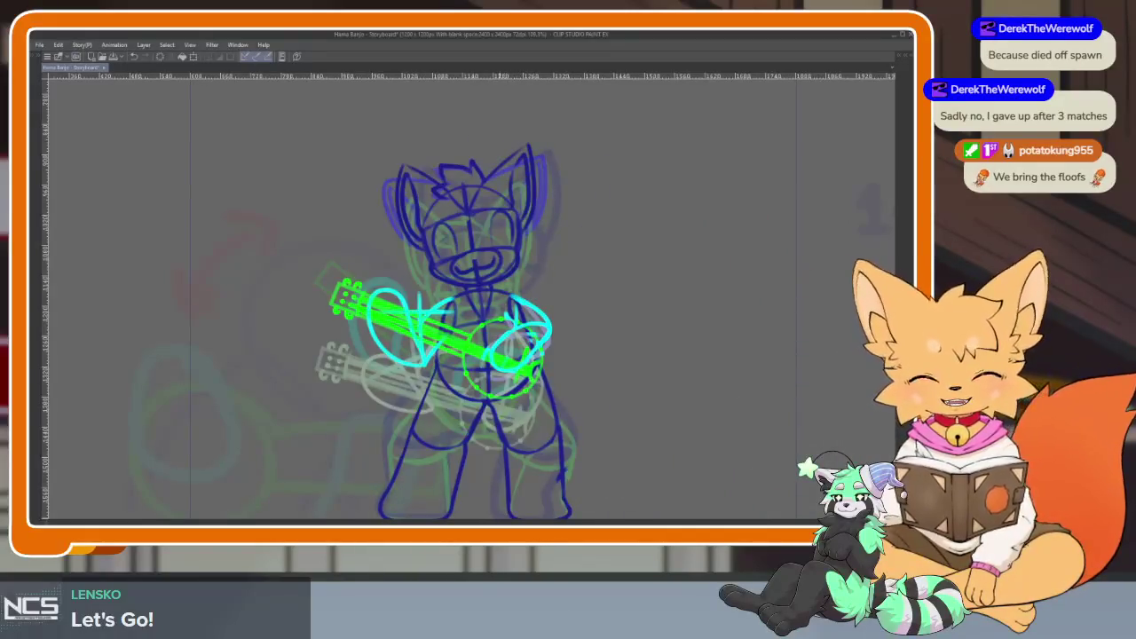
key(Tab)
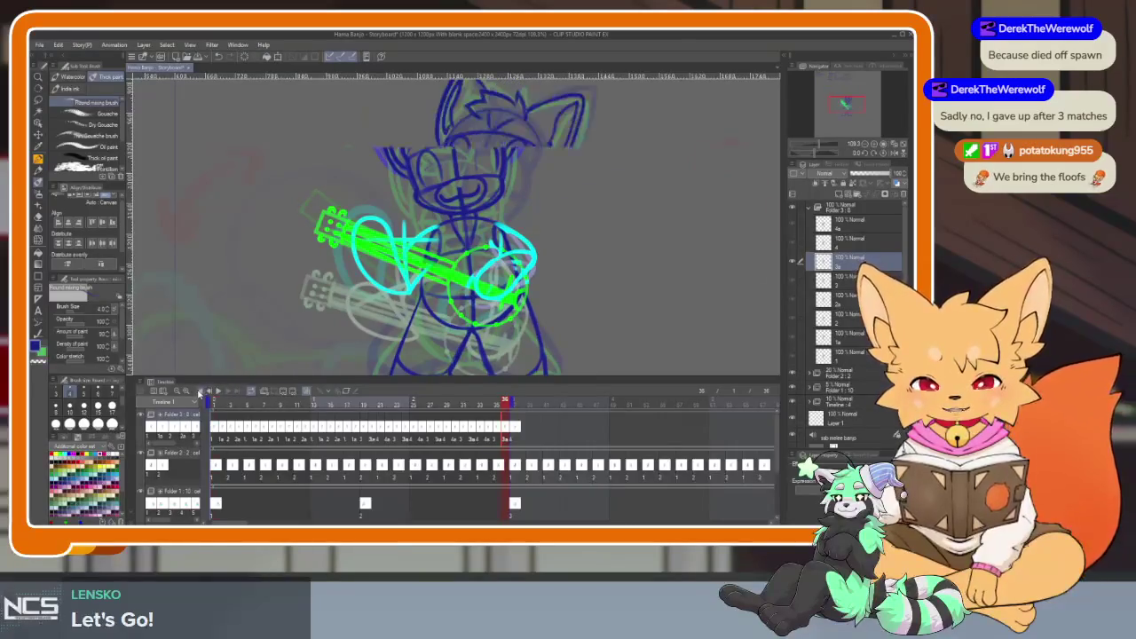
Play the animation from frame 1 with panels hidden, then stop and restore the panels.
click(217, 390)
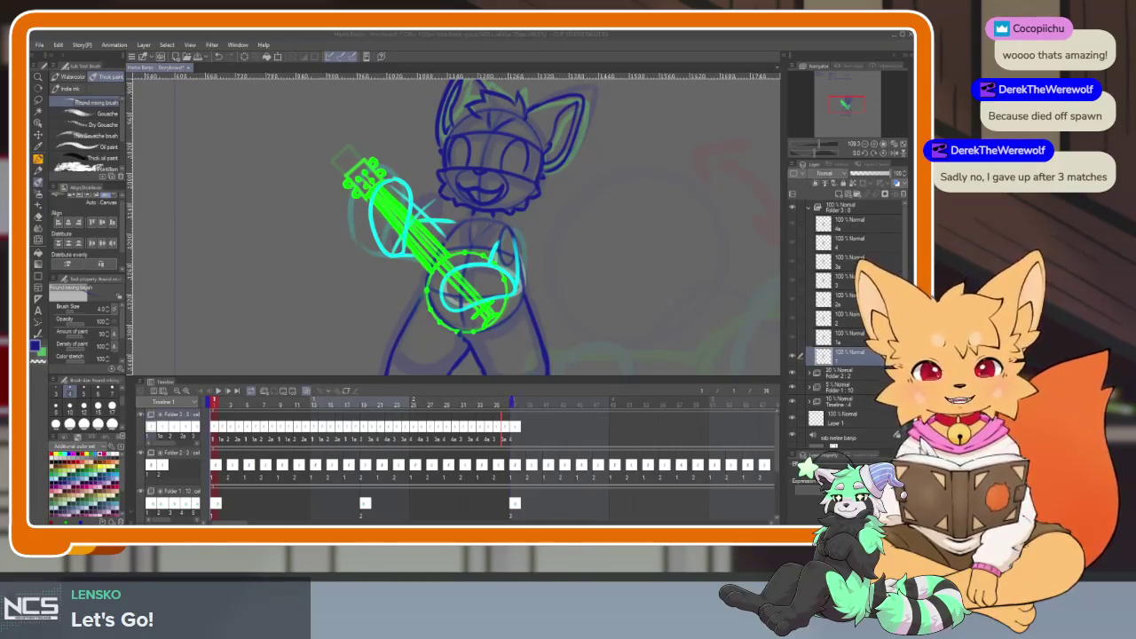
key(Tab)
scroll(592, 422, up, 1)
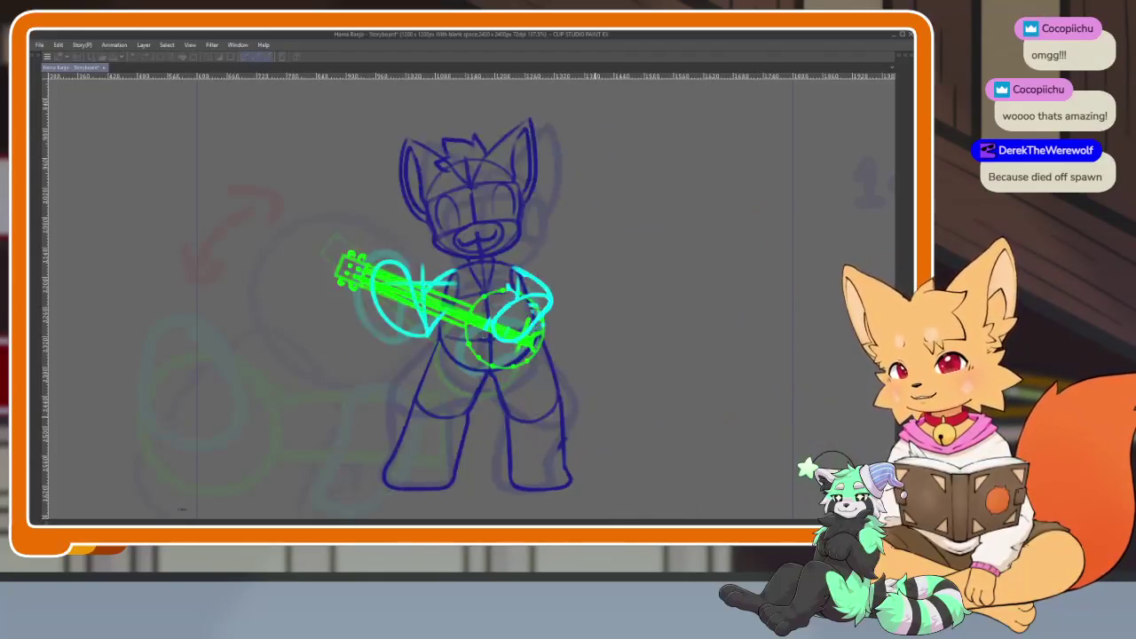
key(space)
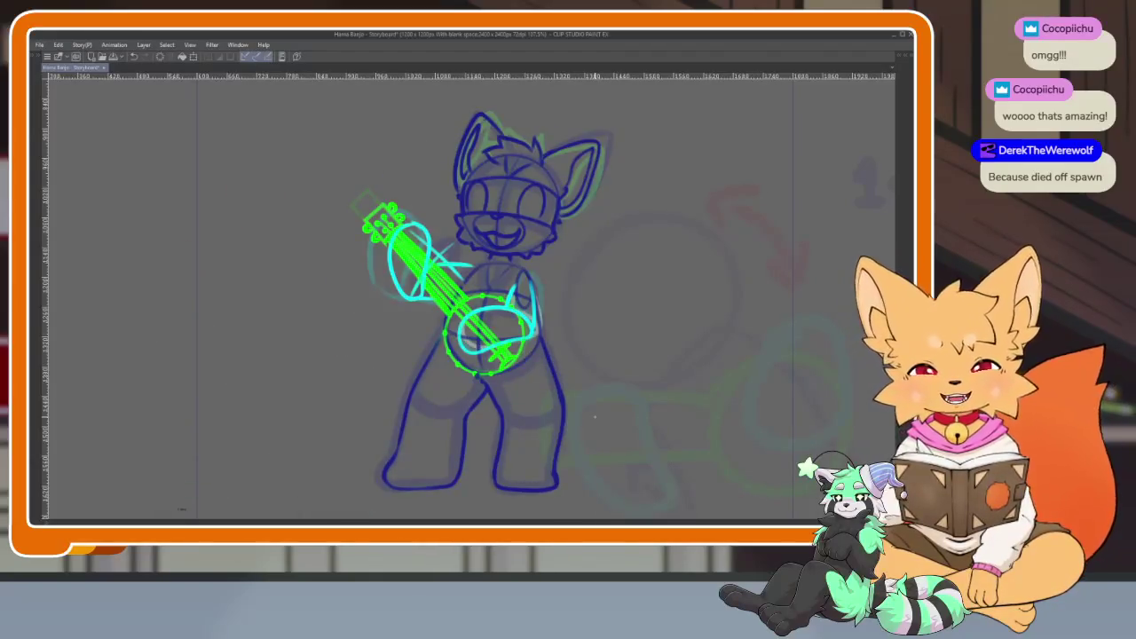
key(Tab)
key(space)
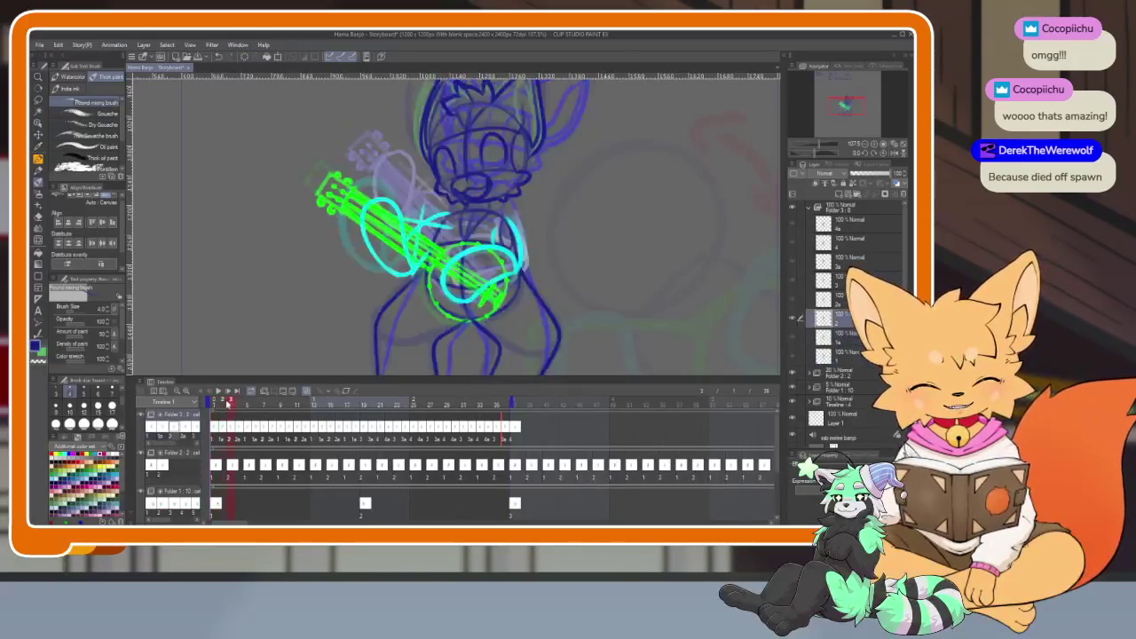
key(space)
key(Tab)
key(Tab)
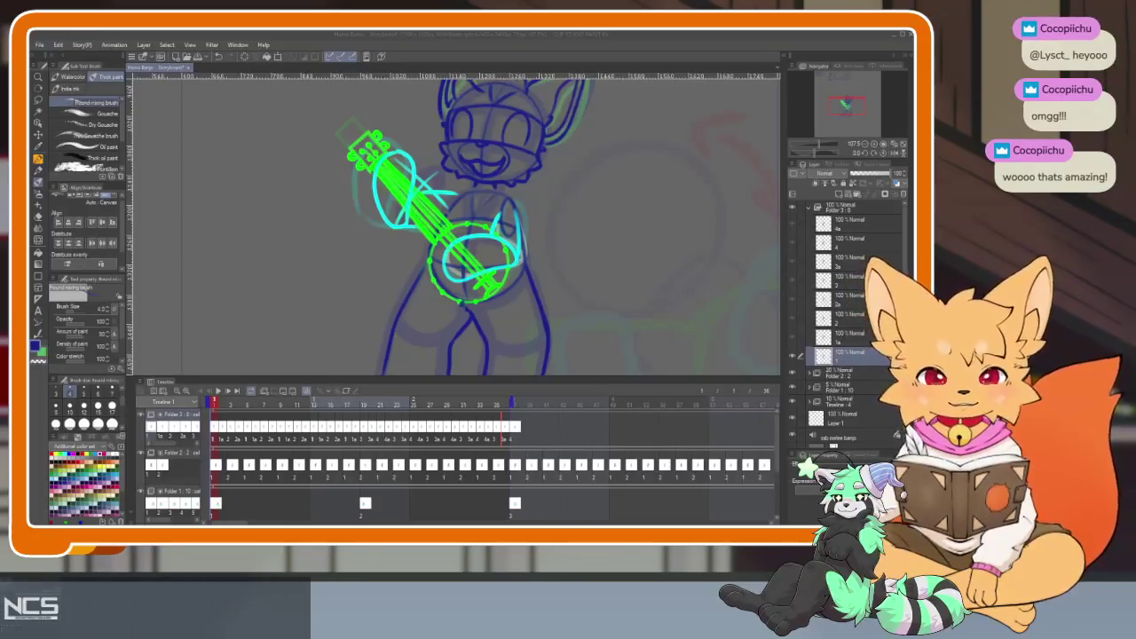
Hide all panels and the timeline so only the canvas shows, zoomed out slightly.
click(507, 37)
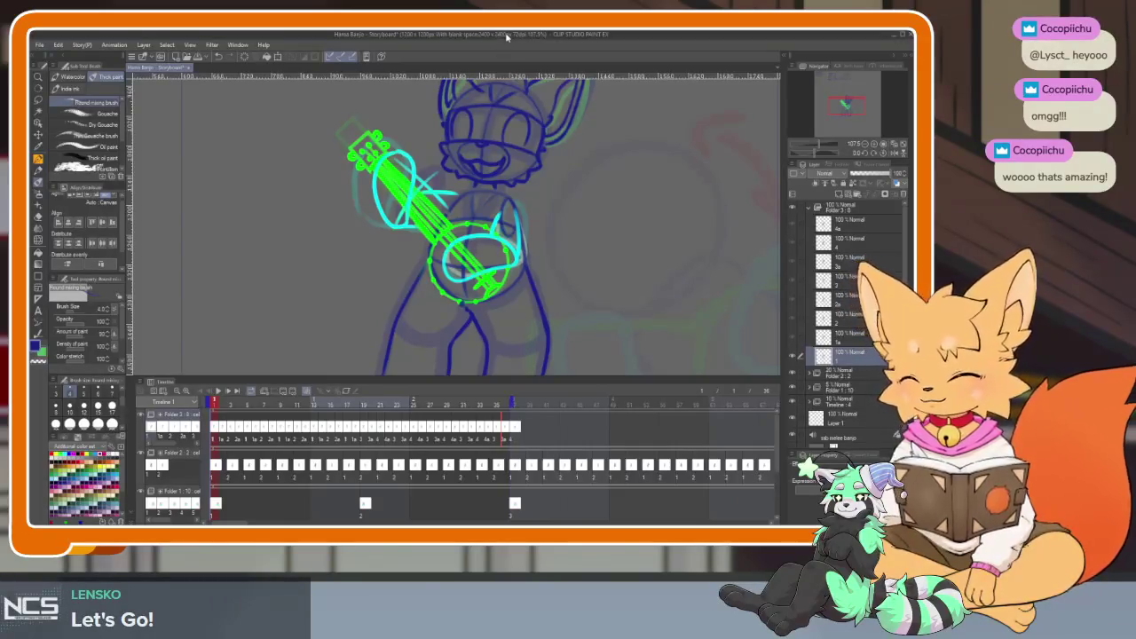
key(Tab)
key(ctrl+minus)
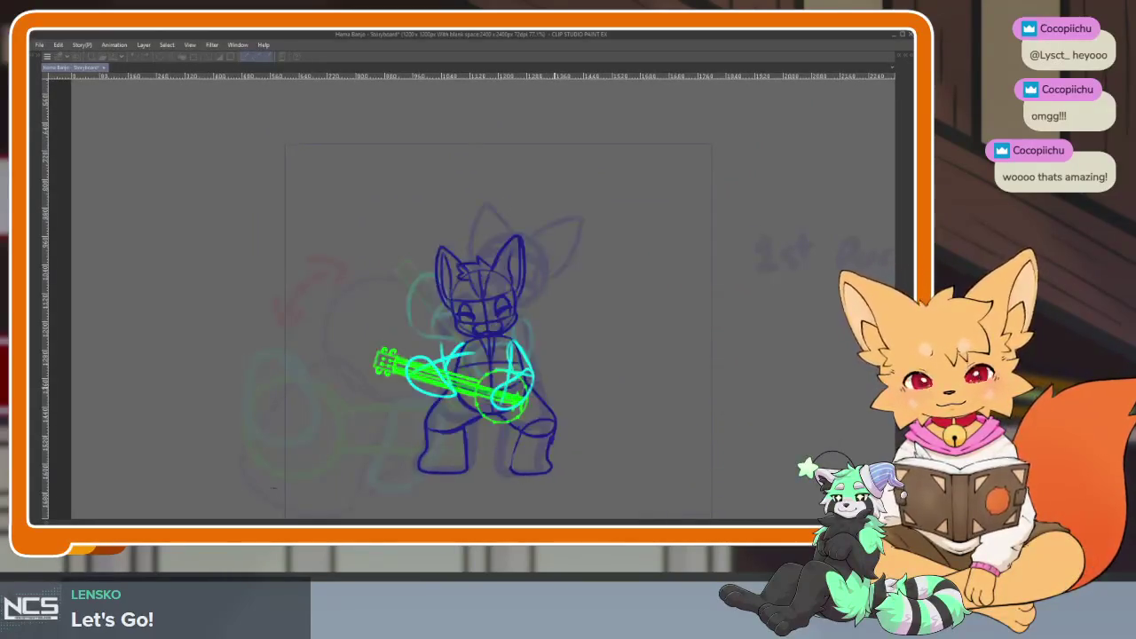
Restore the panels, play the storyboard from frame 1, and open the File > Recent list.
key(Tab)
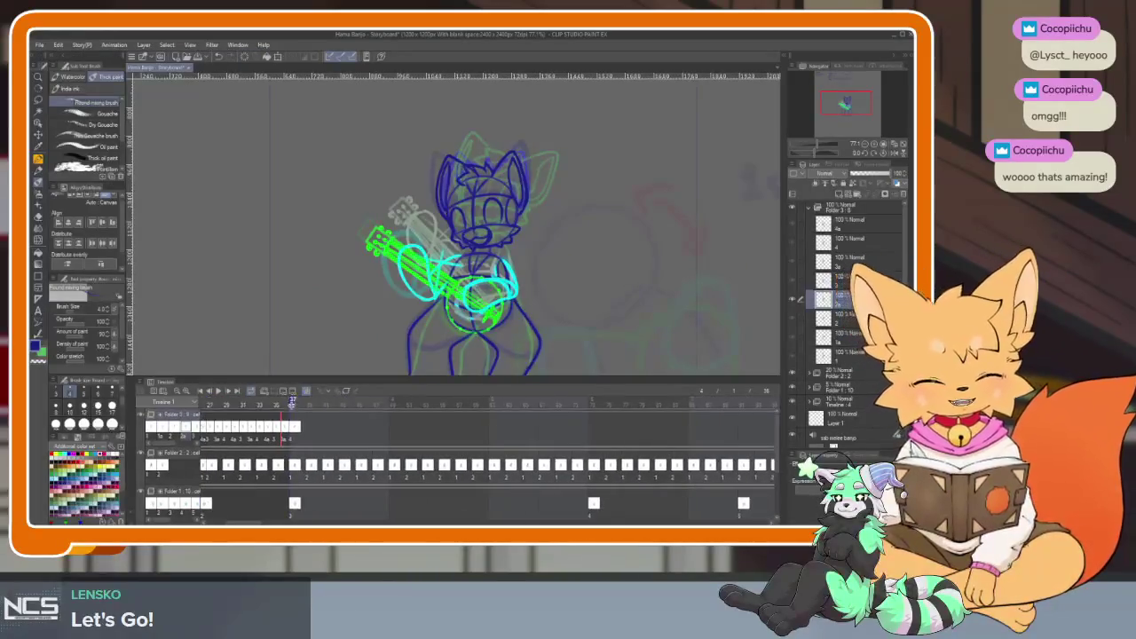
click(590, 401)
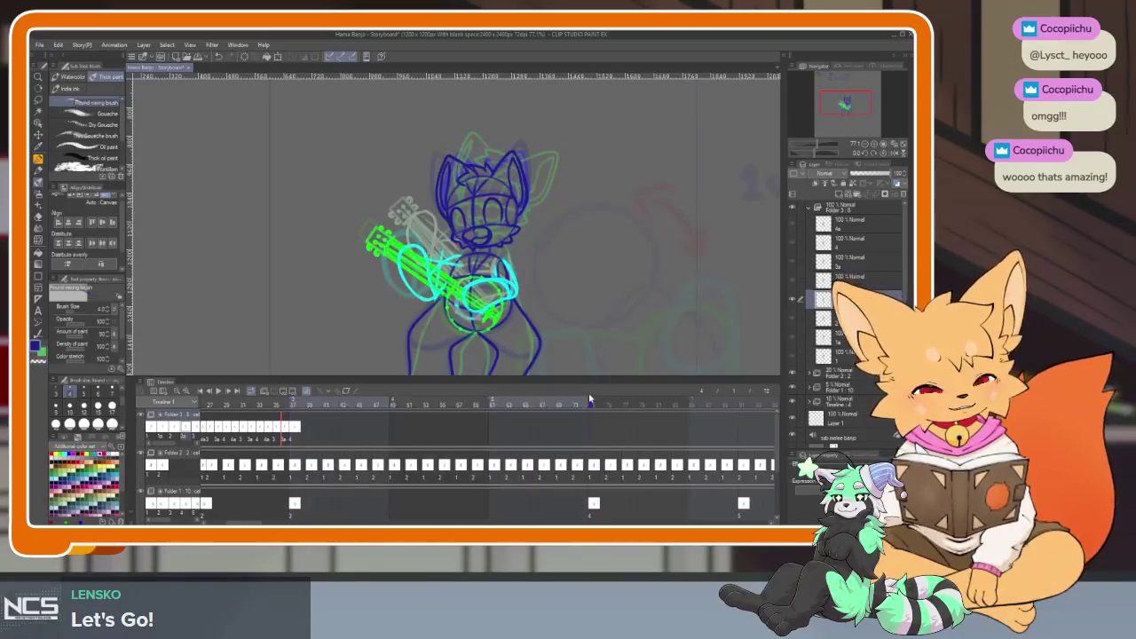
scroll(328, 452, left, 10)
click(292, 405)
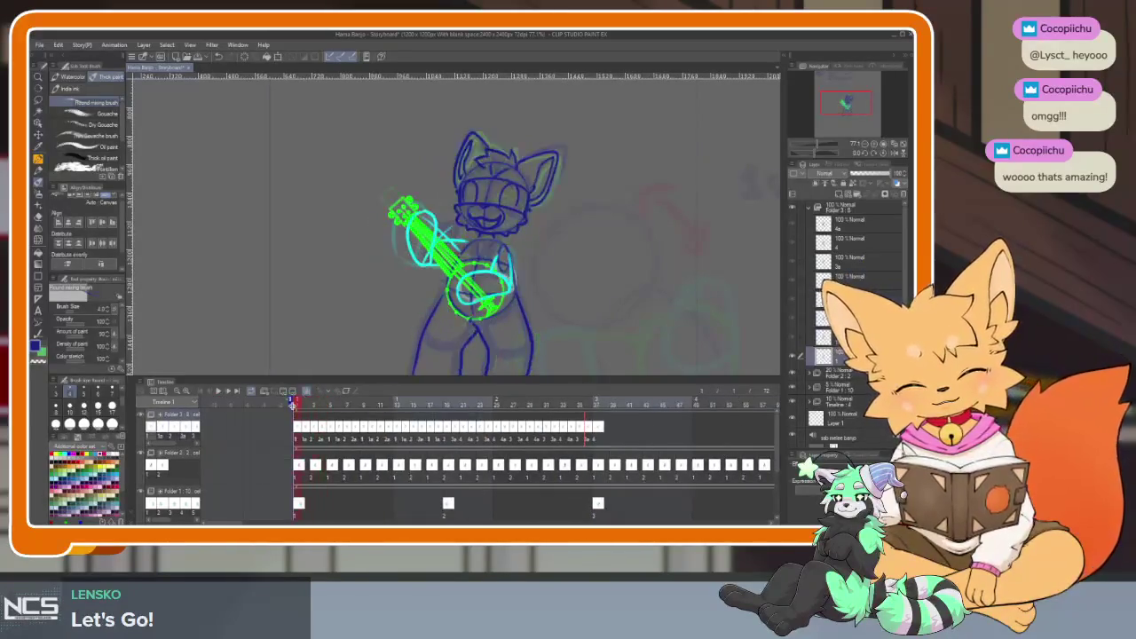
key(space)
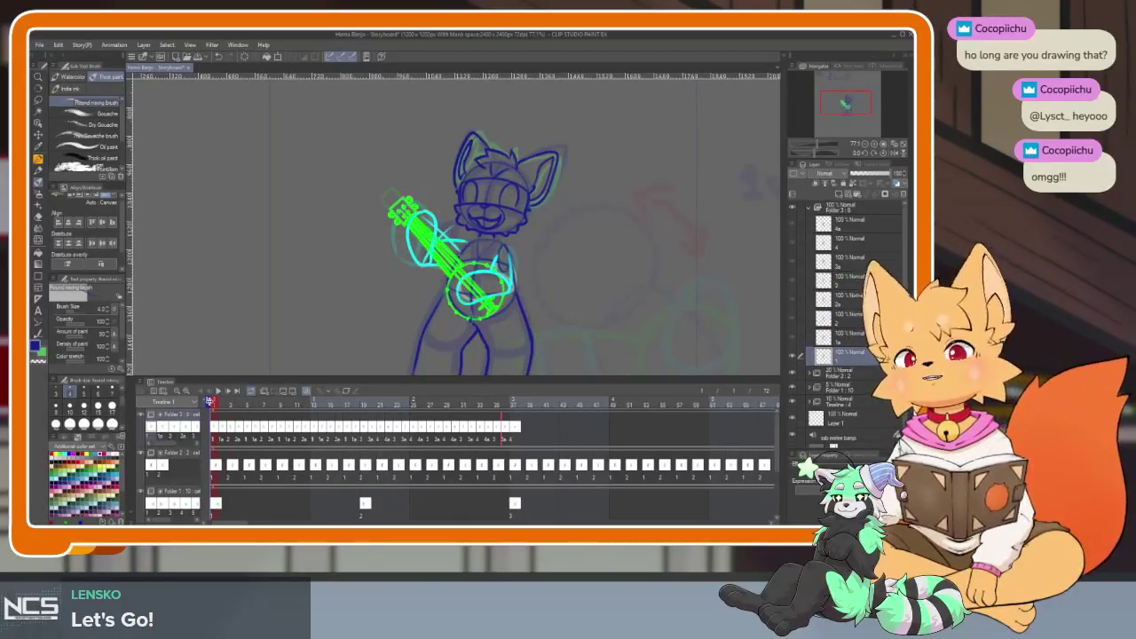
click(39, 44)
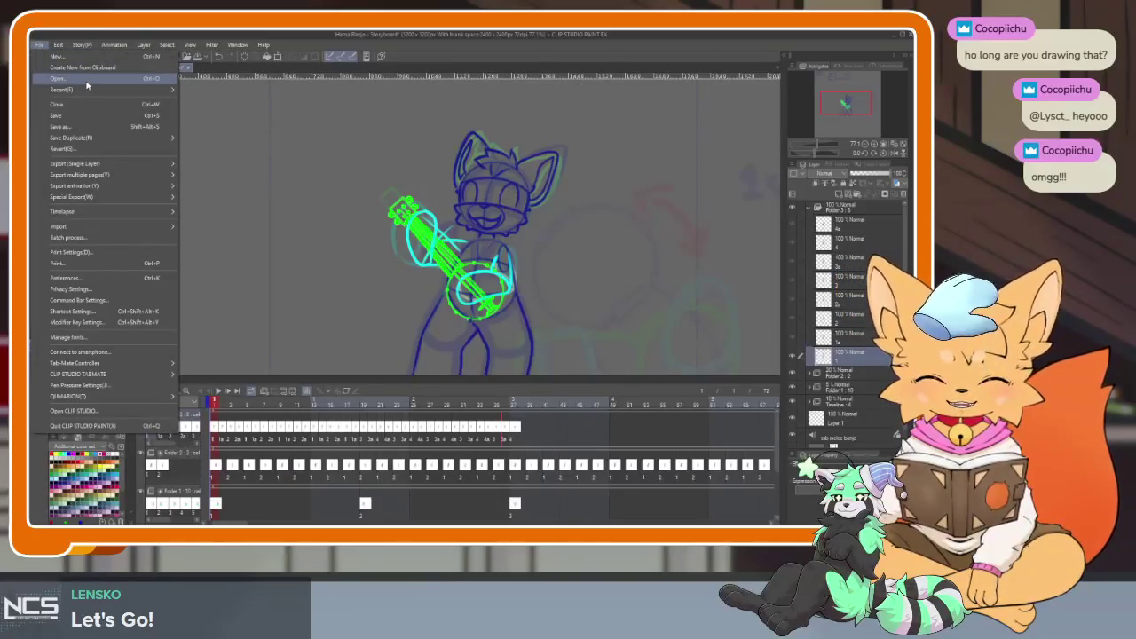
mouse_move(62, 90)
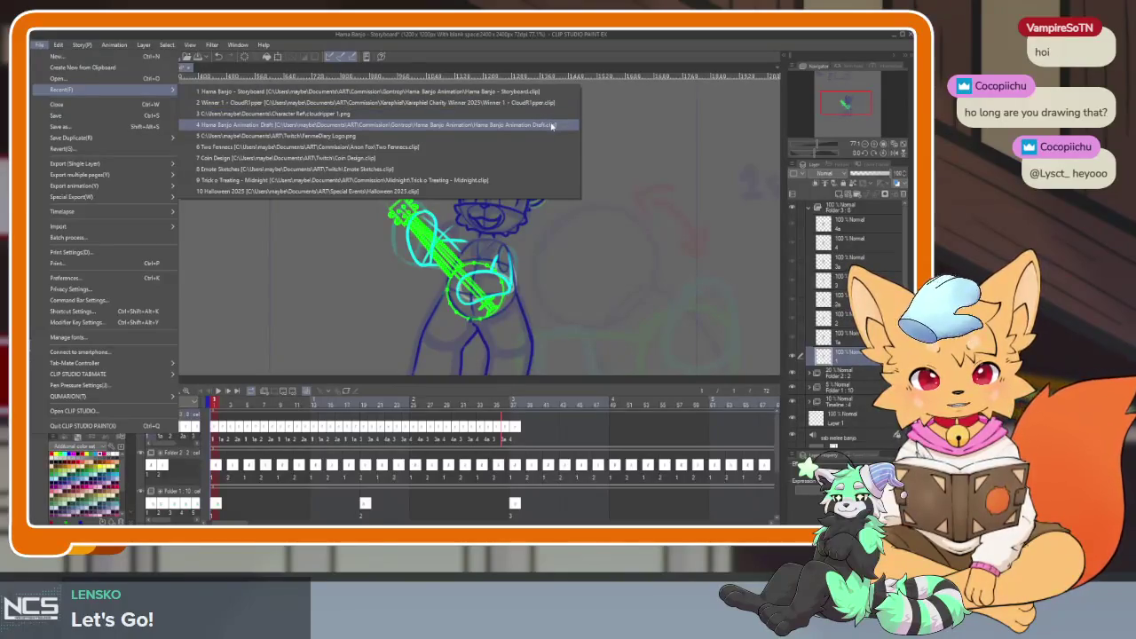
Open Hama Banjo Animation Draft, play and stop its loop, then return to the storyboard.
click(550, 127)
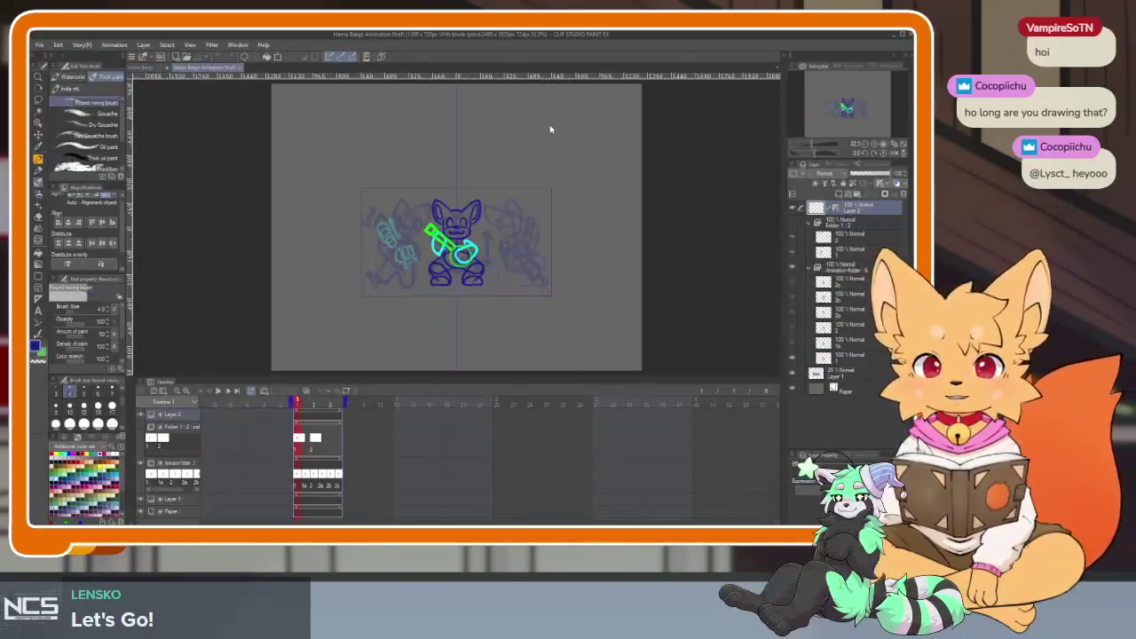
scroll(443, 263, up, 5)
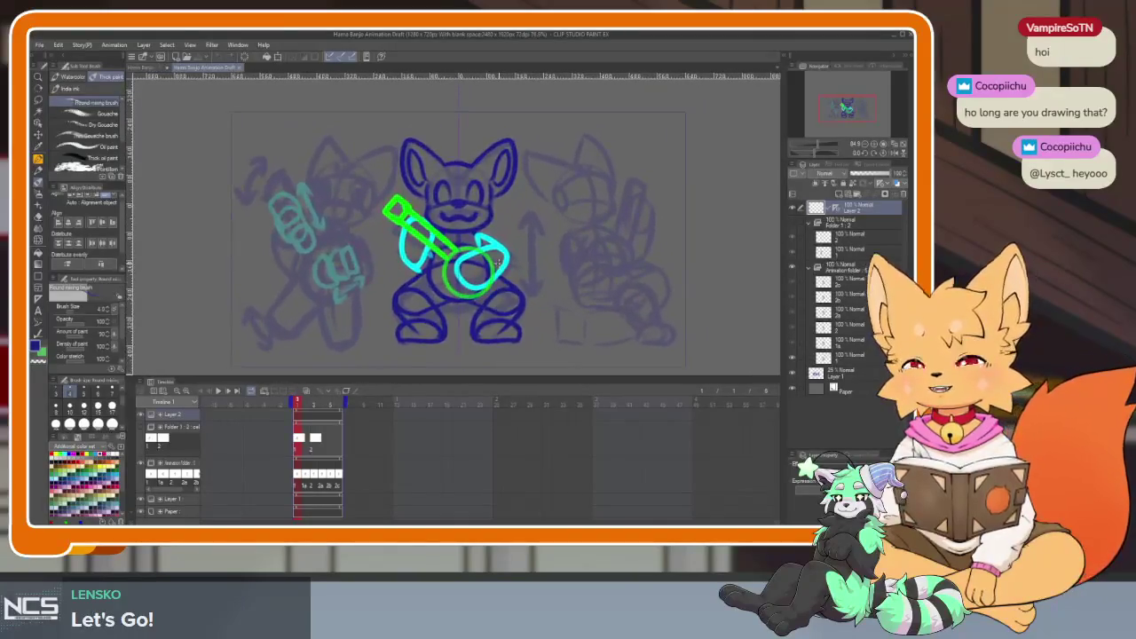
key(space)
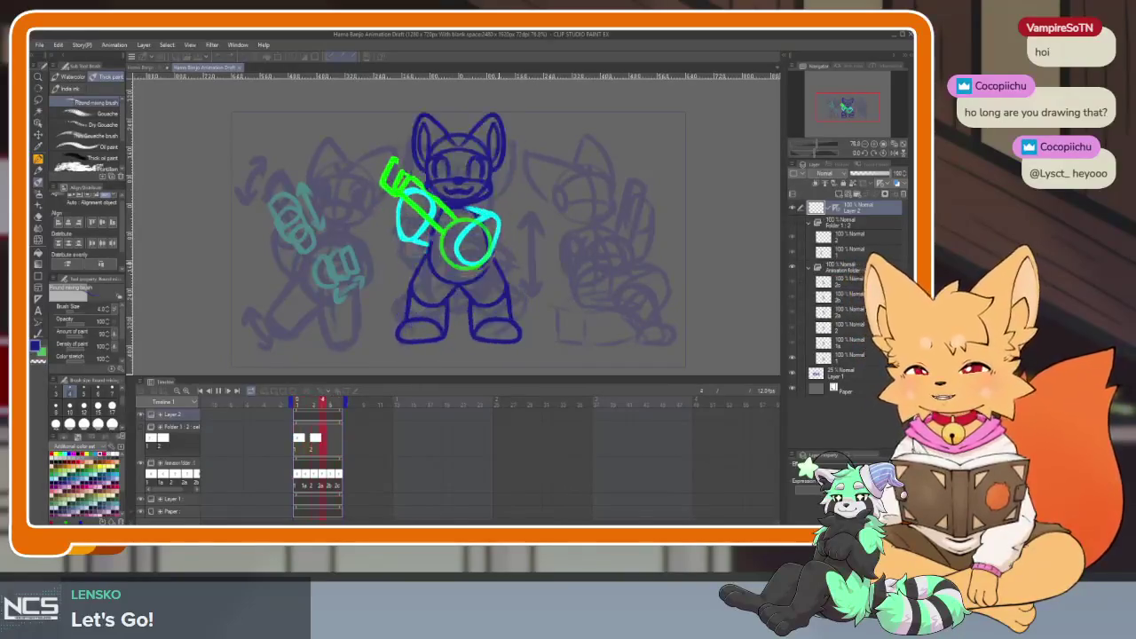
key(space)
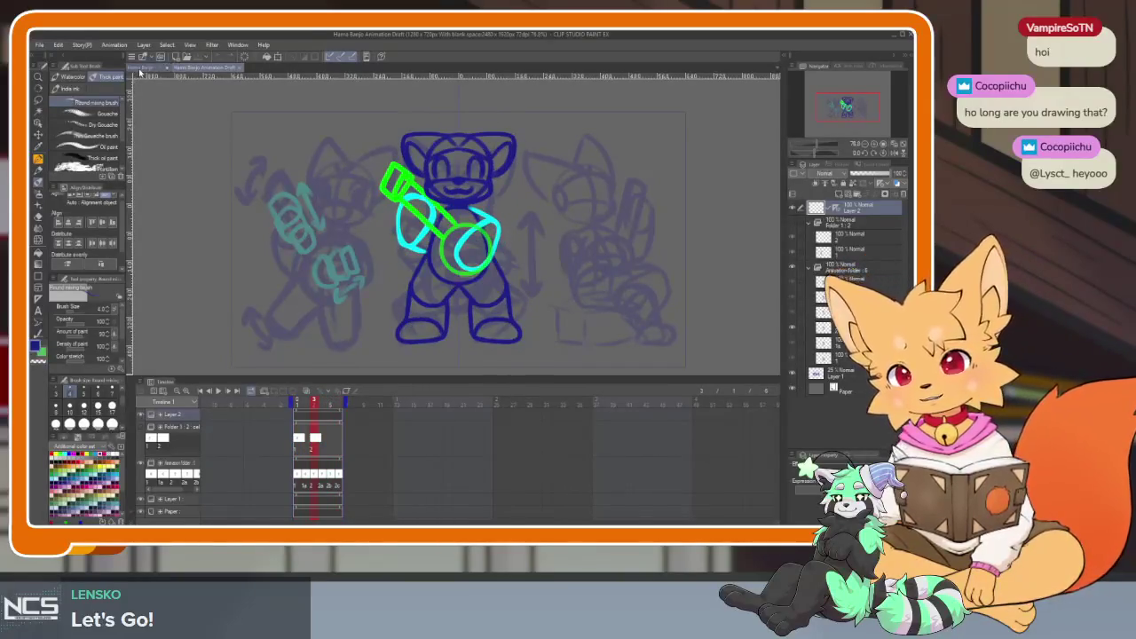
click(146, 67)
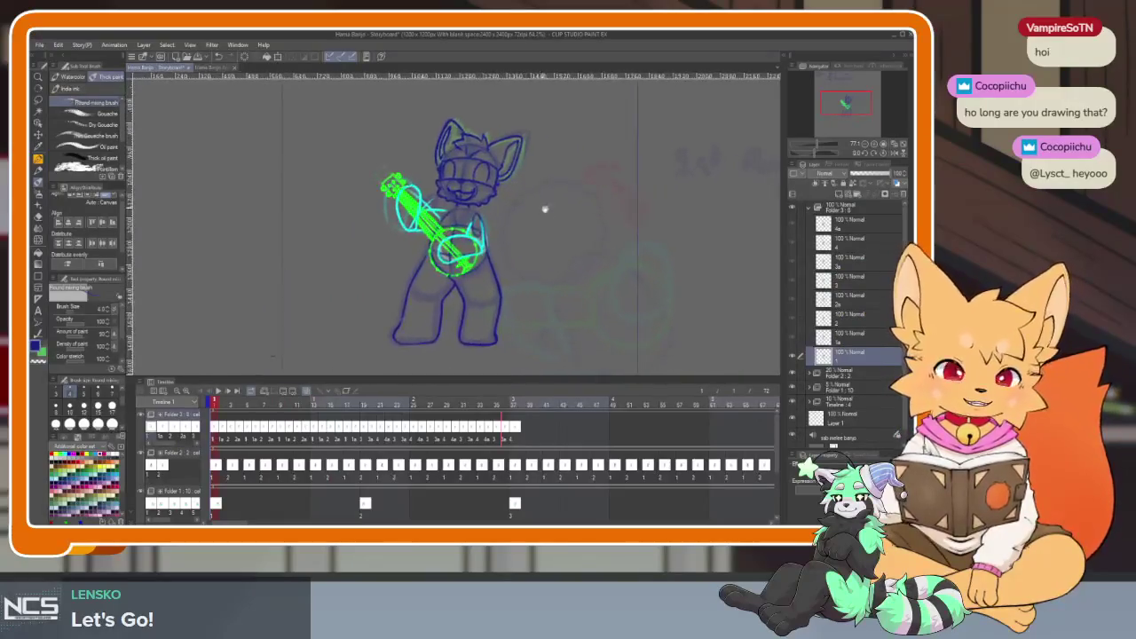
key(space)
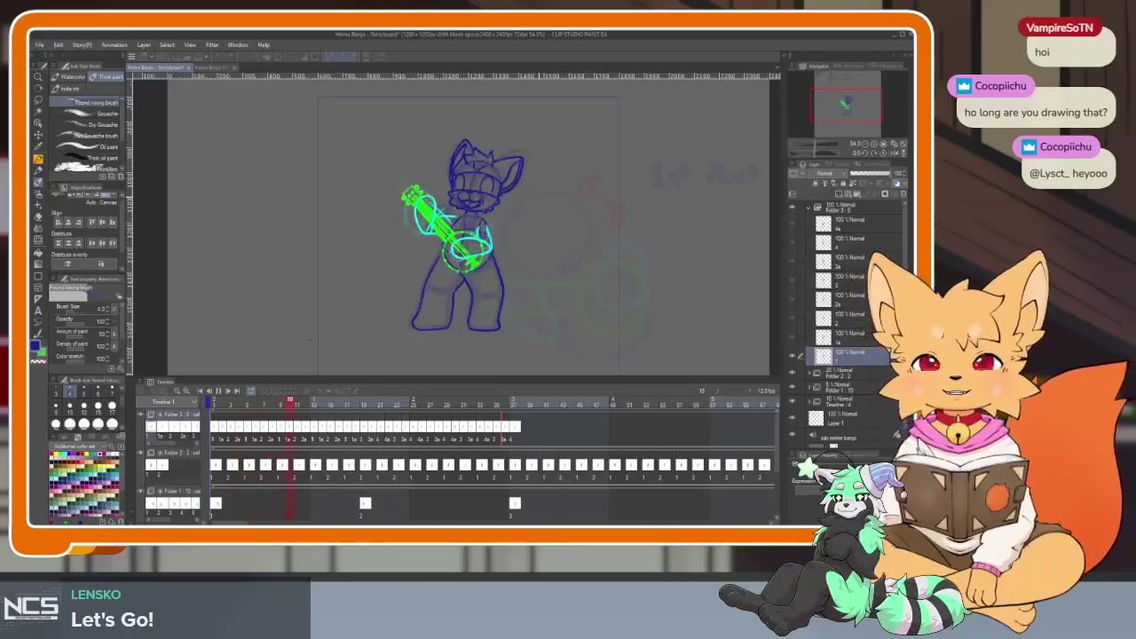
key(space)
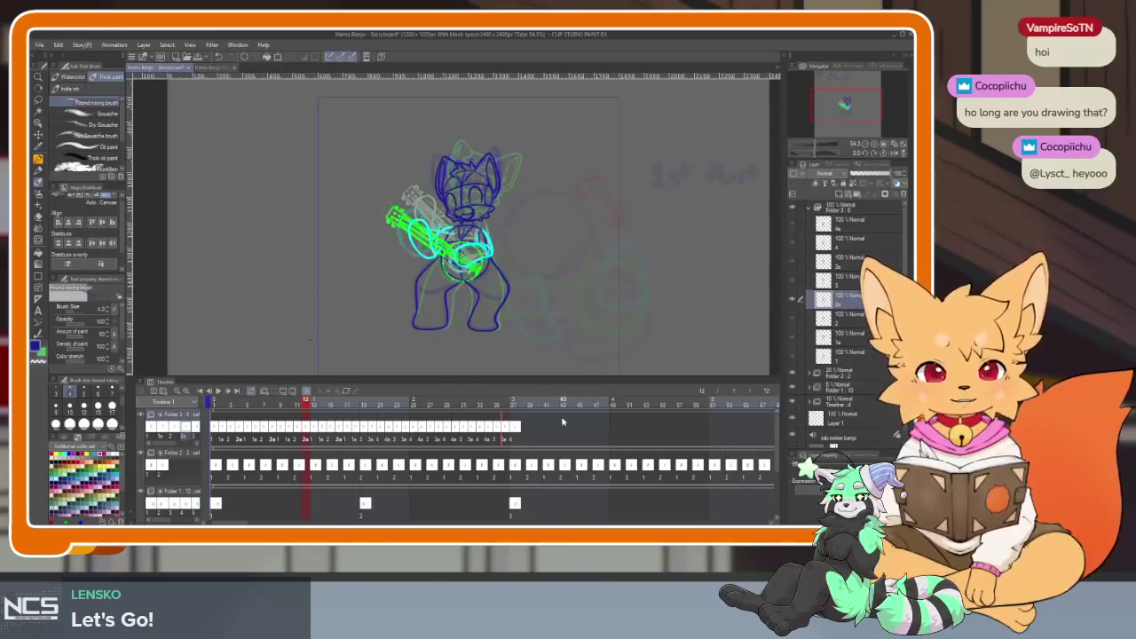
click(207, 402)
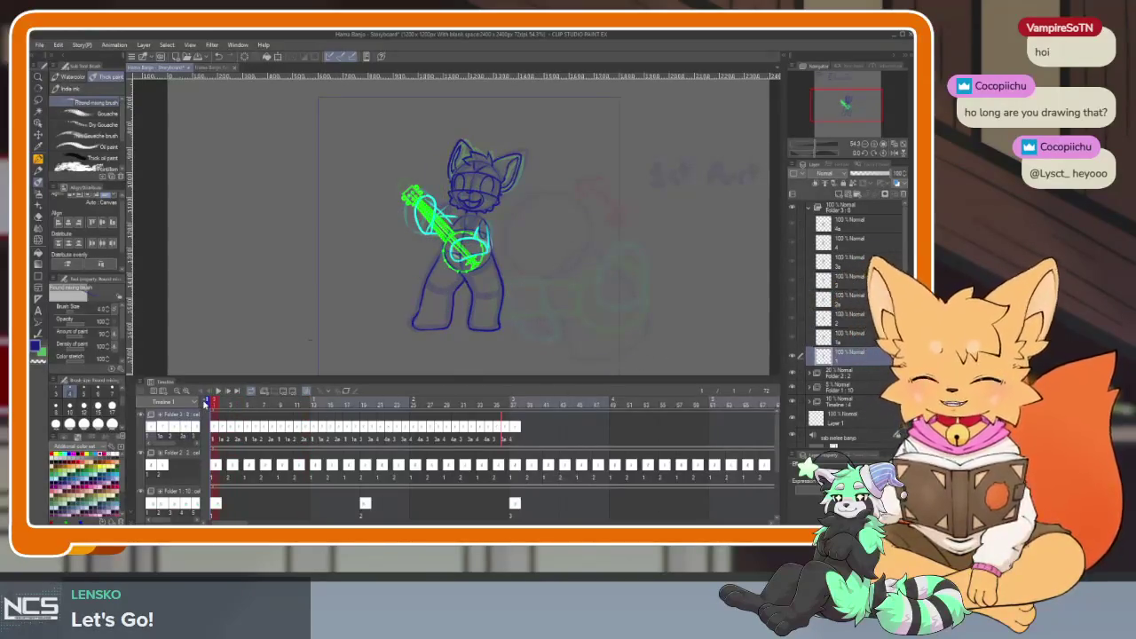
key(space)
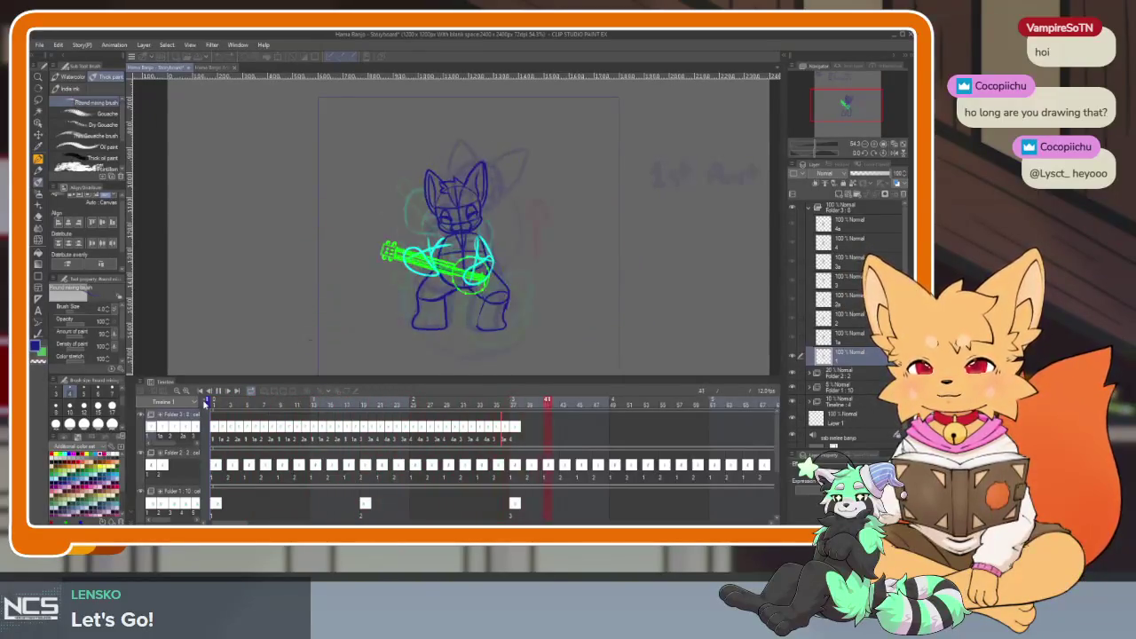
click(206, 402)
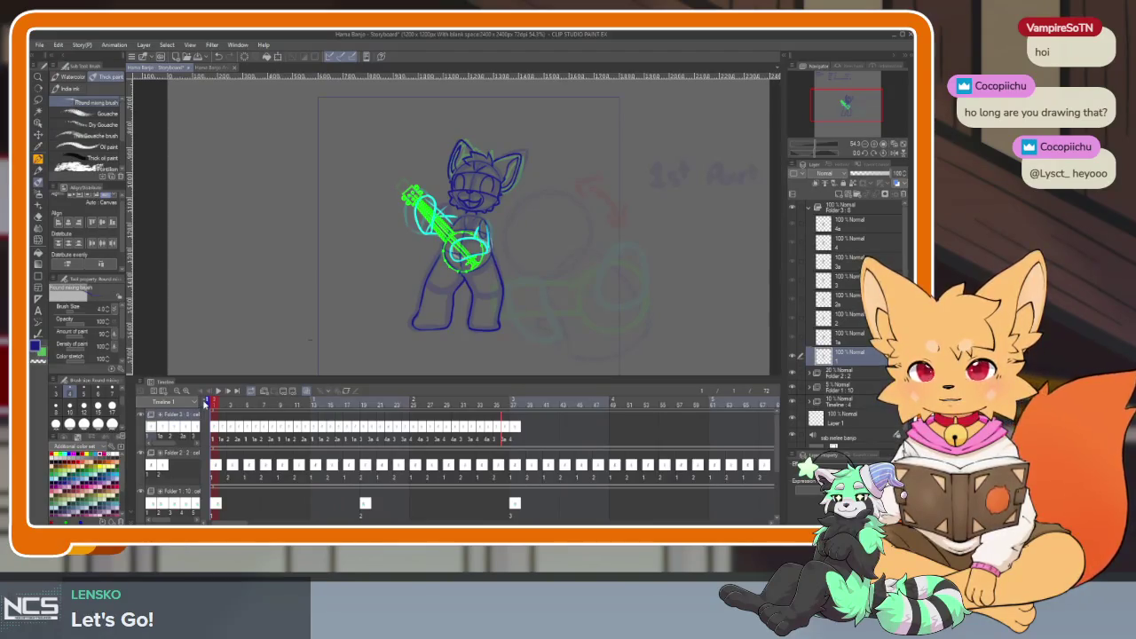
key(space)
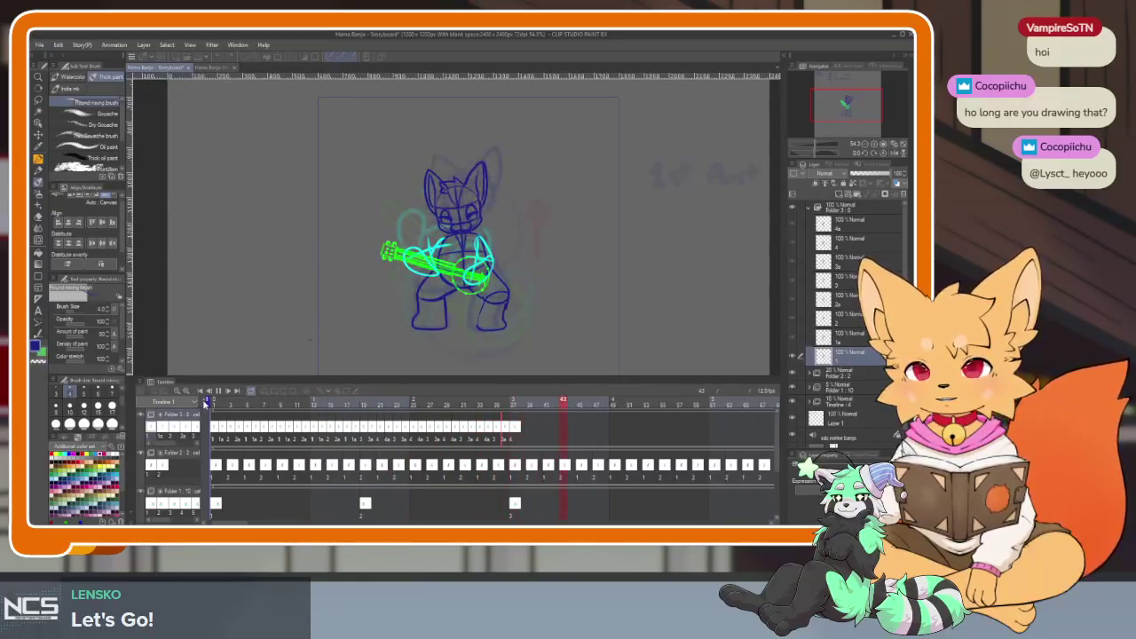
key(space)
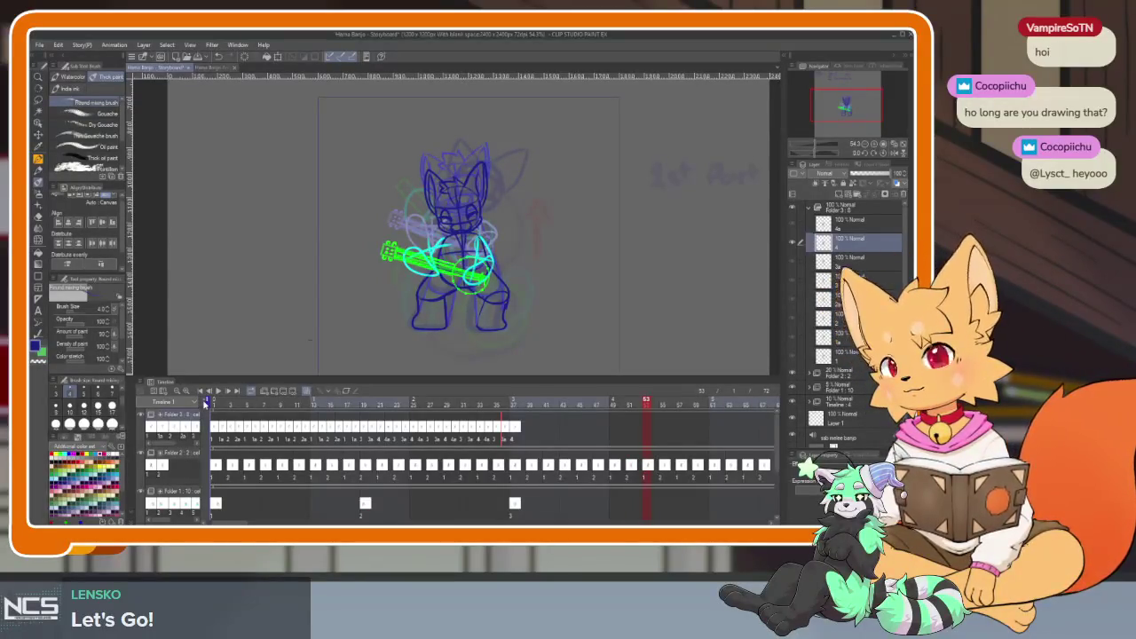
drag(325, 401, 396, 396)
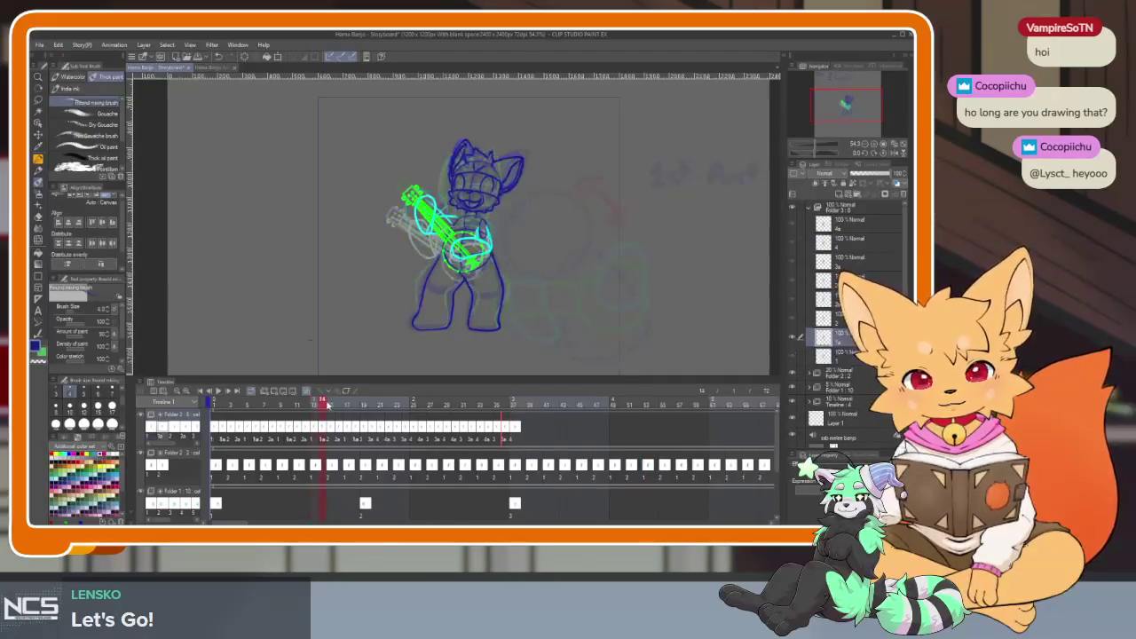
mouse_move(396, 396)
mouse_down()
mouse_move(769, 401)
mouse_move(435, 401)
mouse_up()
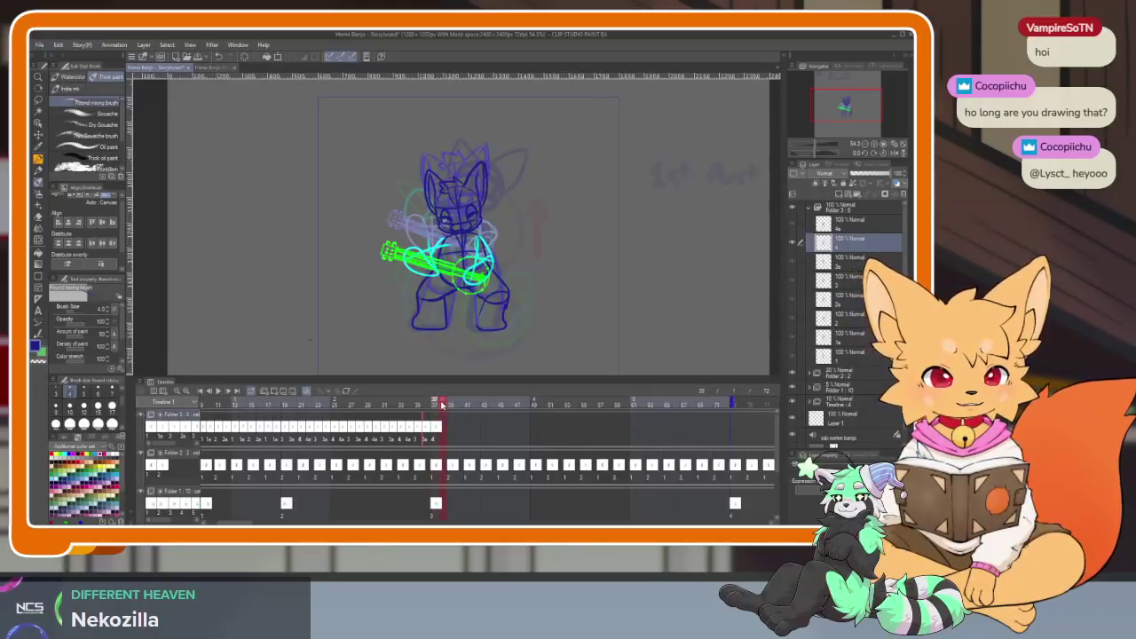
Add a new cel 5 with its own layer at frame 39 after cel 4.
click(439, 429)
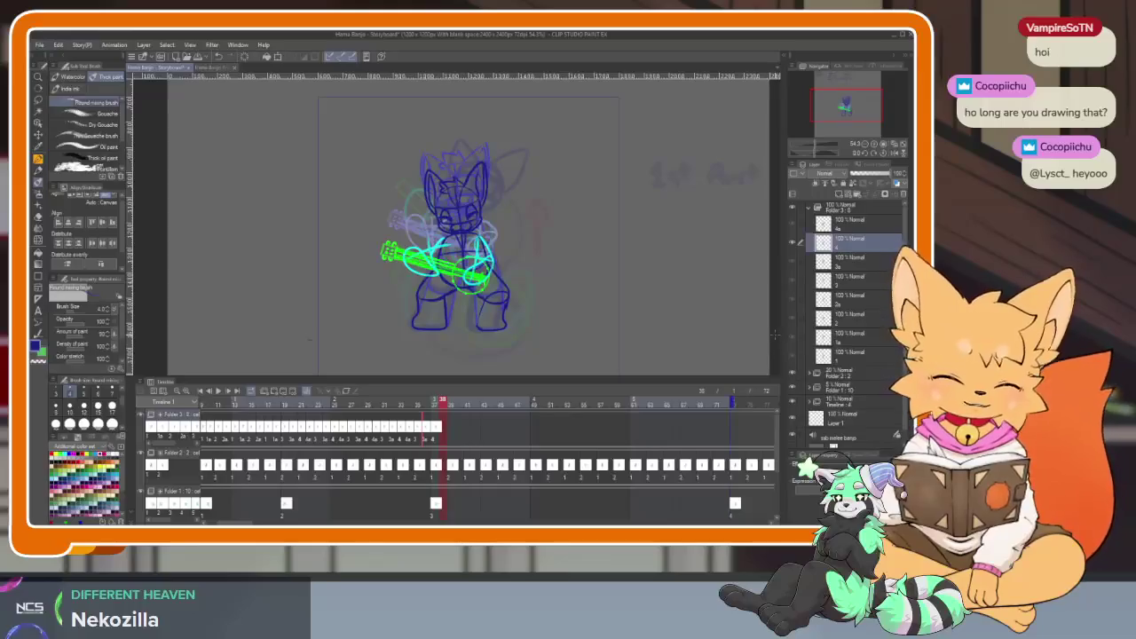
key(Left)
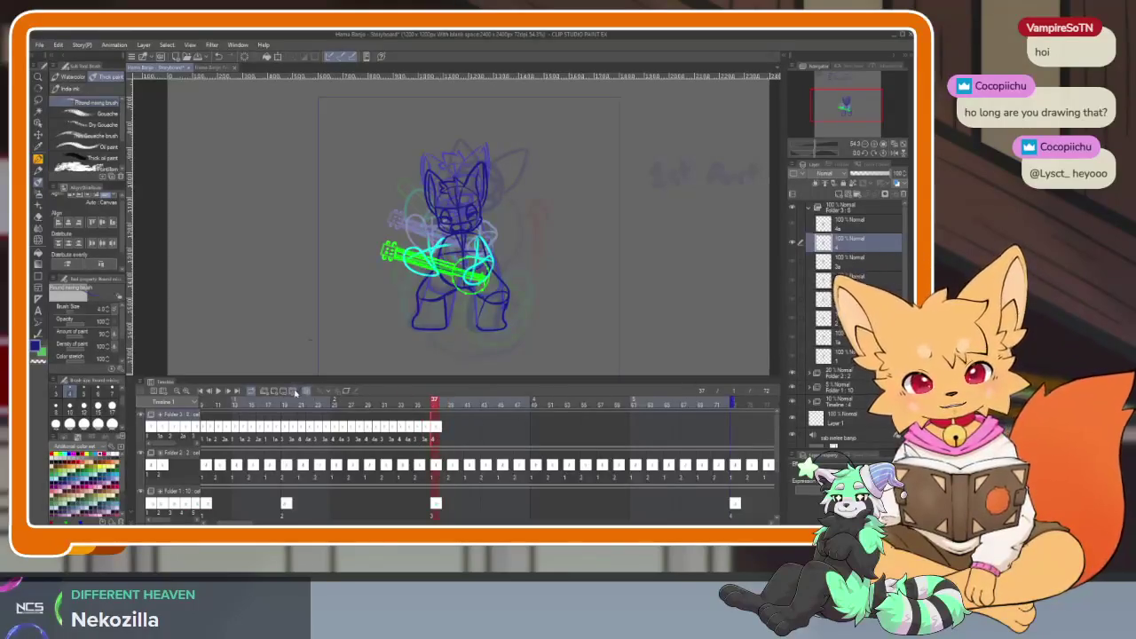
click(296, 393)
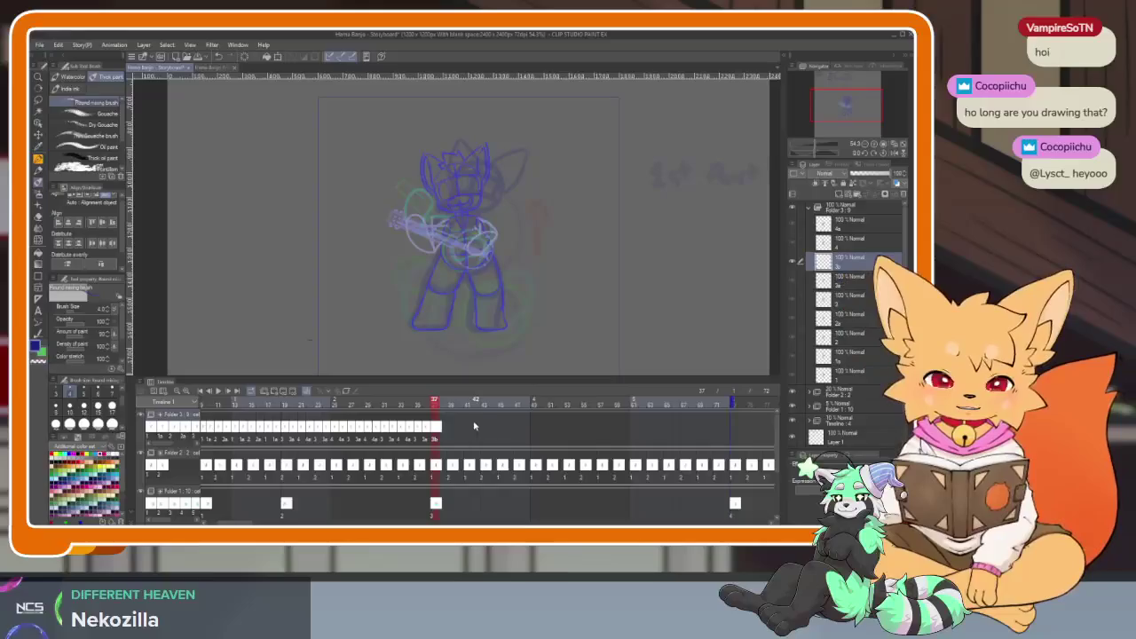
click(430, 407)
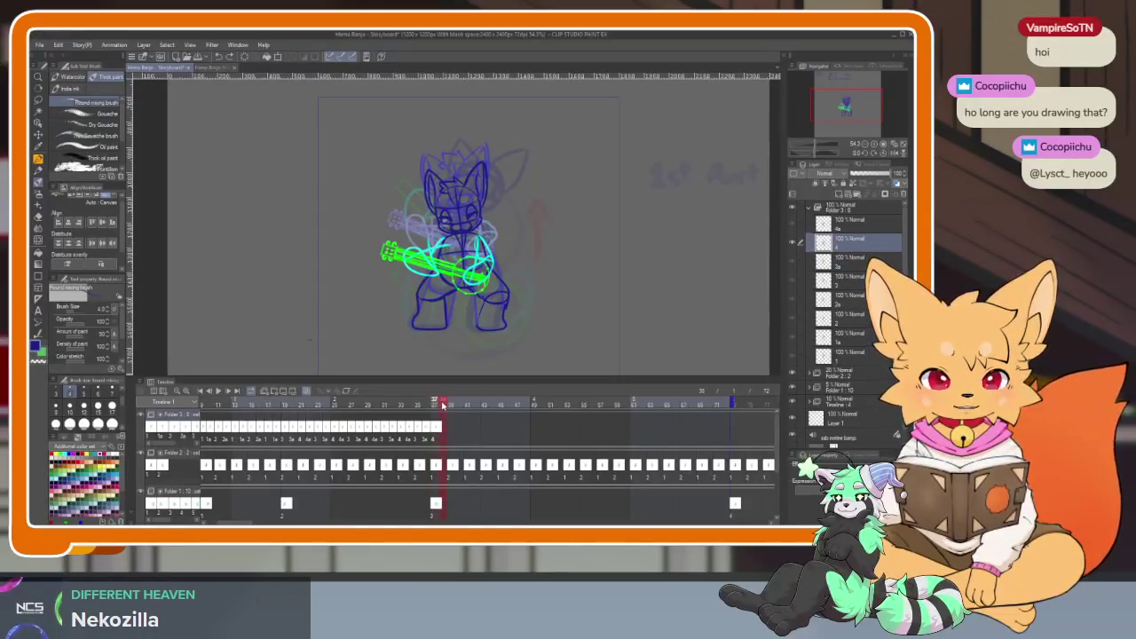
key(Right)
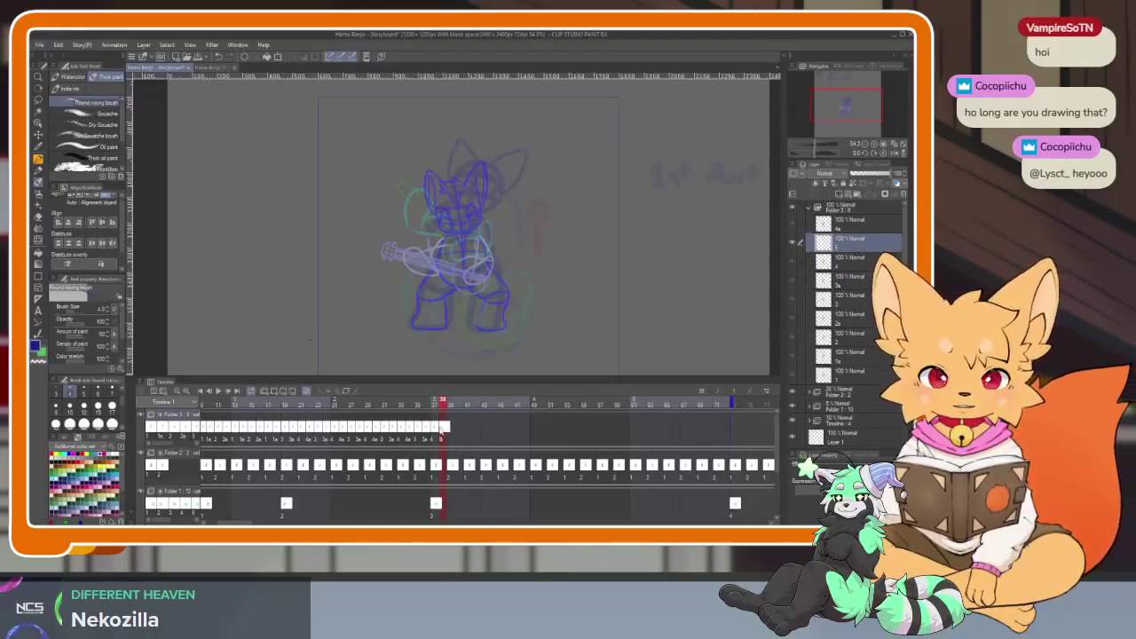
key(ctrl+z)
drag(434, 406, 450, 404)
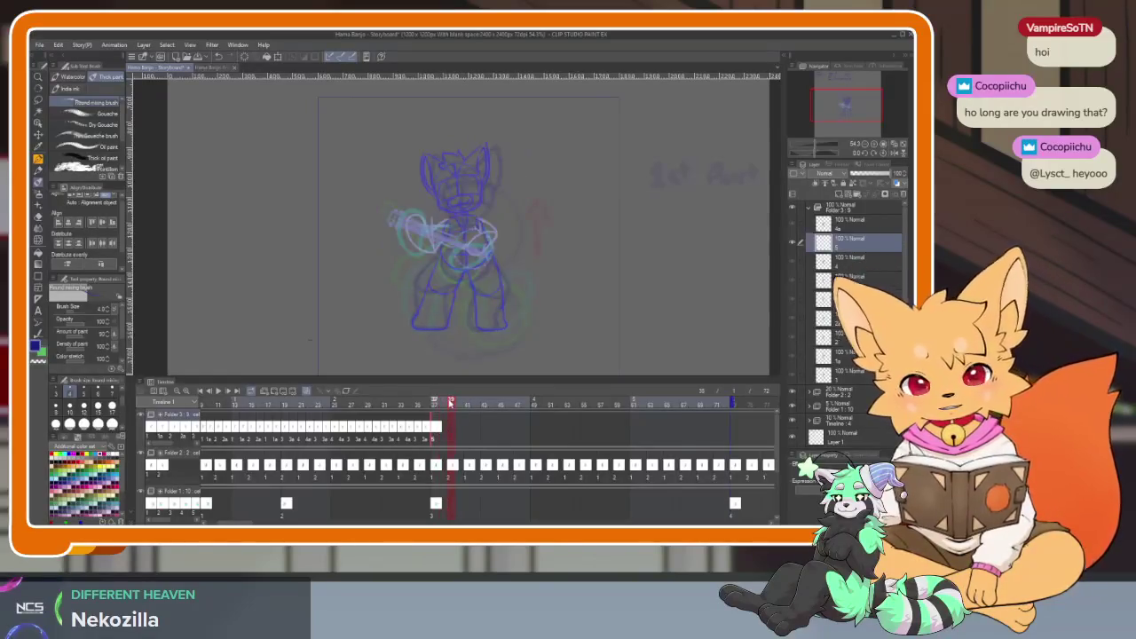
key(ctrl+y)
click(432, 405)
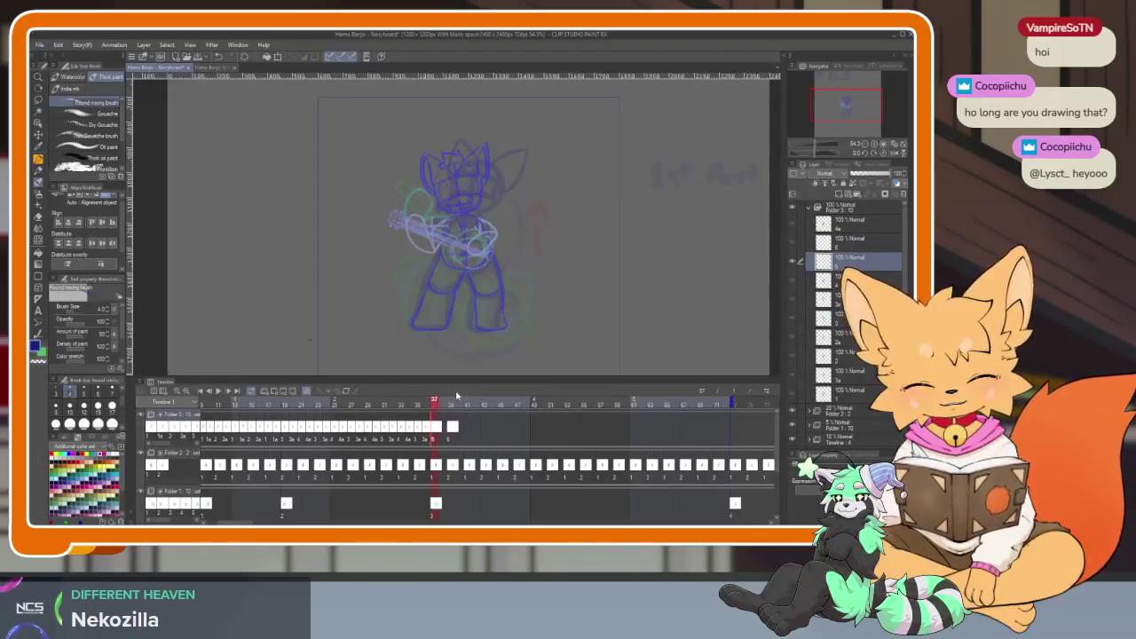
Replay the animation from frame 1 and stop at frame 37.
click(201, 393)
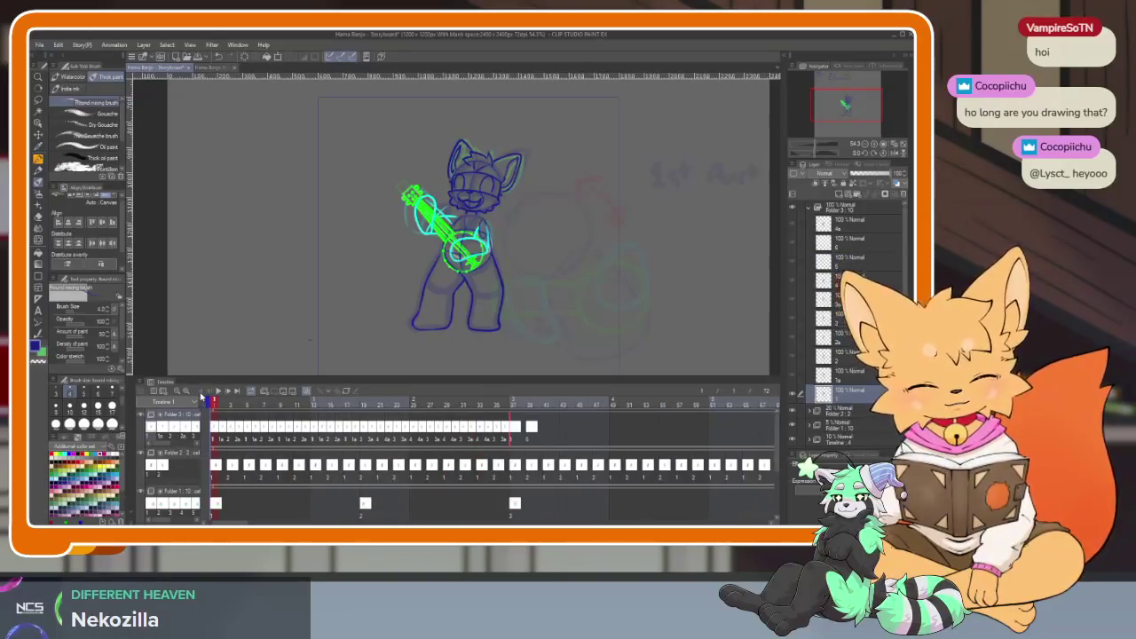
key(space)
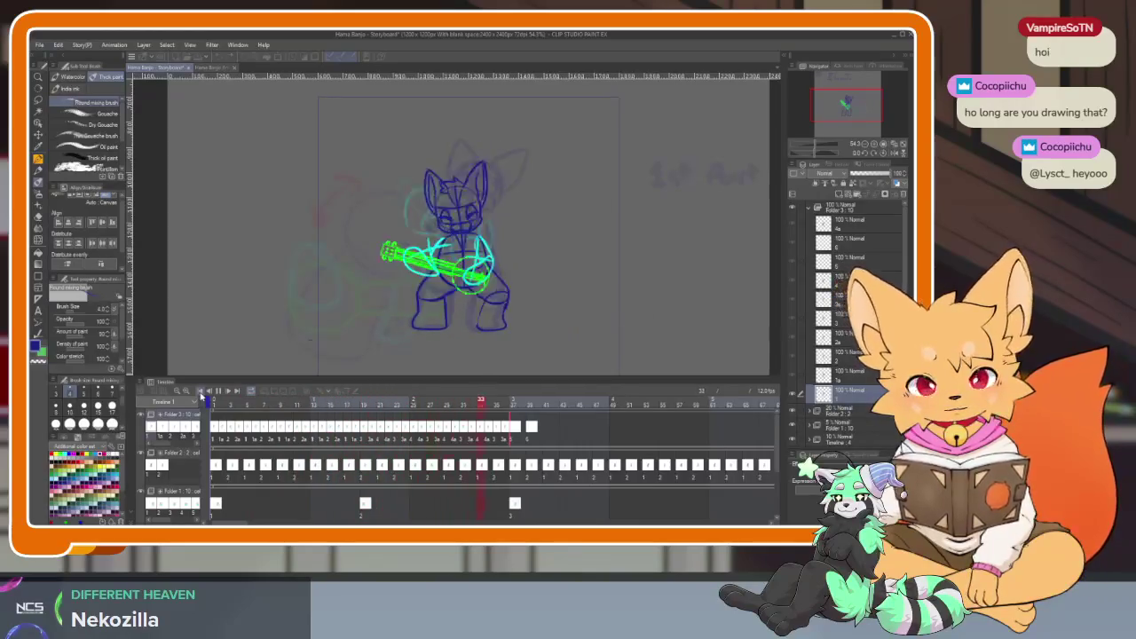
key(space)
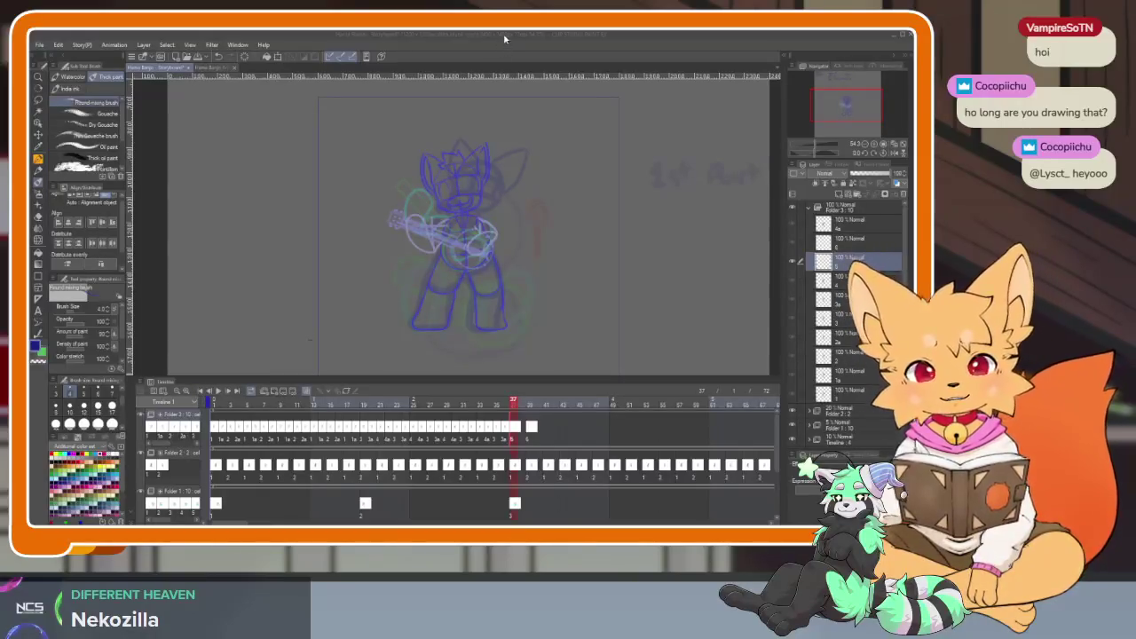
Hide all palettes and the timeline, removing a trial stroke near the fox.
key(Tab)
scroll(506, 388, up, 3)
scroll(522, 404, up, 1)
drag(435, 320, 494, 396)
key(ctrl+z)
Zoom in on the fox and draw a dark navy arc across its neck and chest.
scroll(462, 399, up, 1)
scroll(428, 436, up, 1)
scroll(433, 424, up, 1)
scroll(444, 417, up, 1)
scroll(479, 407, down, 3)
scroll(496, 369, up, 2)
scroll(484, 386, down, 2)
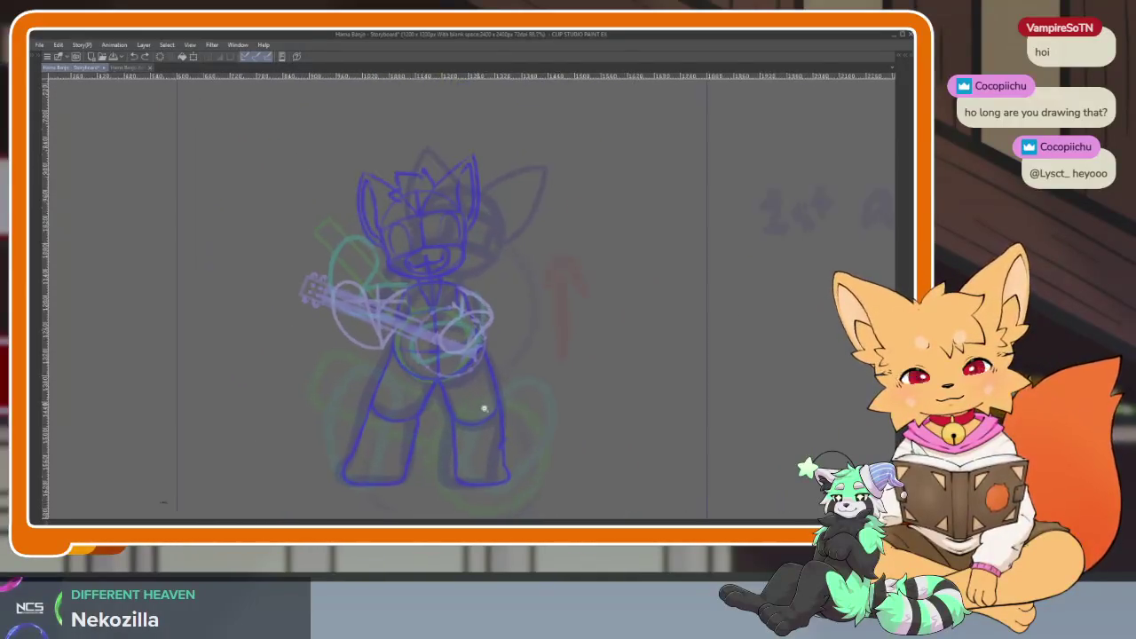
scroll(492, 401, up, 1)
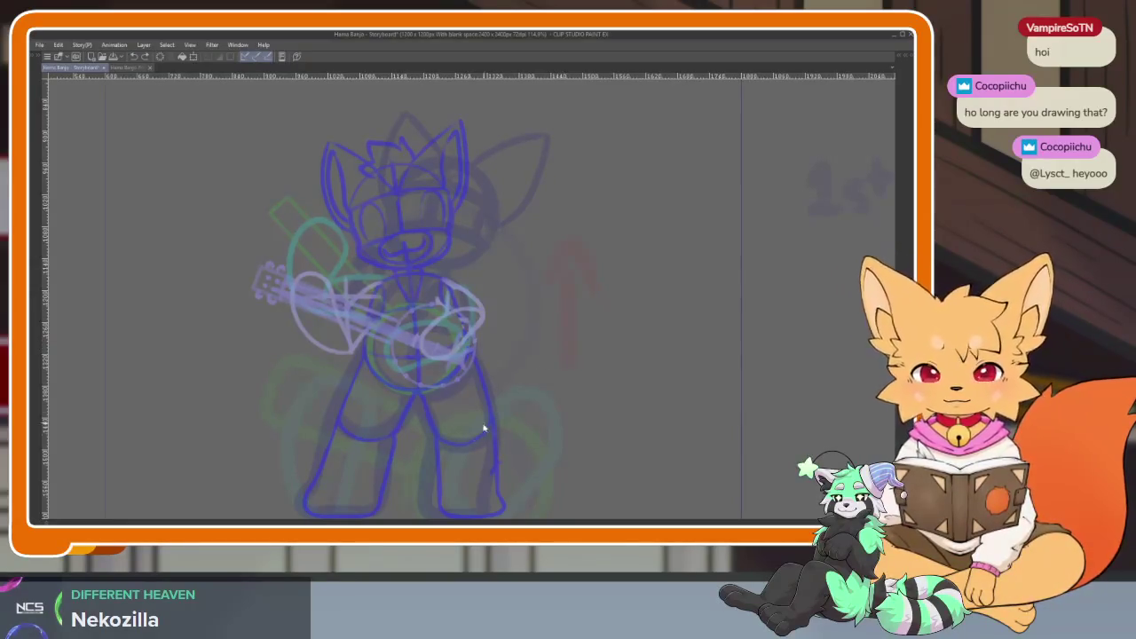
scroll(462, 426, up, 2)
scroll(472, 434, down, 1)
scroll(480, 419, down, 1)
scroll(484, 410, down, 1)
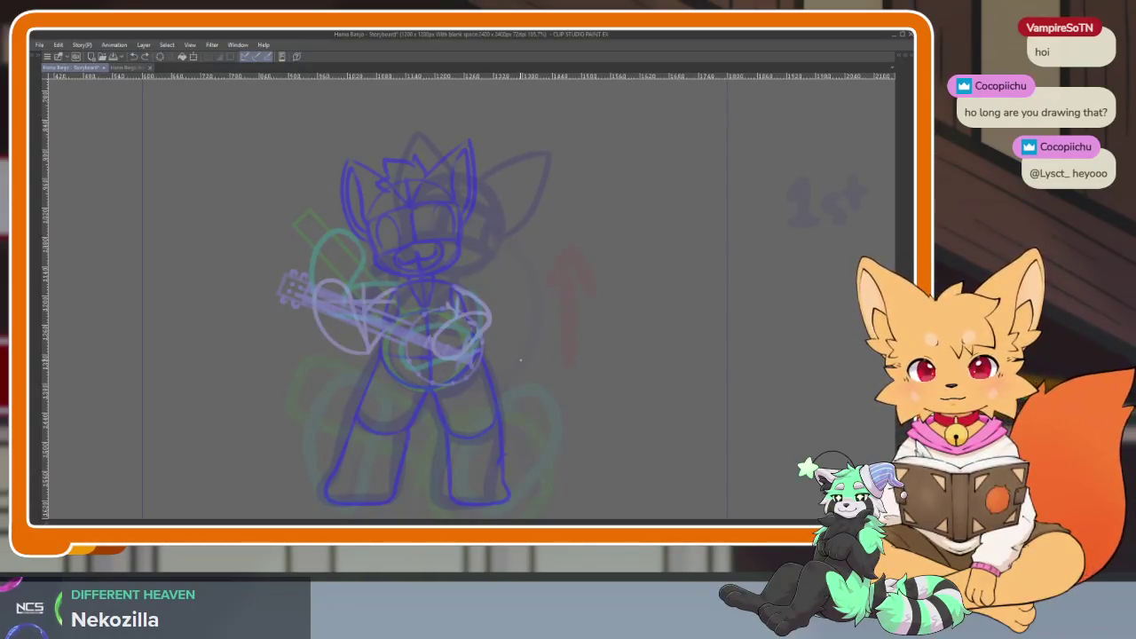
scroll(488, 394, down, 2)
scroll(467, 426, up, 3)
scroll(461, 414, down, 1)
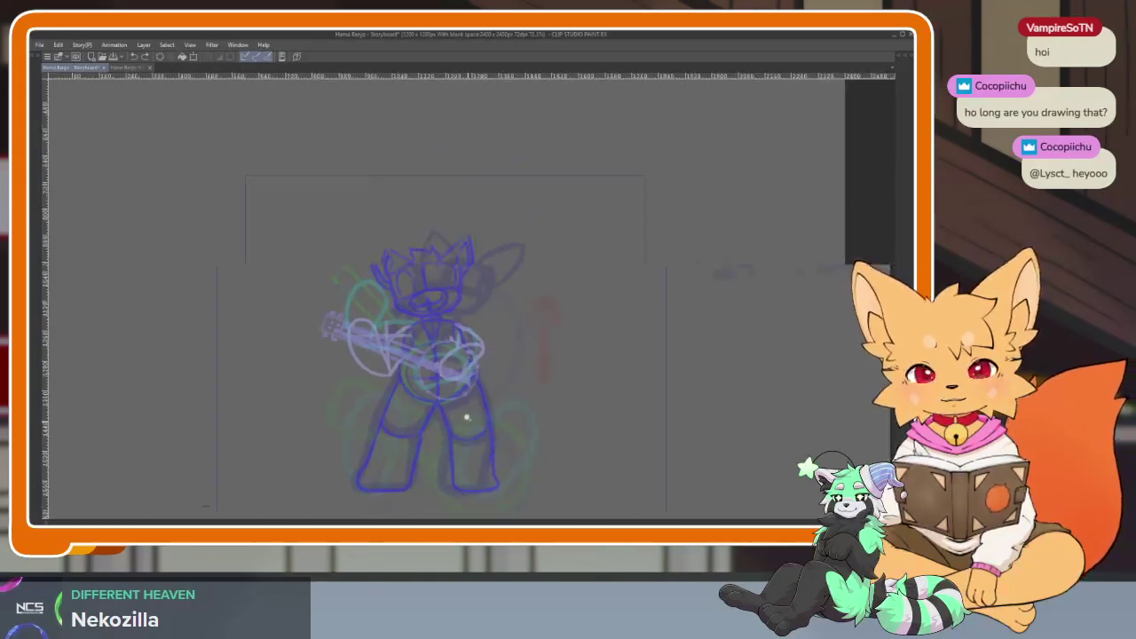
scroll(467, 418, up, 1)
scroll(471, 429, up, 2)
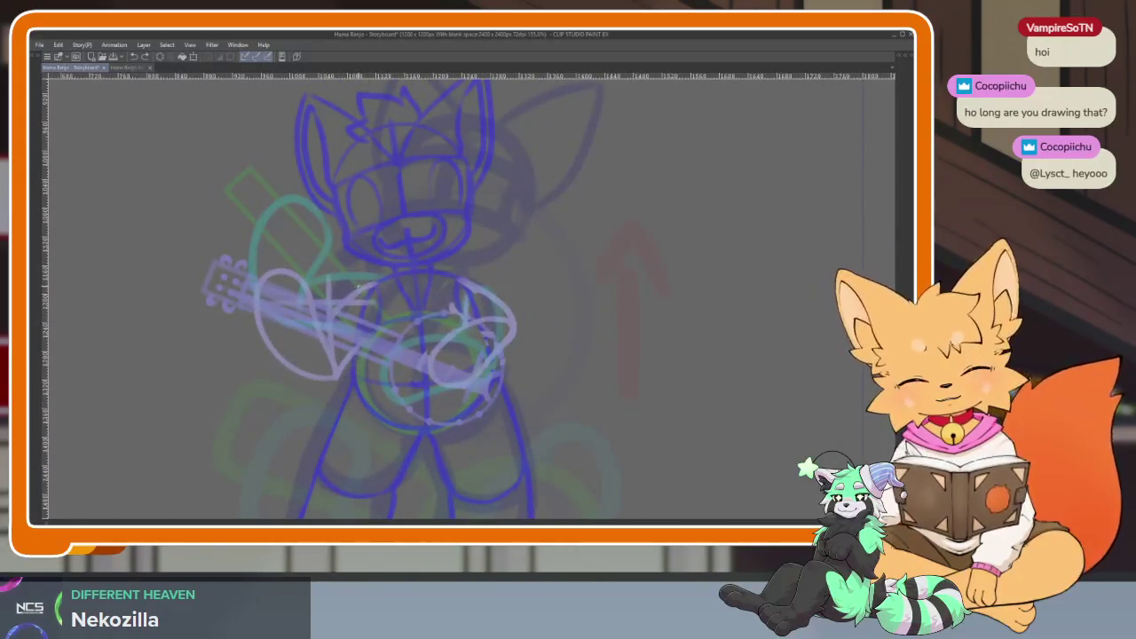
drag(354, 293, 441, 272)
Redraw the dark navy arc across the top of the hip oval until it sits right.
key(ctrl+z)
drag(346, 298, 444, 274)
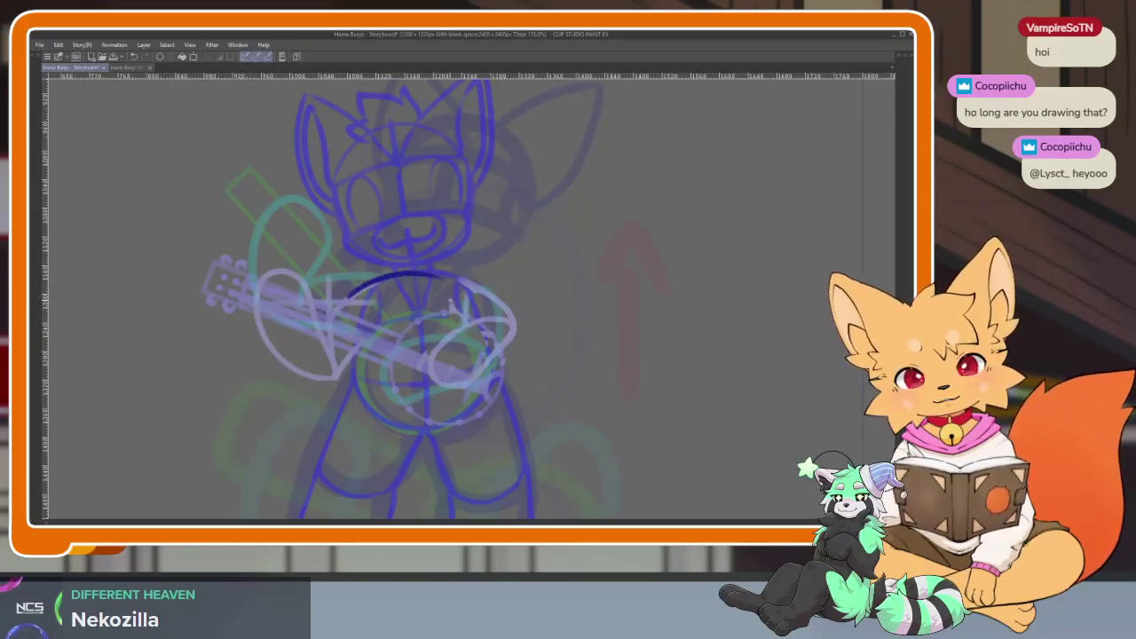
scroll(413, 315, up, 3)
drag(420, 327, 418, 284)
key(ctrl+z)
drag(286, 241, 448, 204)
key(ctrl+z)
drag(284, 244, 451, 201)
key(ctrl+z)
mouse_move(286, 245)
mouse_down()
mouse_move(389, 191)
mouse_move(451, 201)
mouse_up()
Draw the oval's left side, right side and bottom to close the hip shape.
drag(272, 215, 267, 364)
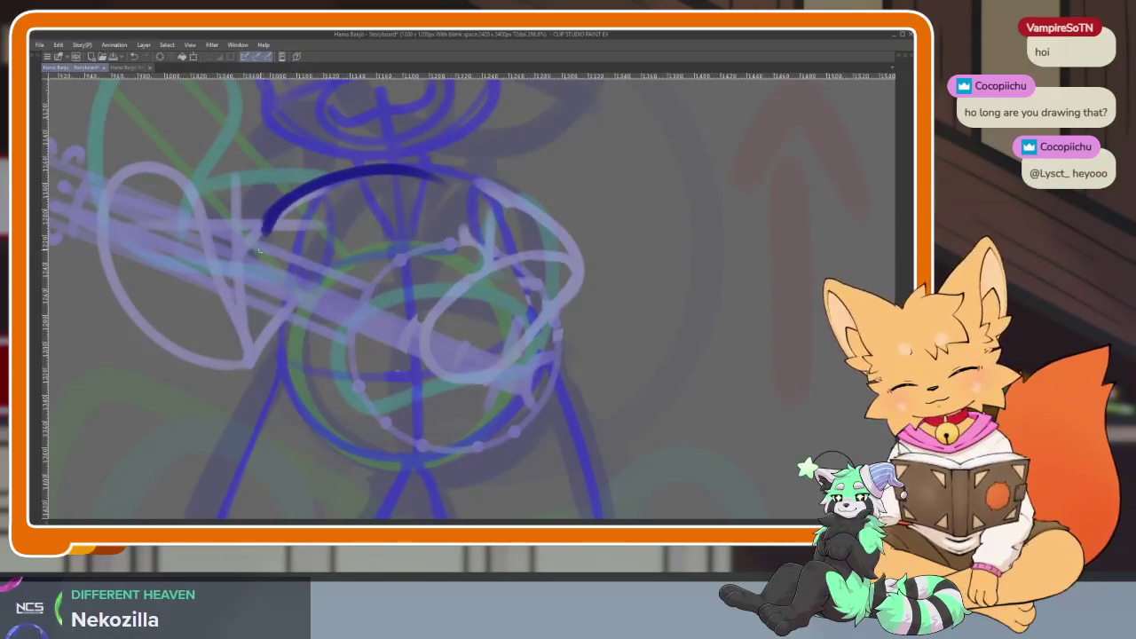
key(ctrl+z)
mouse_move(269, 308)
mouse_down()
mouse_move(328, 431)
mouse_move(435, 448)
mouse_up()
key(ctrl+z)
drag(263, 217, 263, 343)
mouse_move(264, 248)
mouse_down()
mouse_move(266, 306)
mouse_move(382, 457)
mouse_move(453, 448)
mouse_move(505, 355)
mouse_up()
mouse_move(442, 187)
mouse_down()
mouse_move(517, 321)
mouse_move(414, 451)
mouse_up()
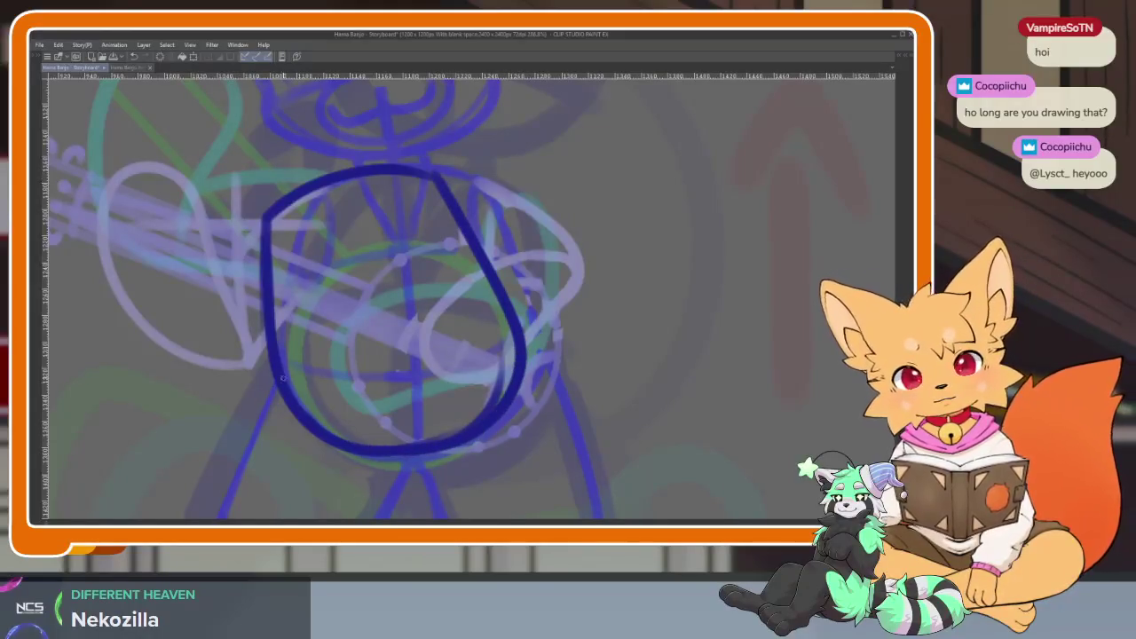
drag(284, 383, 272, 205)
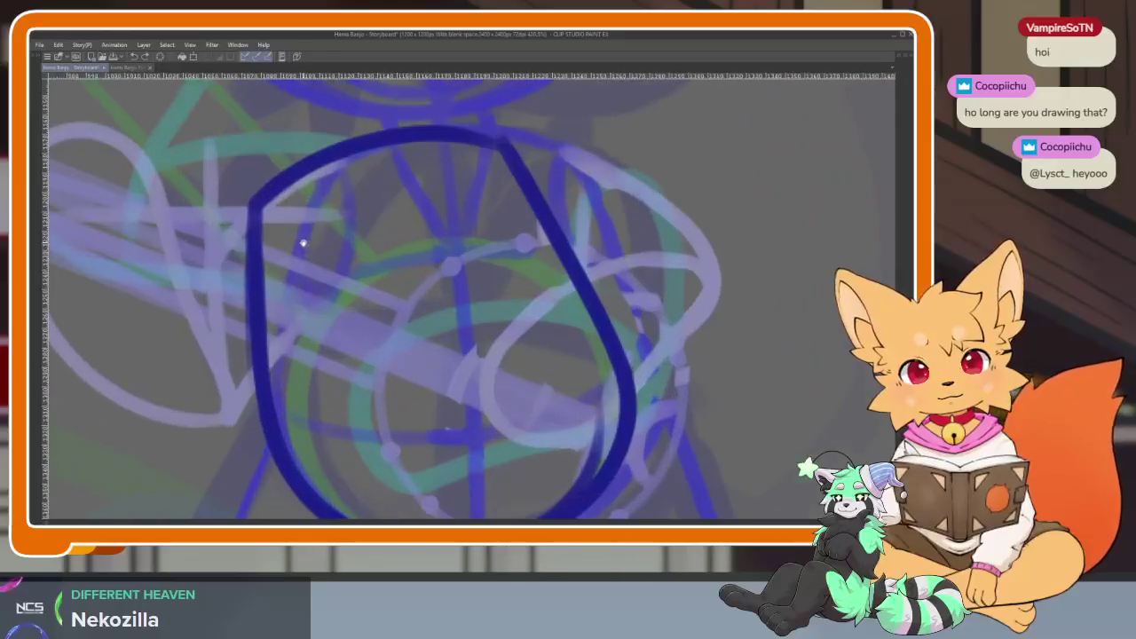
scroll(302, 240, up, 1)
key(ctrl+z)
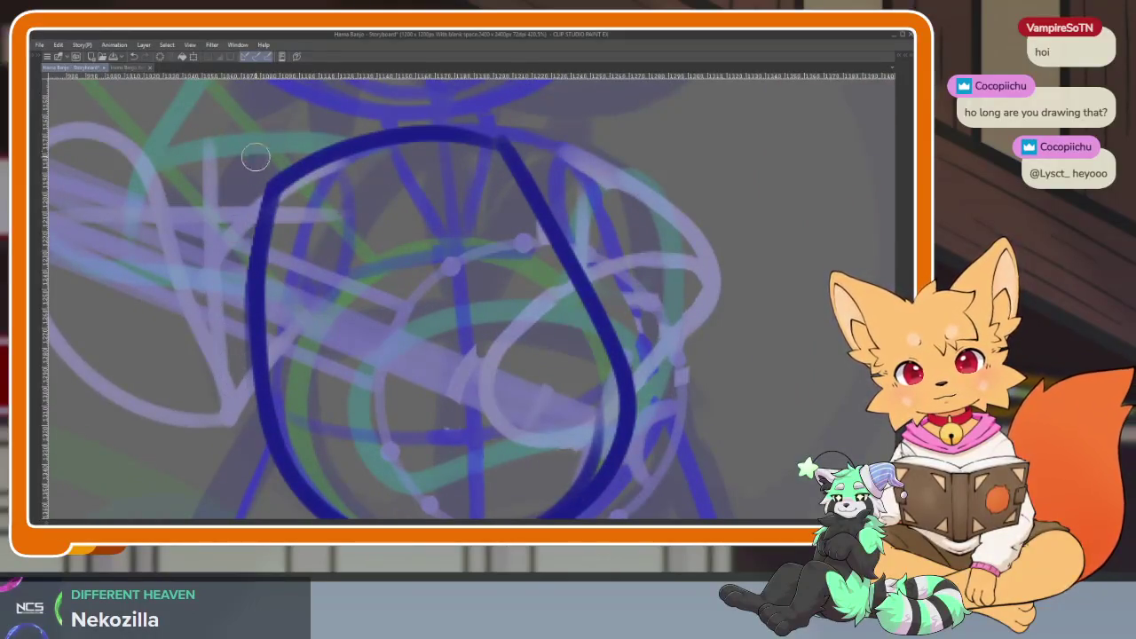
scroll(545, 315, down, 3)
scroll(535, 272, up, 3)
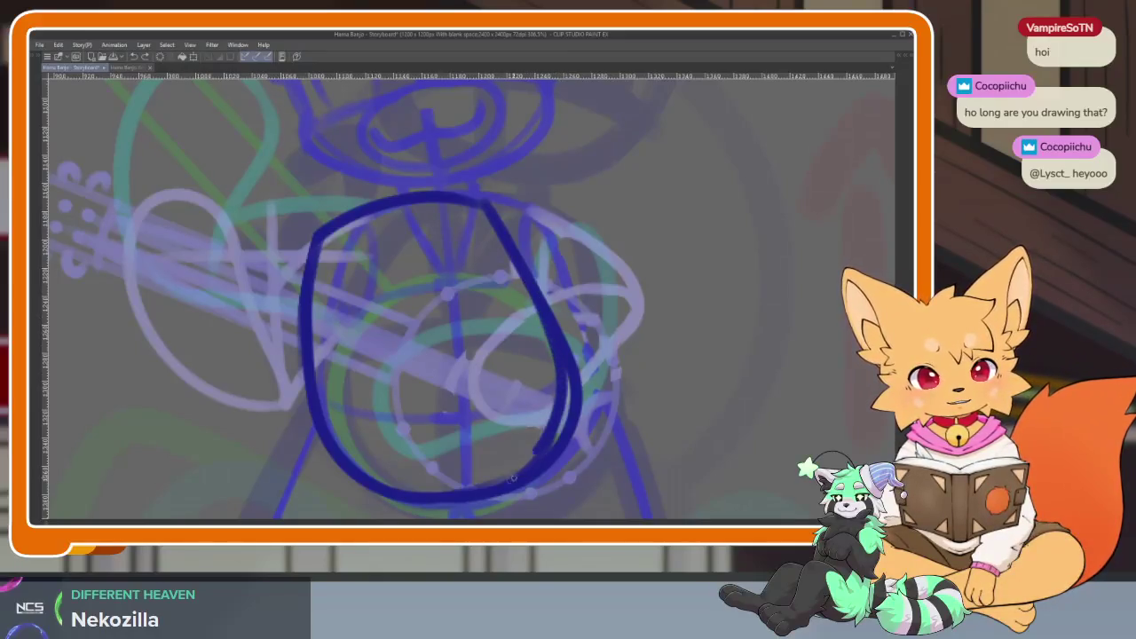
Rework the oval's right side and redraw its upper-left curve.
drag(558, 353, 484, 490)
key(ctrl+z)
drag(553, 333, 575, 406)
key(ctrl+z)
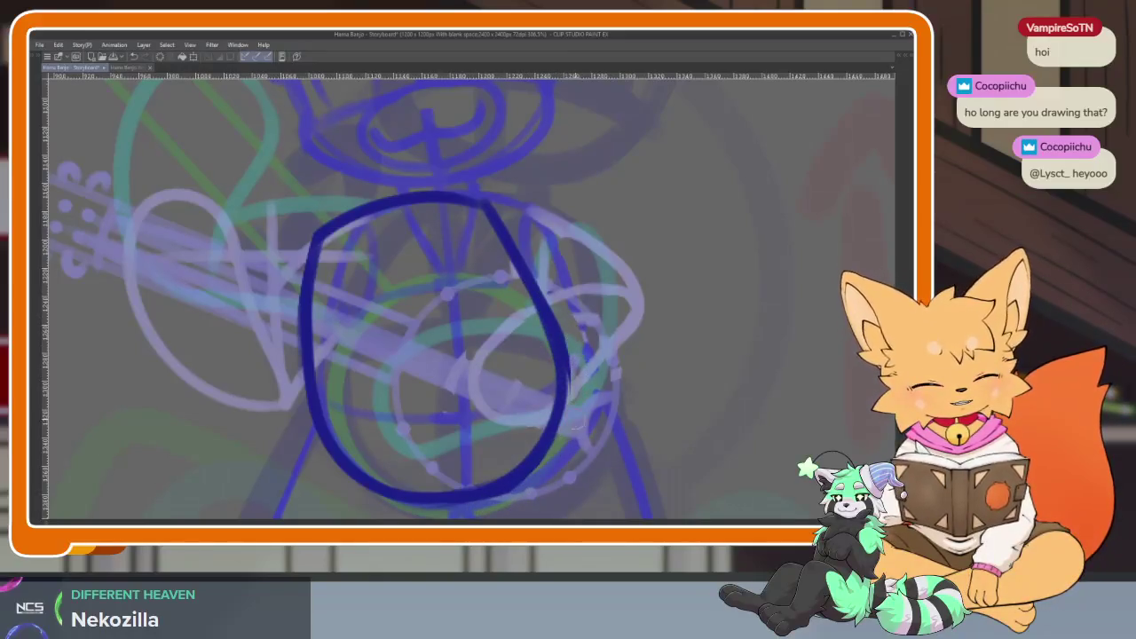
scroll(576, 390, down, 1)
scroll(621, 367, down, 2)
scroll(575, 367, up, 2)
scroll(575, 367, up, 1)
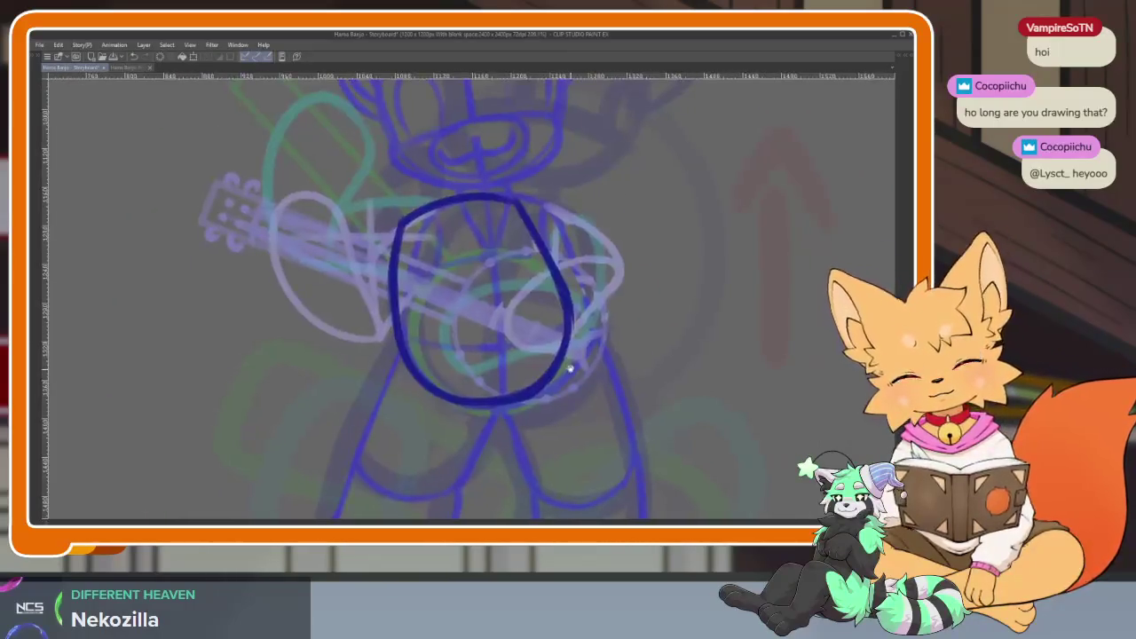
scroll(569, 373, up, 2)
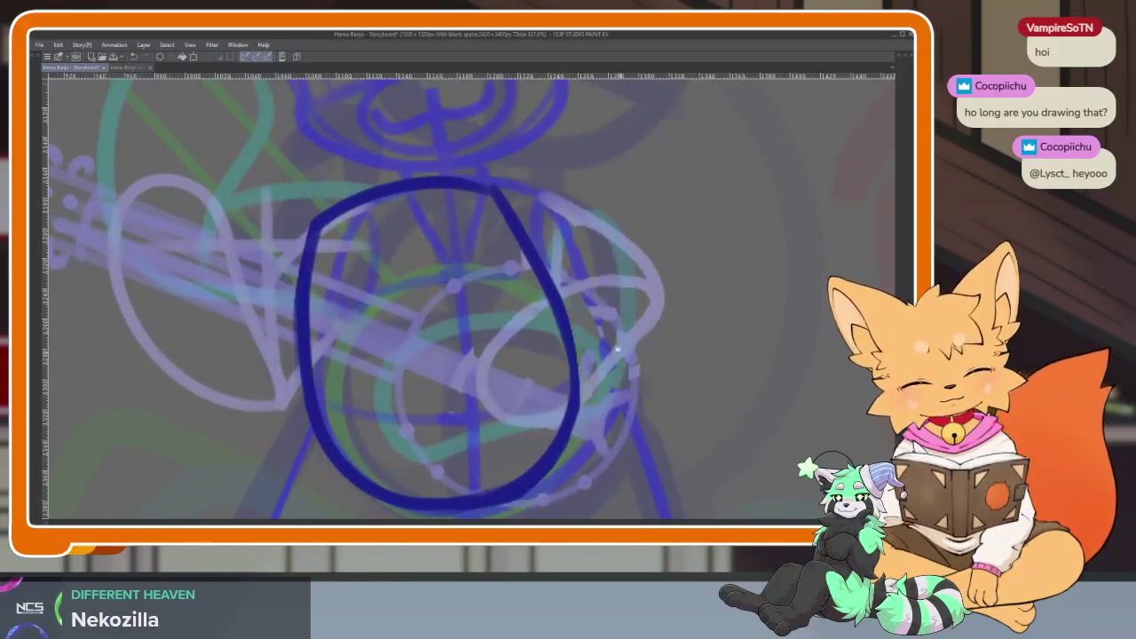
scroll(533, 337, down, 3)
scroll(525, 357, up, 4)
drag(307, 213, 271, 293)
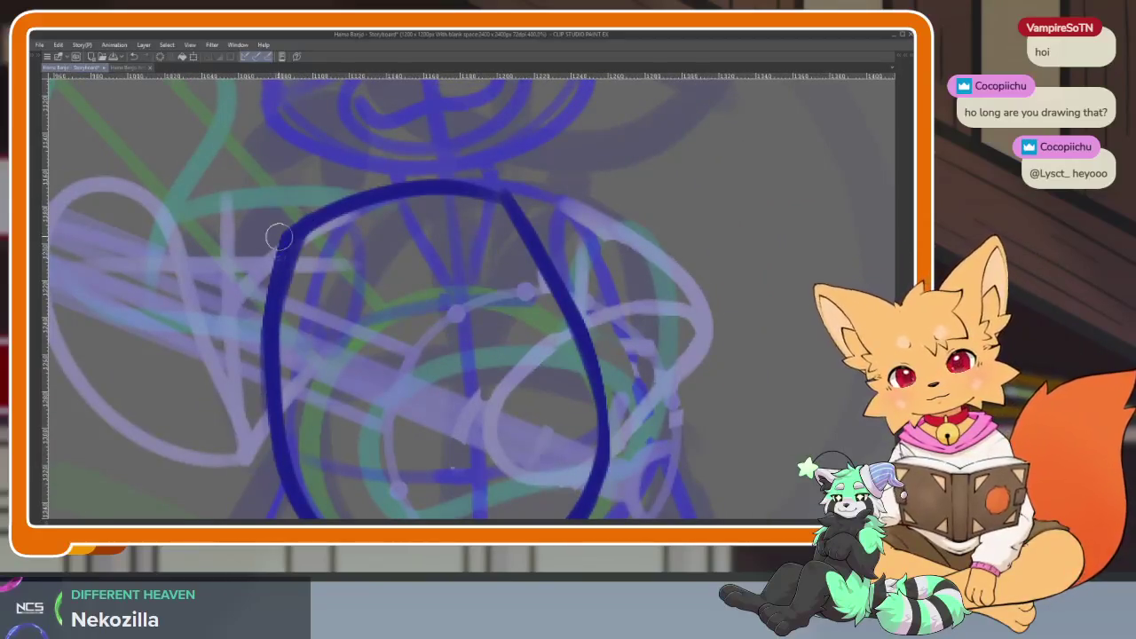
scroll(497, 248, down, 2)
Add a vertical centre line and curved cross-contour lines through the hip oval.
drag(448, 203, 502, 424)
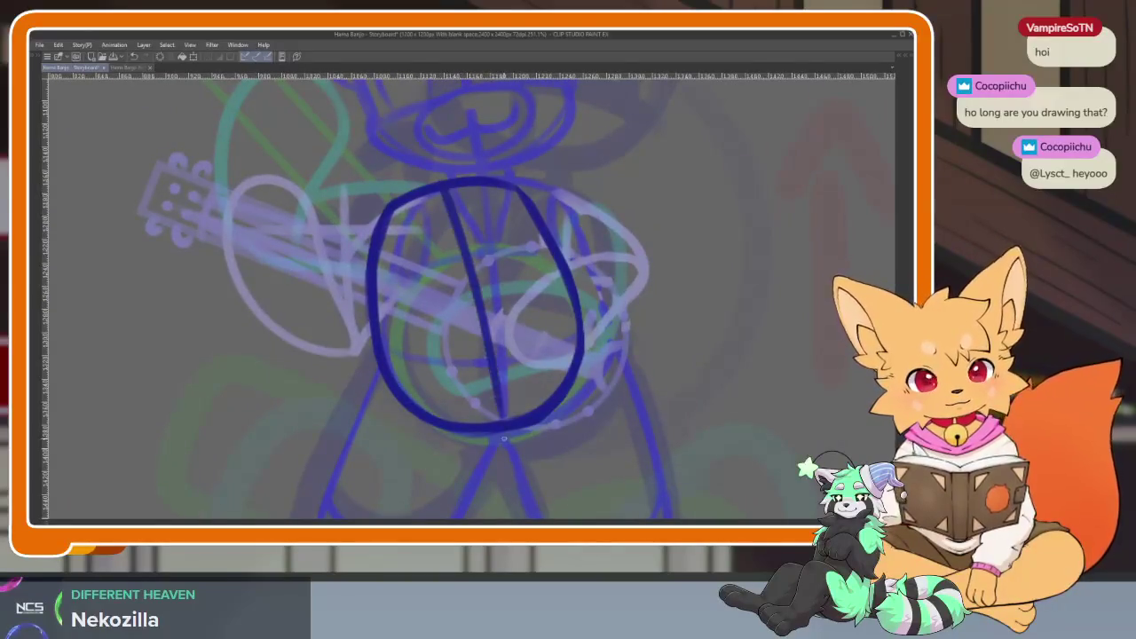
scroll(479, 355, down, 5)
scroll(402, 346, up, 6)
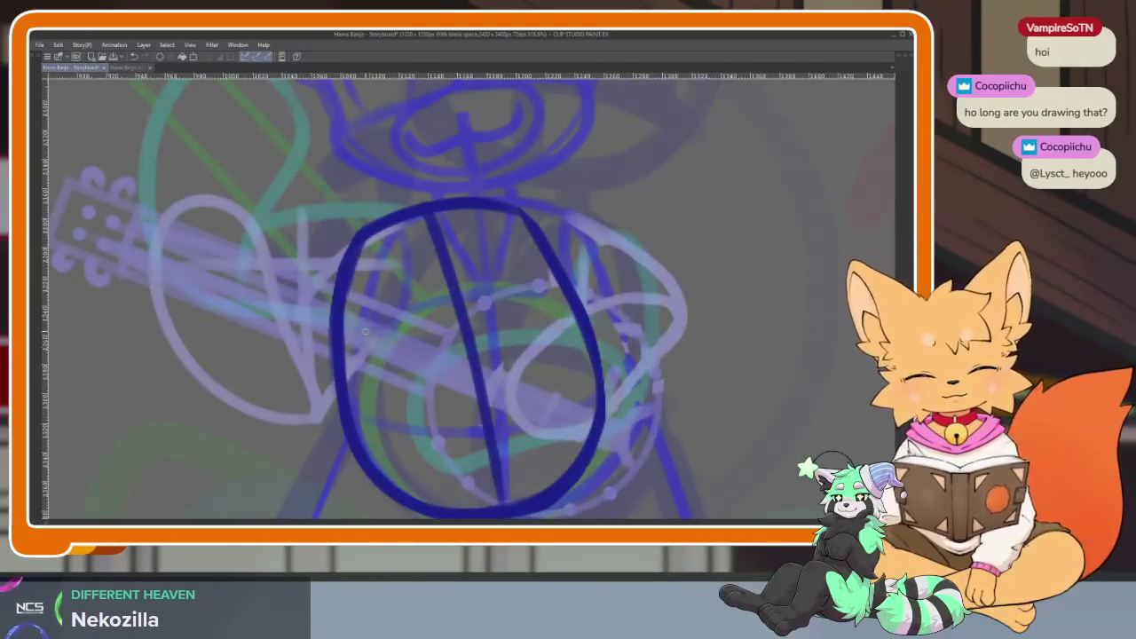
drag(345, 354, 542, 286)
drag(383, 442, 593, 369)
scroll(593, 368, down, 5)
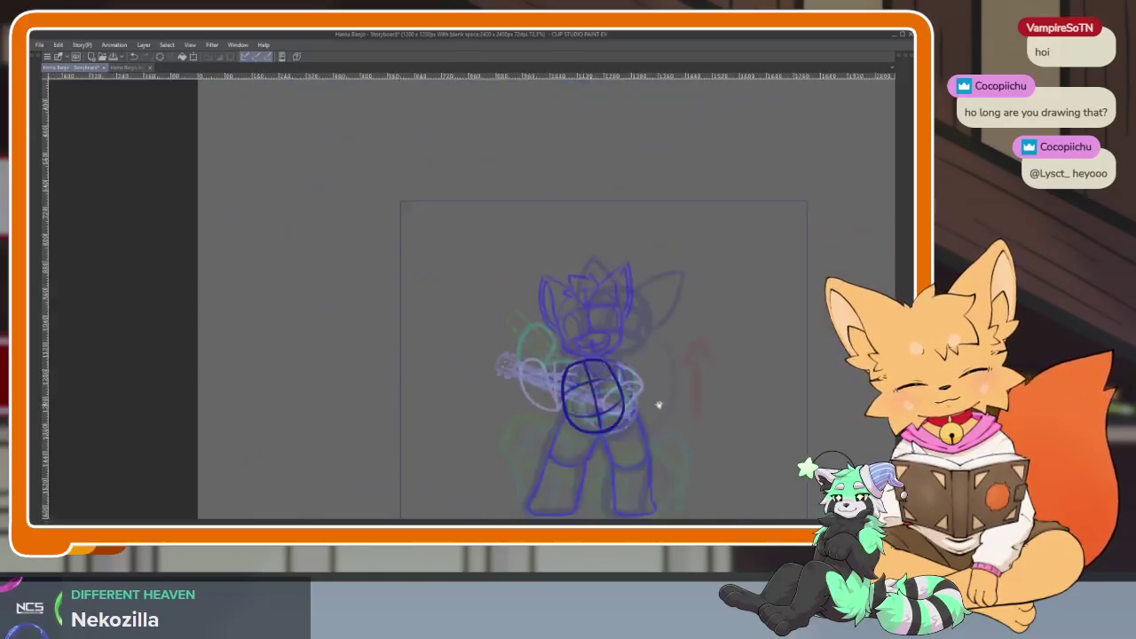
scroll(593, 382, up, 4)
drag(402, 237, 433, 454)
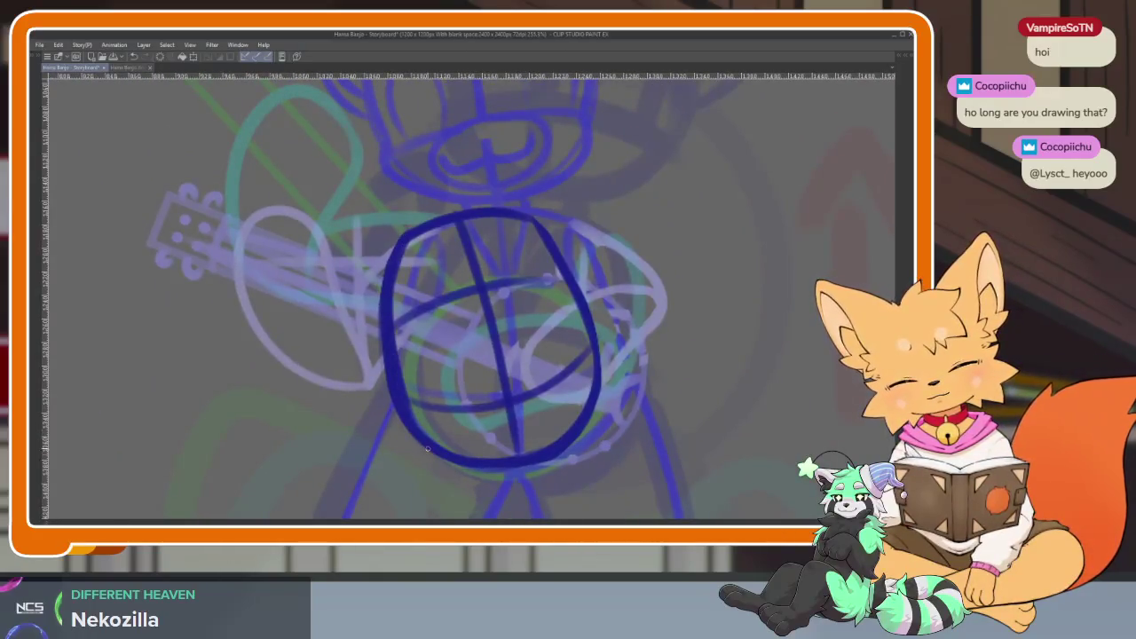
drag(388, 301, 394, 266)
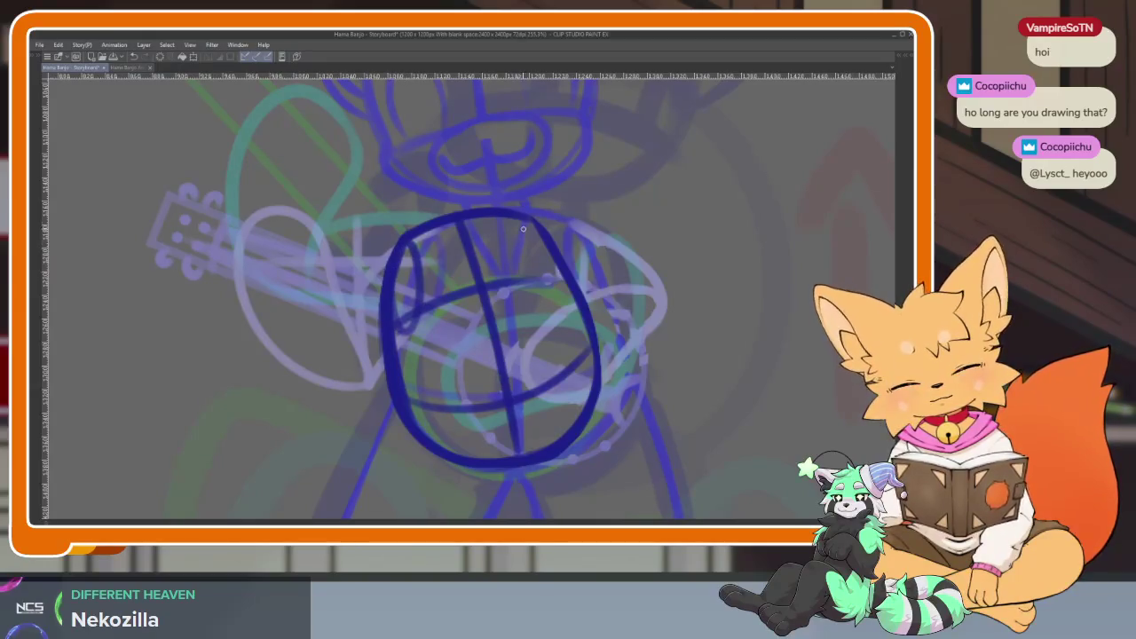
scroll(593, 322, down, 5)
scroll(561, 317, up, 5)
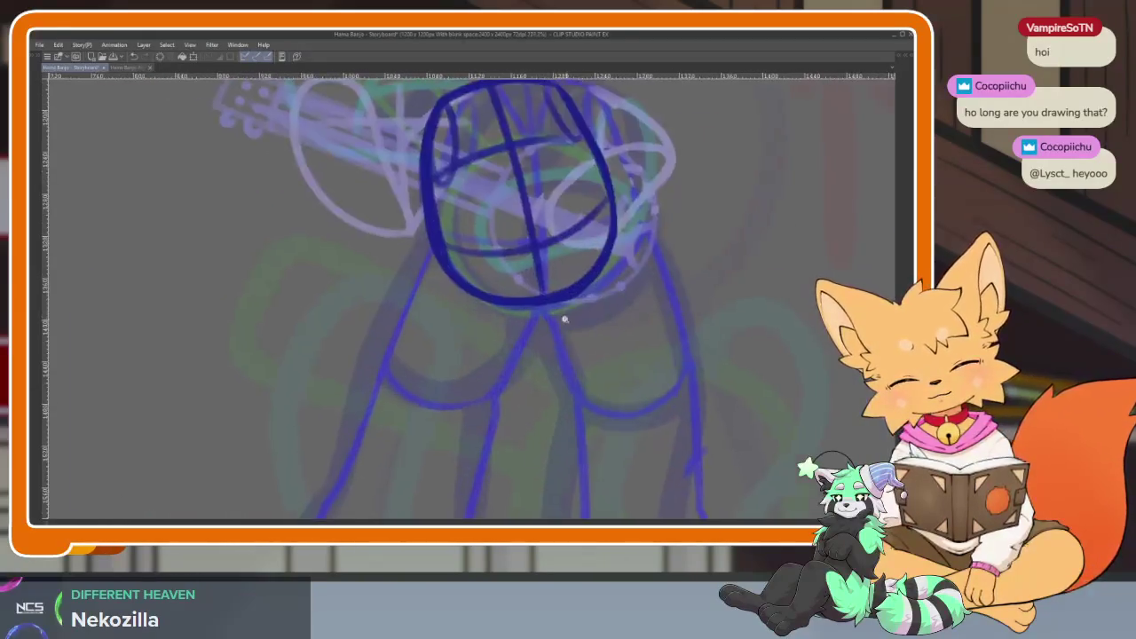
scroll(548, 310, down, 1)
scroll(456, 306, down, 3)
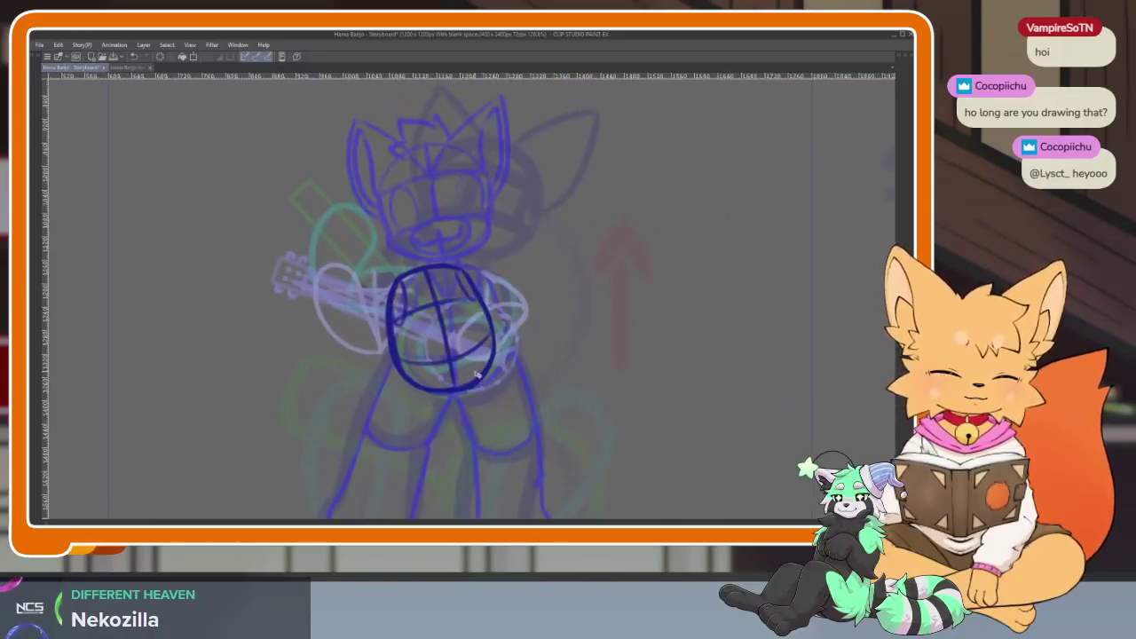
scroll(479, 391, up, 1)
scroll(488, 373, down, 4)
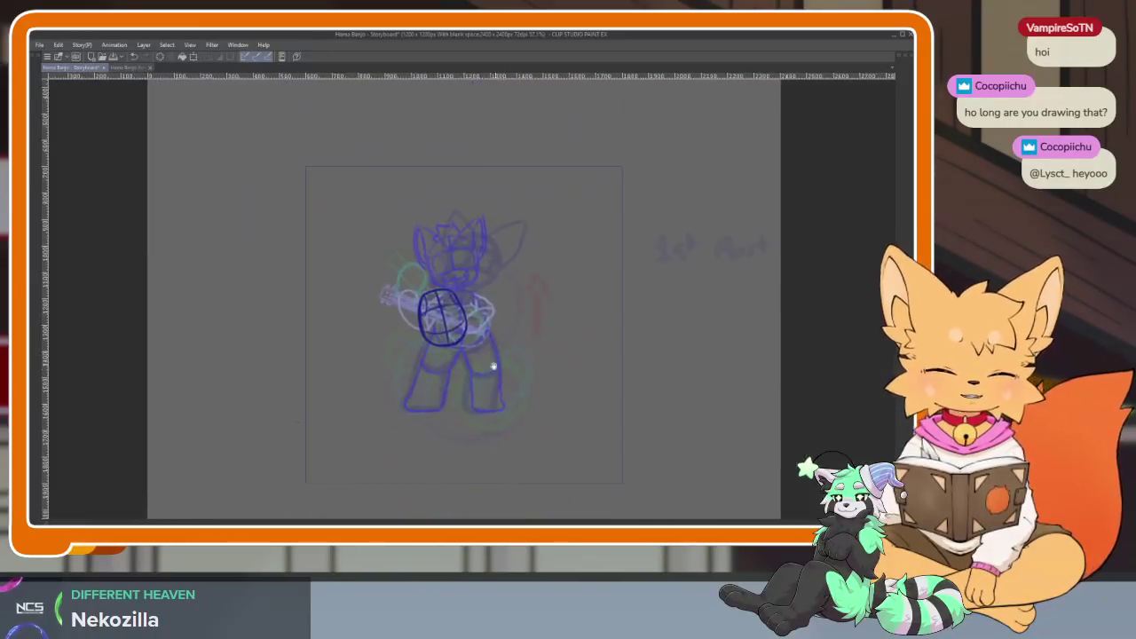
scroll(495, 378, up, 4)
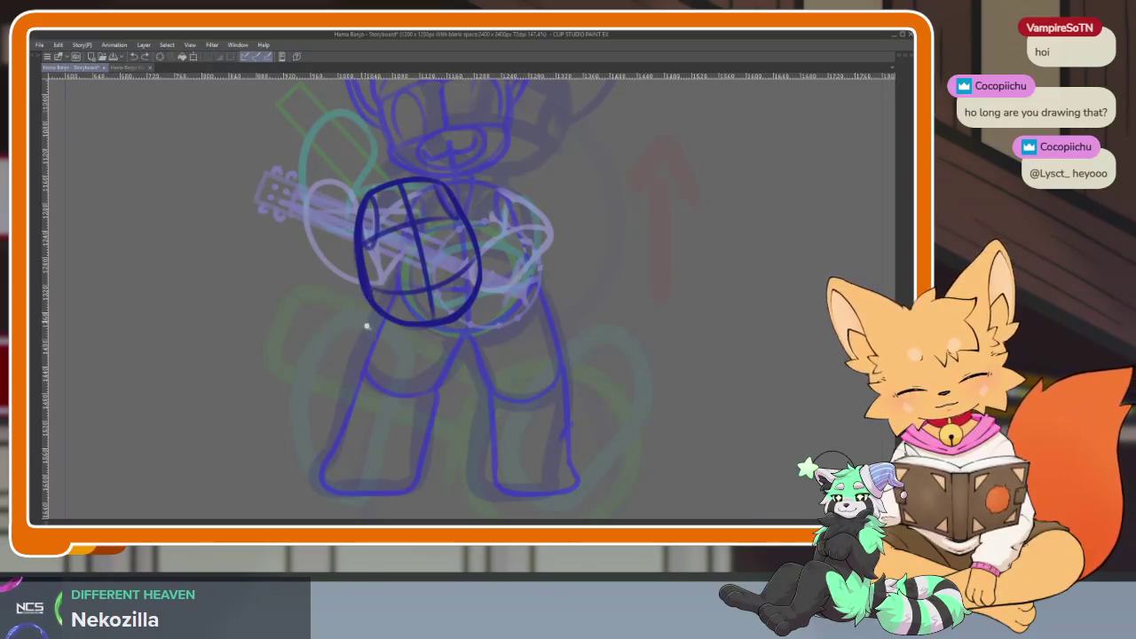
Sketch the left leg's outer line, foot bottom and inner line in dark navy.
scroll(363, 324, up, 2)
mouse_move(355, 254)
mouse_down()
mouse_move(339, 383)
mouse_move(412, 419)
mouse_move(442, 410)
mouse_move(458, 352)
mouse_up()
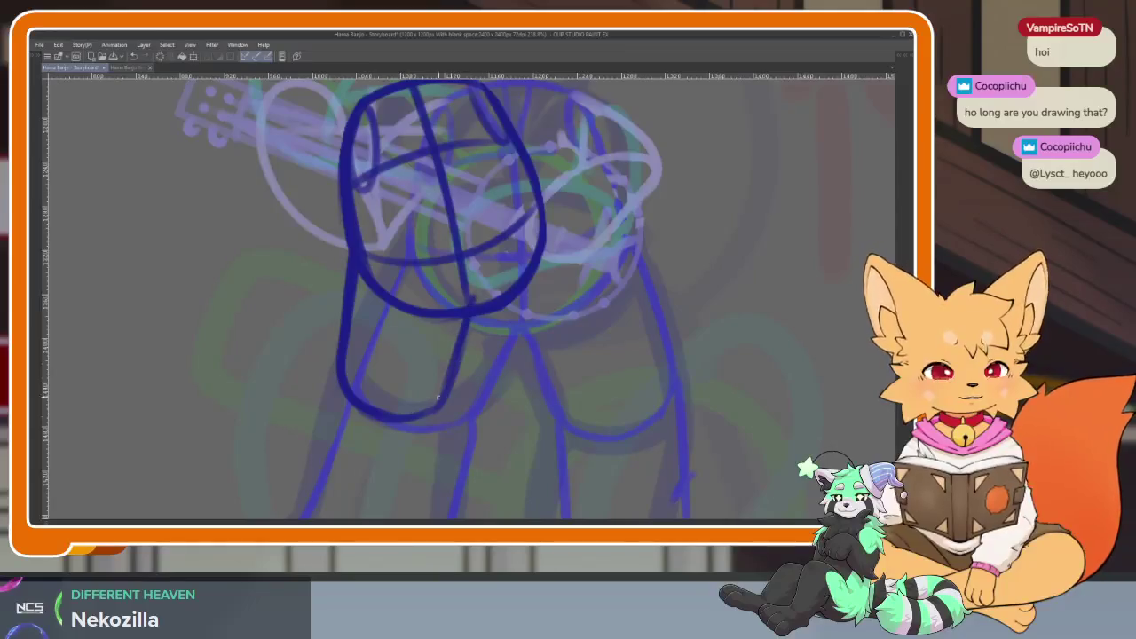
scroll(435, 407, down, 2)
scroll(462, 421, down, 2)
drag(371, 270, 348, 352)
drag(368, 292, 330, 406)
drag(345, 485, 411, 487)
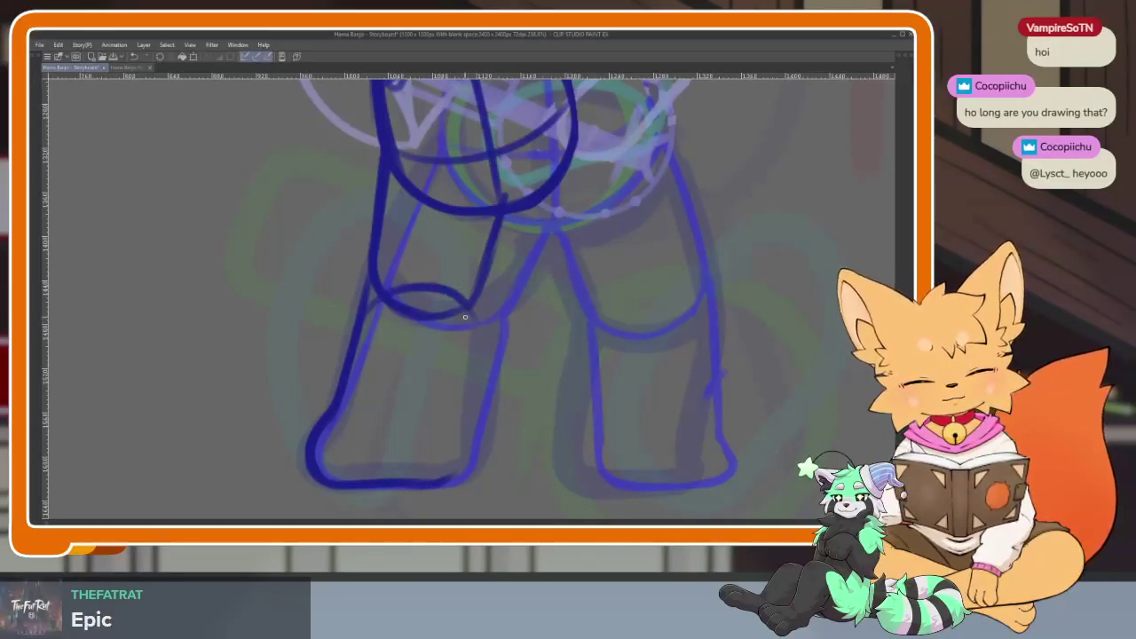
drag(468, 354, 464, 458)
Redraw the left thigh, outer leg and inner leg lines down toward the foot.
scroll(485, 323, down, 5)
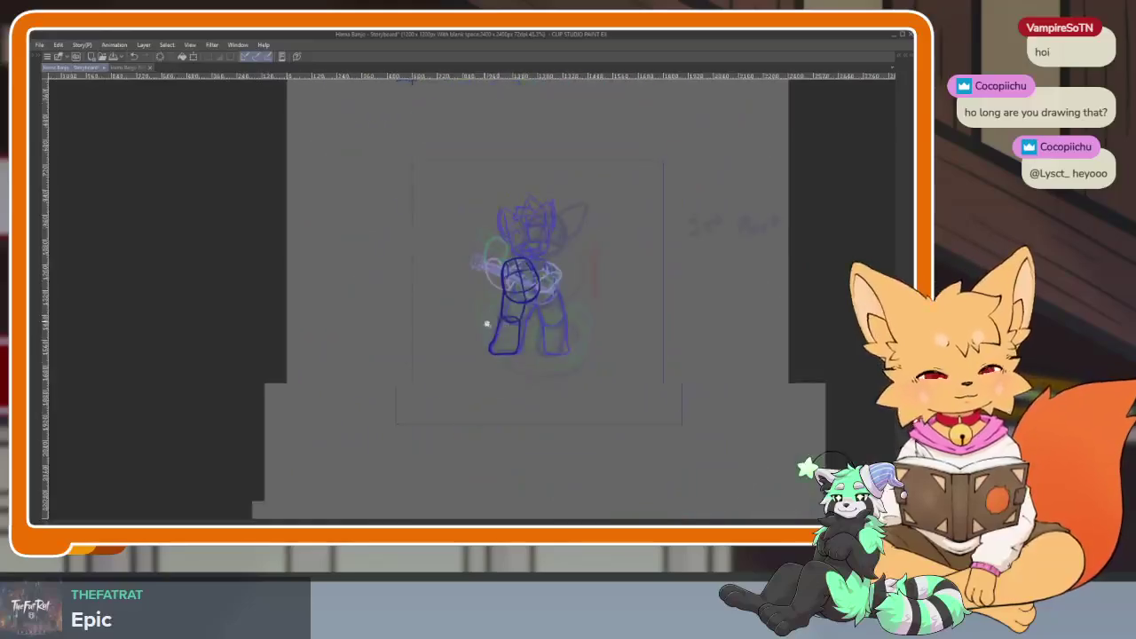
scroll(521, 399, up, 4)
scroll(524, 404, up, 1)
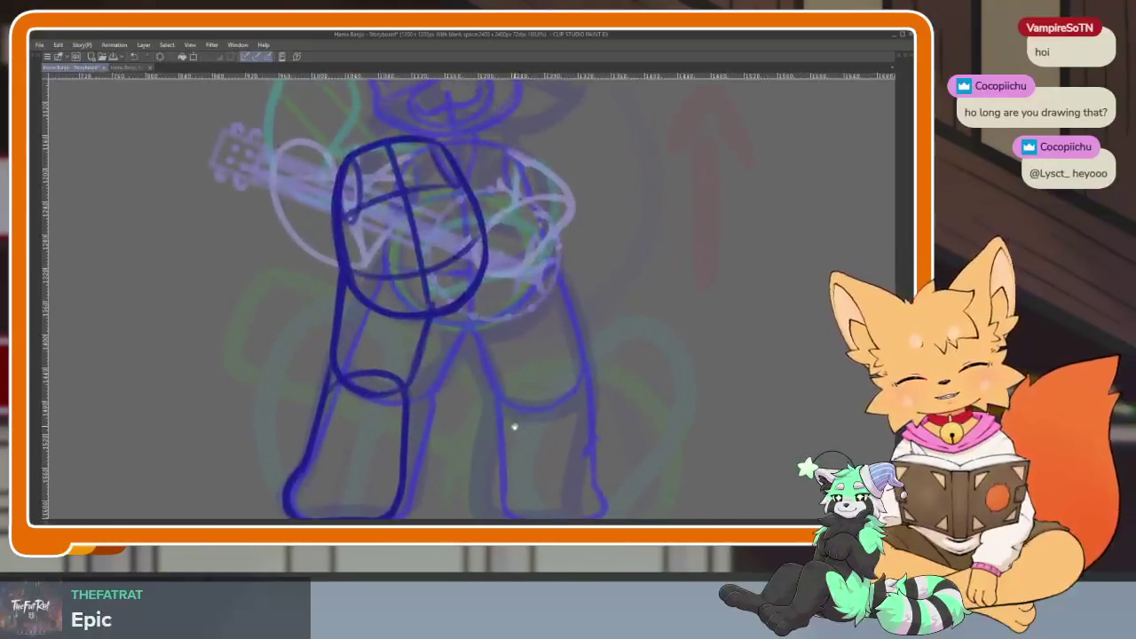
scroll(506, 423, down, 3)
scroll(477, 432, up, 3)
scroll(502, 427, down, 1)
scroll(487, 439, up, 2)
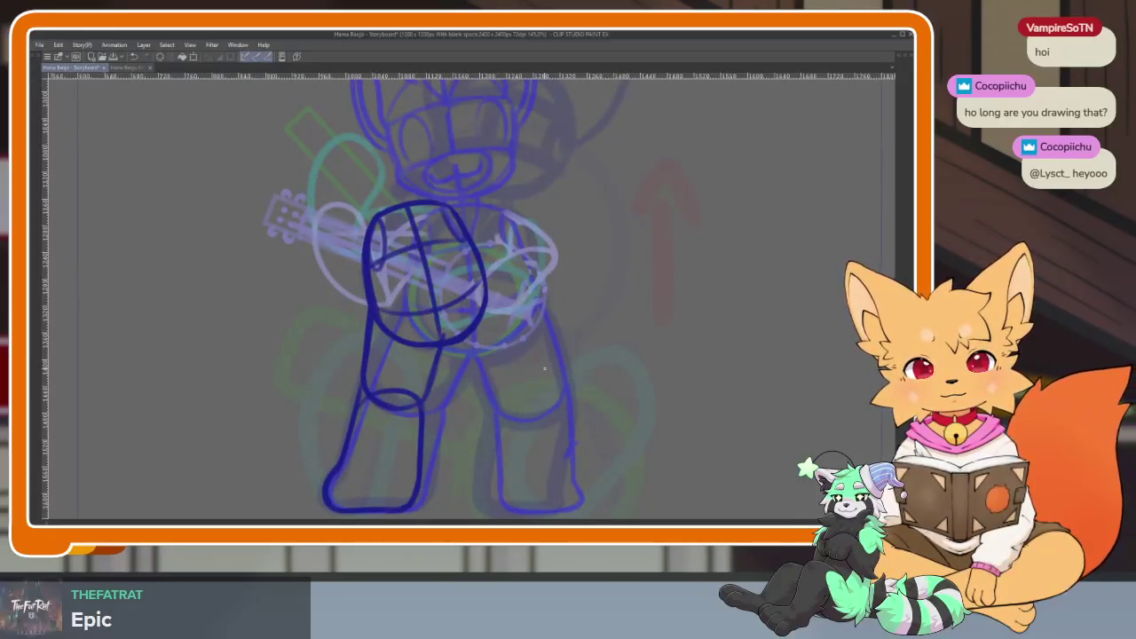
scroll(531, 384, up, 2)
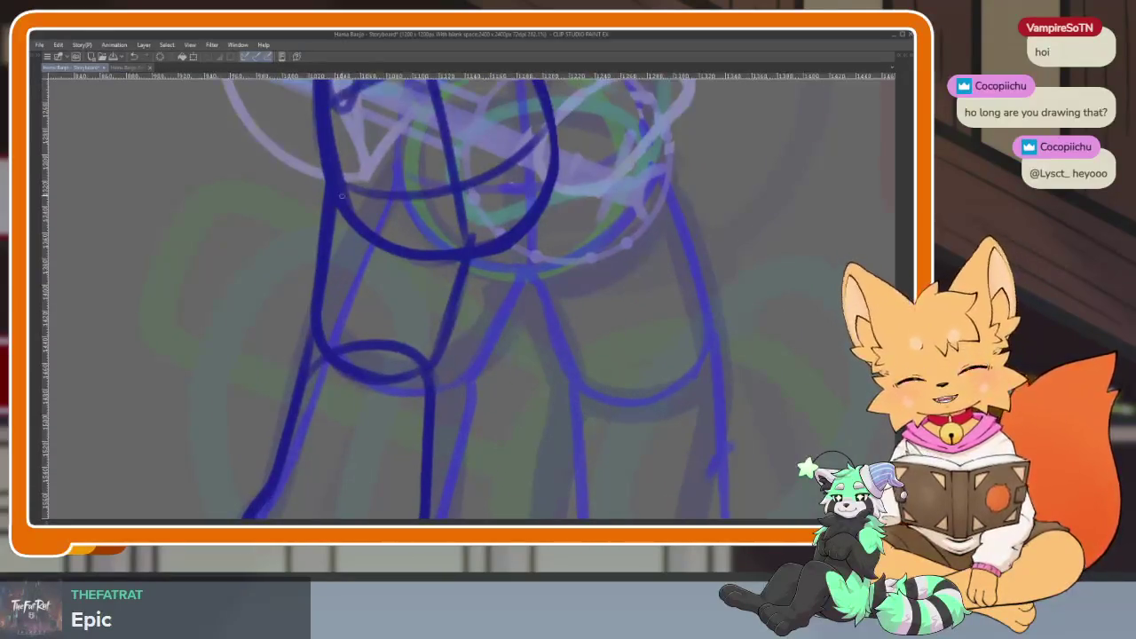
scroll(527, 348, down, 3)
scroll(521, 400, up, 1)
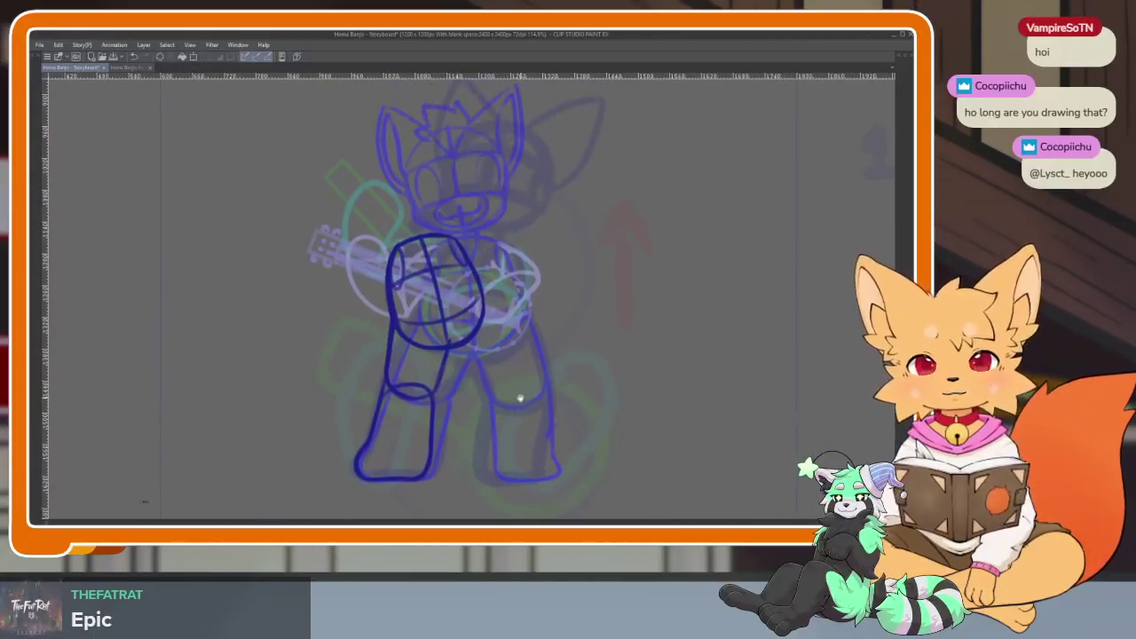
scroll(454, 414, up, 3)
scroll(471, 419, down, 2)
scroll(469, 426, up, 2)
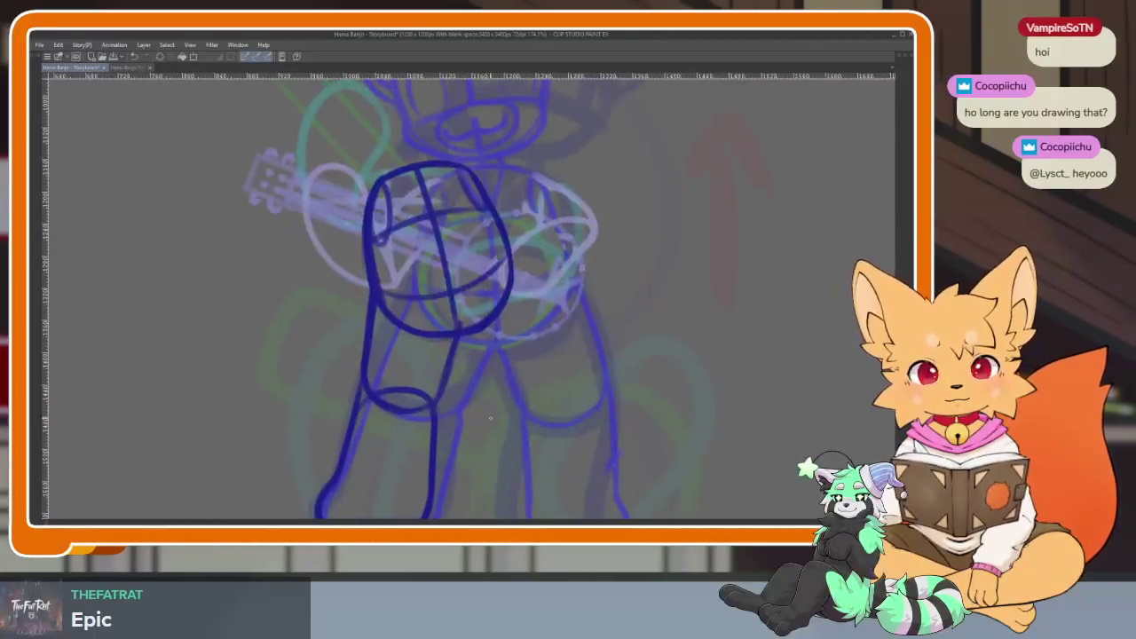
scroll(550, 422, up, 2)
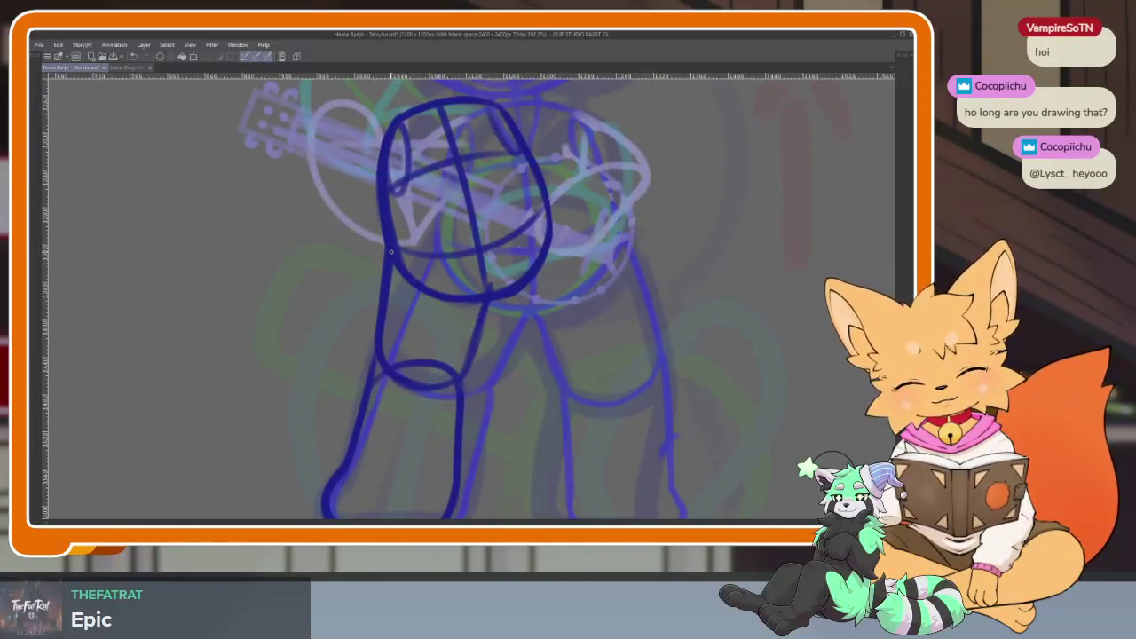
drag(344, 339, 384, 260)
drag(340, 357, 345, 461)
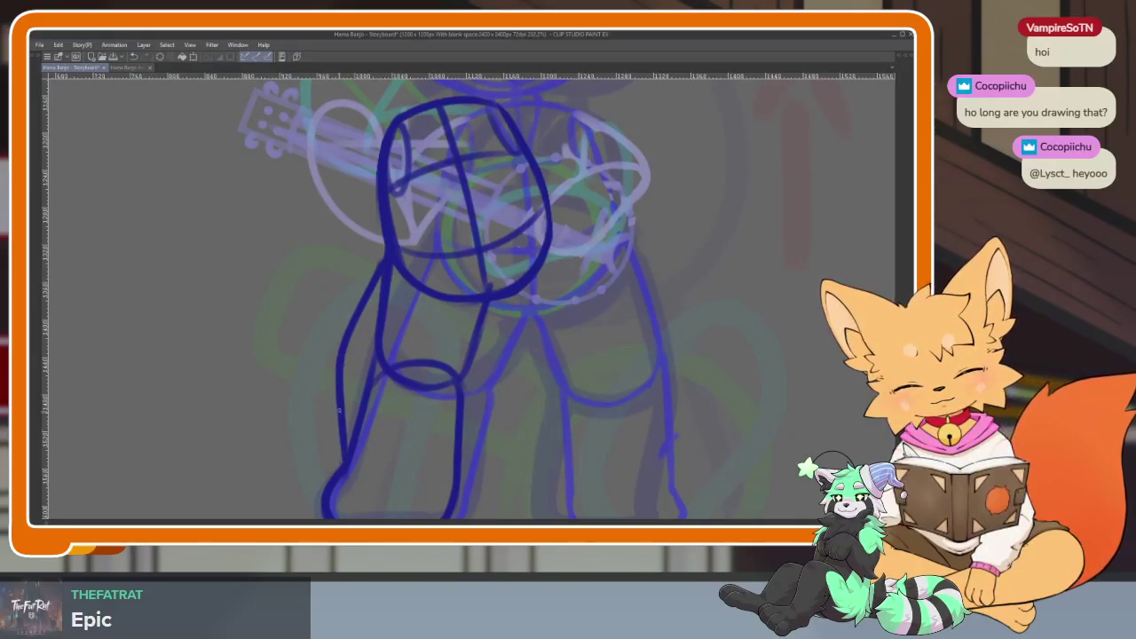
mouse_move(476, 328)
mouse_down()
mouse_move(444, 419)
mouse_move(446, 502)
mouse_up()
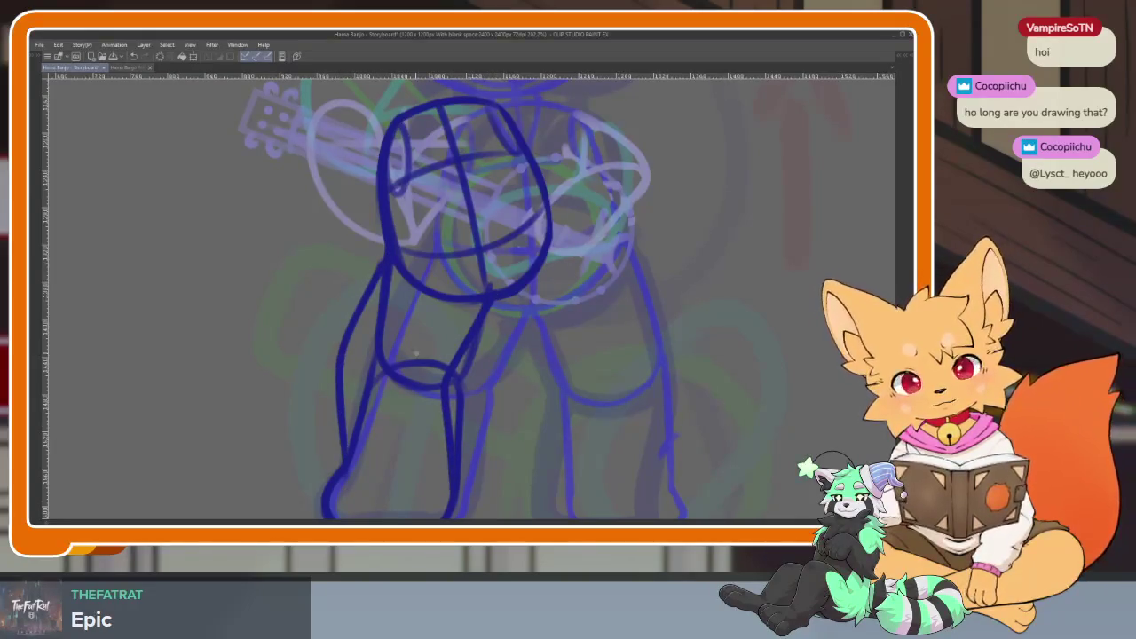
Erase the stray knee curve from the left leg.
drag(377, 360, 462, 395)
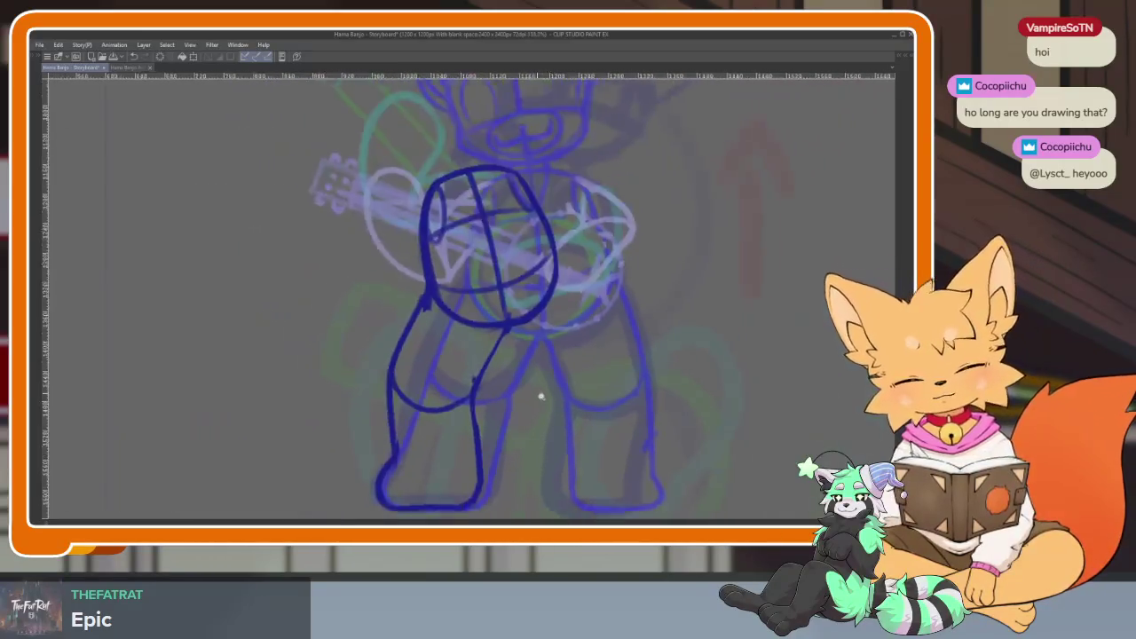
scroll(497, 349, down, 2)
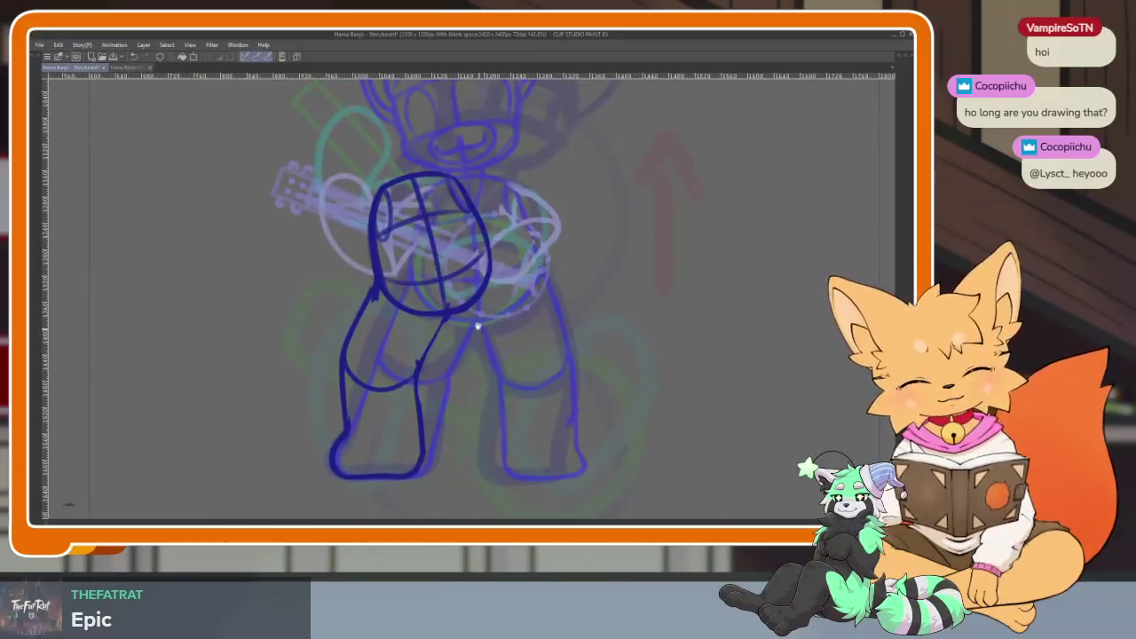
scroll(446, 291, up, 1)
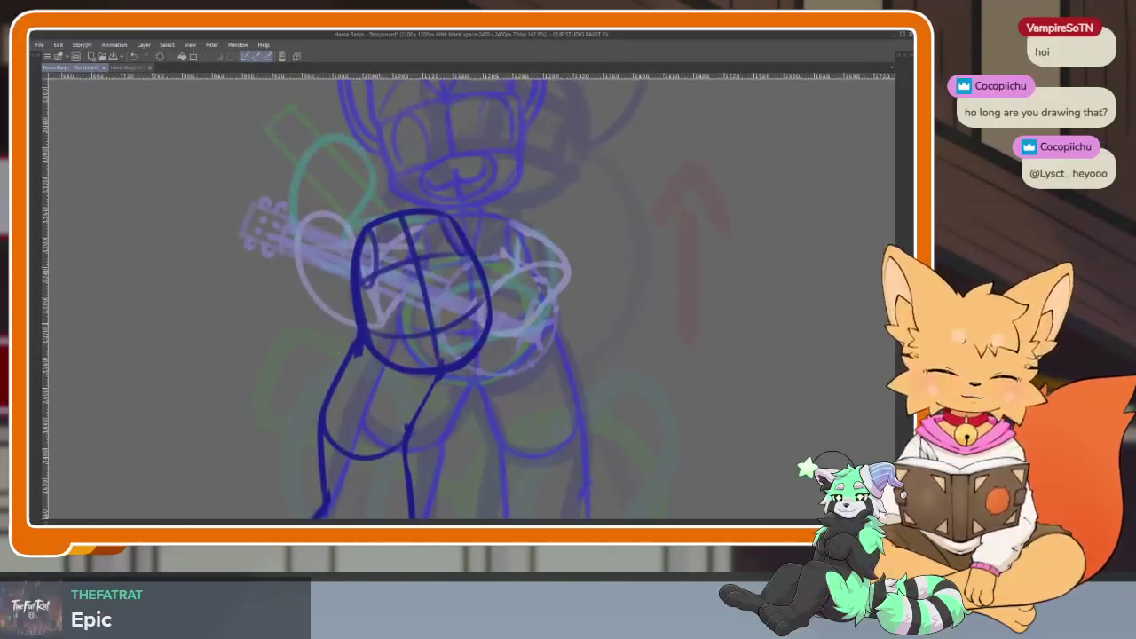
key(Tab)
key(Tab)
scroll(471, 315, down, 2)
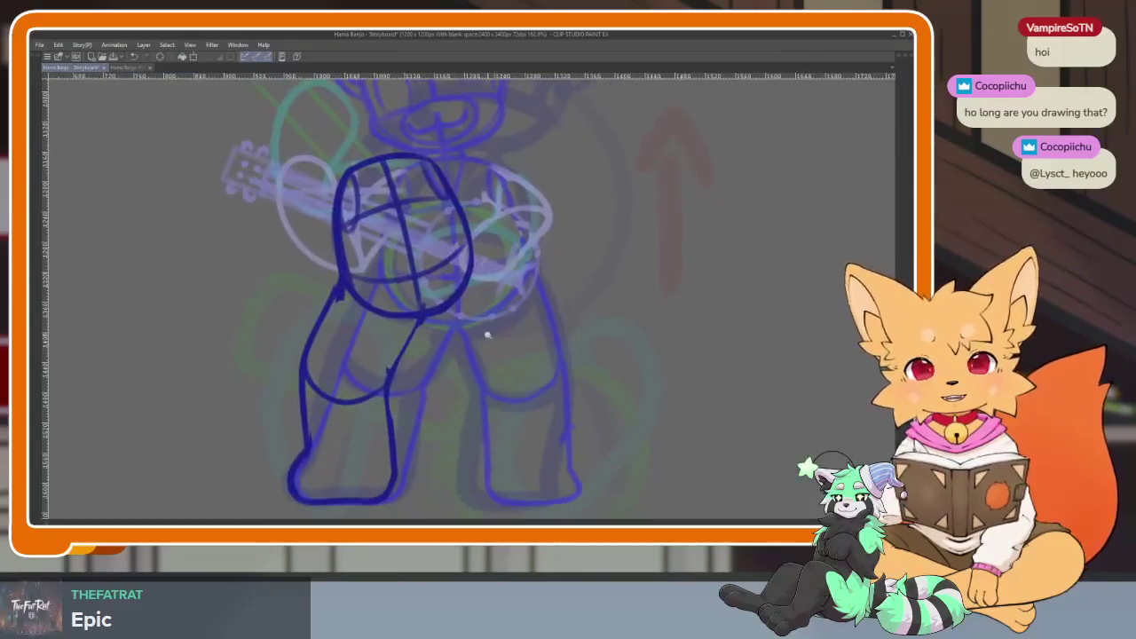
scroll(474, 311, up, 2)
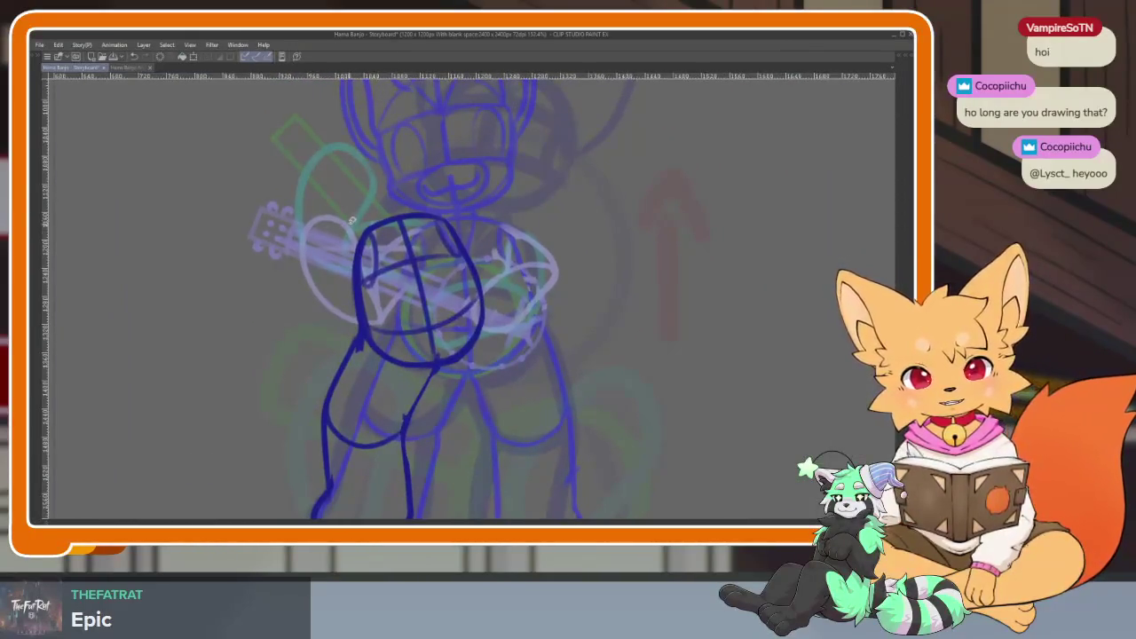
Try a freehand selection around the hip oval, then cancel it.
drag(353, 330, 448, 332)
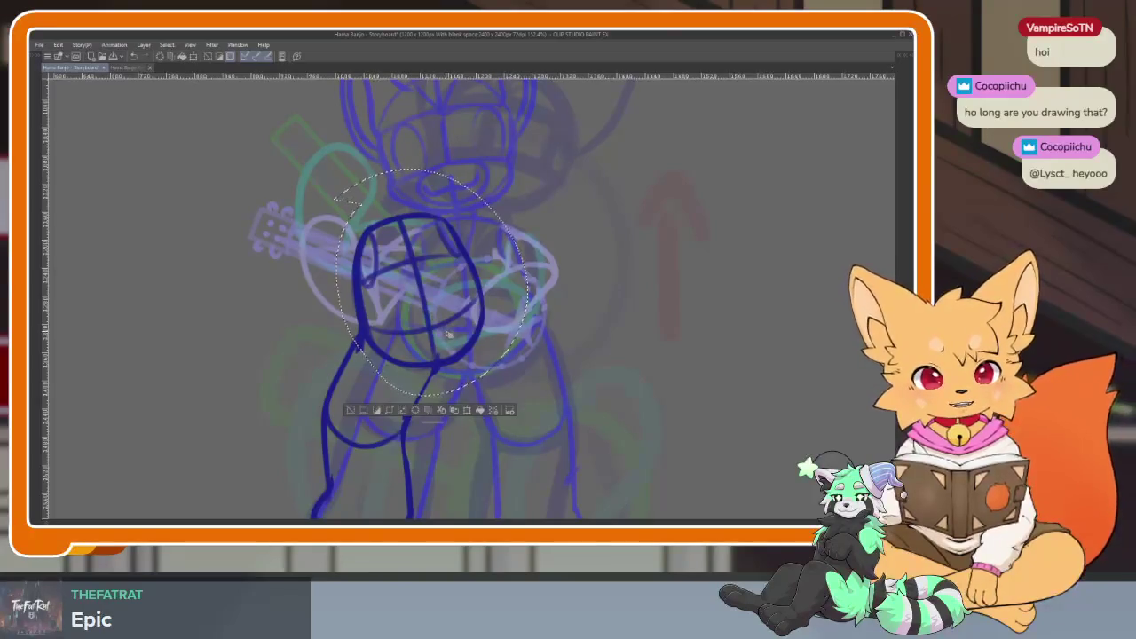
scroll(434, 348, up, 1)
key(ctrl+d)
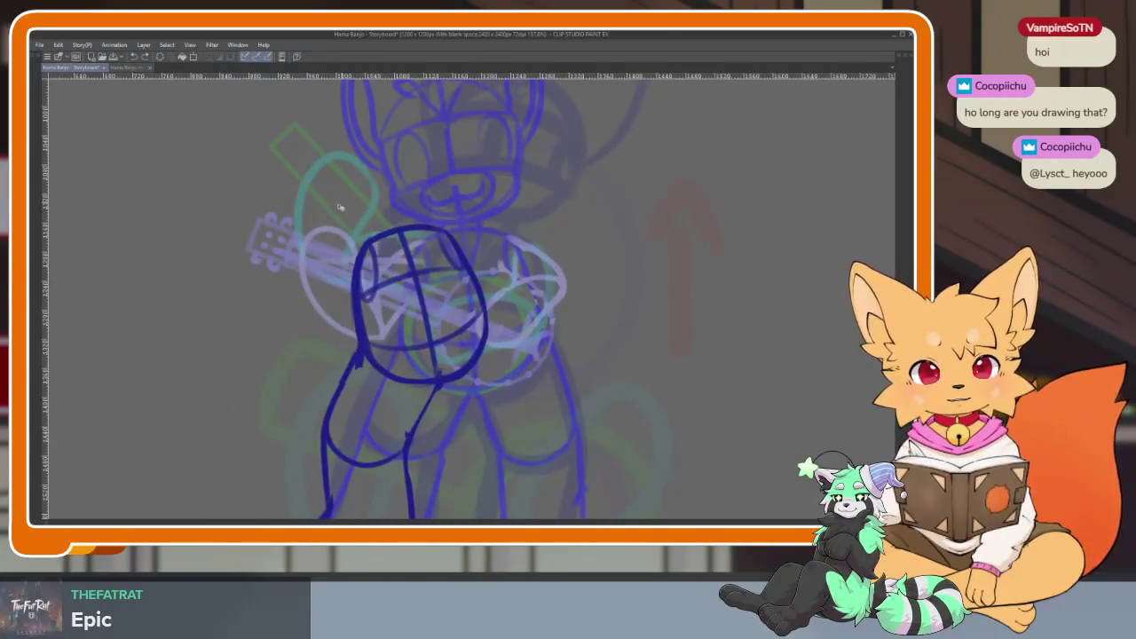
key(Tab)
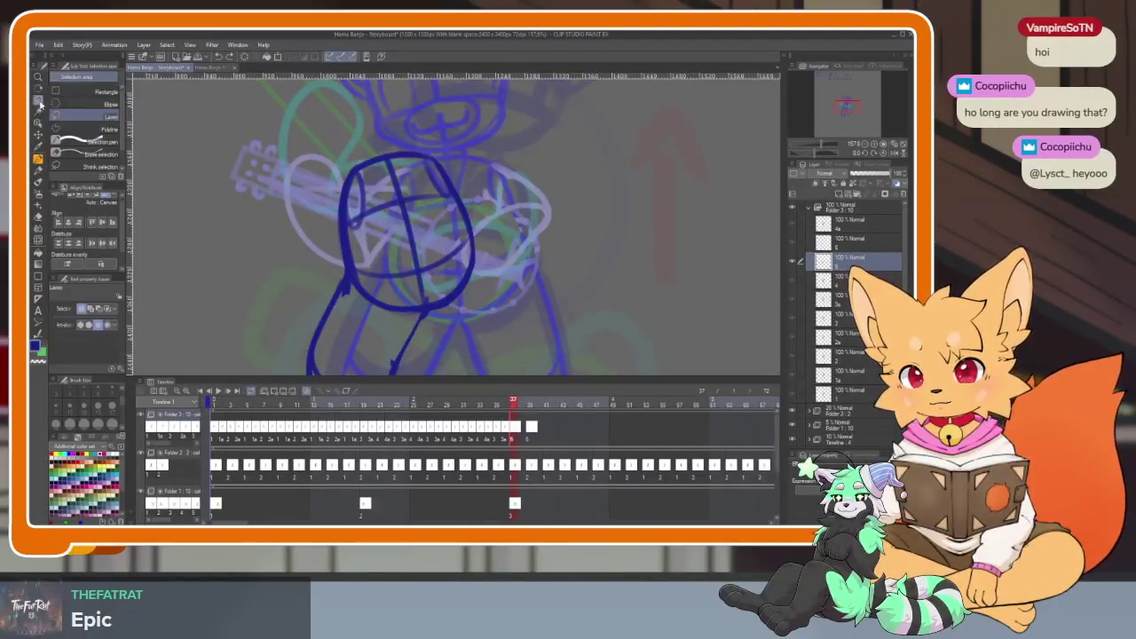
key(Tab)
Lasso the hip oval, move it slightly lower, deselect, and thicken the lower hip curve.
drag(427, 418, 433, 415)
drag(328, 206, 309, 339)
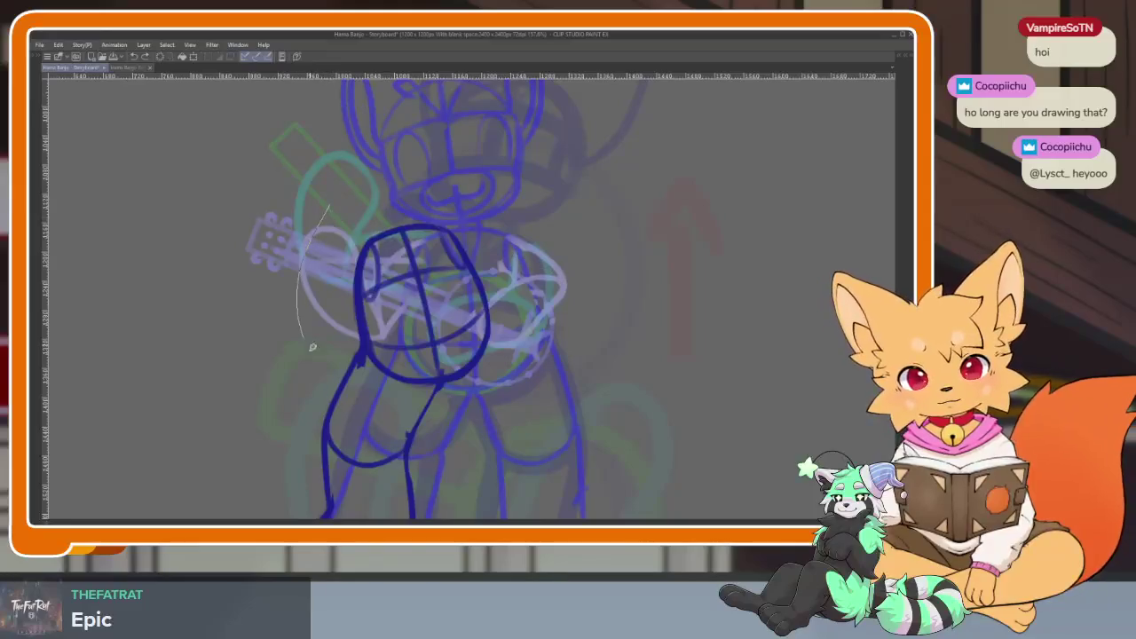
drag(567, 302, 306, 235)
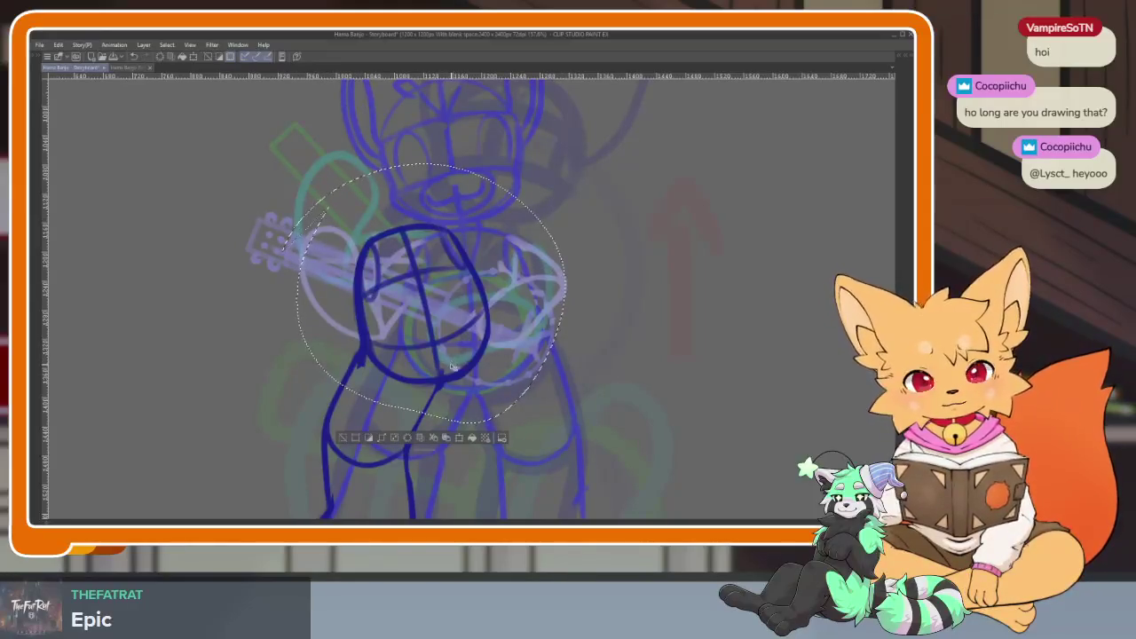
drag(452, 366, 450, 404)
key(ctrl+d)
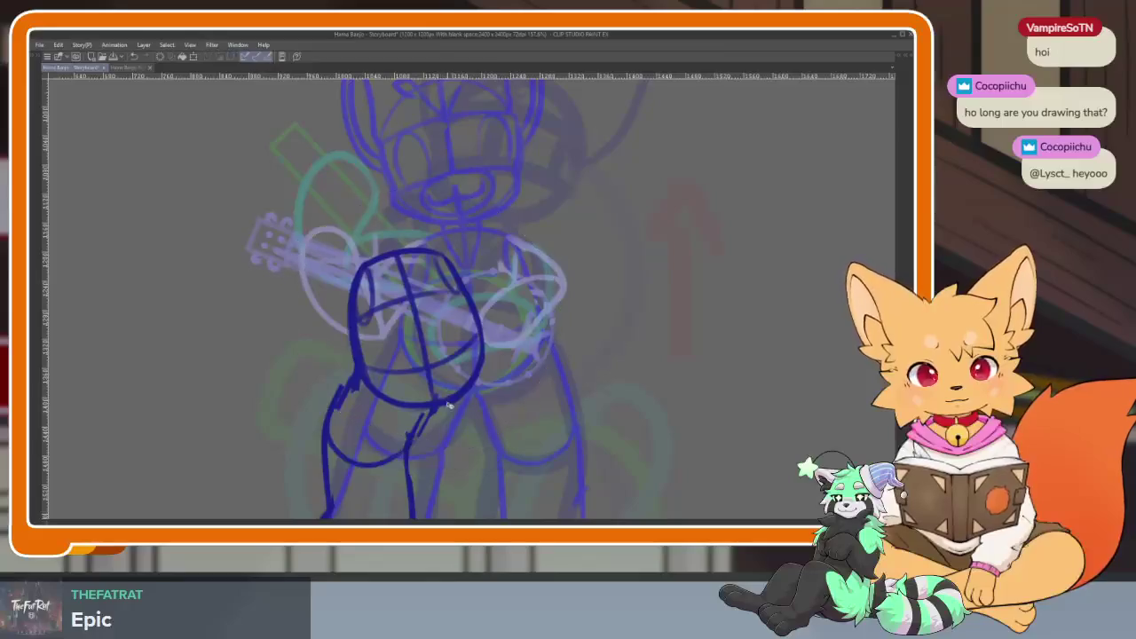
scroll(450, 404, up, 2)
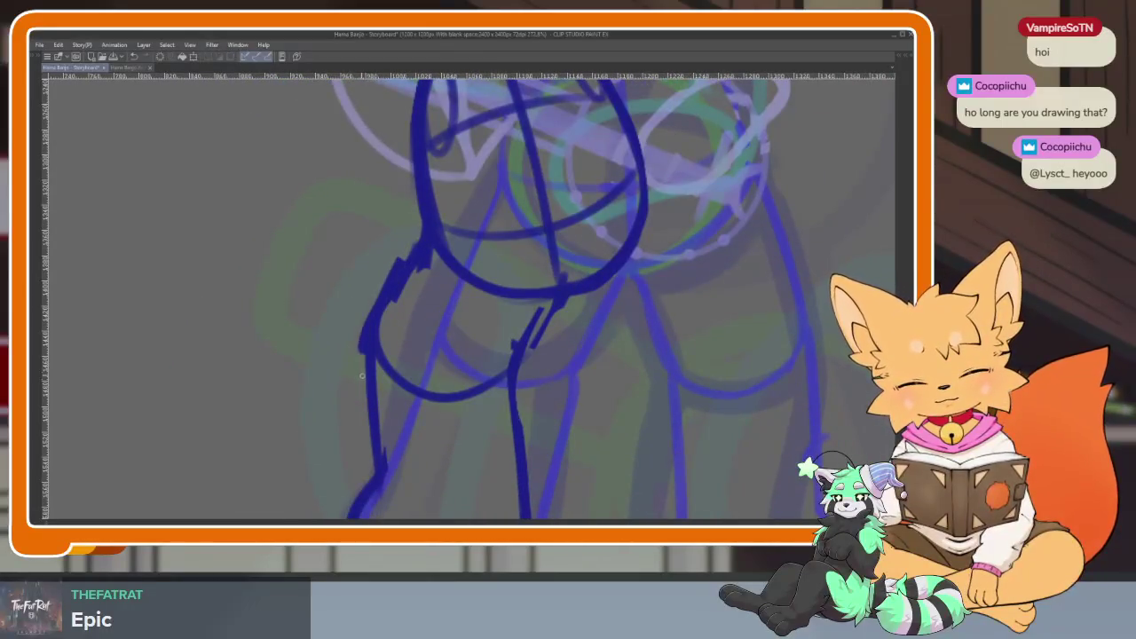
mouse_move(418, 410)
mouse_down()
mouse_move(508, 380)
mouse_move(575, 297)
mouse_move(462, 335)
mouse_move(407, 382)
mouse_move(381, 266)
mouse_move(405, 254)
mouse_move(378, 349)
mouse_up()
Redraw the left hip line in thick navy and sketch the right hip diagonal.
drag(424, 225, 365, 337)
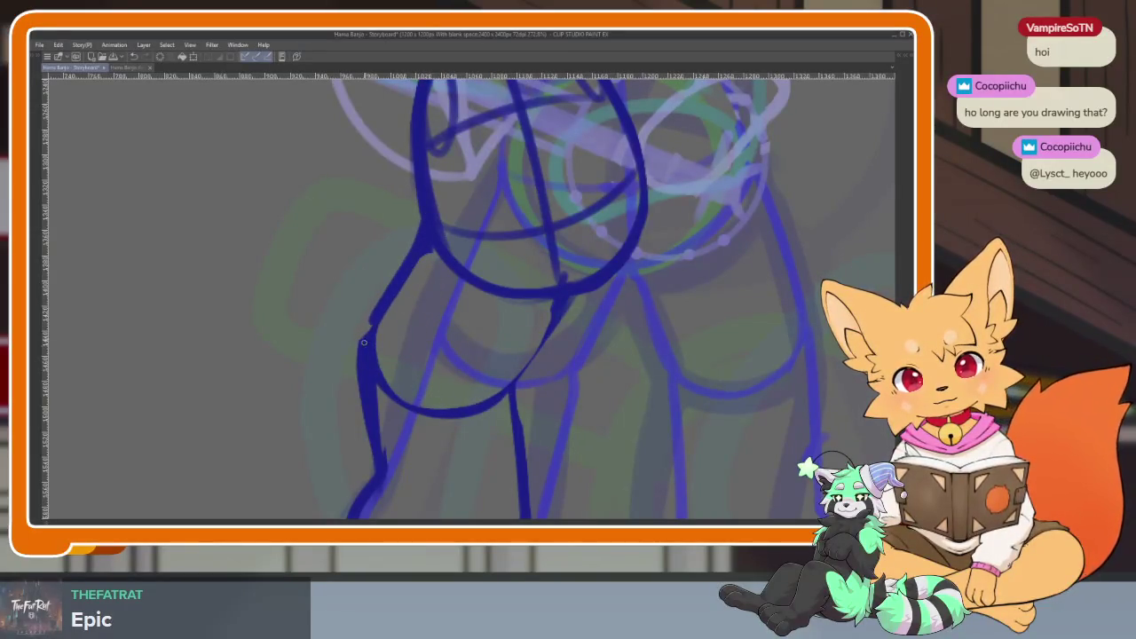
scroll(590, 420, down, 5)
scroll(614, 385, up, 5)
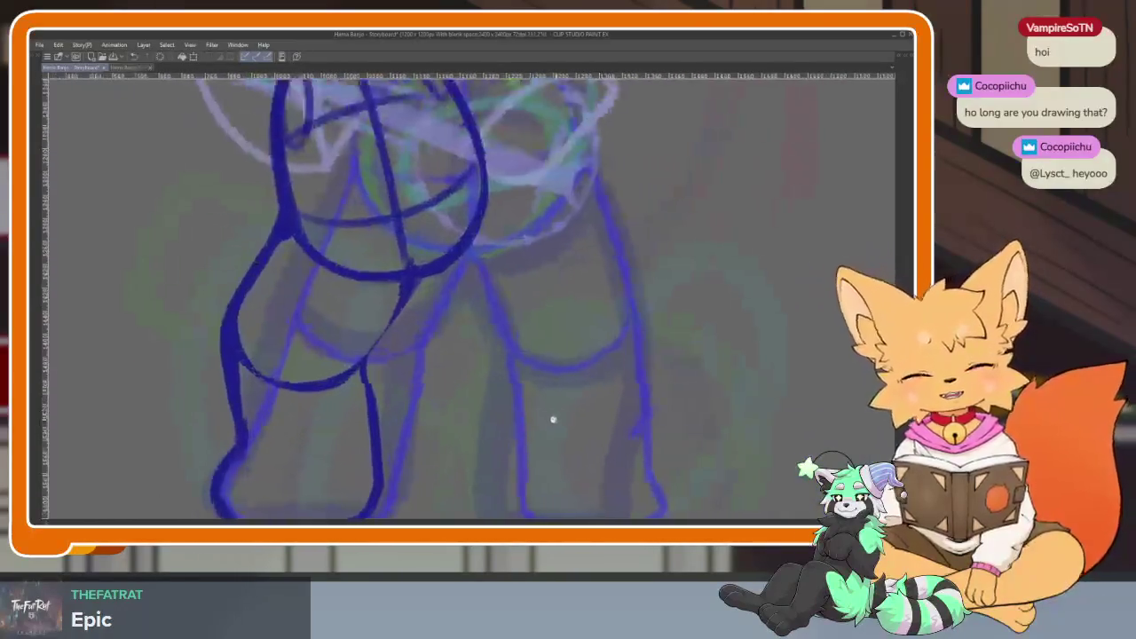
drag(559, 418, 470, 311)
scroll(470, 311, down, 2)
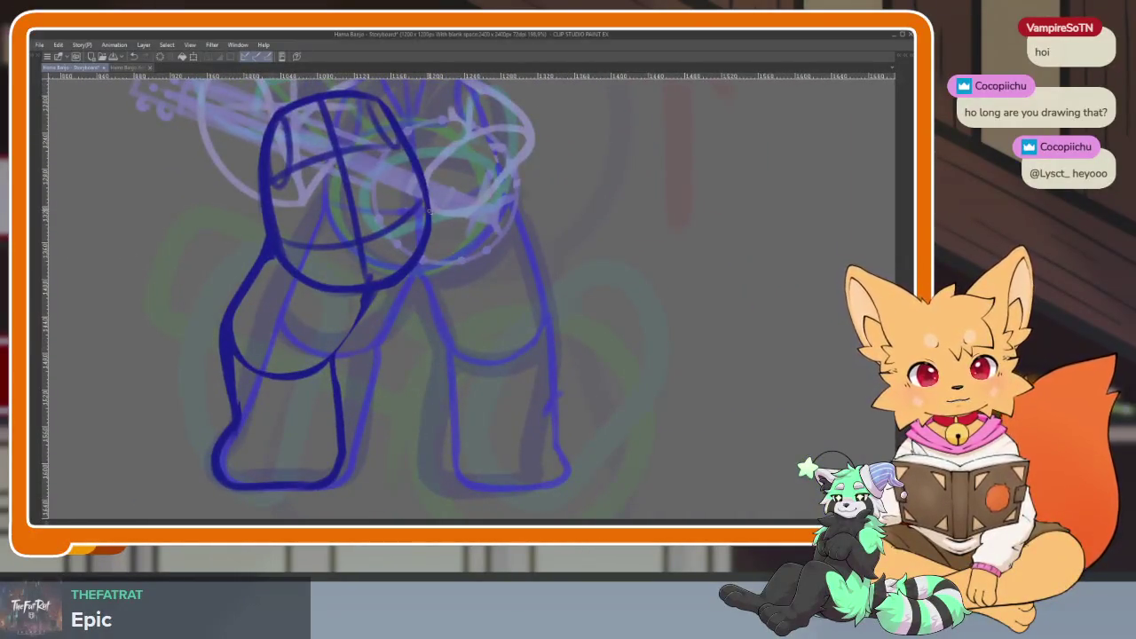
drag(430, 214, 524, 325)
drag(470, 257, 522, 322)
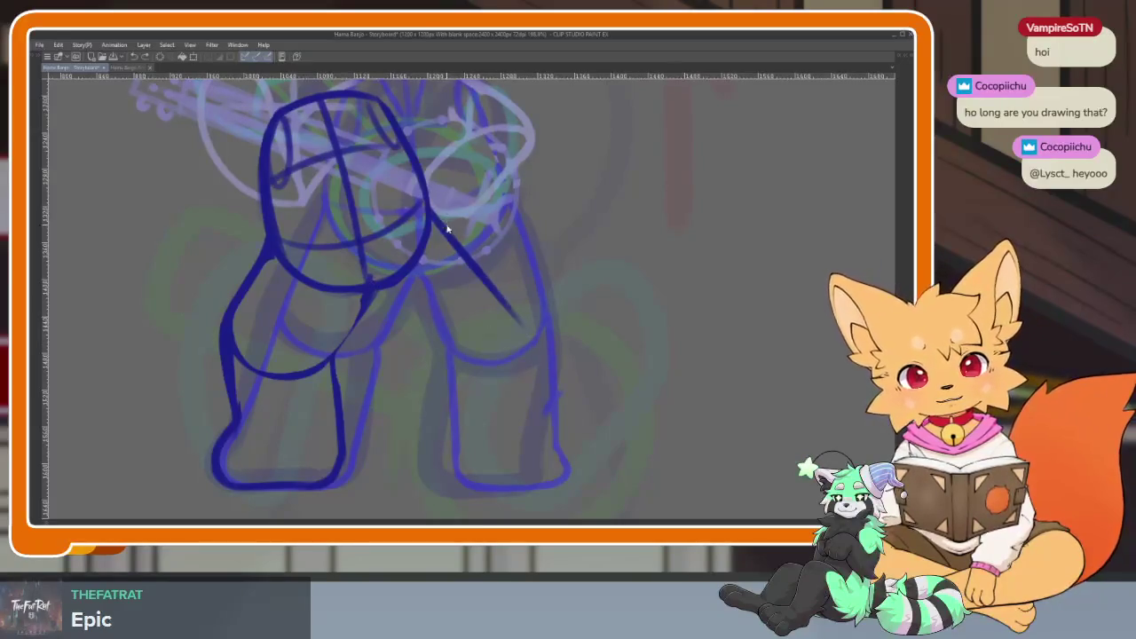
scroll(447, 229, up, 2)
Curve the right hip line into the thigh, close the lower hip gap, and outline the right leg.
mouse_move(428, 188)
mouse_down()
mouse_move(552, 351)
mouse_move(458, 430)
mouse_up()
drag(360, 358, 567, 374)
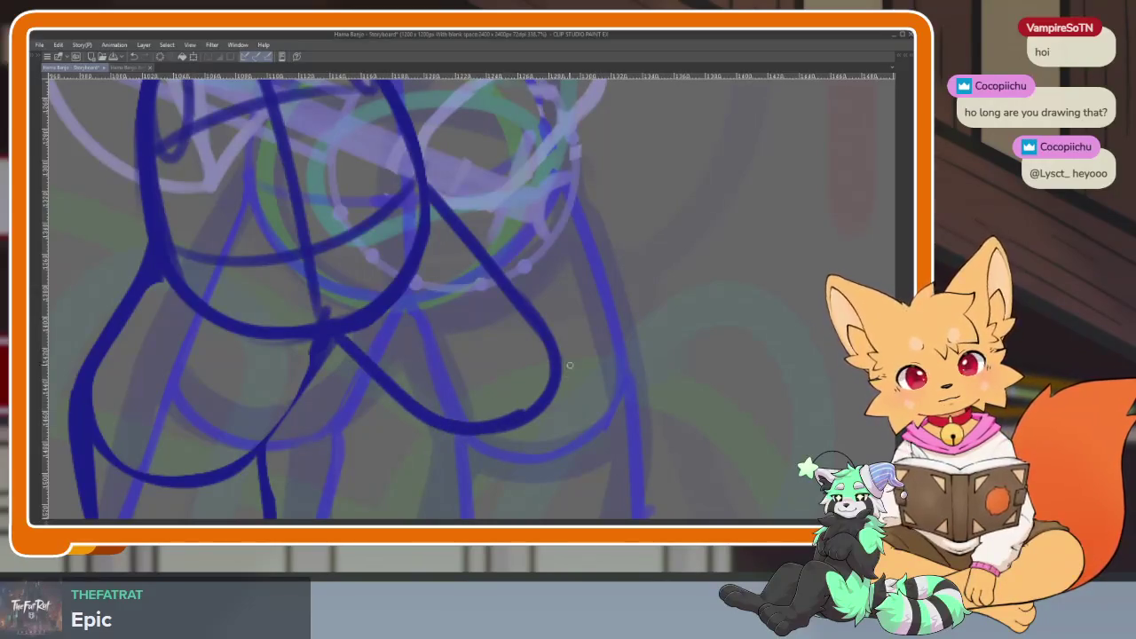
mouse_move(426, 175)
mouse_down()
mouse_move(497, 418)
mouse_move(343, 367)
mouse_up()
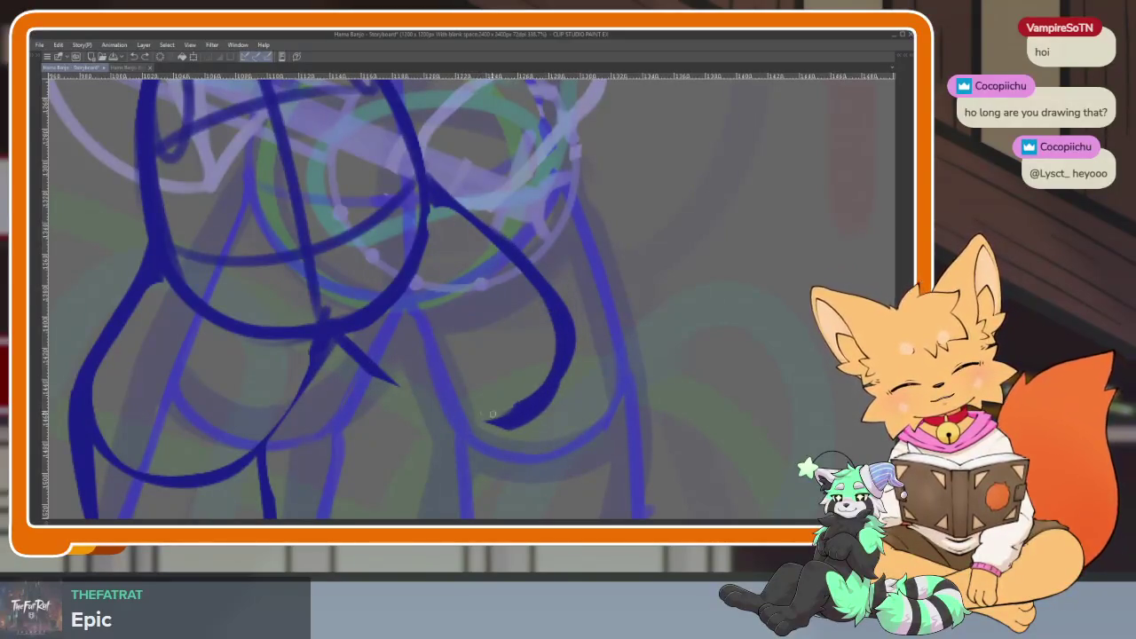
drag(495, 413, 334, 345)
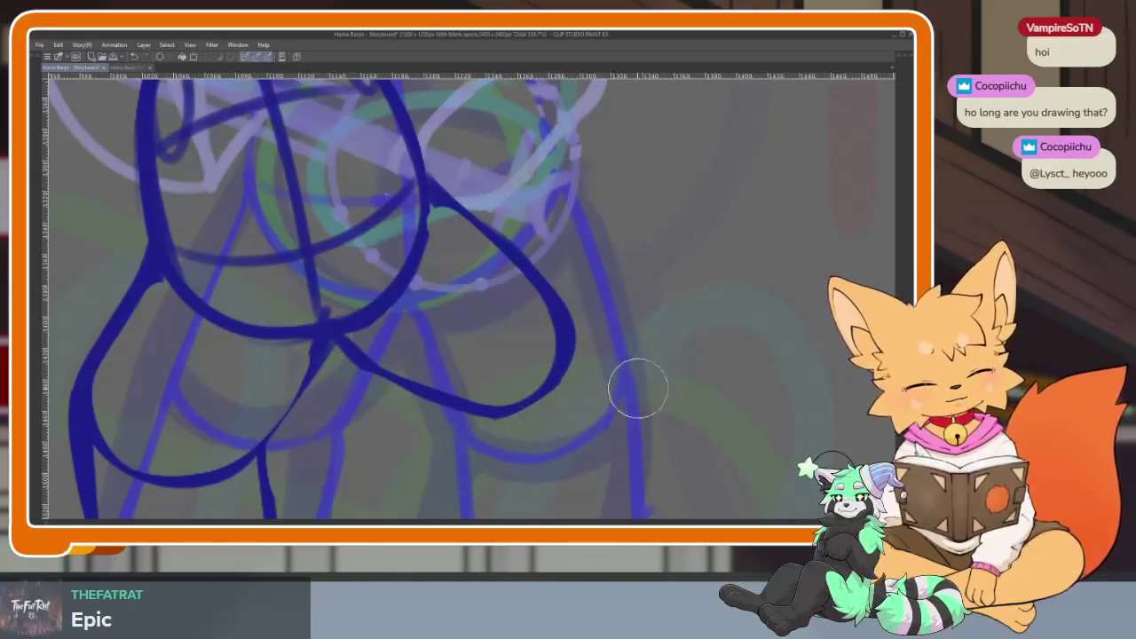
scroll(634, 385, down, 5)
scroll(639, 406, up, 2)
scroll(568, 418, up, 2)
scroll(578, 432, up, 1)
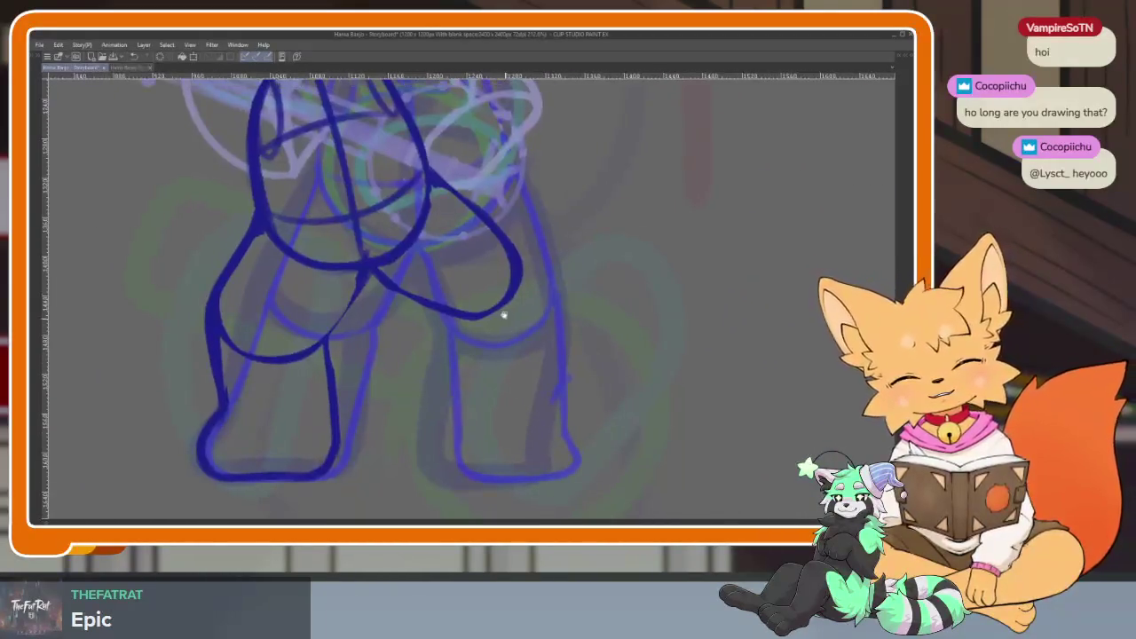
drag(514, 257, 567, 447)
Redraw the right leg's outer and inner edges and trace the bottom of the right foot.
key(ctrl+z)
drag(518, 264, 564, 416)
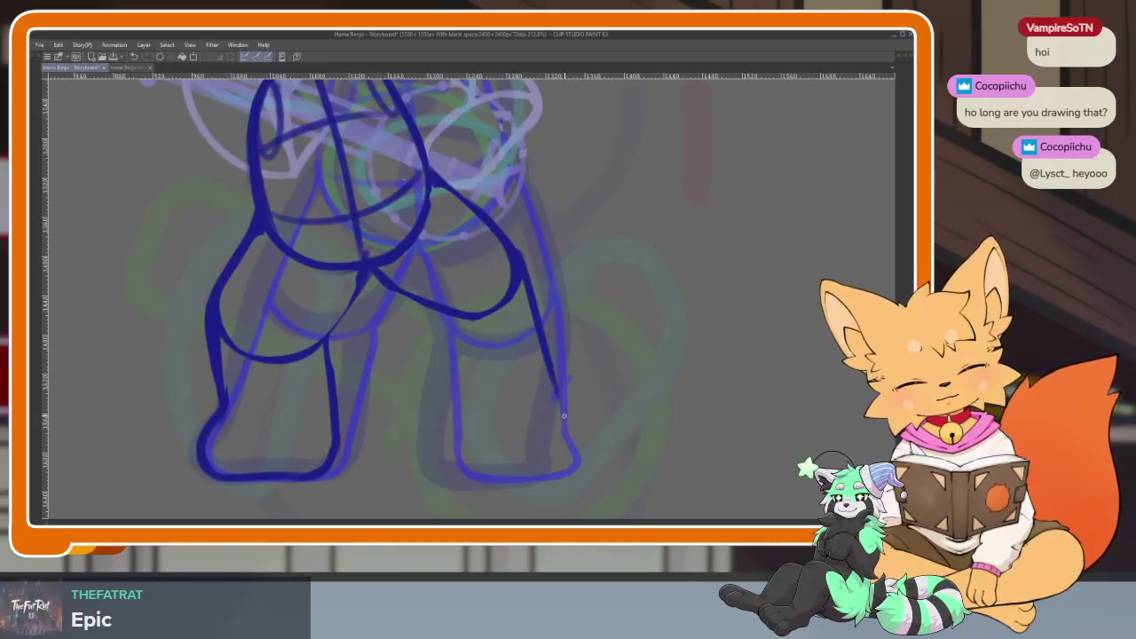
drag(511, 264, 456, 444)
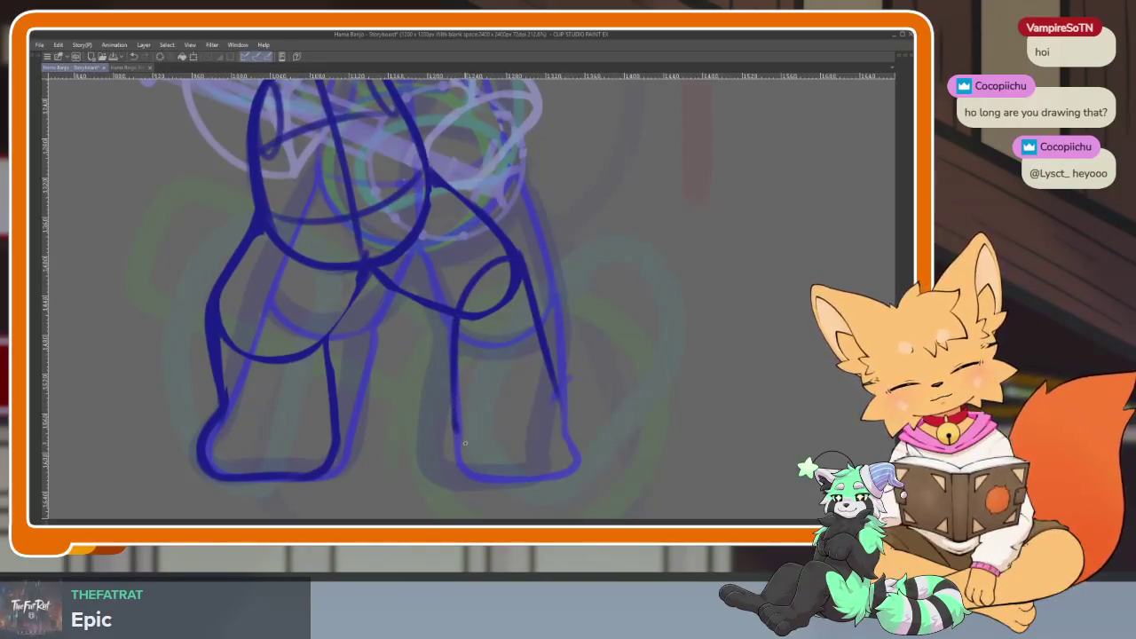
scroll(557, 419, up, 2)
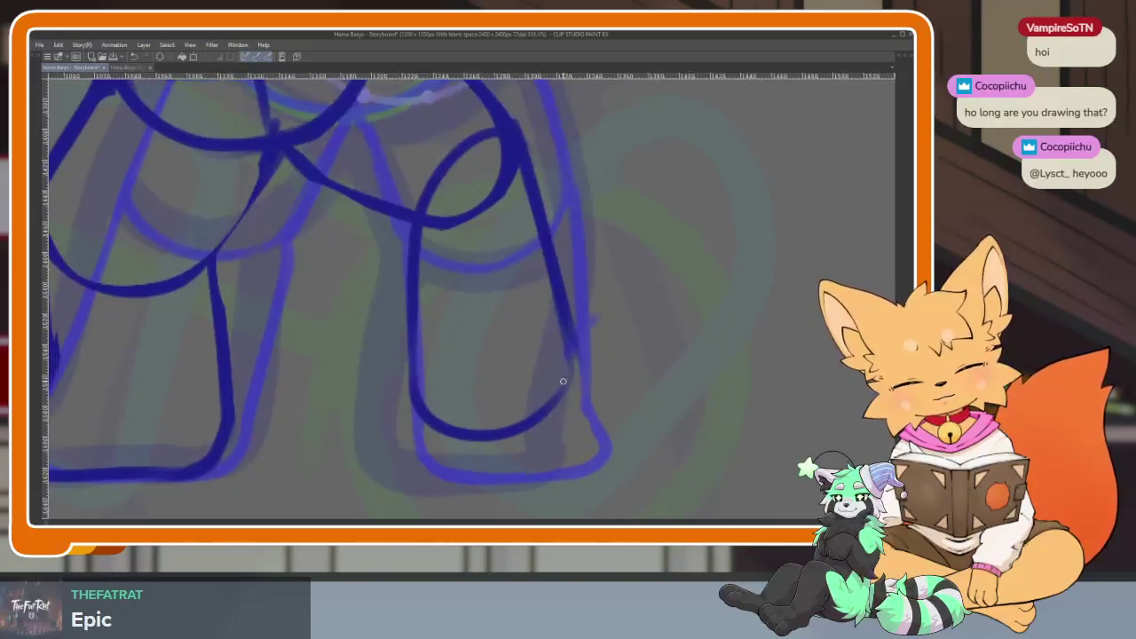
mouse_move(600, 458)
mouse_down()
mouse_move(502, 481)
mouse_move(422, 351)
mouse_up()
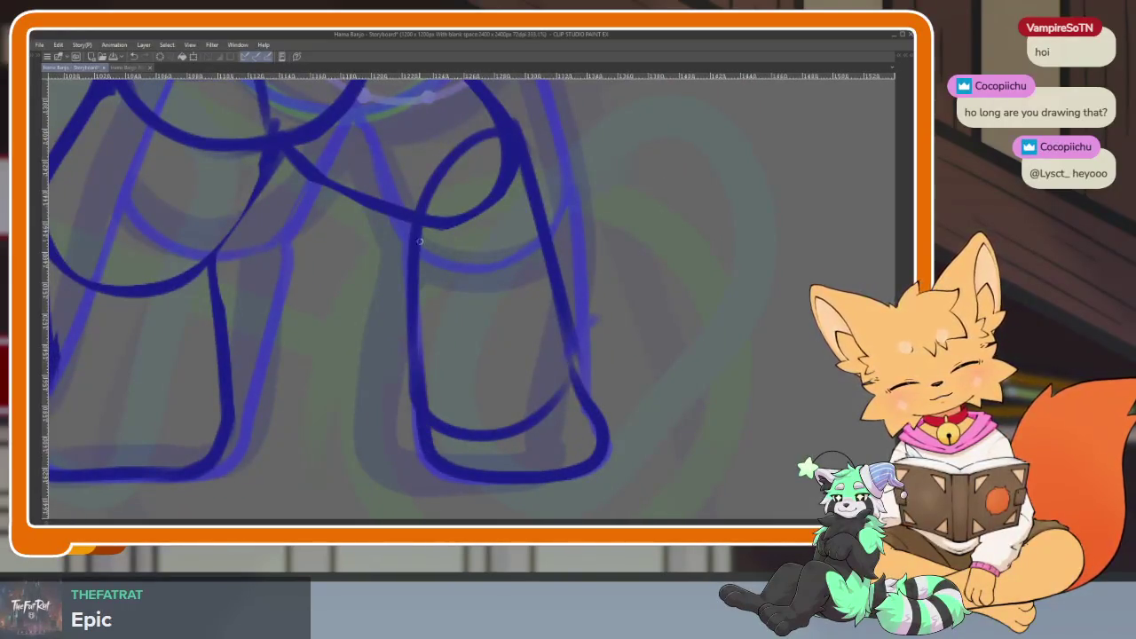
scroll(548, 388, down, 2)
scroll(599, 406, down, 2)
scroll(595, 408, up, 1)
scroll(568, 422, up, 2)
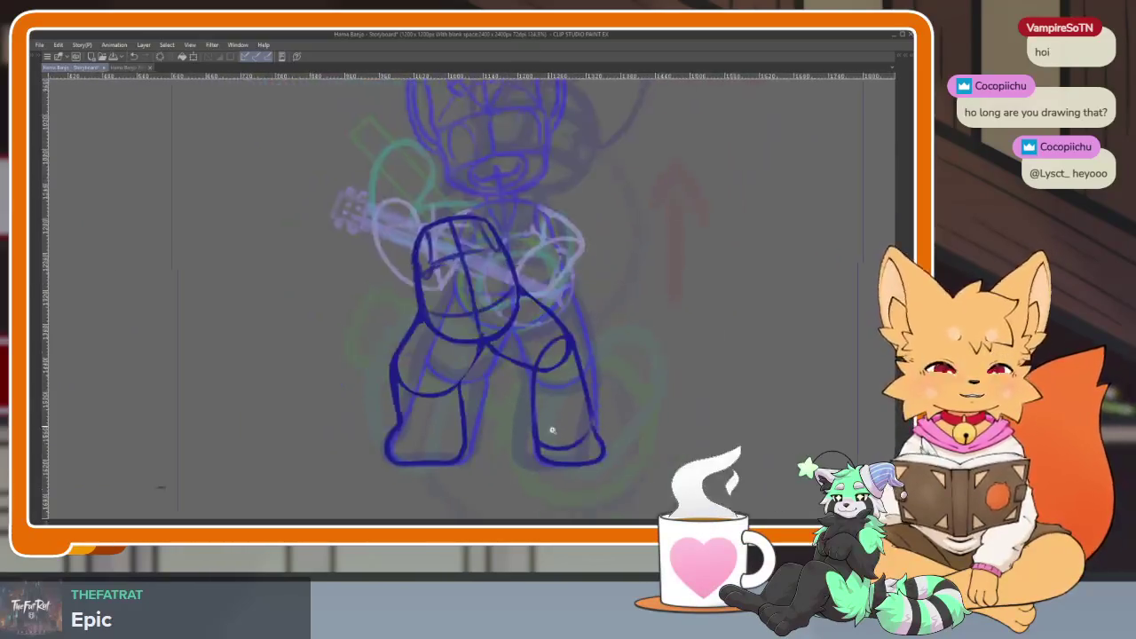
scroll(541, 430, up, 2)
scroll(532, 434, up, 2)
scroll(531, 434, down, 2)
scroll(518, 418, up, 2)
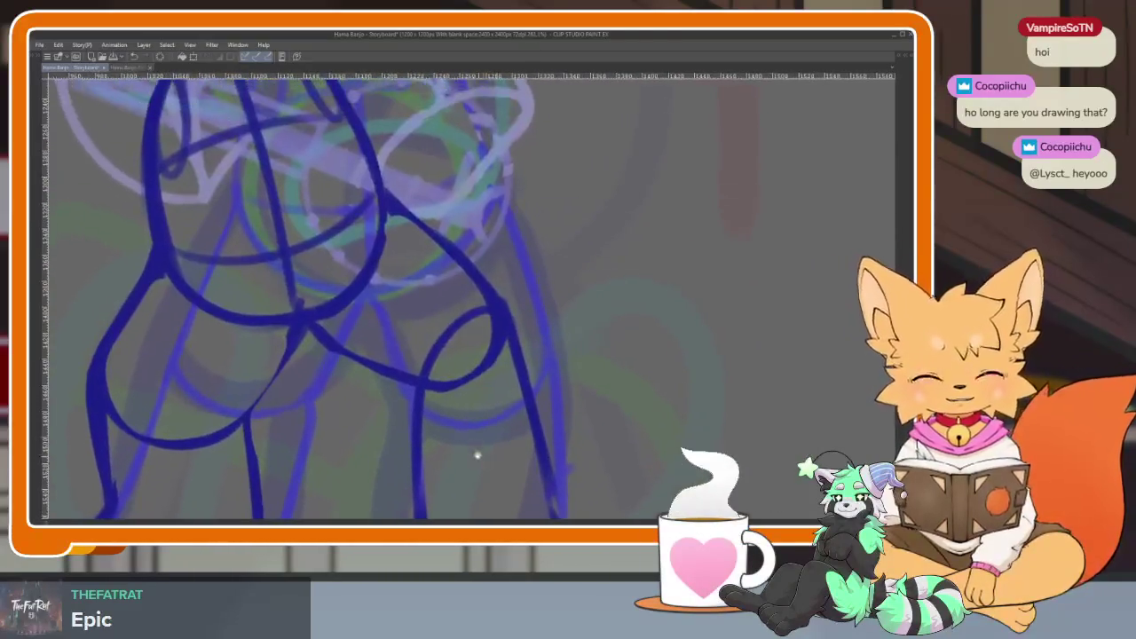
Sketch the outer thigh line to the knee and the inner leg line, then undo the jagged strokes.
drag(383, 177, 480, 293)
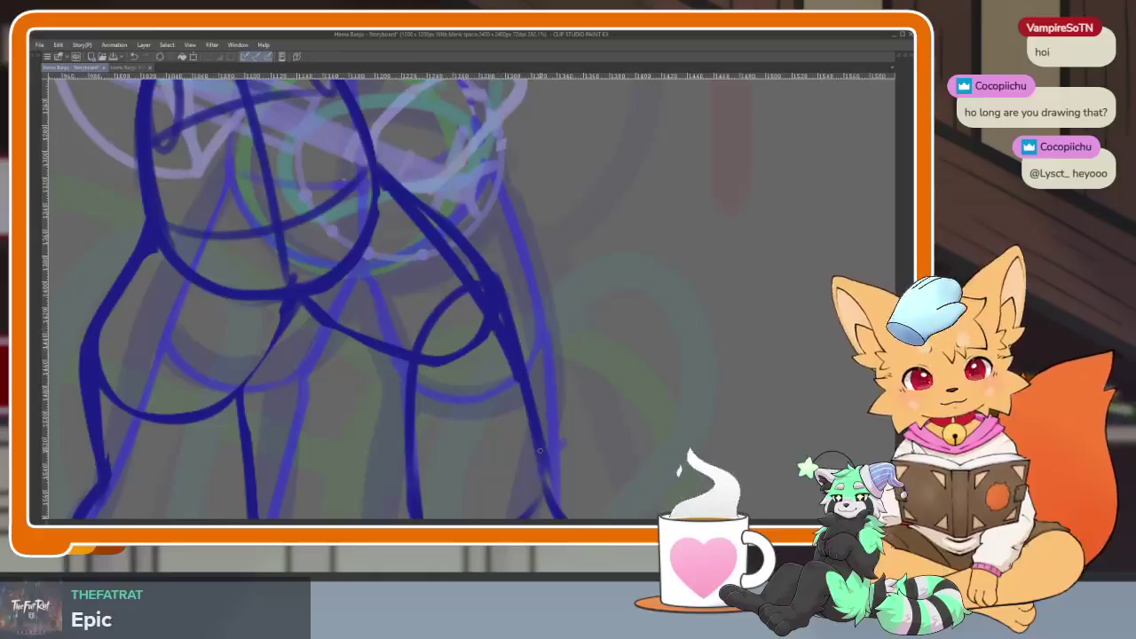
scroll(515, 408, up, 1)
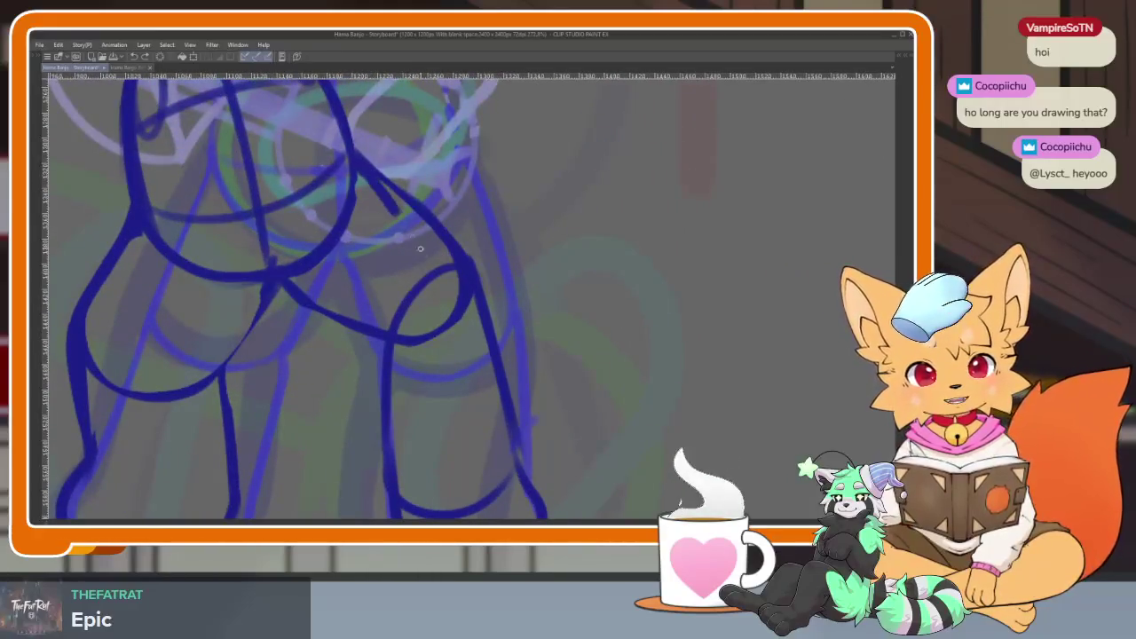
drag(391, 204, 518, 444)
scroll(304, 305, down, 1)
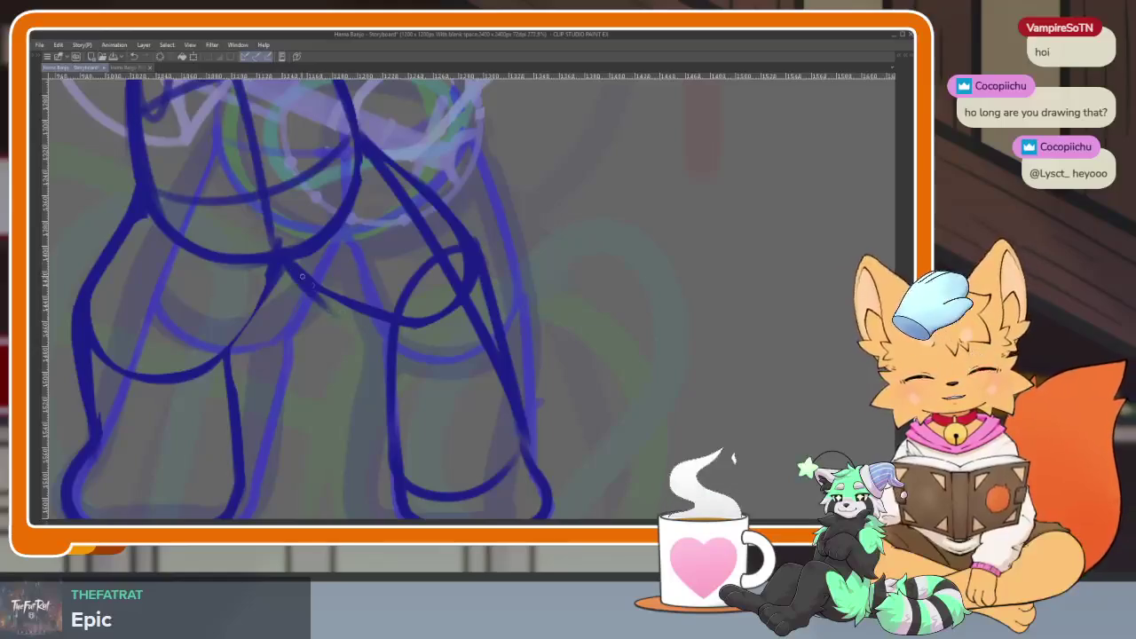
drag(362, 327, 424, 504)
key(ctrl+z)
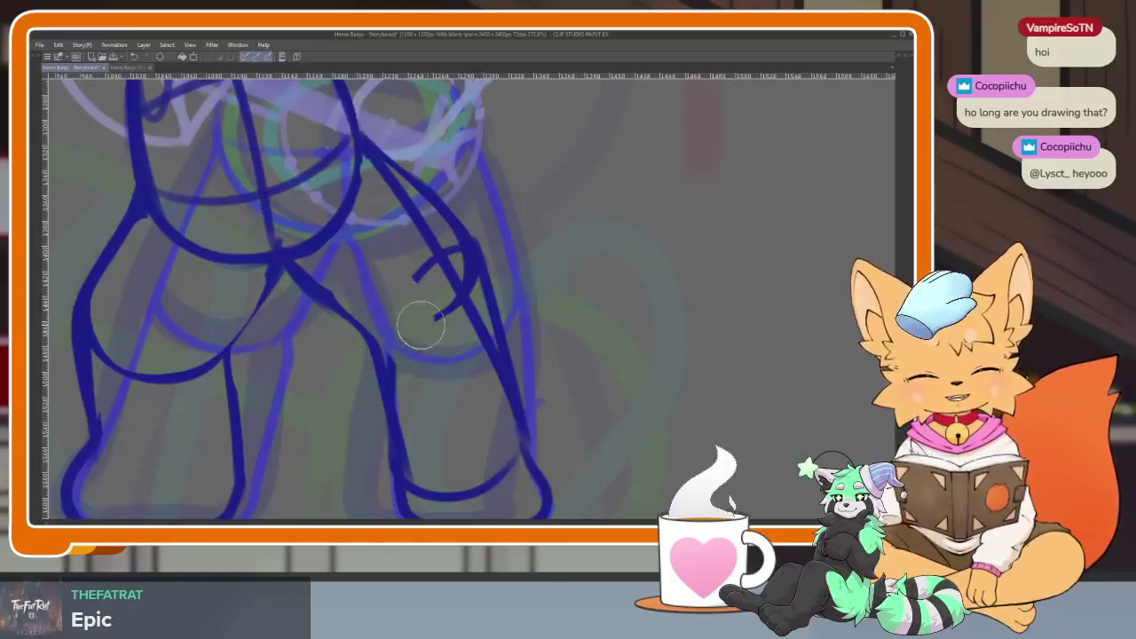
key(ctrl+z)
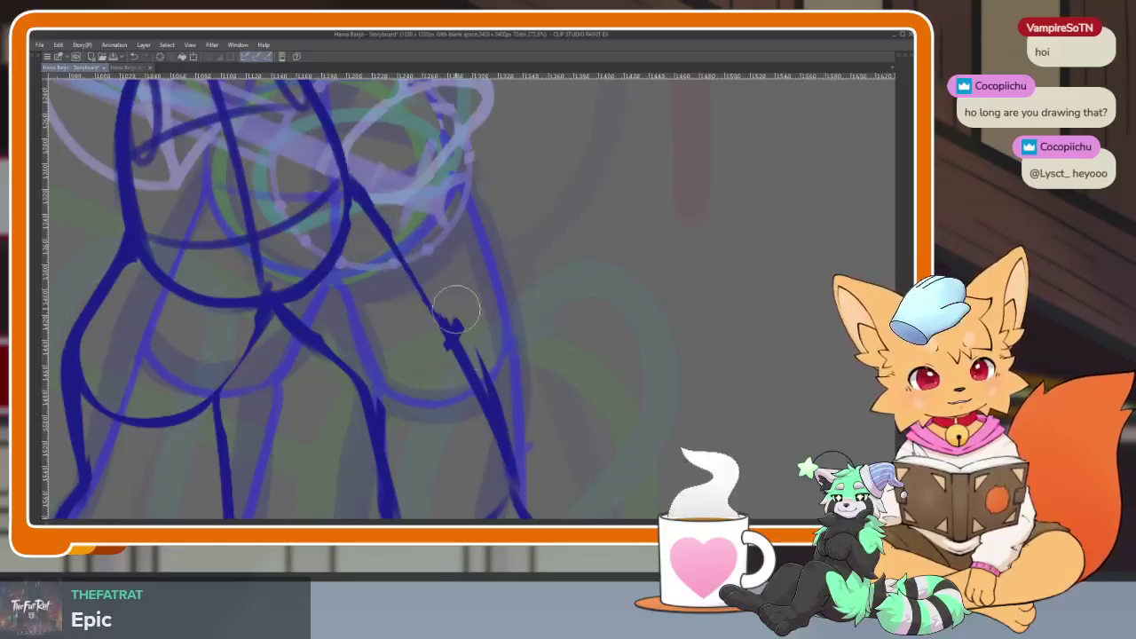
key(ctrl+z)
Restroke the right leg's curve, inner edge, outer edge and knee loop in navy.
scroll(520, 393, down, 3)
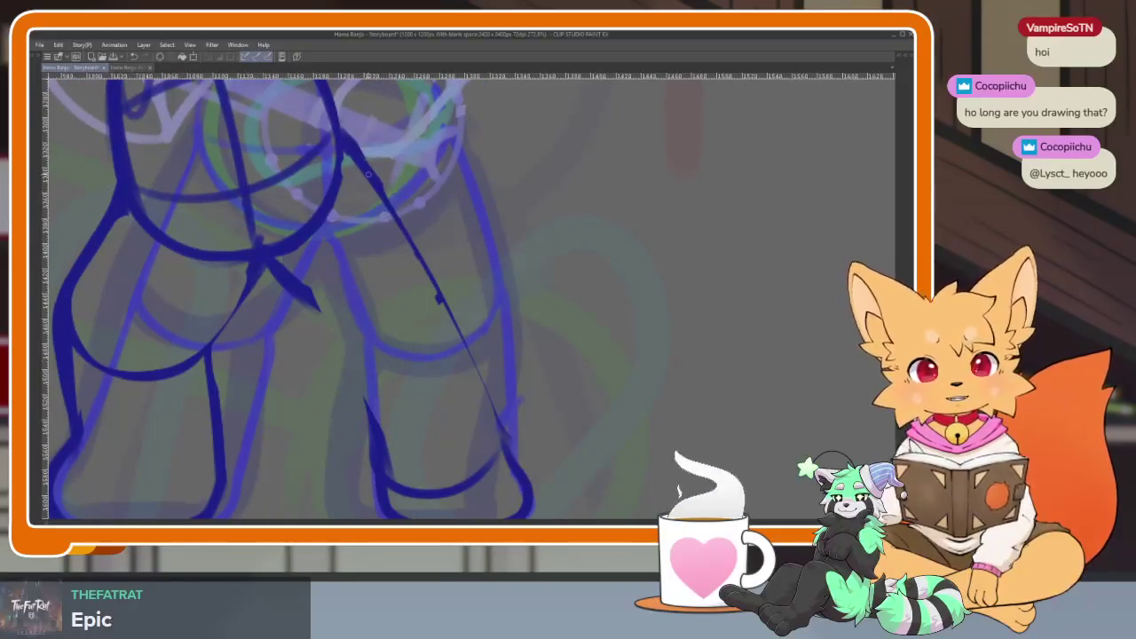
drag(436, 306, 338, 332)
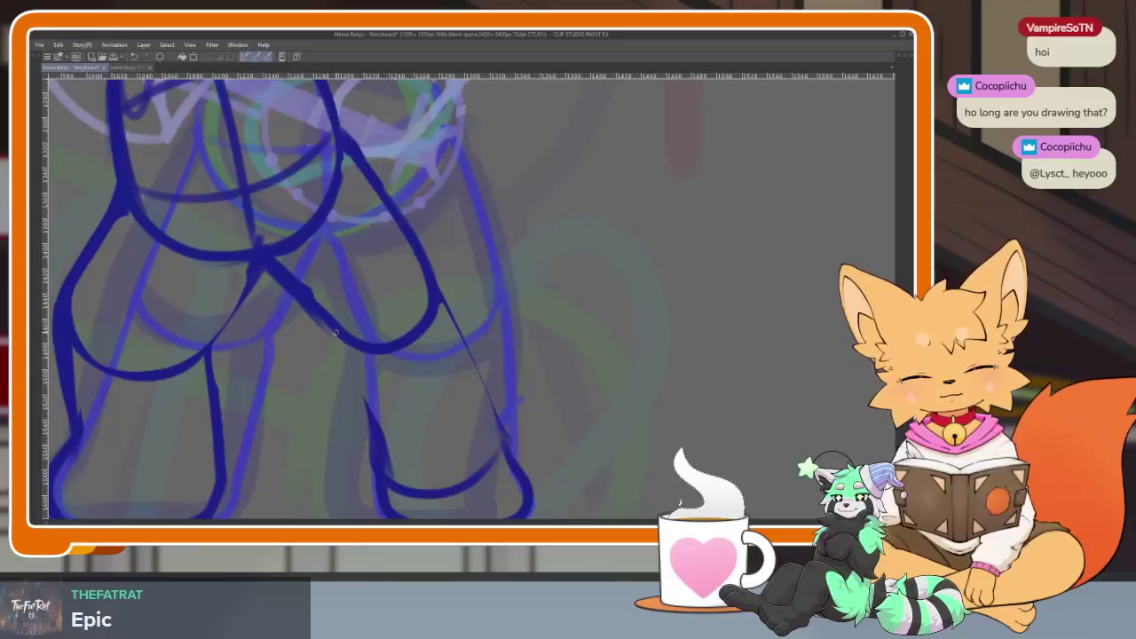
drag(366, 395, 380, 435)
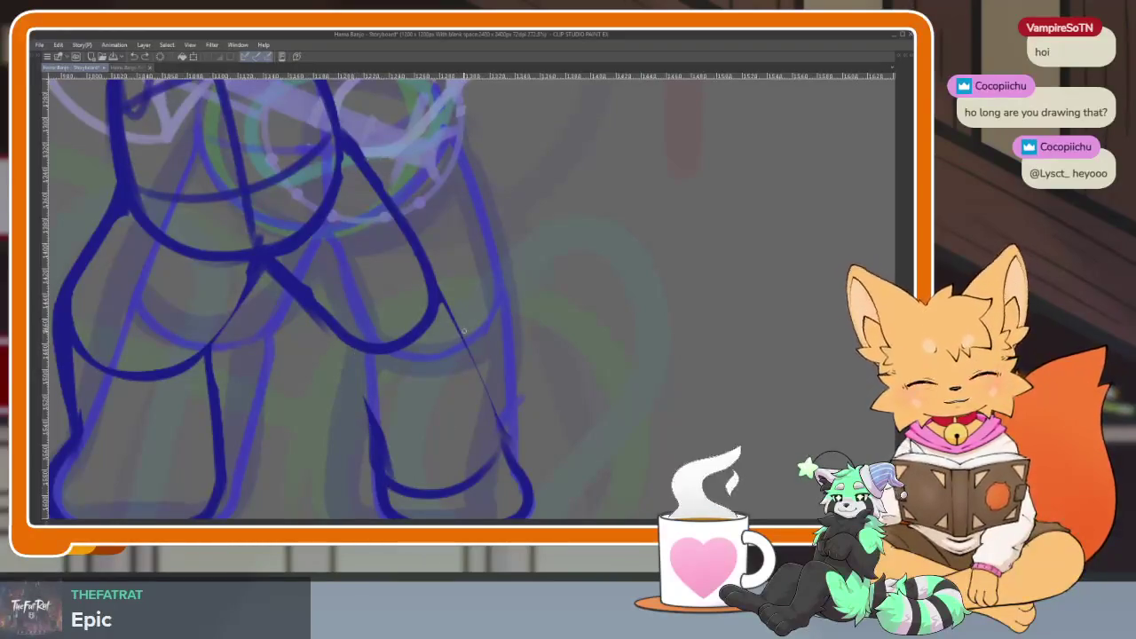
drag(433, 271, 507, 459)
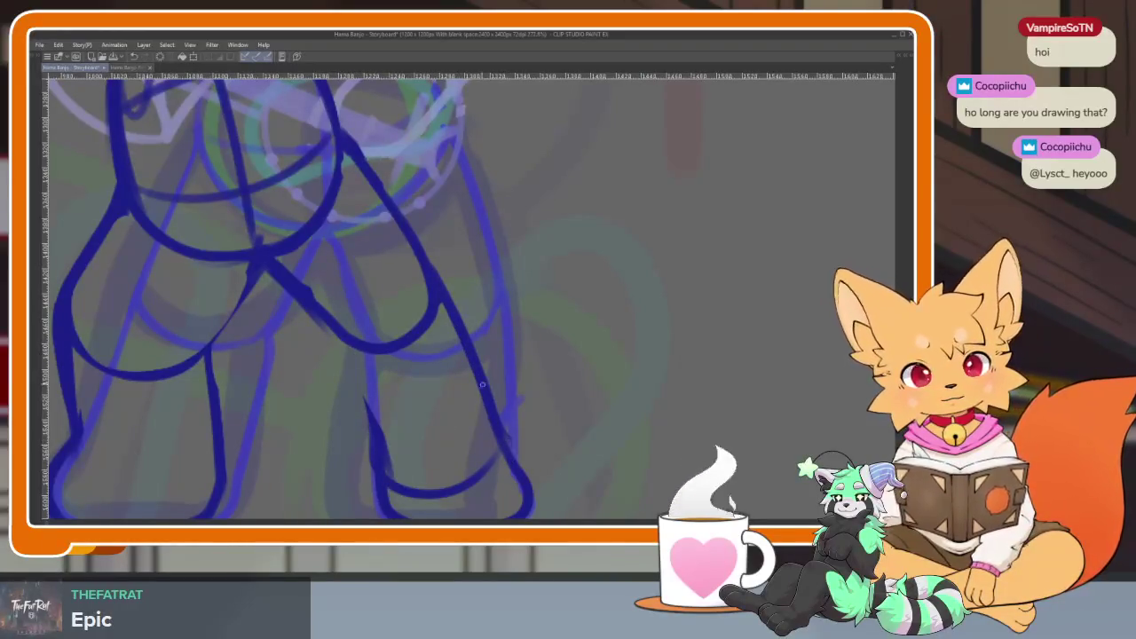
mouse_move(410, 286)
mouse_down()
mouse_move(359, 329)
mouse_move(373, 488)
mouse_up()
Refine the crotch-to-knee and lower right leg lines, then restore the hidden panels.
scroll(507, 393, down, 5)
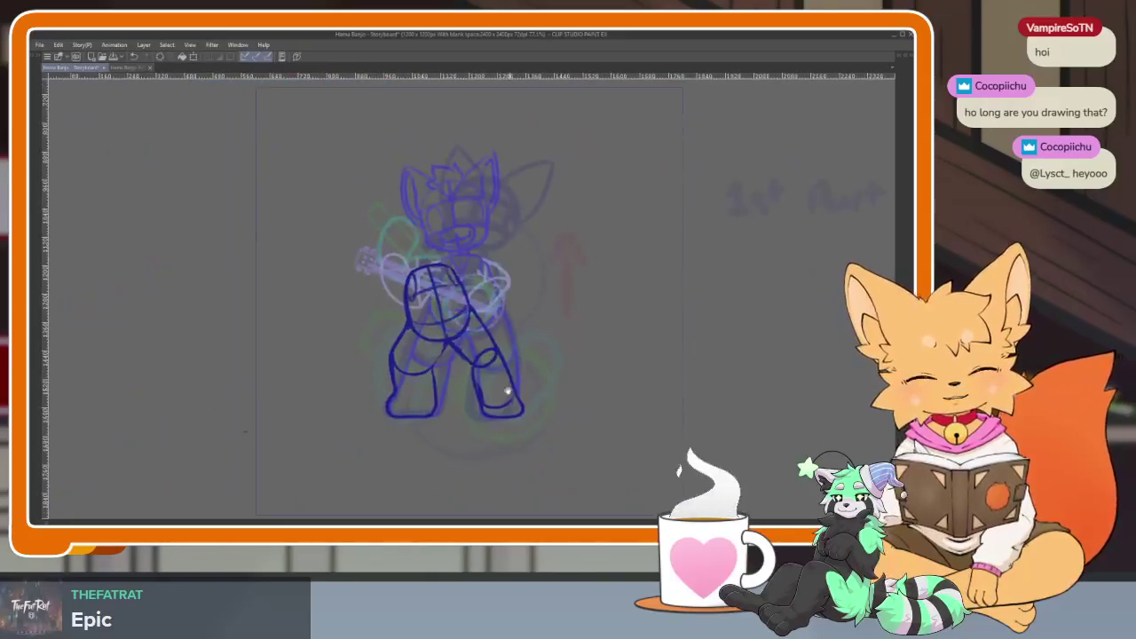
scroll(504, 428, up, 5)
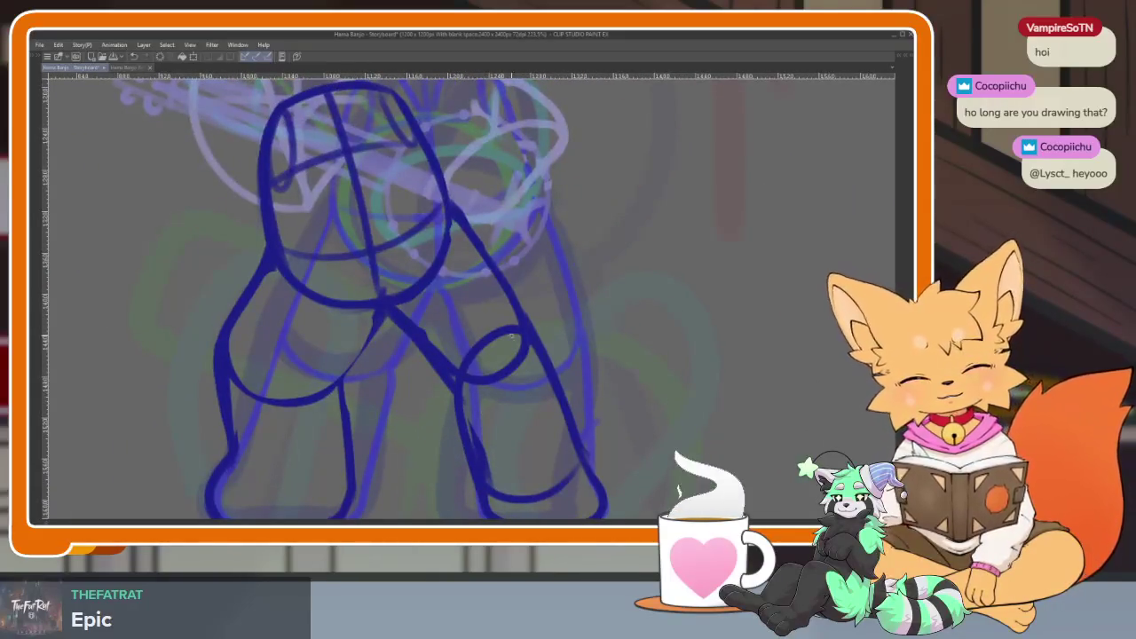
scroll(500, 340, down, 5)
scroll(551, 356, up, 3)
scroll(552, 349, up, 3)
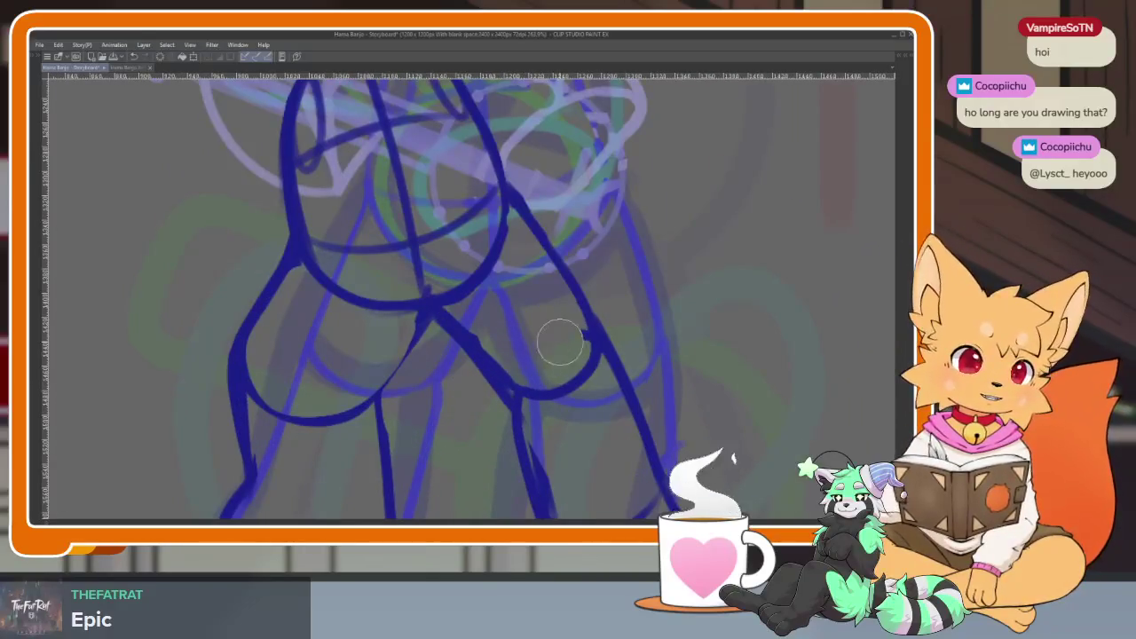
scroll(552, 349, down, 5)
scroll(533, 337, up, 3)
scroll(524, 324, up, 3)
mouse_move(522, 322)
mouse_down()
mouse_move(549, 355)
mouse_move(511, 327)
mouse_up()
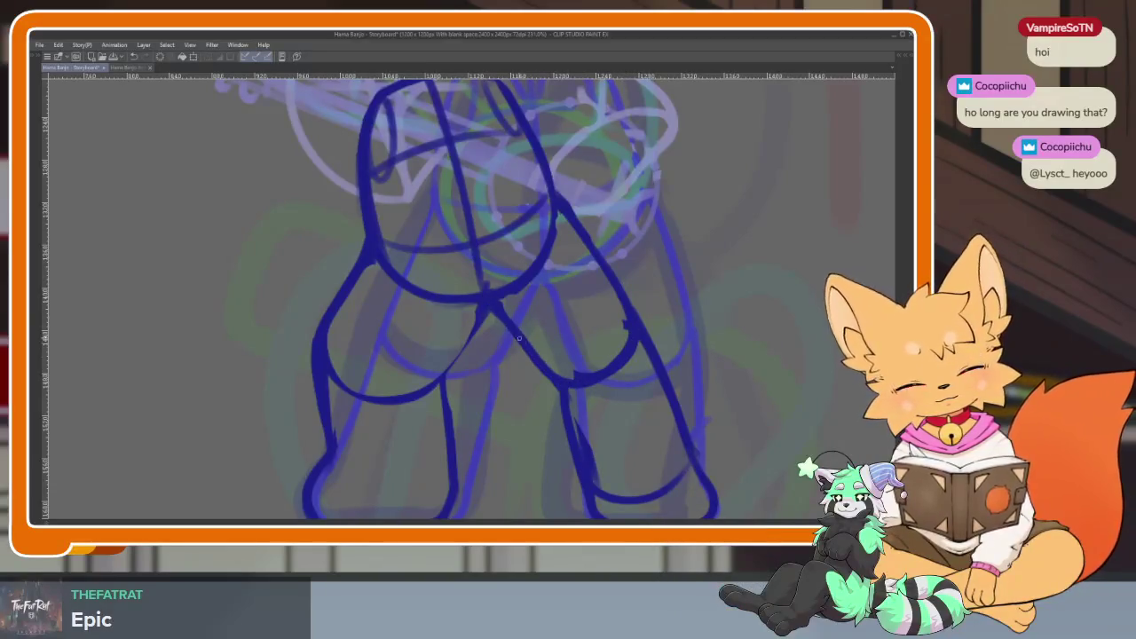
drag(563, 395, 657, 457)
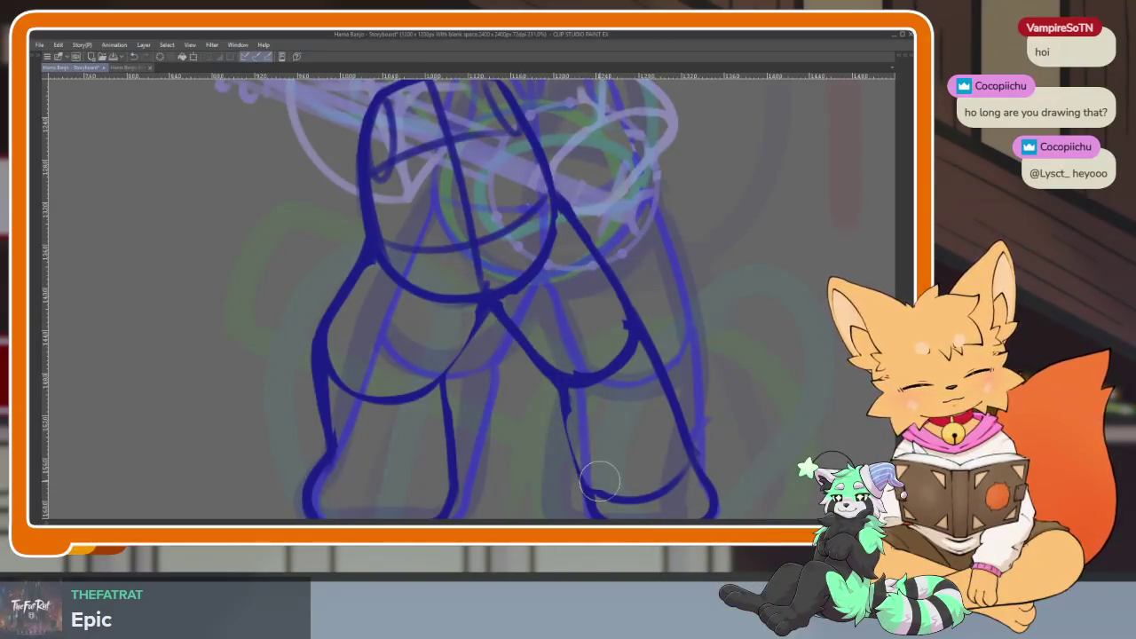
scroll(657, 457, down, 5)
scroll(610, 425, up, 4)
scroll(613, 429, down, 3)
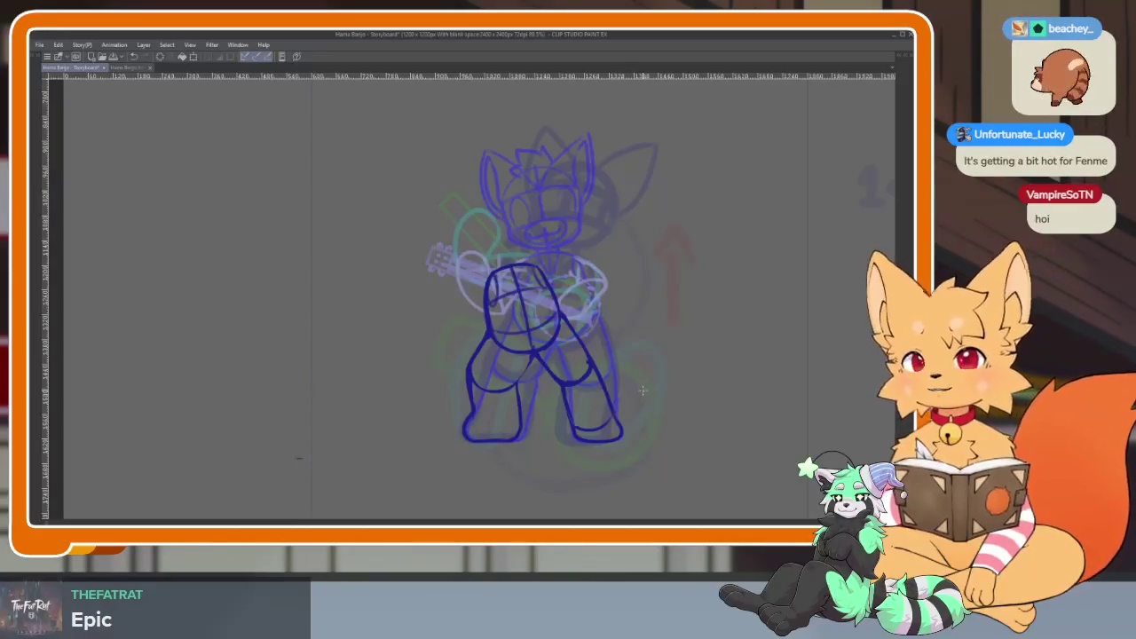
key(Tab)
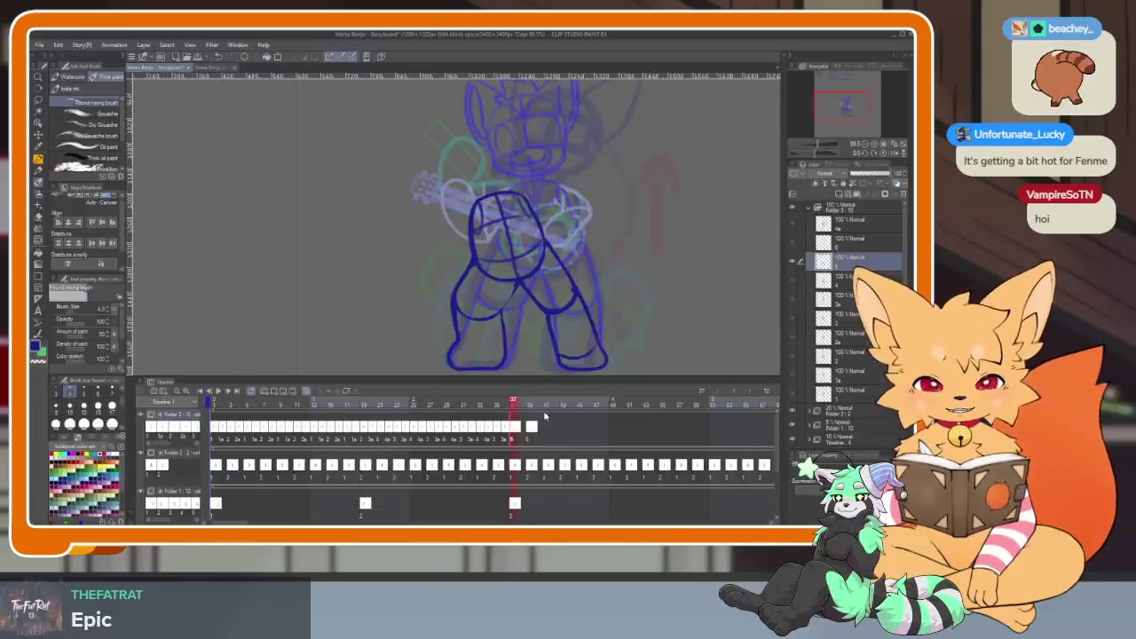
Return the timeline to the first frame and refocus the drawing window.
click(204, 392)
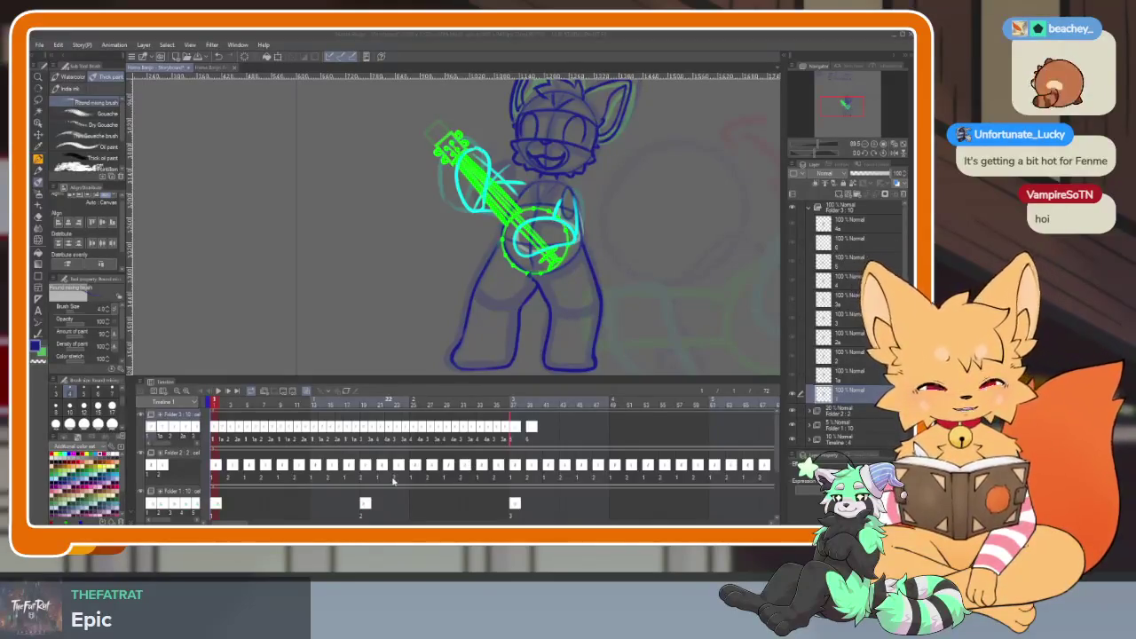
click(487, 39)
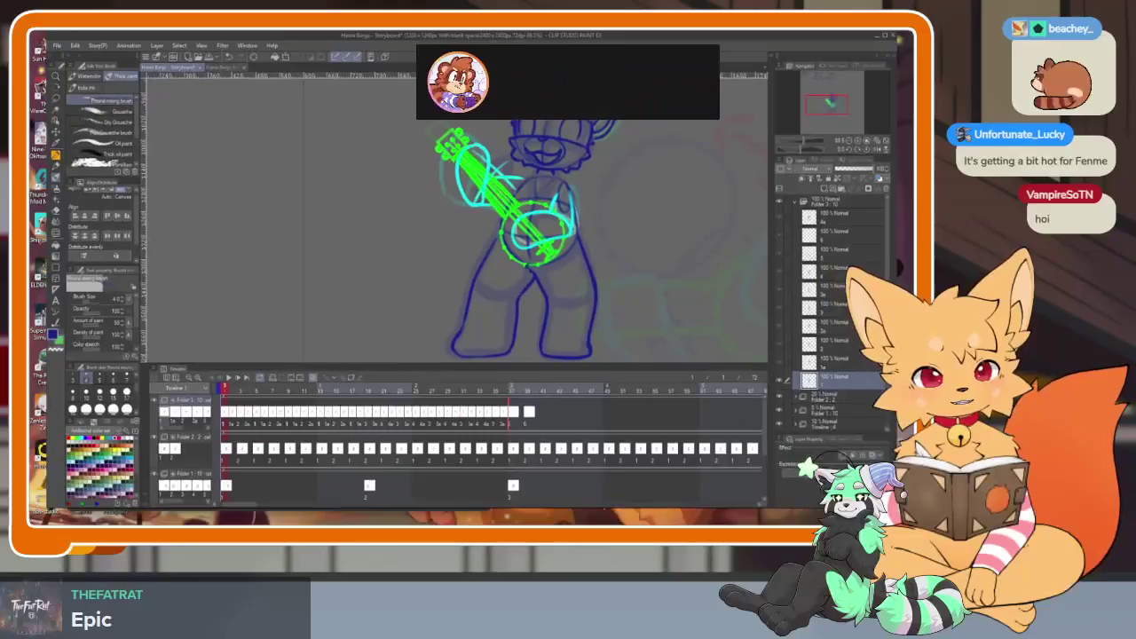
scroll(415, 450, down, 5)
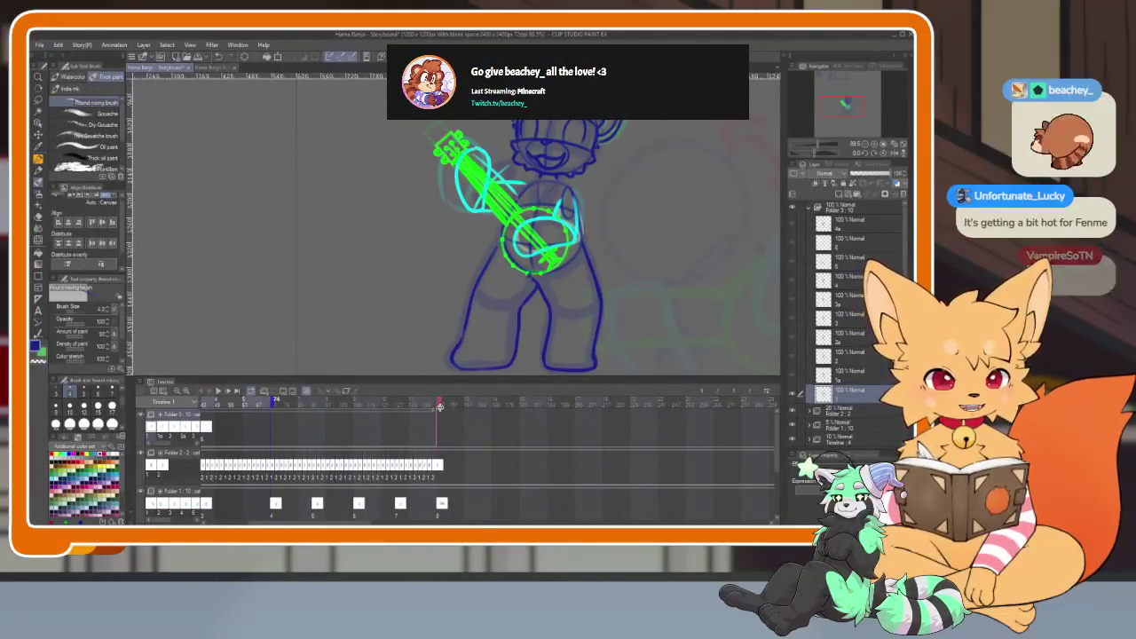
scroll(475, 412, down, 2)
scroll(329, 441, up, 2)
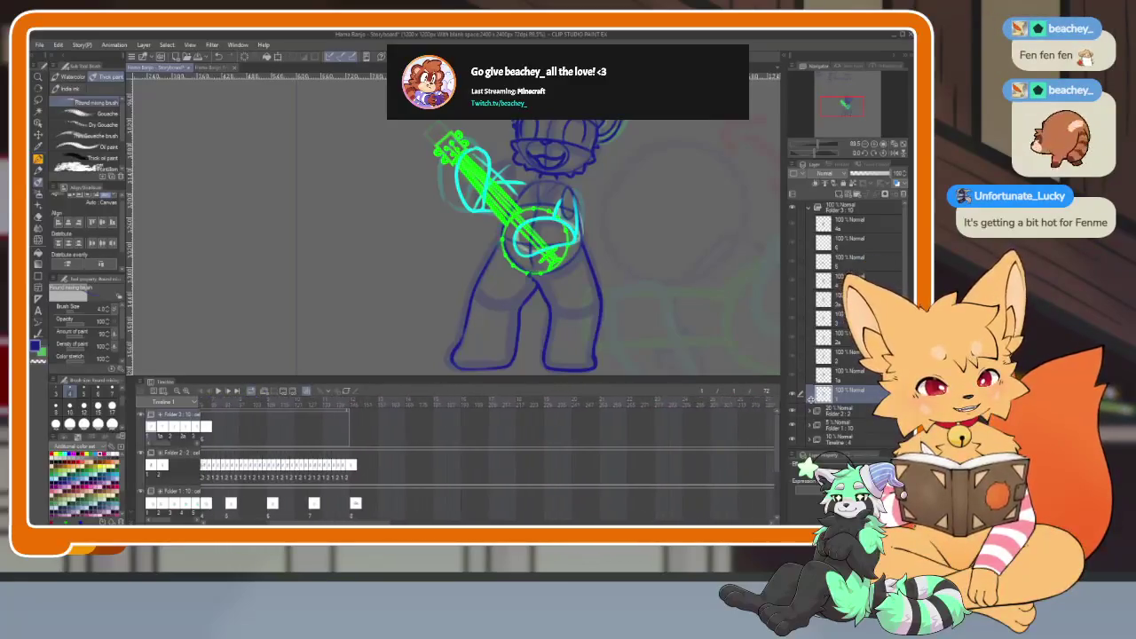
scroll(329, 440, down, 2)
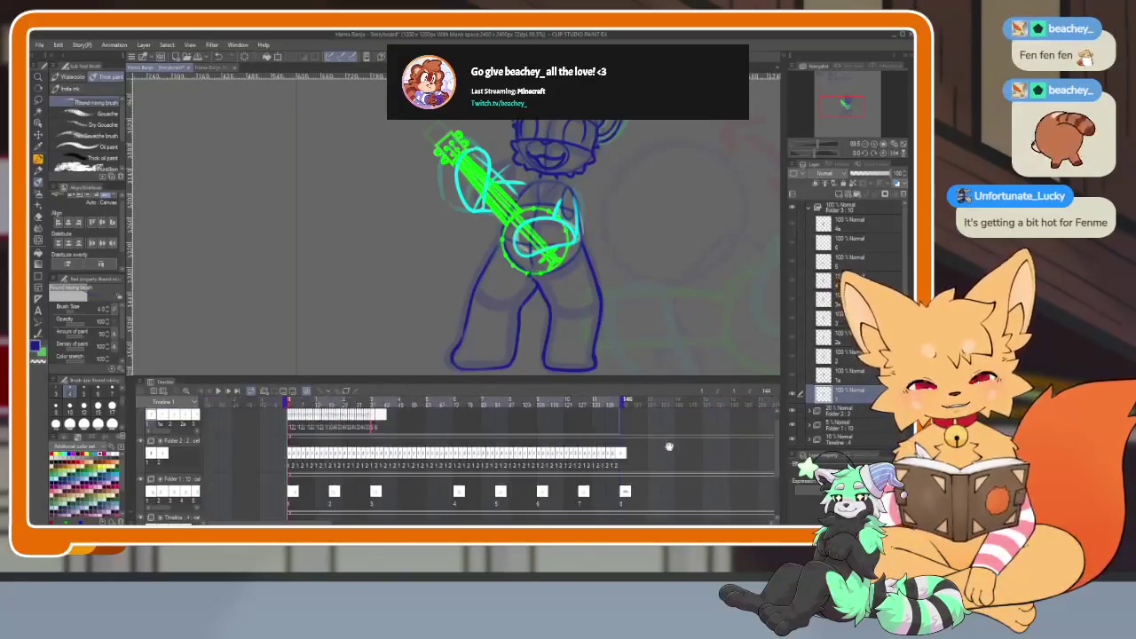
Play the animation from frame 1, stop it, and scroll the timeline right.
click(294, 406)
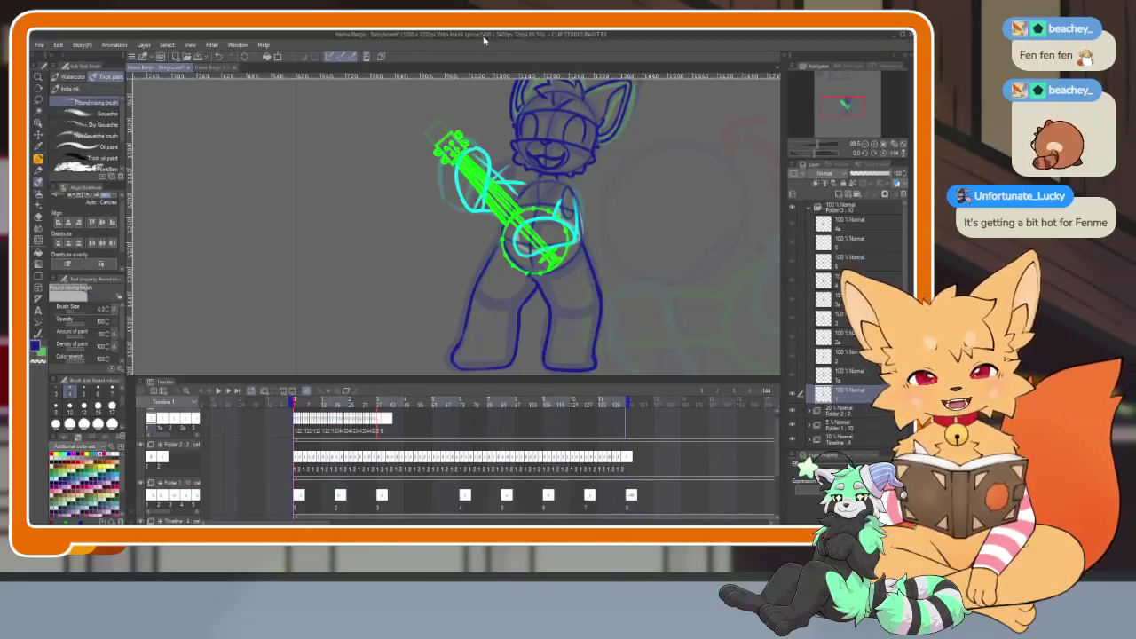
key(space)
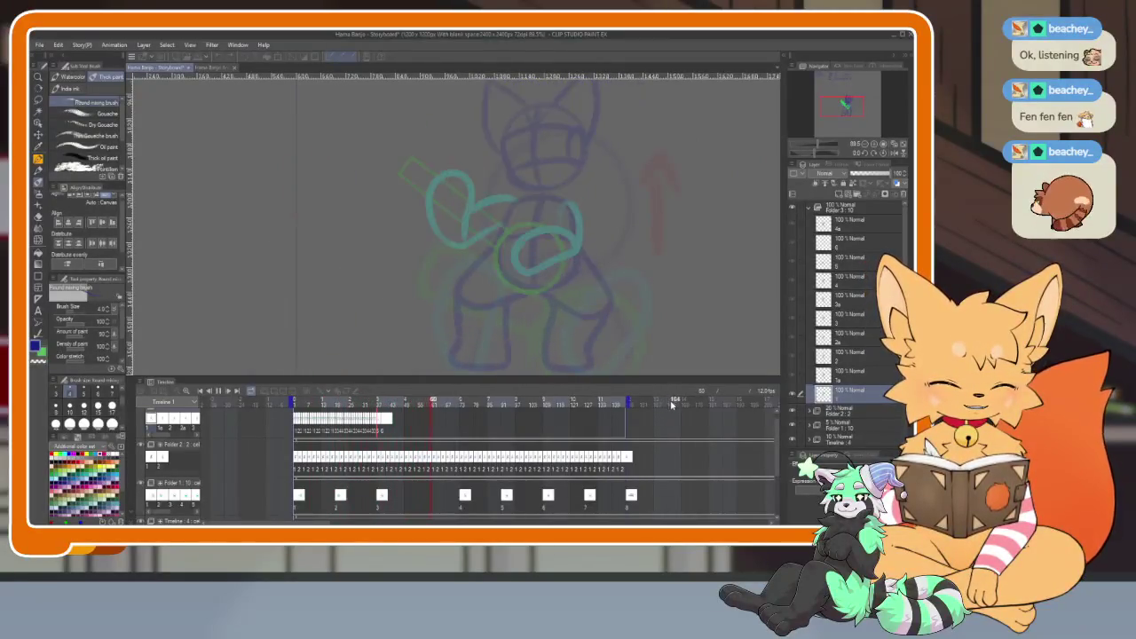
key(space)
scroll(683, 450, right, 5)
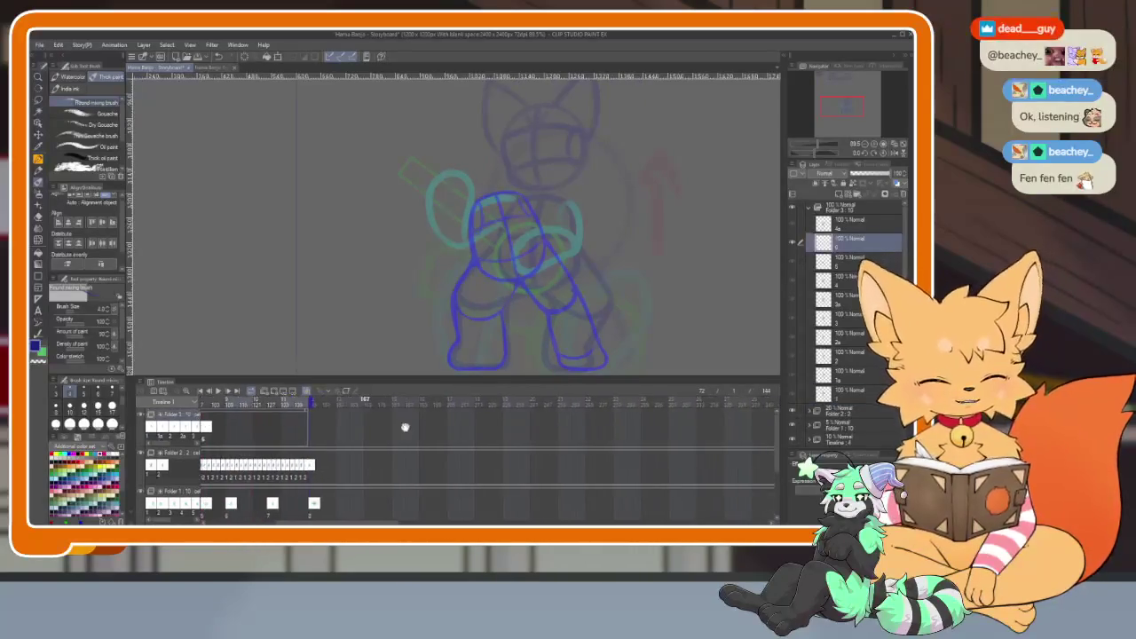
scroll(444, 444, right, 5)
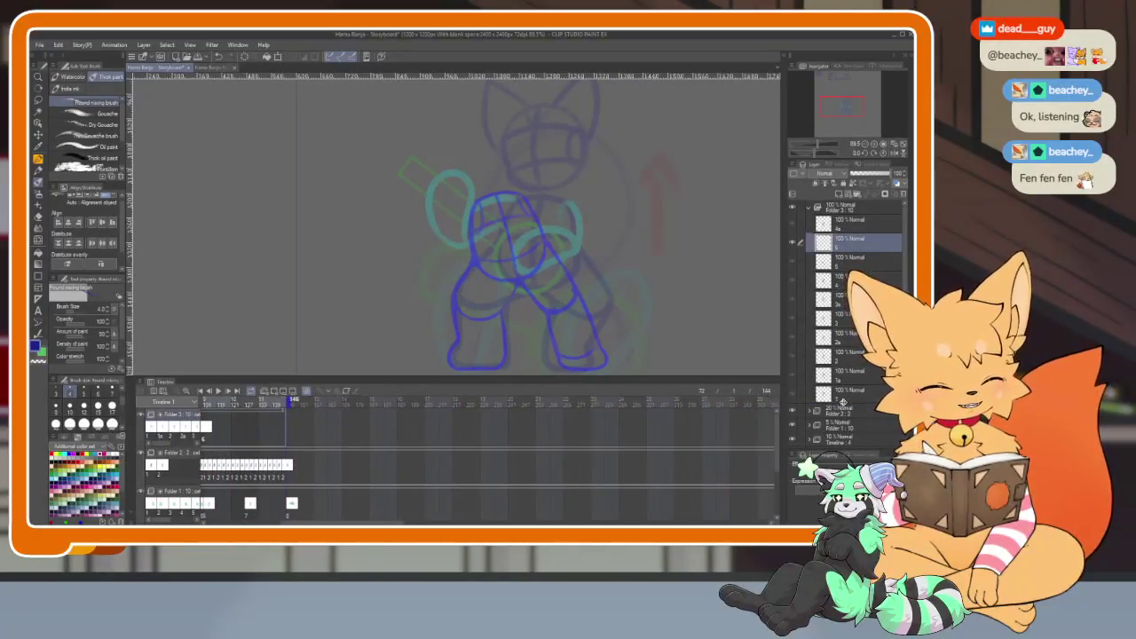
scroll(444, 444, right, 5)
scroll(765, 413, right, 5)
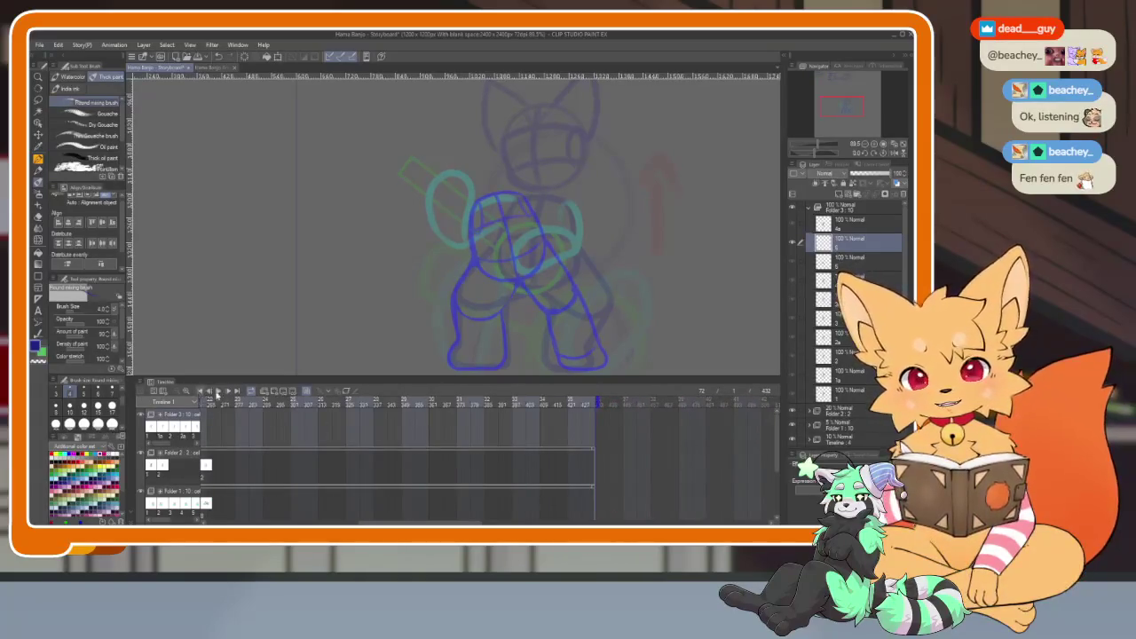
Jump to the tail-wag frame, then play and stop the animation.
click(407, 404)
click(547, 405)
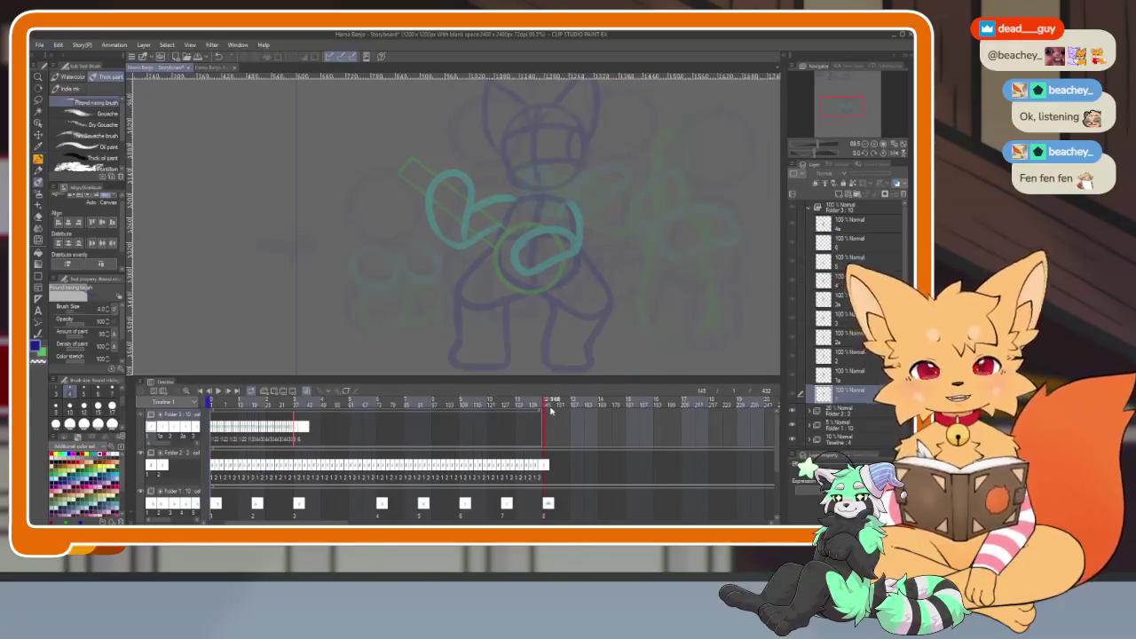
key(space)
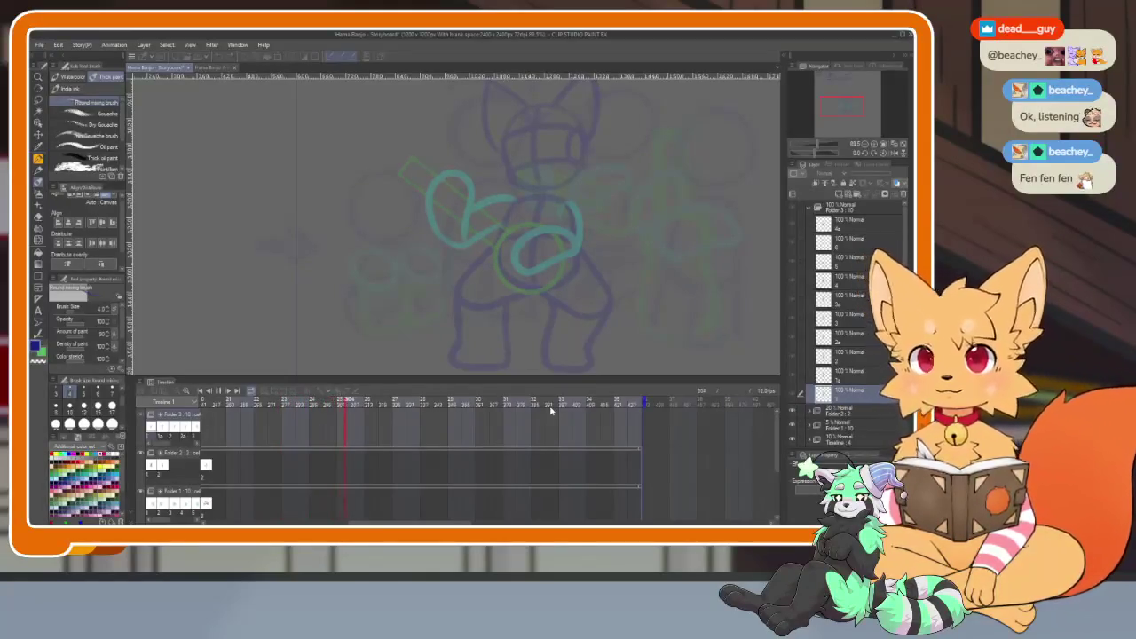
key(space)
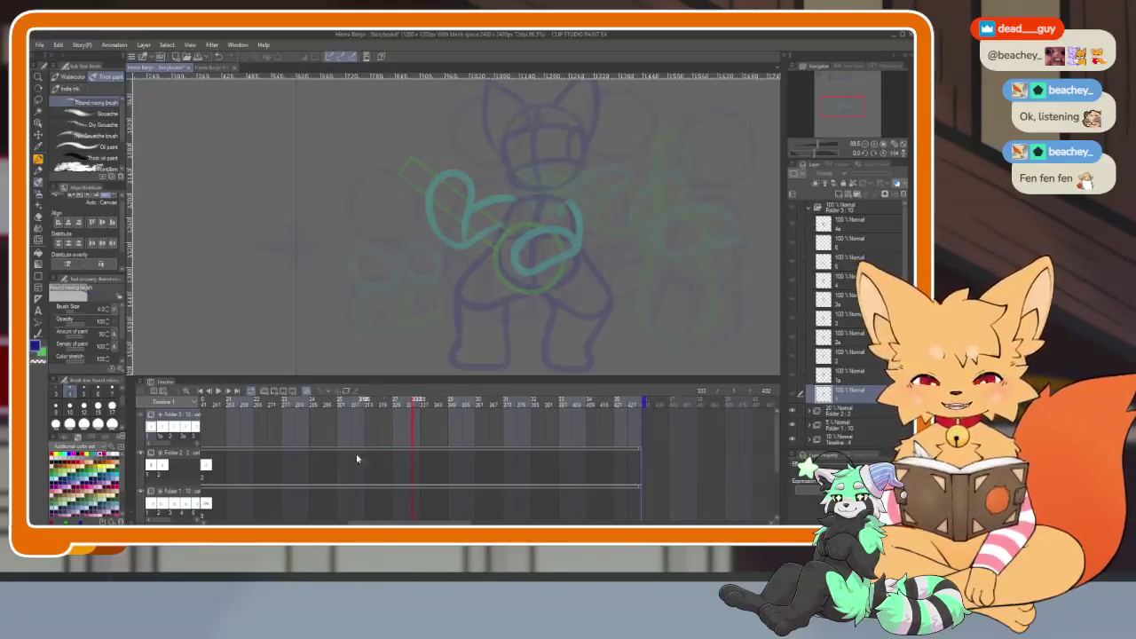
Restart playback and hide all palettes to watch it on the canvas alone.
scroll(363, 458, left, 3)
scroll(468, 454, left, 3)
scroll(317, 449, left, 3)
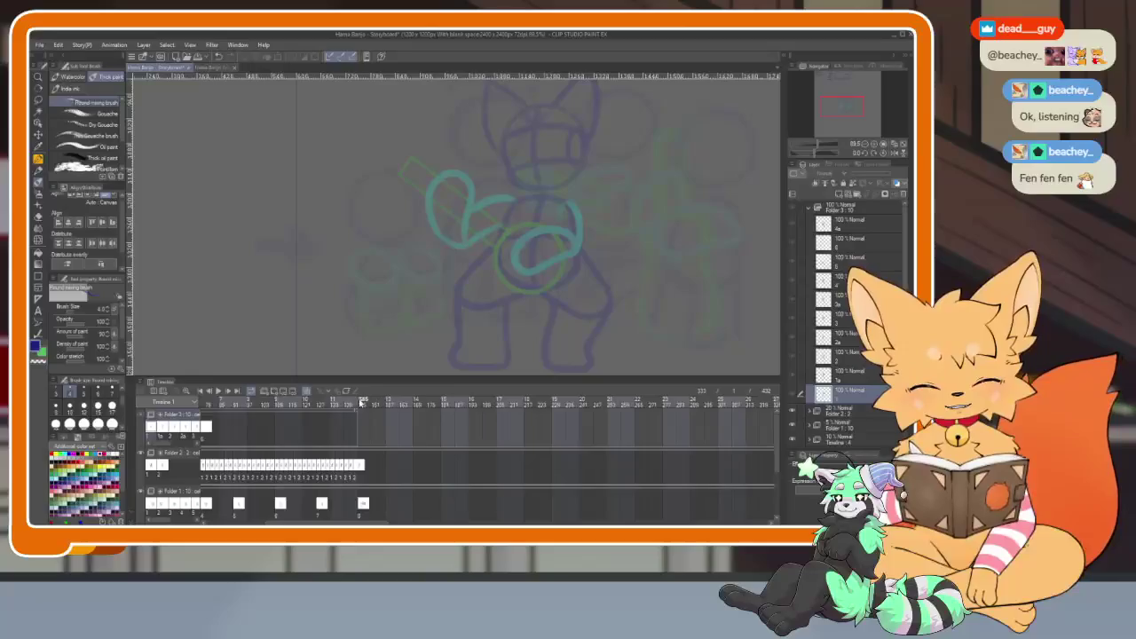
key(space)
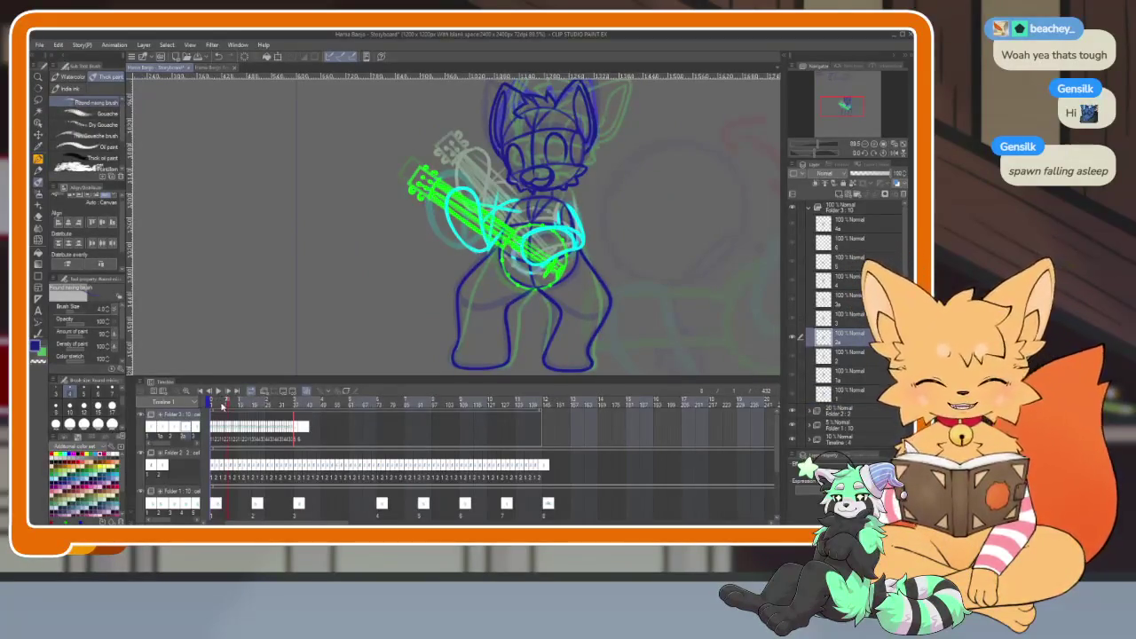
key(Tab)
scroll(600, 337, down, 2)
scroll(554, 394, up, 3)
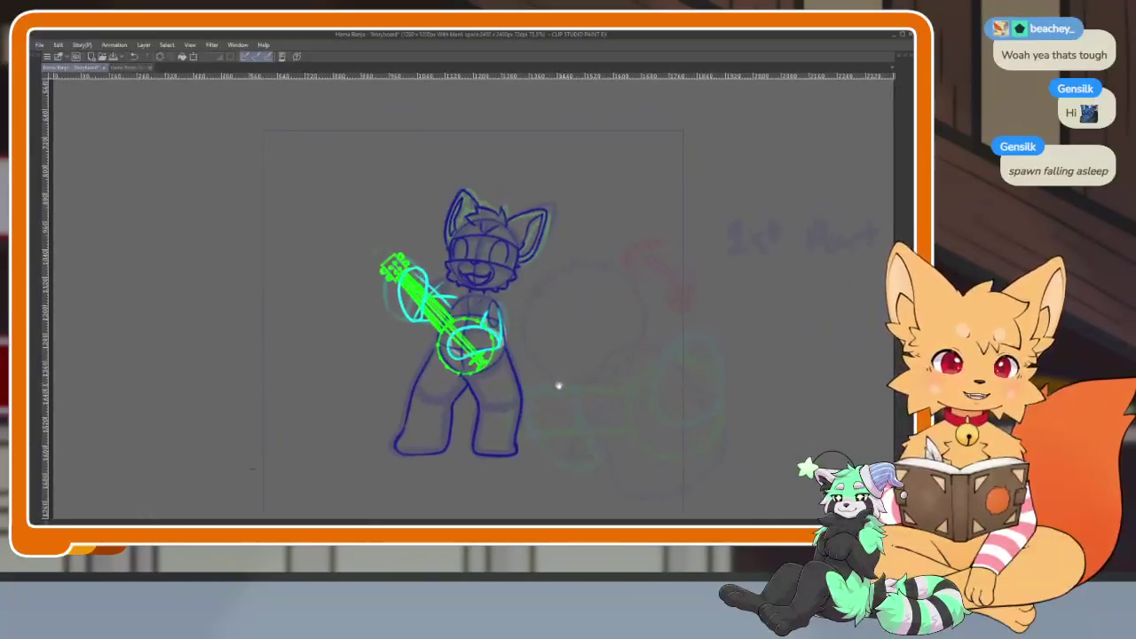
key(space)
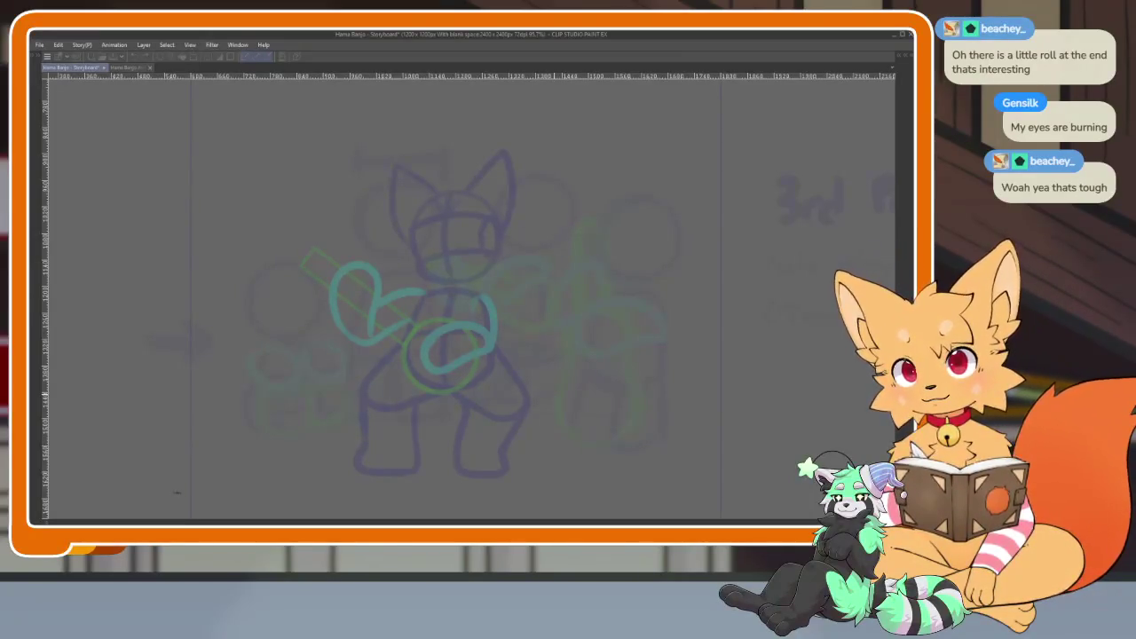
Restart the looping animation in canvas-only view, then bring back the full workspace.
key(space)
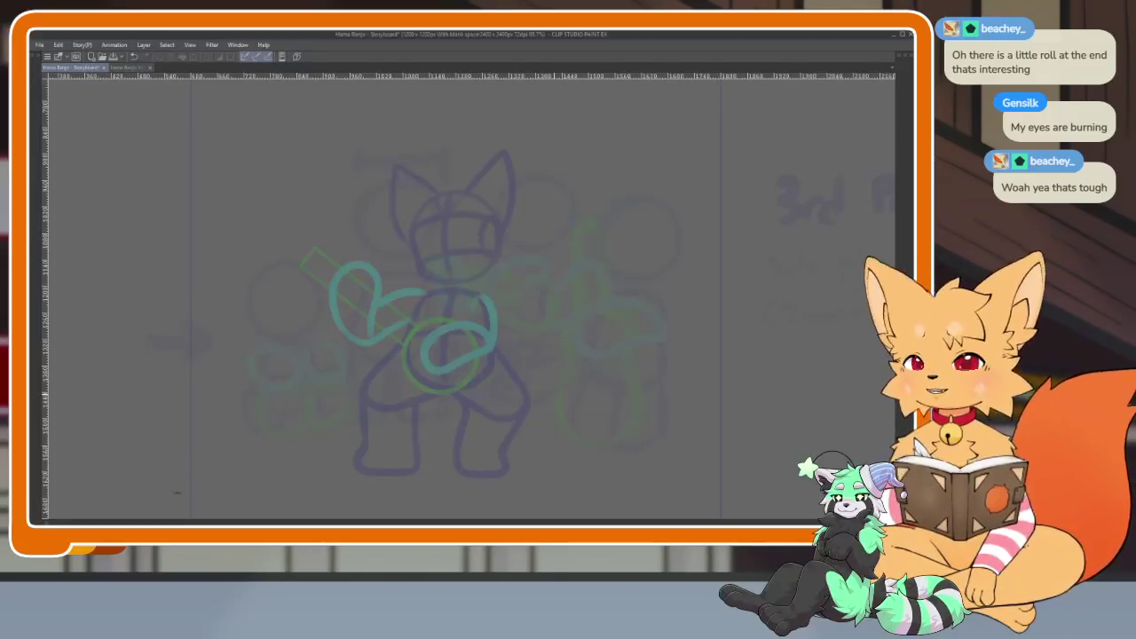
key(Tab)
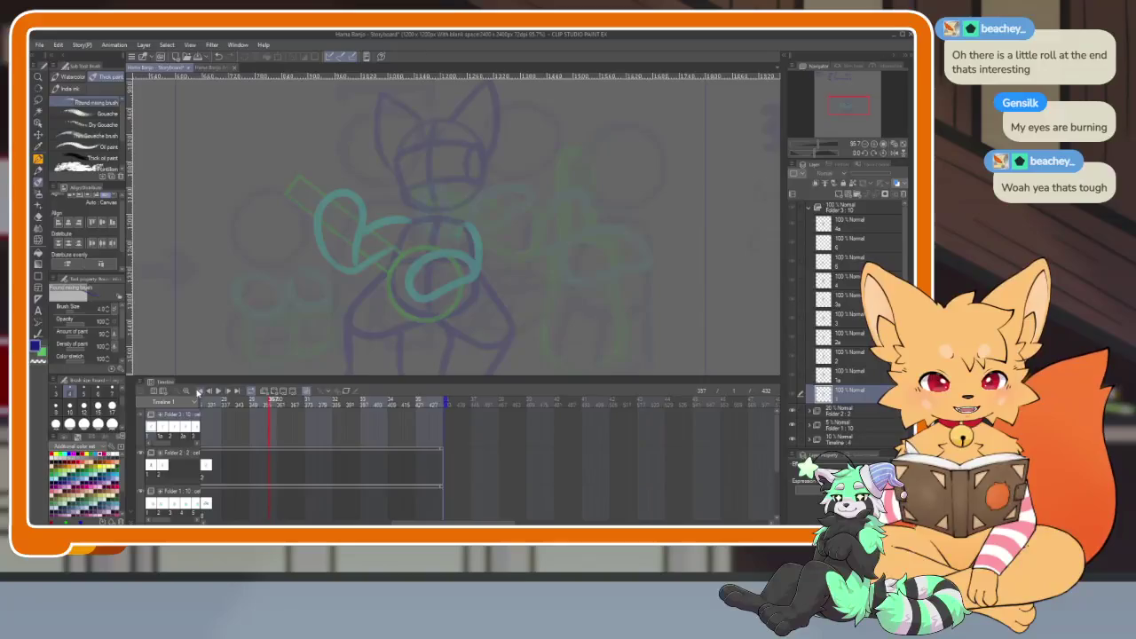
Rewind to frame 1 and scroll the timeline right, then back to its start.
click(198, 391)
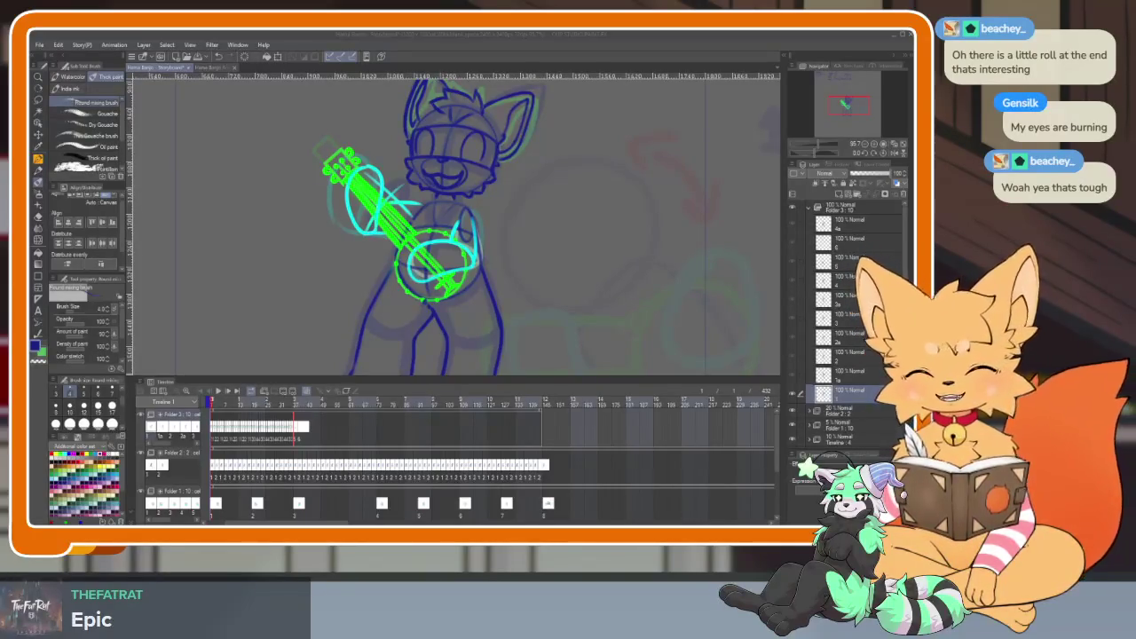
click(458, 37)
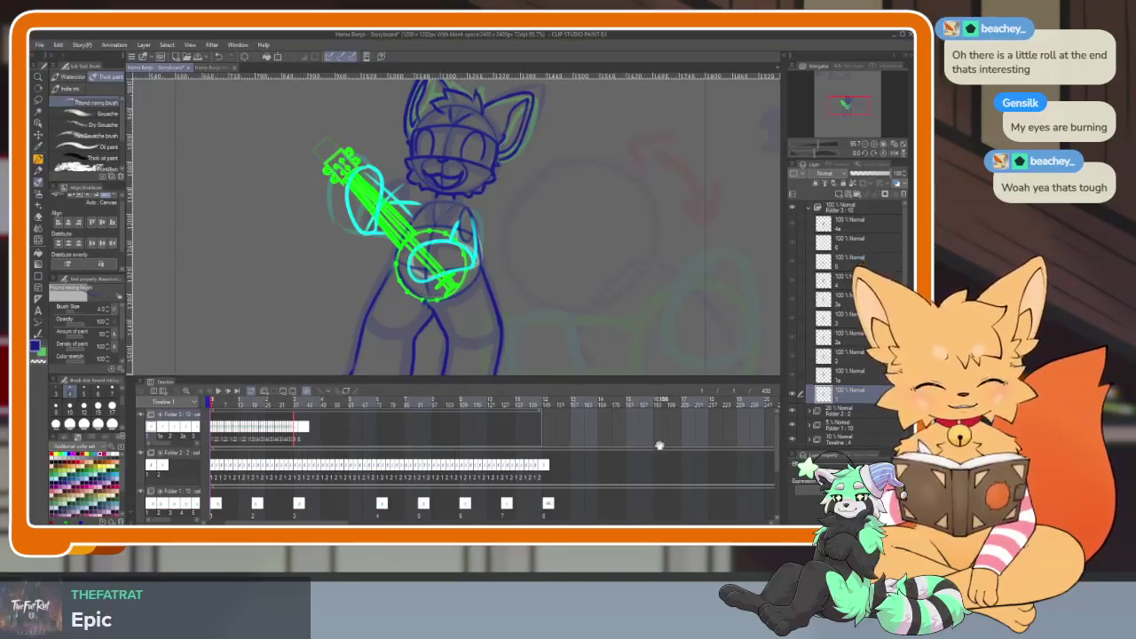
scroll(659, 446, right, 3)
scroll(649, 448, right, 3)
scroll(630, 451, right, 3)
scroll(612, 451, right, 3)
scroll(613, 452, left, 3)
scroll(591, 471, left, 2)
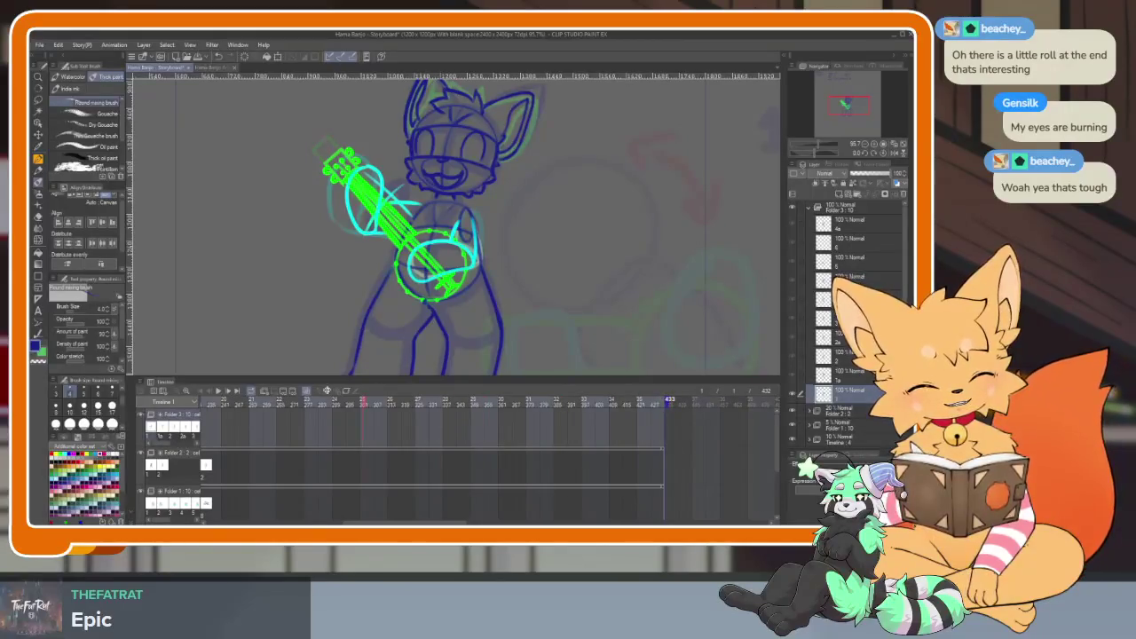
scroll(457, 453, left, 2)
scroll(458, 453, left, 3)
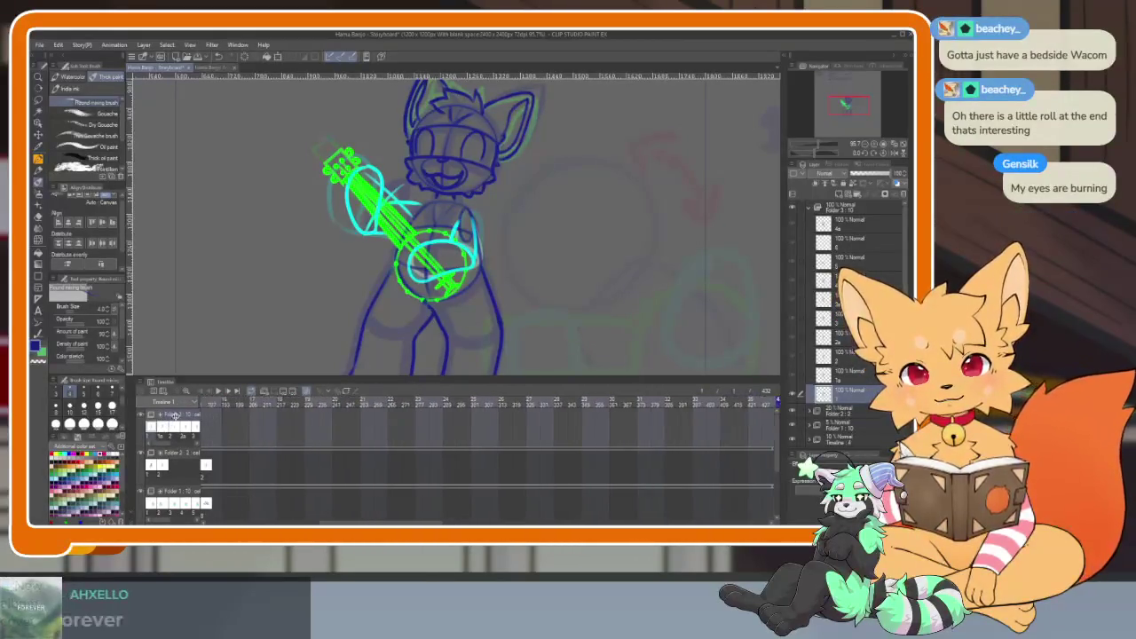
scroll(457, 453, left, 2)
scroll(457, 448, left, 2)
scroll(457, 448, left, 3)
scroll(458, 449, left, 3)
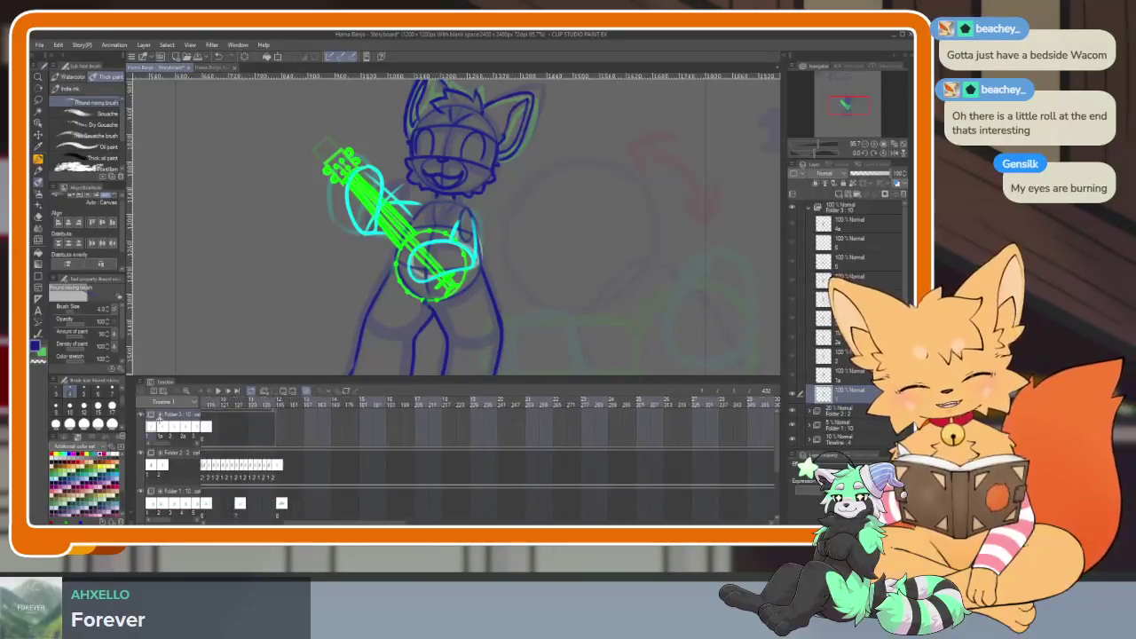
scroll(457, 448, left, 3)
scroll(314, 415, left, 2)
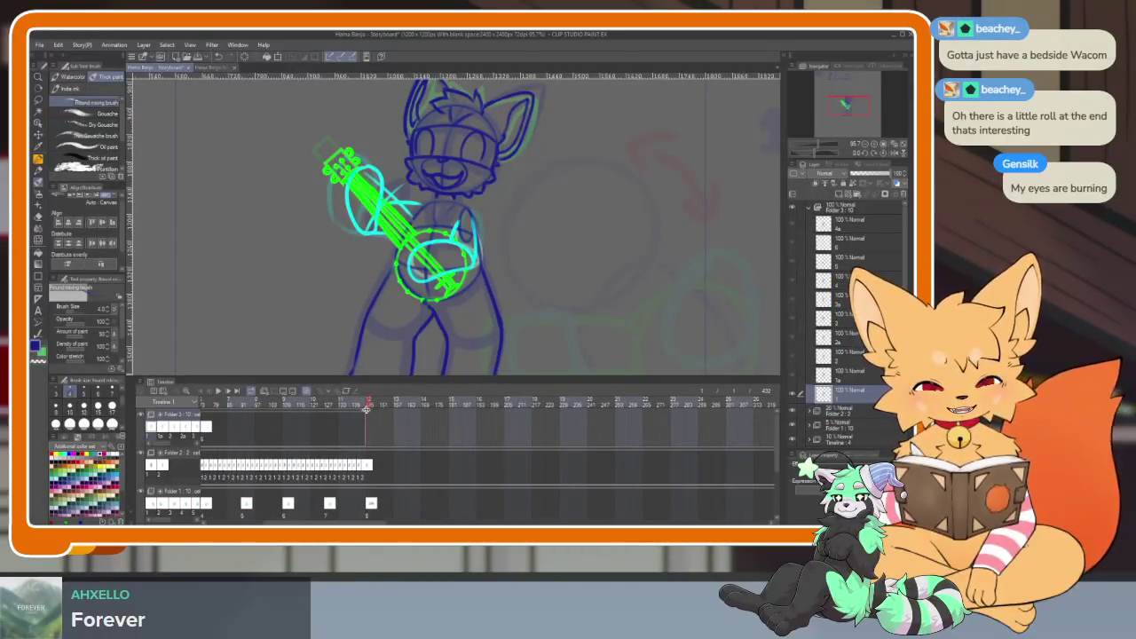
scroll(367, 408, left, 3)
scroll(366, 408, left, 4)
scroll(367, 409, left, 6)
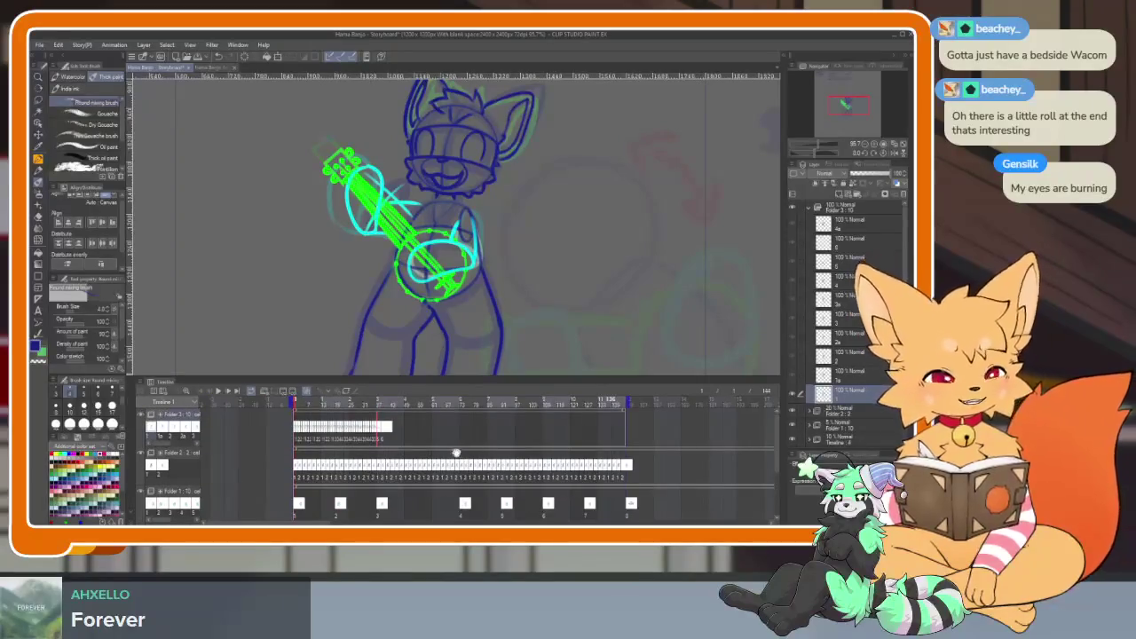
scroll(463, 452, up, 2)
scroll(465, 455, left, 2)
scroll(467, 459, left, 2)
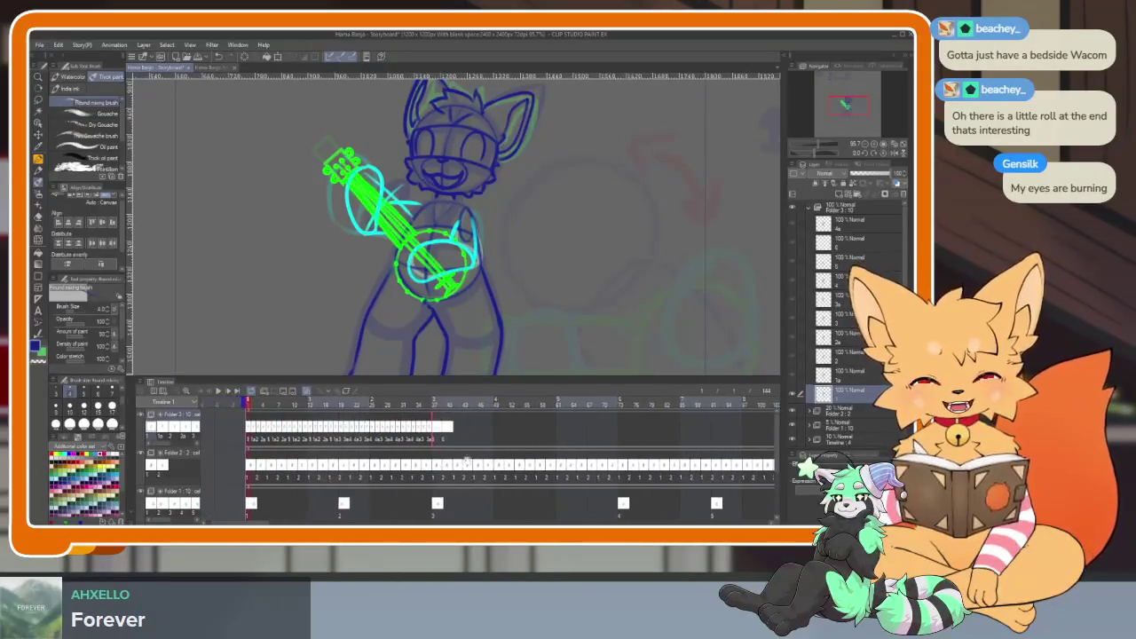
scroll(467, 459, left, 1)
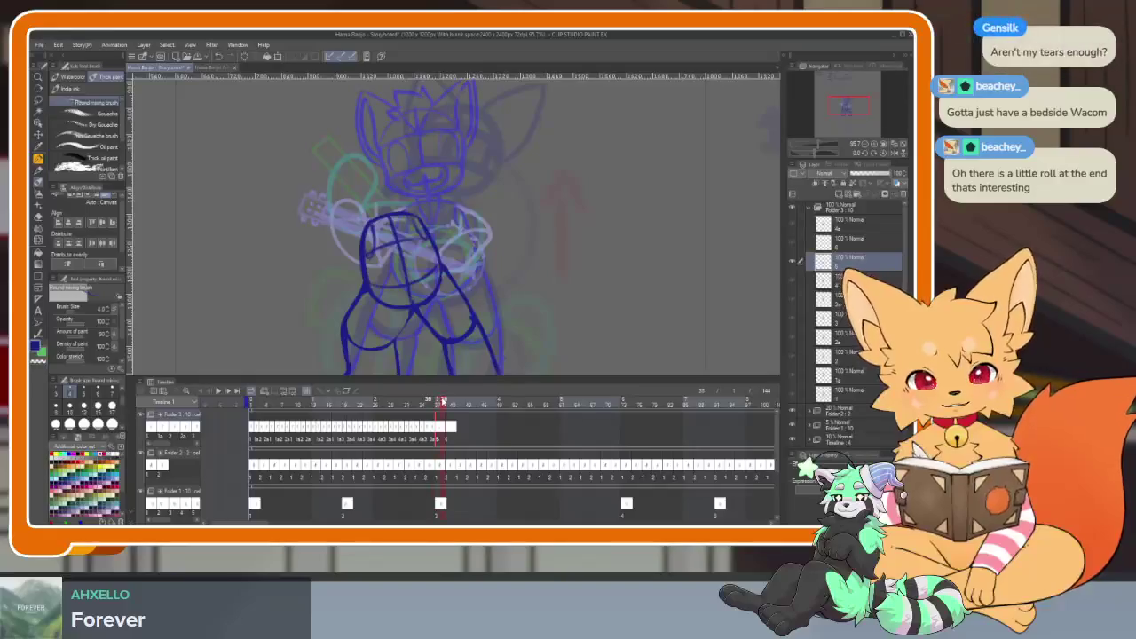
Scrub the playhead and settle on frame 37 with the navy hips-and-legs sketch.
drag(438, 403, 434, 402)
scroll(439, 465, up, 2)
scroll(449, 469, down, 2)
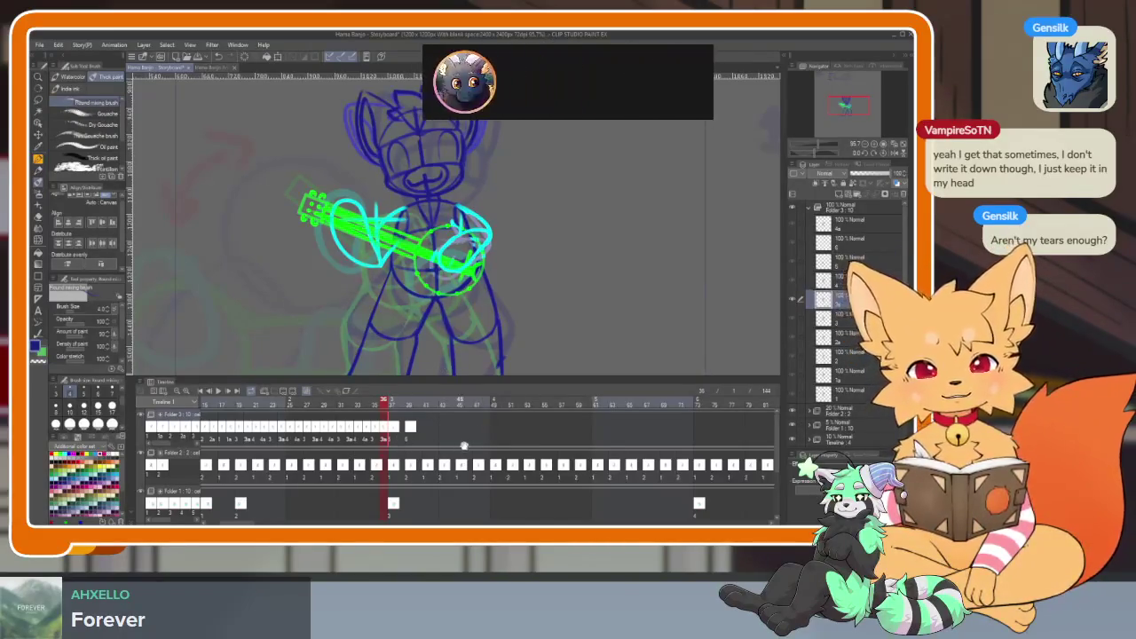
scroll(430, 455, right, 1)
click(366, 405)
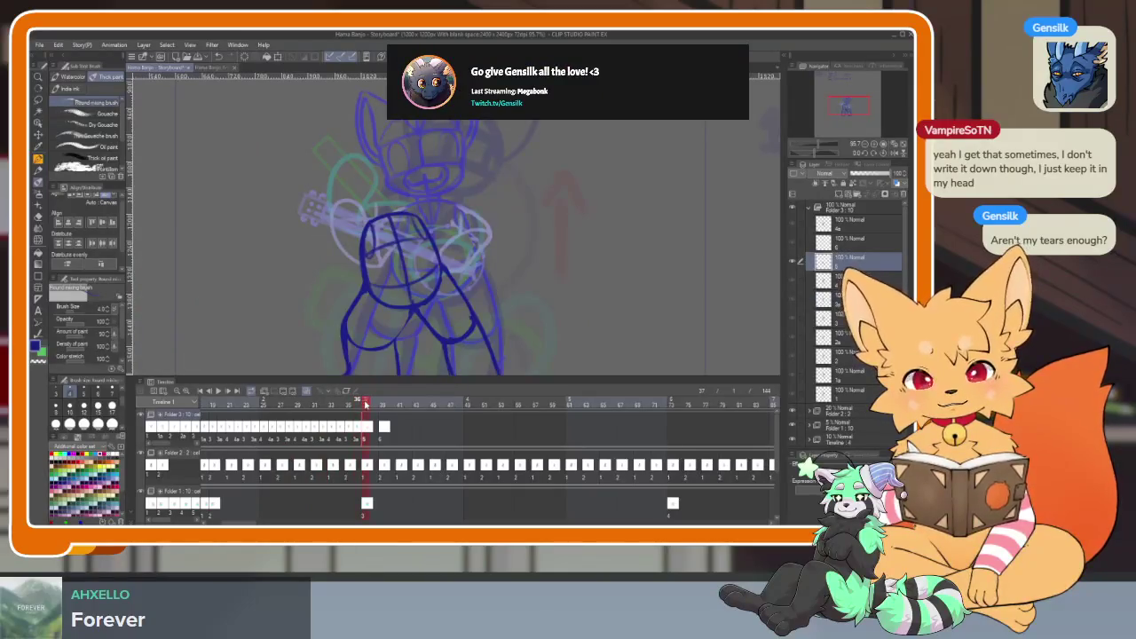
drag(366, 404, 368, 404)
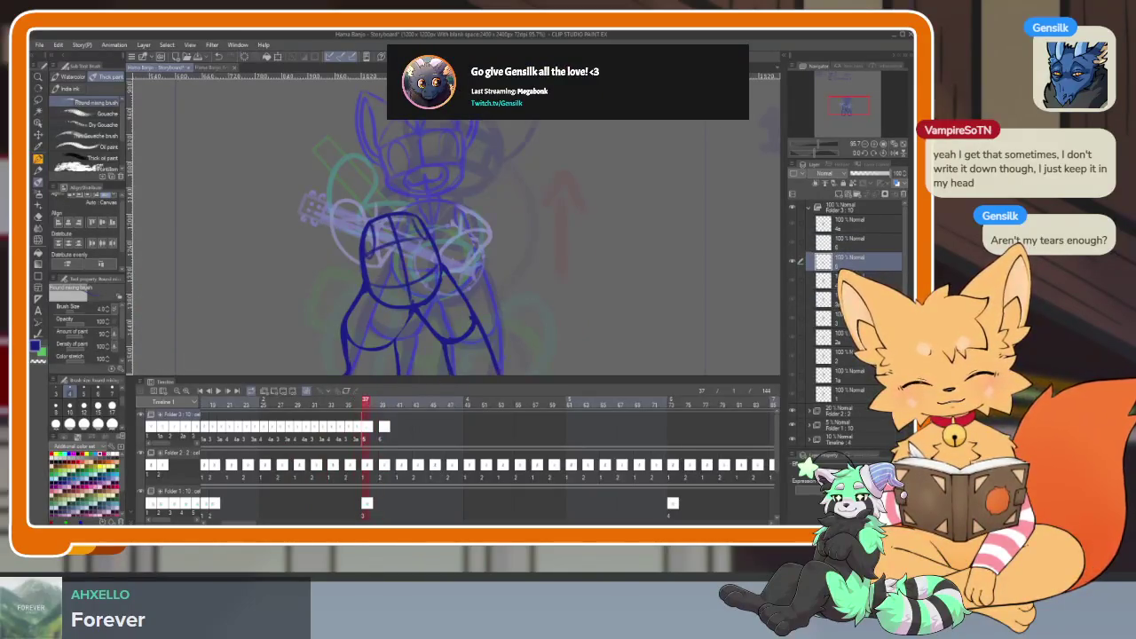
Check the head area in canvas-only view, then select the Figure > Ellipse sub tool.
key(Tab)
scroll(449, 382, up, 3)
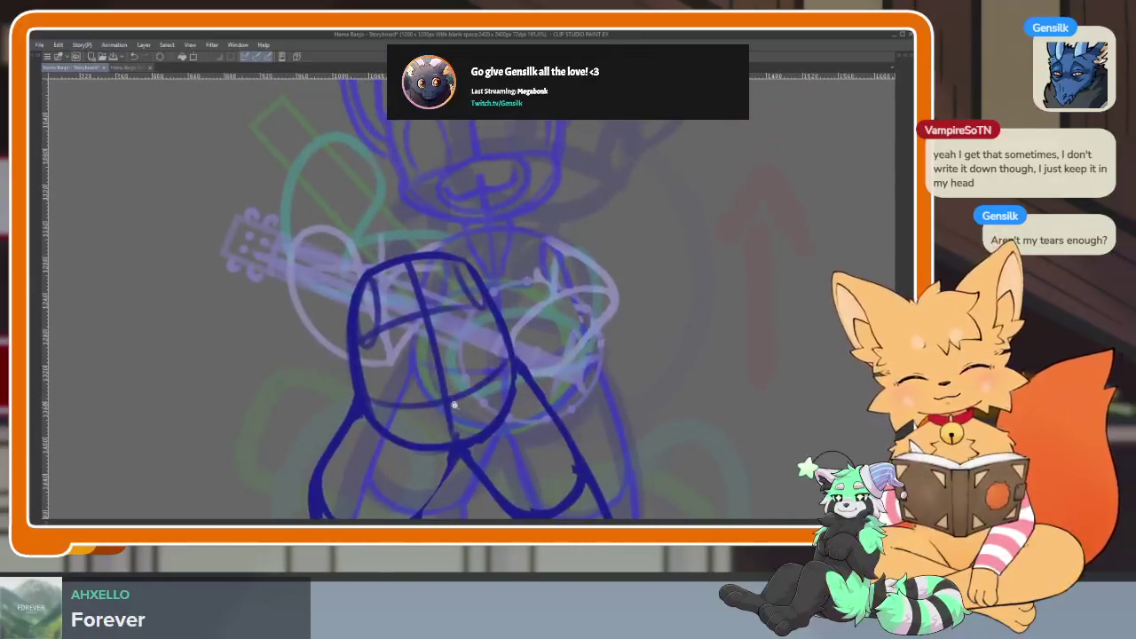
scroll(452, 401, up, 2)
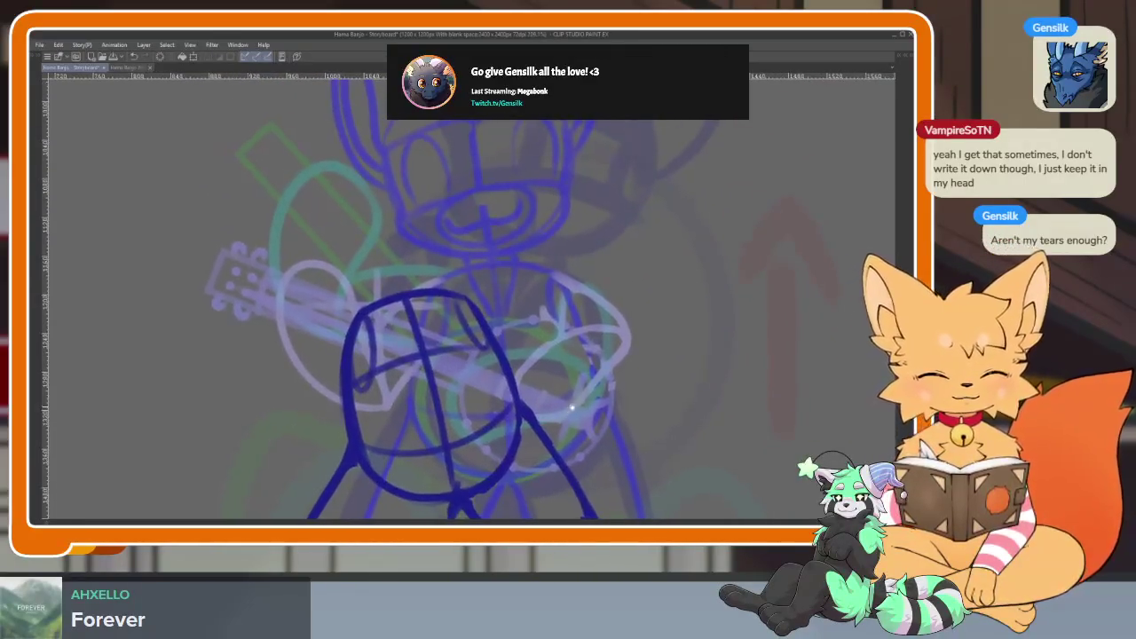
scroll(571, 407, up, 5)
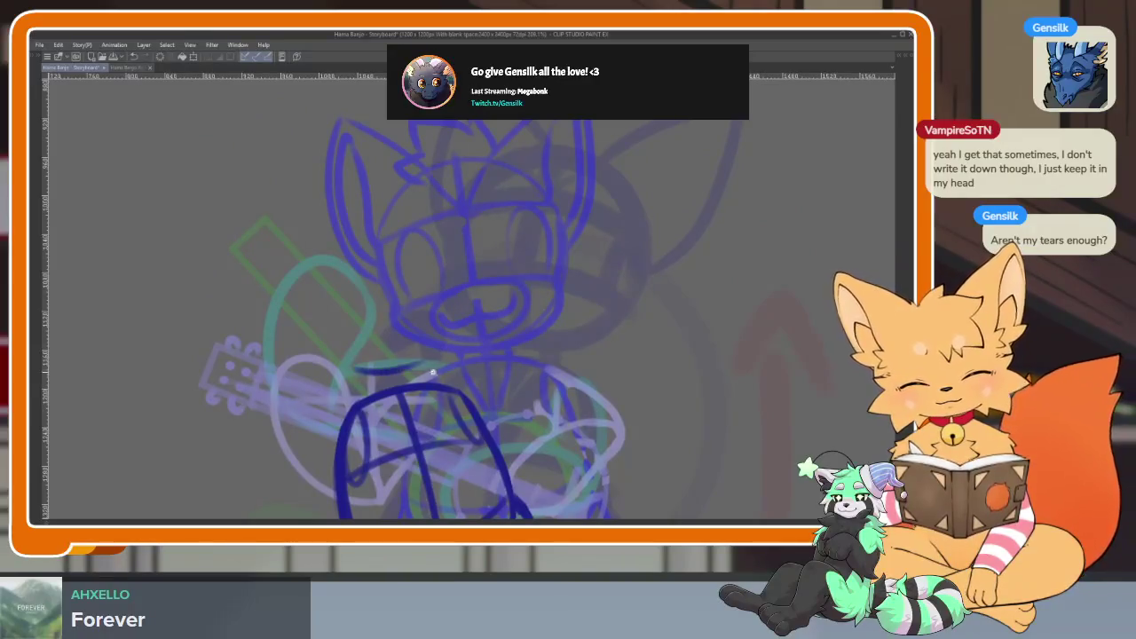
scroll(435, 373, down, 2)
key(Tab)
click(38, 277)
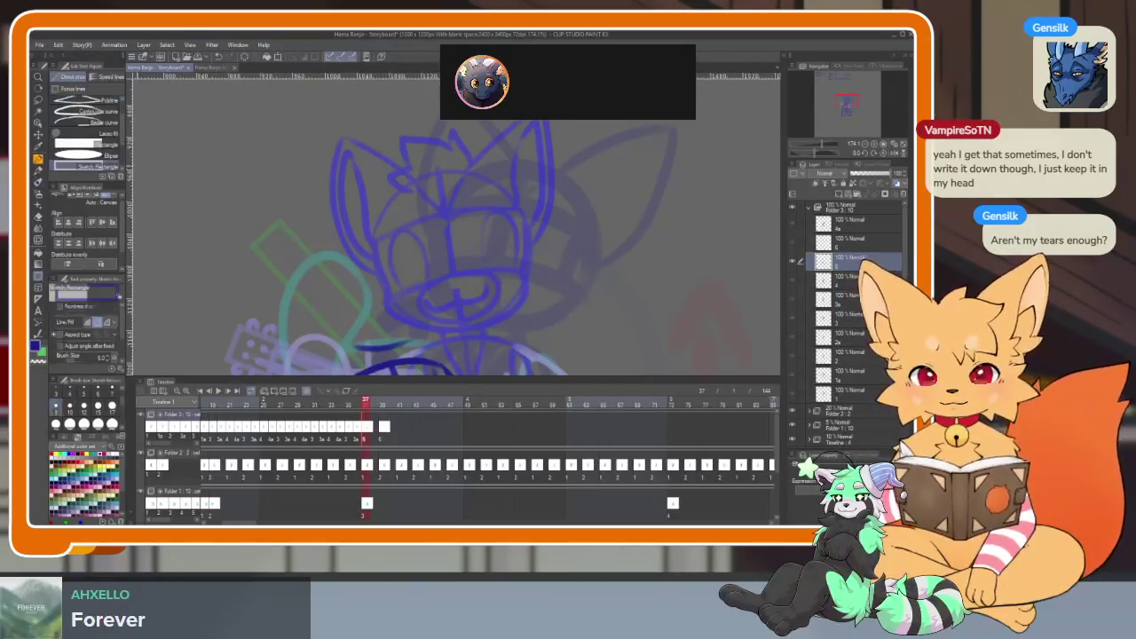
click(84, 156)
Drag a navy circle over the fox's head, undo it and redraw it slightly right.
key(Tab)
scroll(380, 301, up, 2)
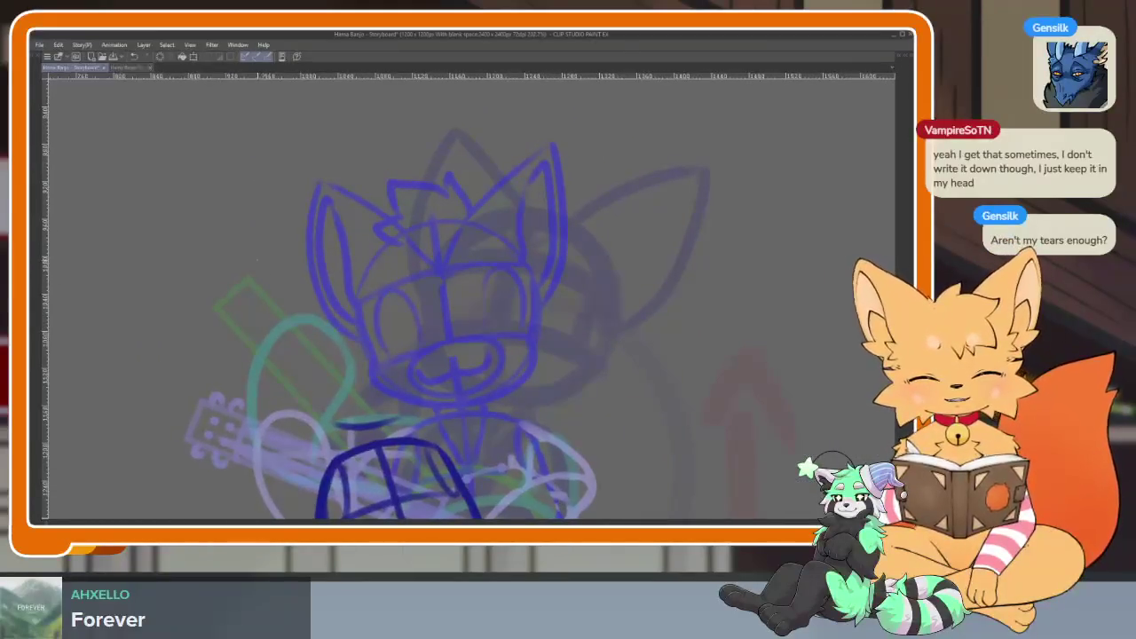
drag(257, 259, 427, 436)
key(ctrl+z)
drag(267, 256, 446, 435)
scroll(532, 426, down, 5)
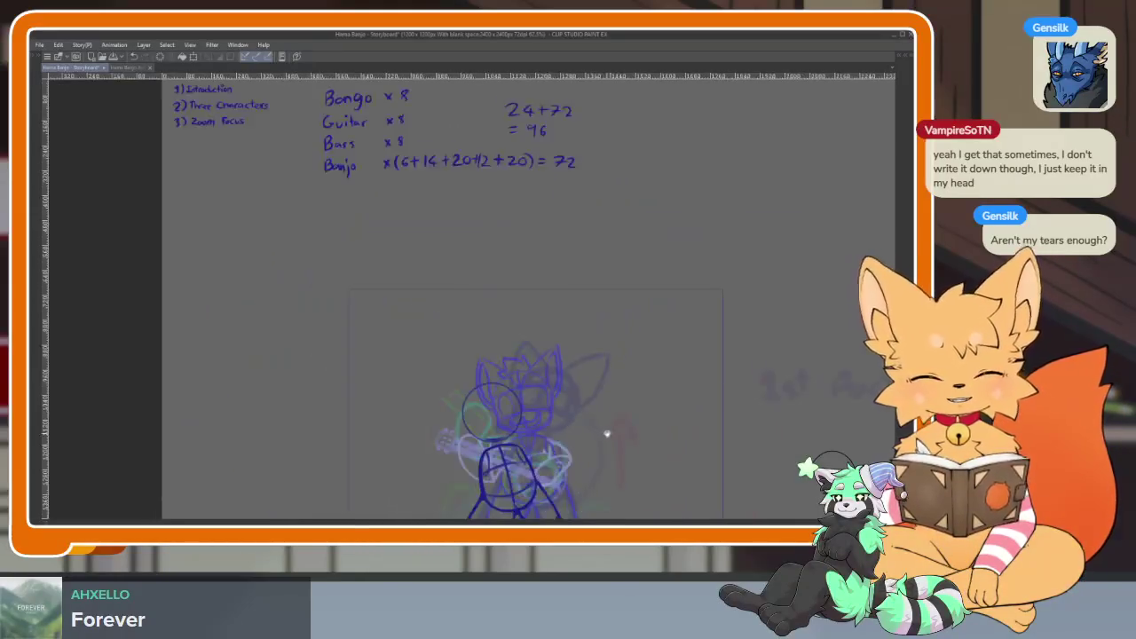
scroll(533, 426, up, 4)
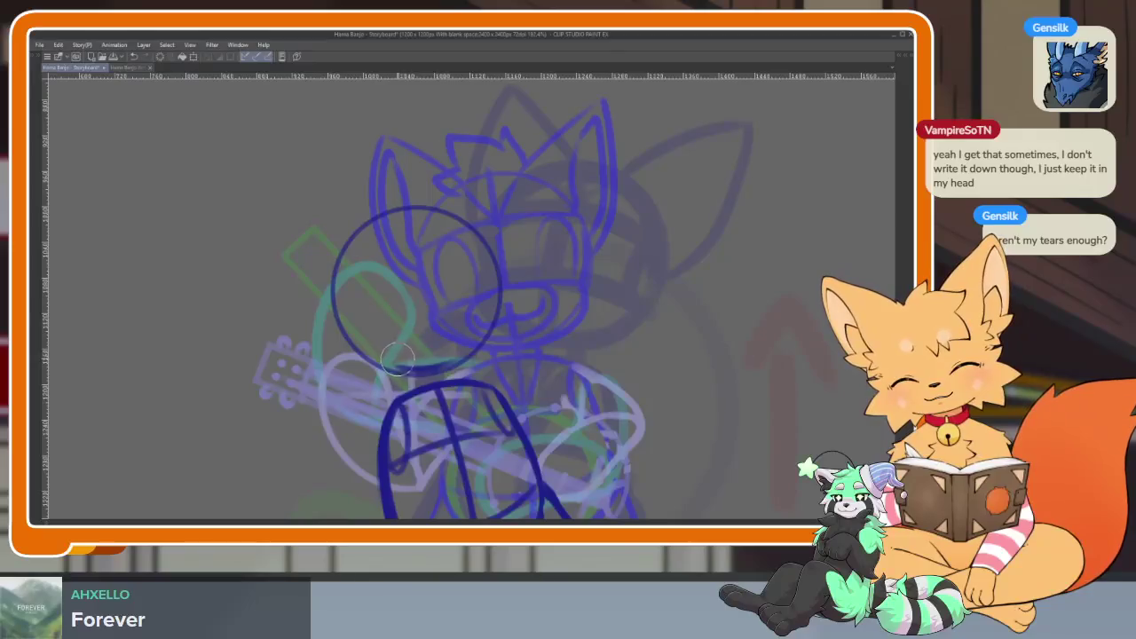
Sketch crossing guide strokes through the head circle and darken its left and lower-right edges.
scroll(417, 356, up, 2)
drag(382, 169, 422, 288)
drag(435, 361, 437, 392)
drag(319, 373, 531, 311)
mouse_move(304, 295)
mouse_down()
mouse_move(342, 266)
mouse_move(504, 228)
mouse_up()
mouse_move(303, 271)
mouse_down()
mouse_move(327, 360)
mouse_move(442, 398)
mouse_up()
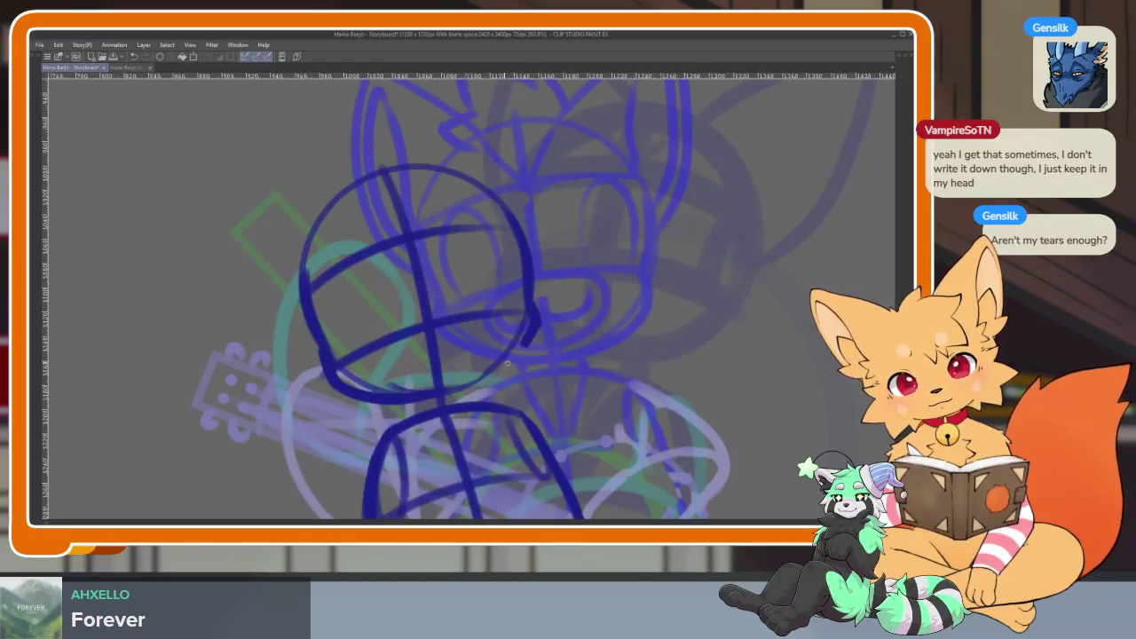
drag(510, 360, 431, 401)
Draw a long line down the torso, undoing and redrawing it along the same path.
scroll(442, 376, down, 3)
scroll(441, 376, up, 3)
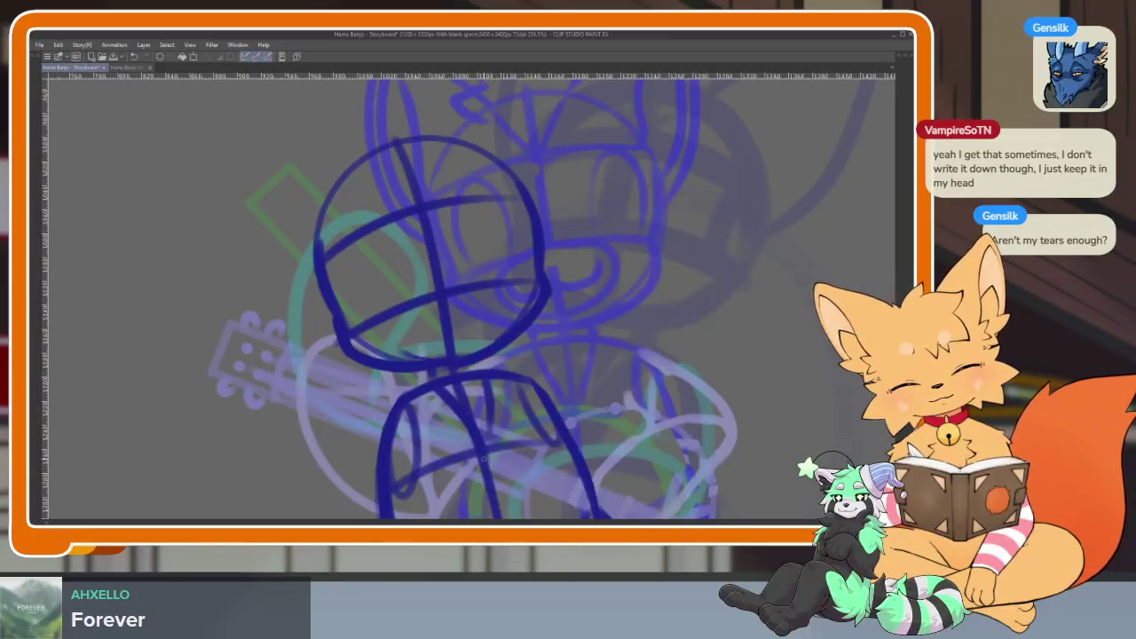
drag(554, 421, 499, 313)
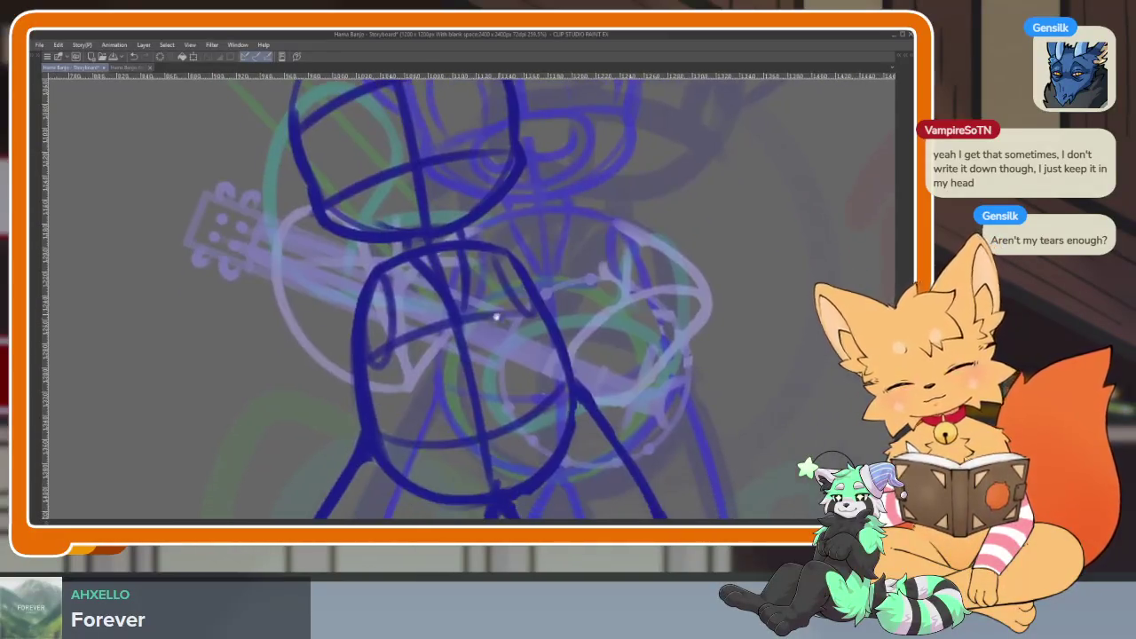
drag(430, 249, 497, 482)
key(ctrl+z)
drag(435, 252, 497, 483)
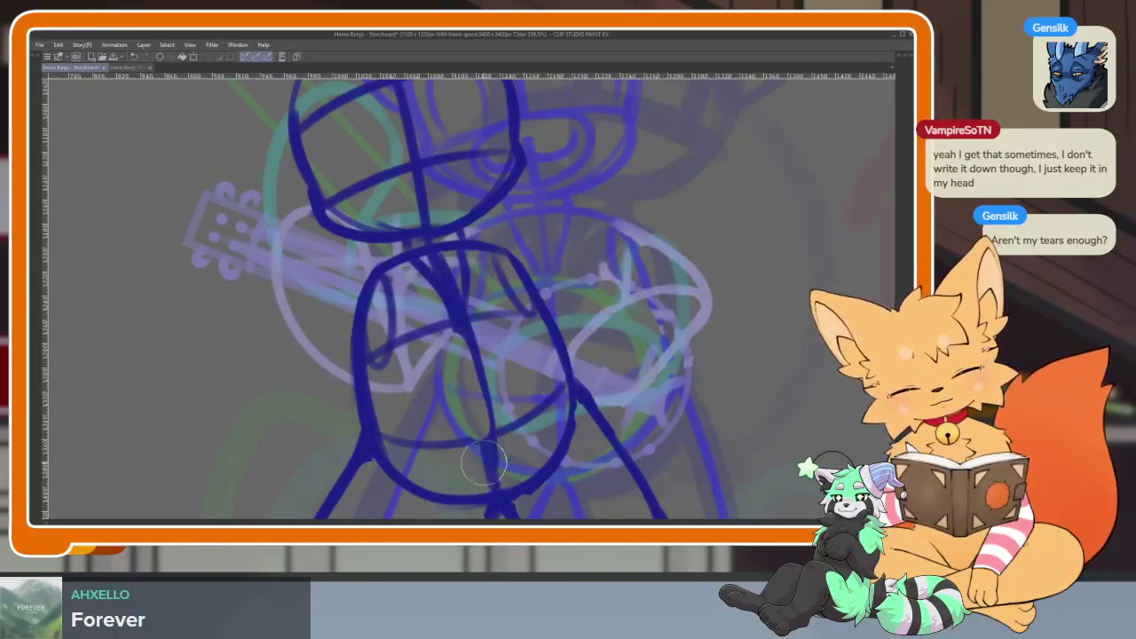
scroll(557, 388, down, 5)
scroll(557, 388, up, 5)
scroll(581, 406, down, 1)
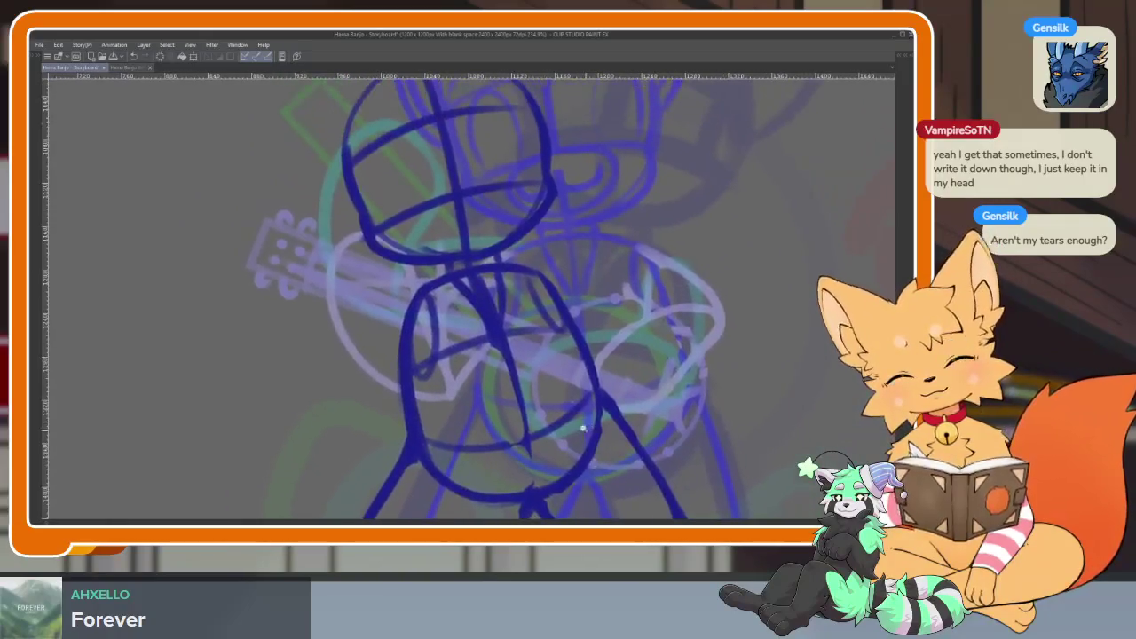
scroll(588, 426, down, 1)
scroll(580, 376, down, 1)
scroll(573, 407, up, 2)
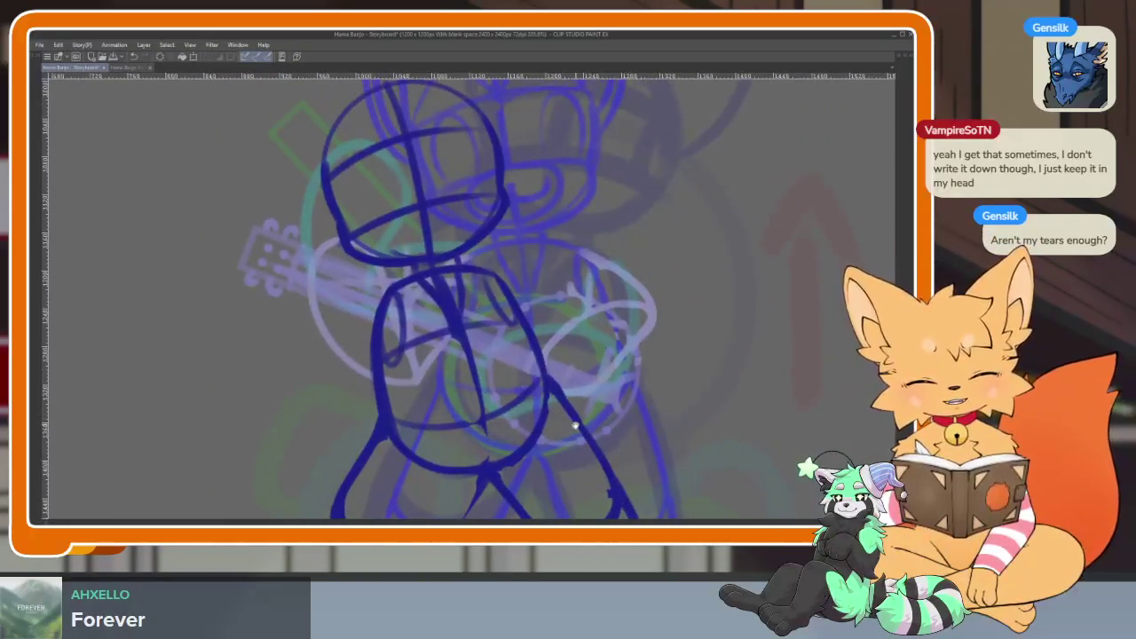
scroll(472, 299, down, 2)
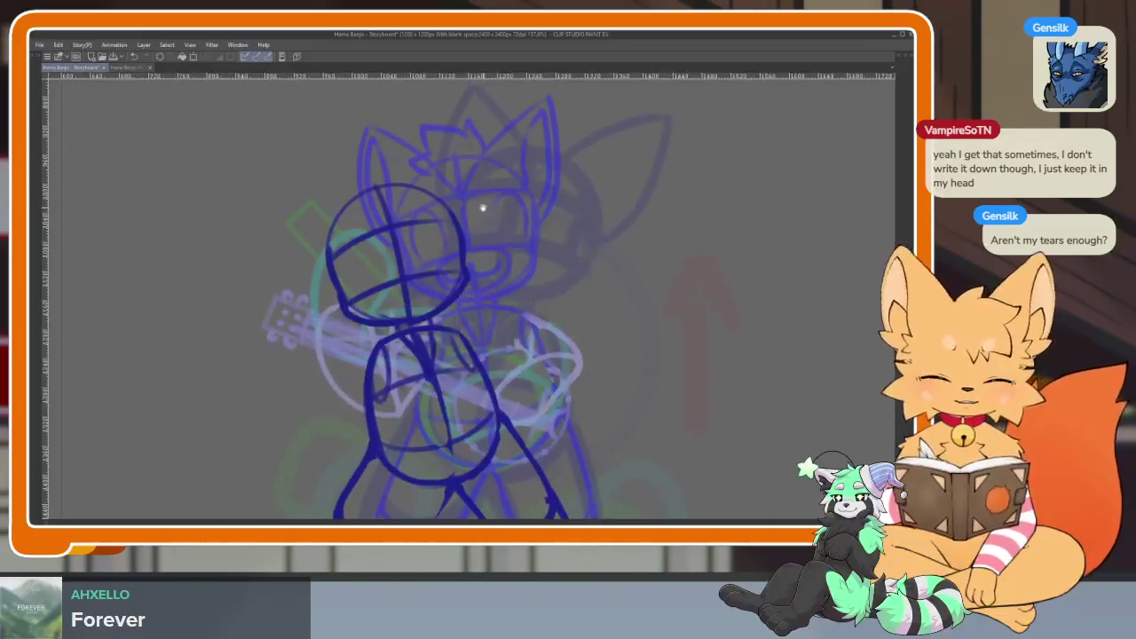
scroll(406, 235, up, 3)
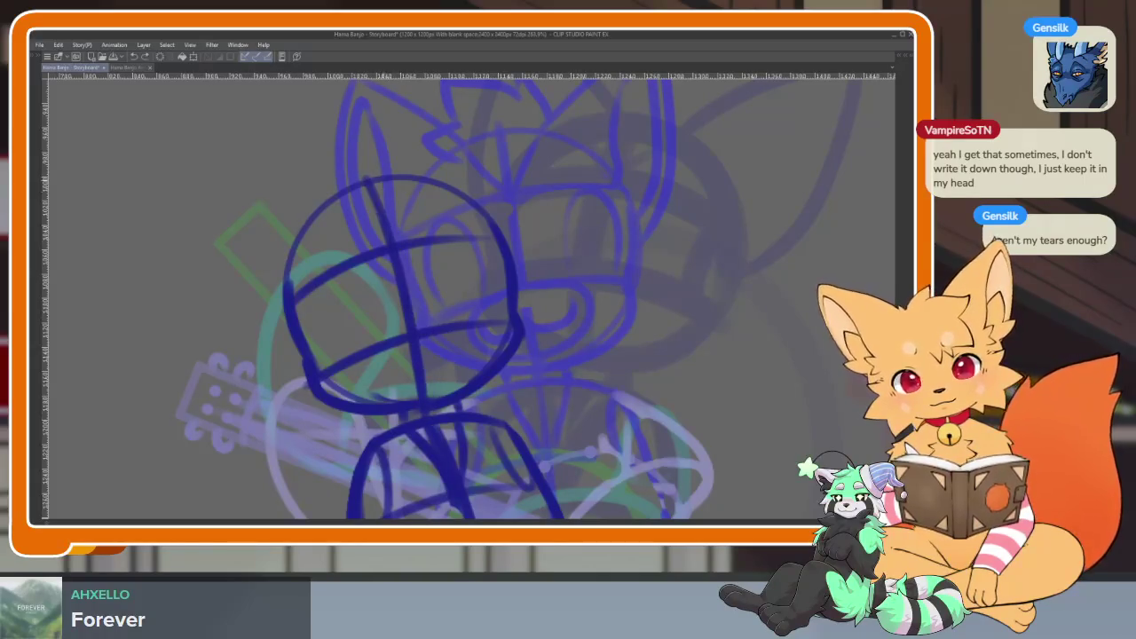
Add a short vertical centre line and a top-left diagonal stroke to the head.
mouse_move(388, 208)
mouse_down()
mouse_move(426, 419)
mouse_move(401, 275)
mouse_move(371, 206)
mouse_move(386, 236)
mouse_up()
drag(366, 182, 409, 257)
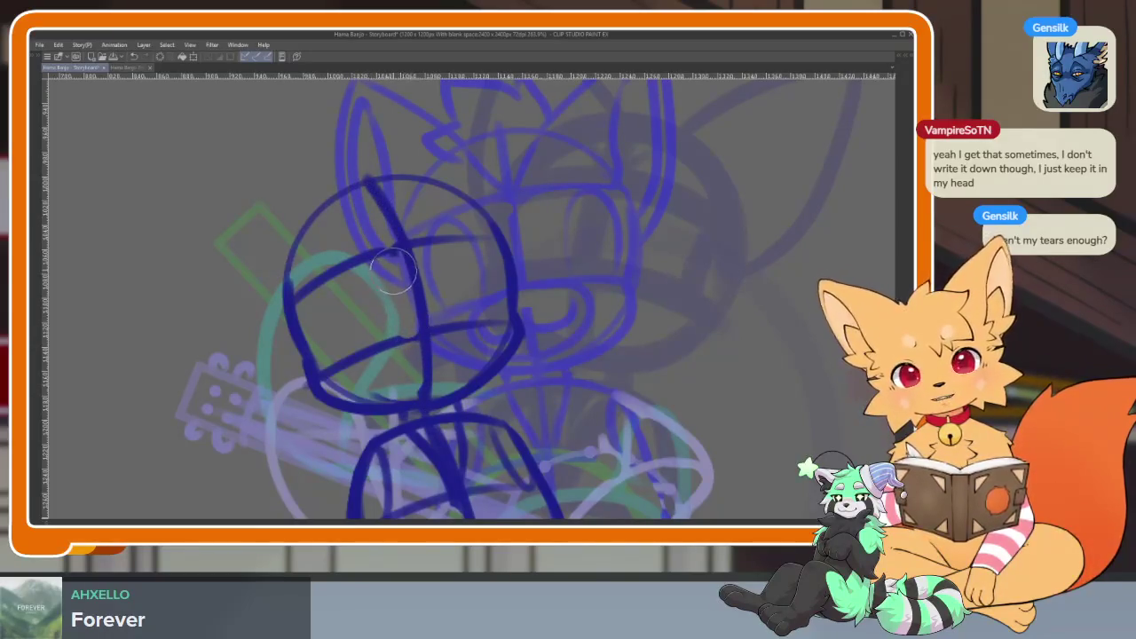
scroll(482, 334, up, 1)
scroll(434, 346, up, 1)
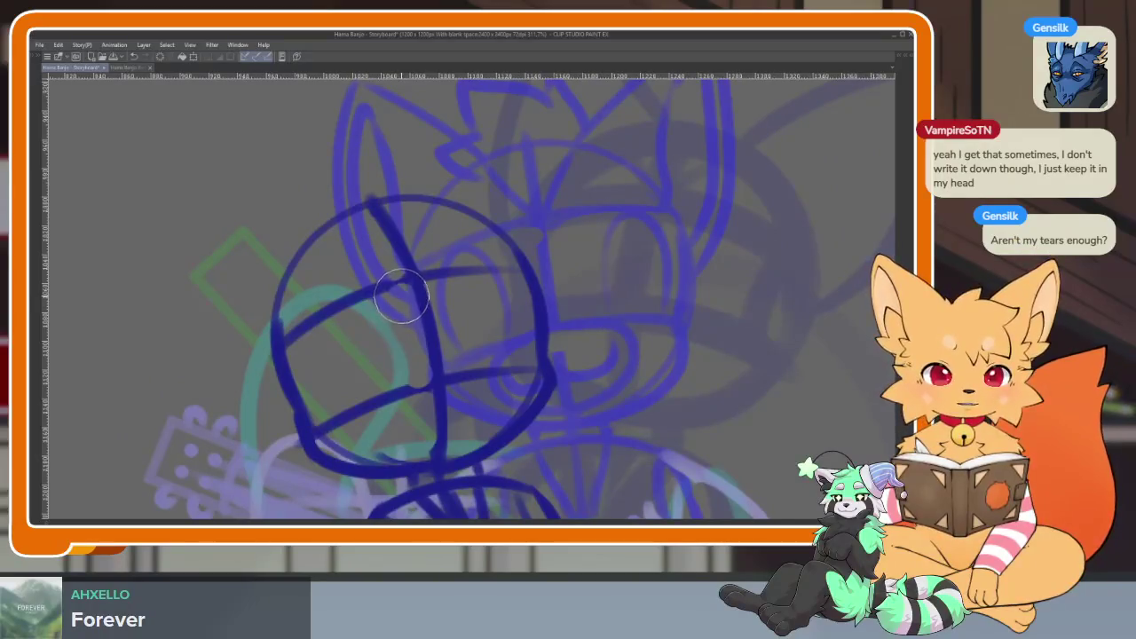
scroll(444, 316, up, 2)
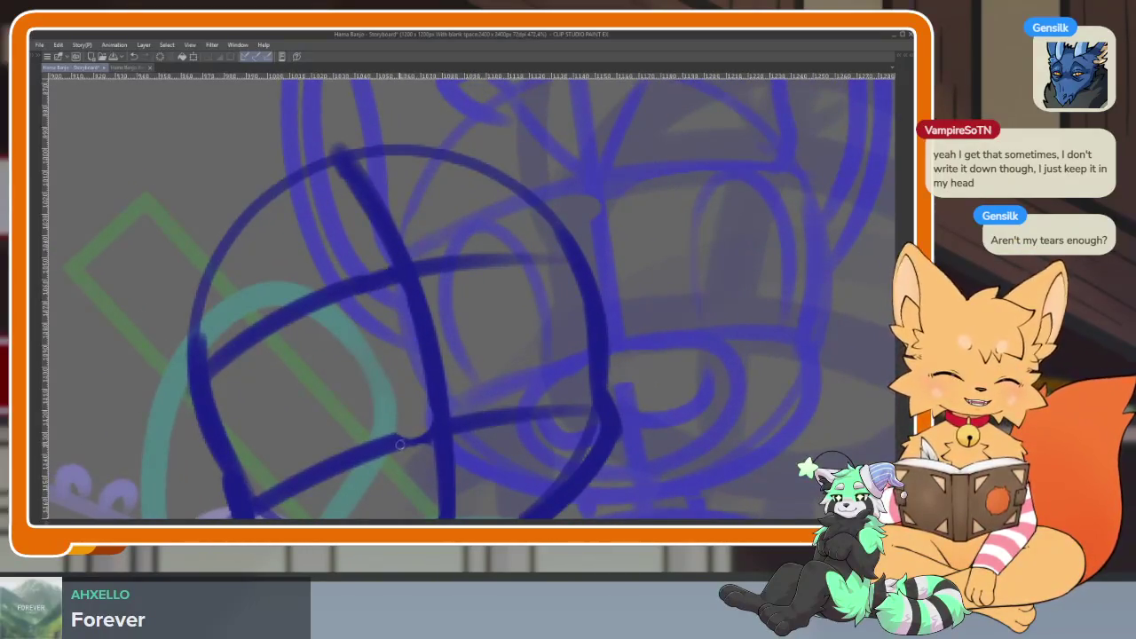
scroll(539, 411, down, 5)
drag(539, 411, 552, 427)
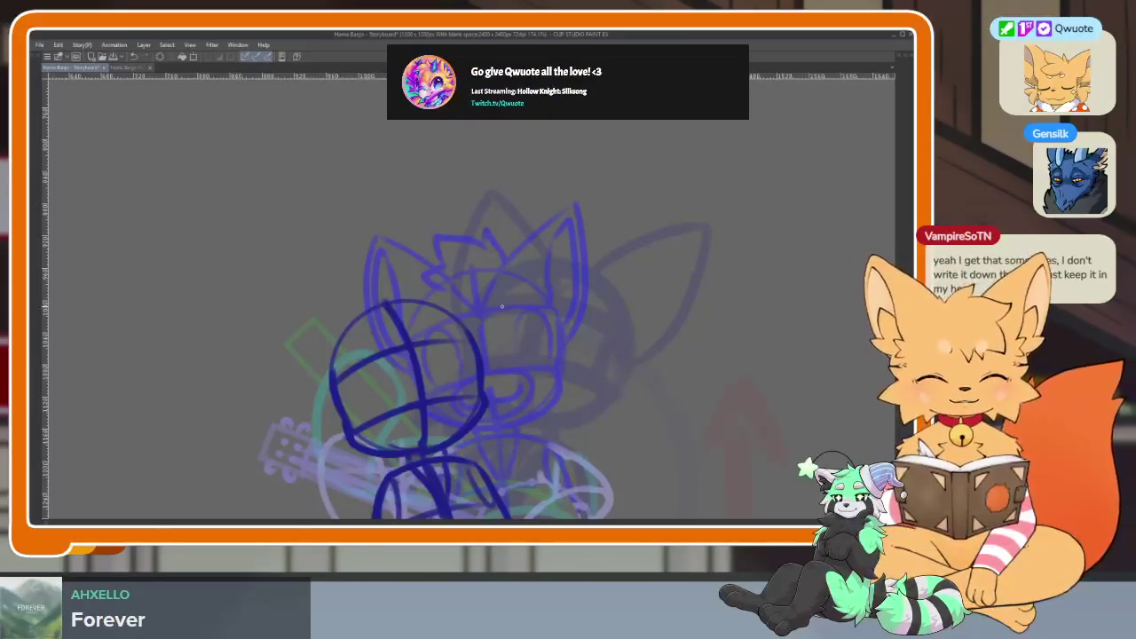
Brush curved face guide lines and the left ear outline onto the head circle.
scroll(499, 299, up, 3)
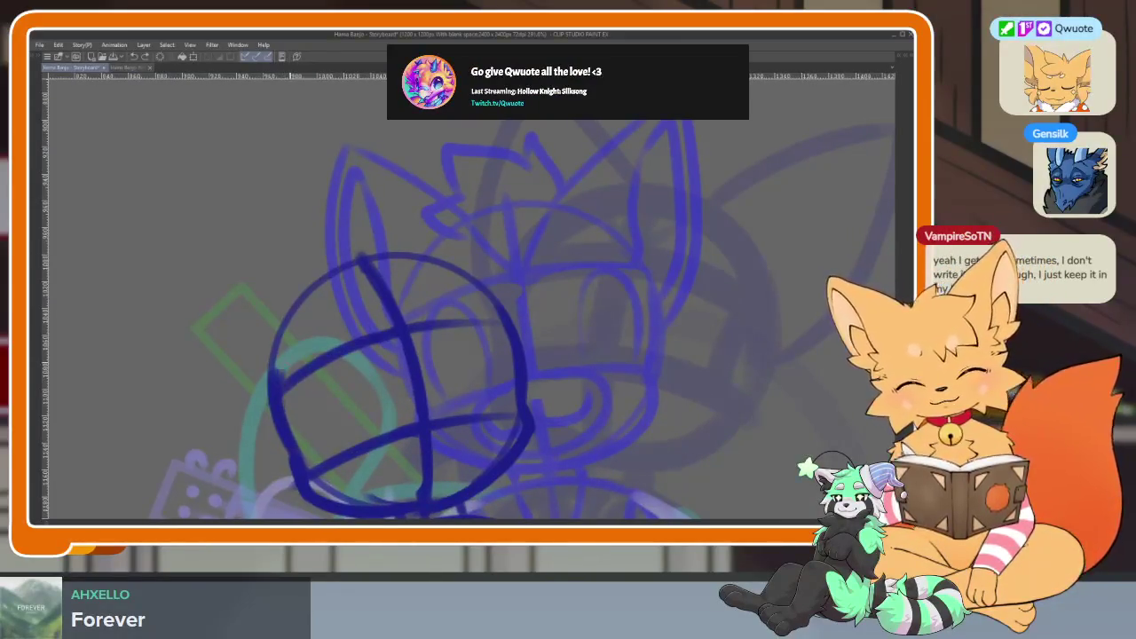
drag(277, 364, 329, 477)
mouse_move(386, 344)
mouse_down()
mouse_move(355, 321)
mouse_move(415, 282)
mouse_move(449, 189)
mouse_up()
drag(475, 142, 543, 390)
mouse_move(416, 254)
mouse_down()
mouse_move(256, 206)
mouse_move(363, 425)
mouse_up()
Redraw the head's centre line and mirror the canvas horizontally to check the drawing.
scroll(628, 339, down, 5)
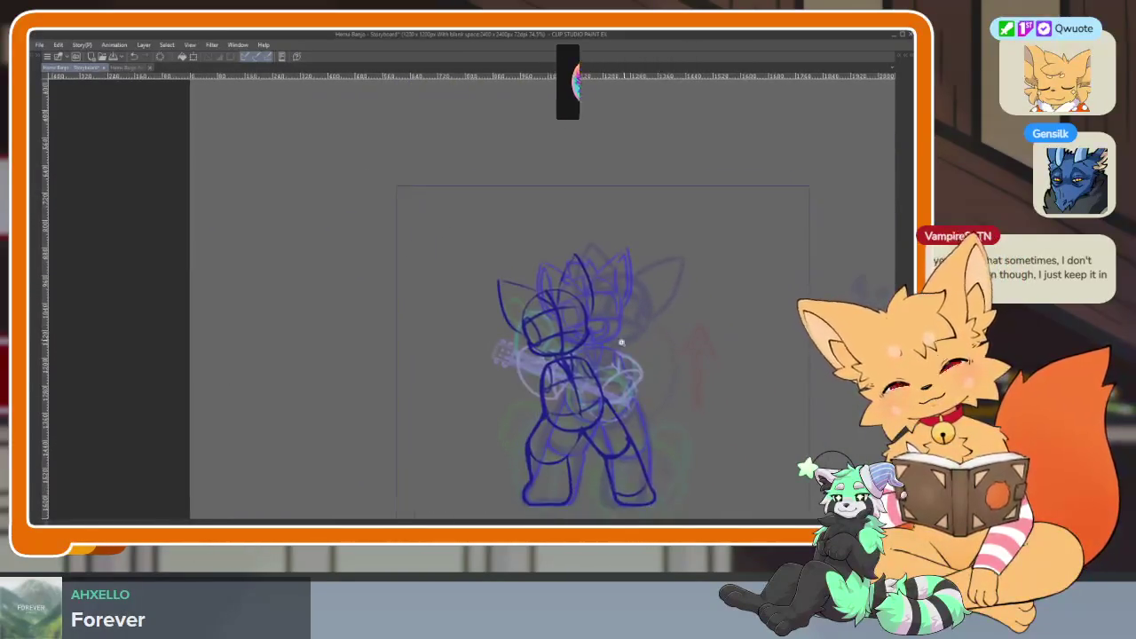
scroll(627, 340, up, 5)
scroll(601, 347, down, 2)
scroll(564, 389, down, 2)
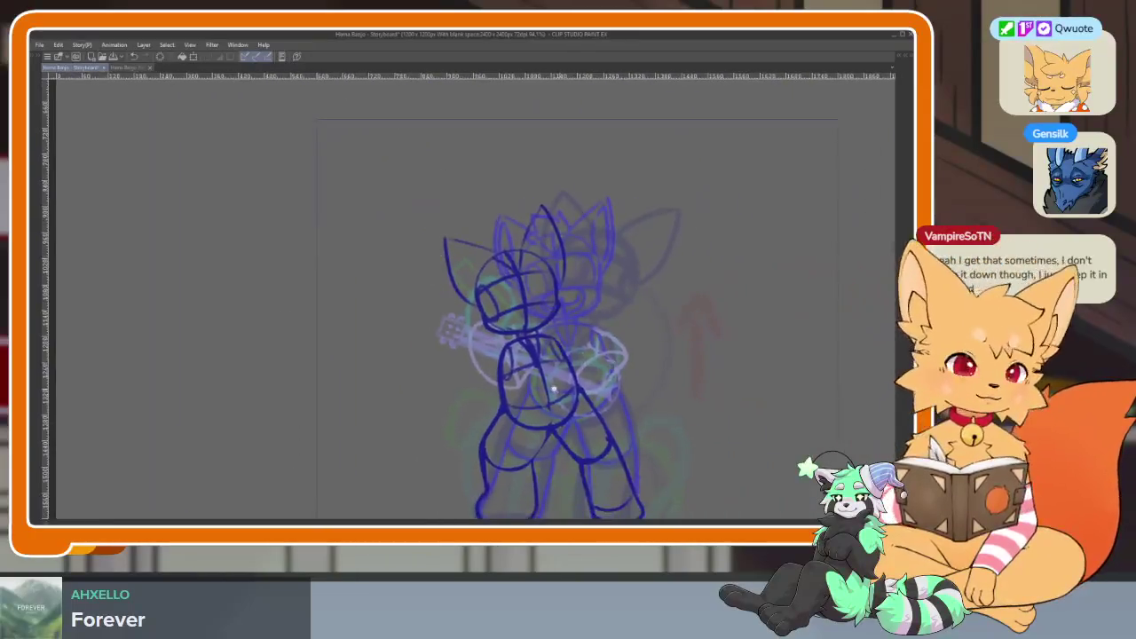
scroll(565, 389, up, 2)
scroll(515, 337, up, 1)
scroll(436, 261, up, 3)
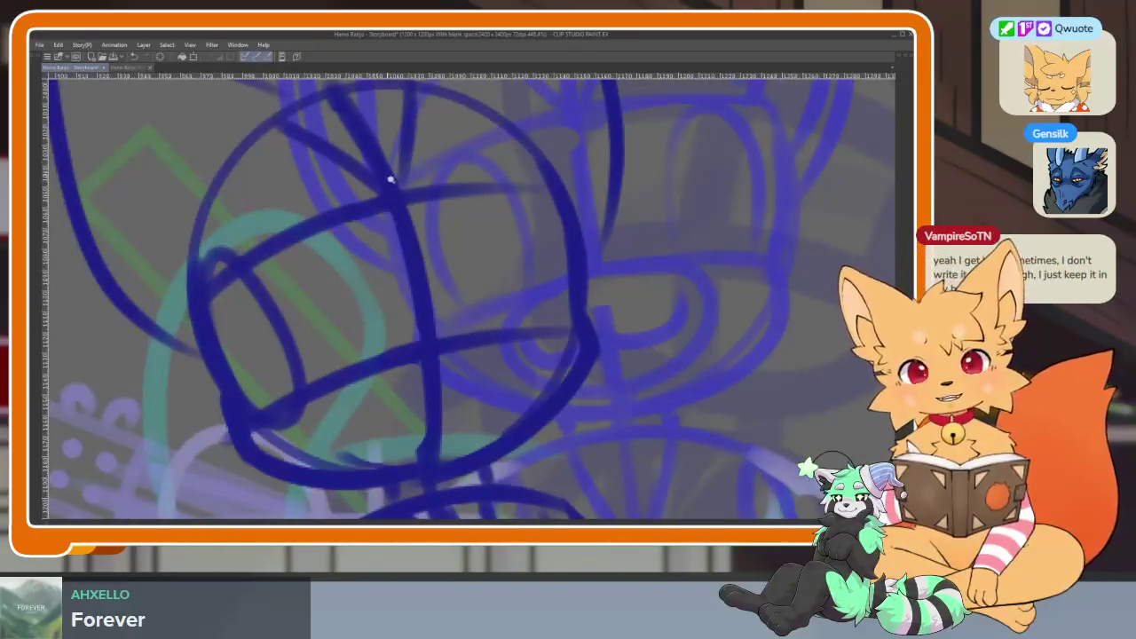
scroll(385, 172, down, 2)
mouse_move(354, 140)
mouse_down()
mouse_move(418, 268)
mouse_move(438, 404)
mouse_up()
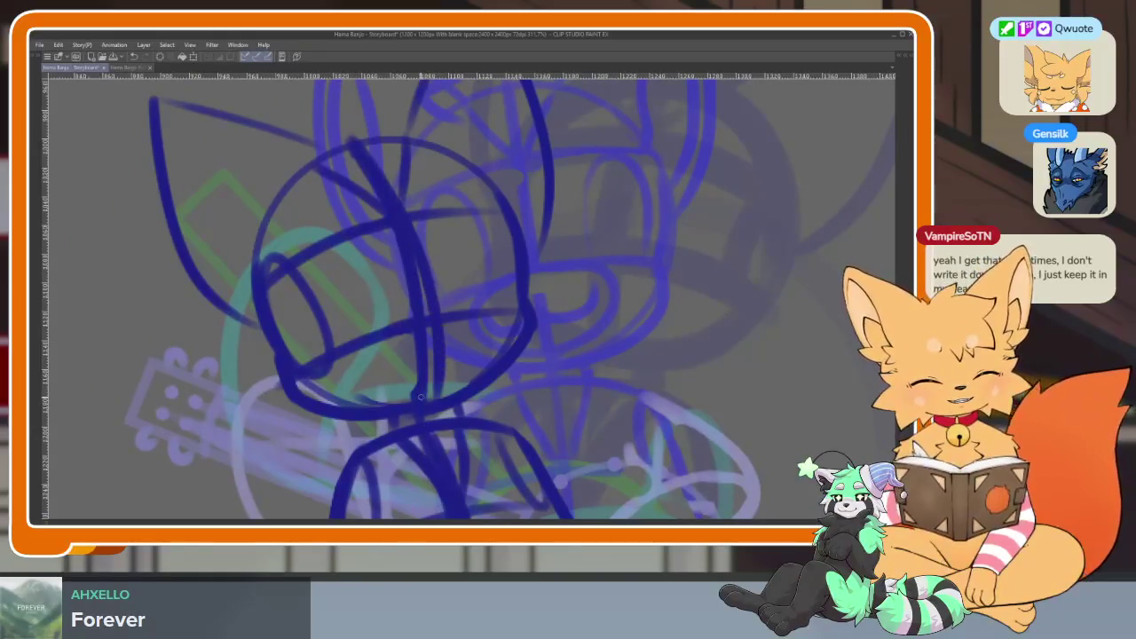
scroll(416, 306, down, 4)
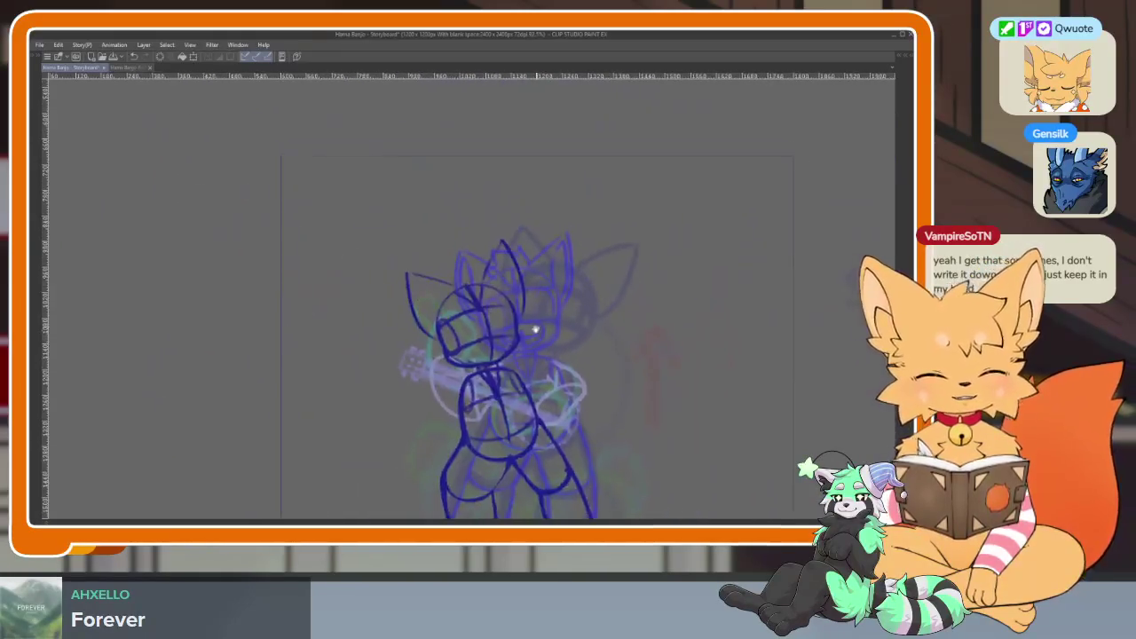
scroll(484, 391, up, 3)
scroll(482, 391, up, 3)
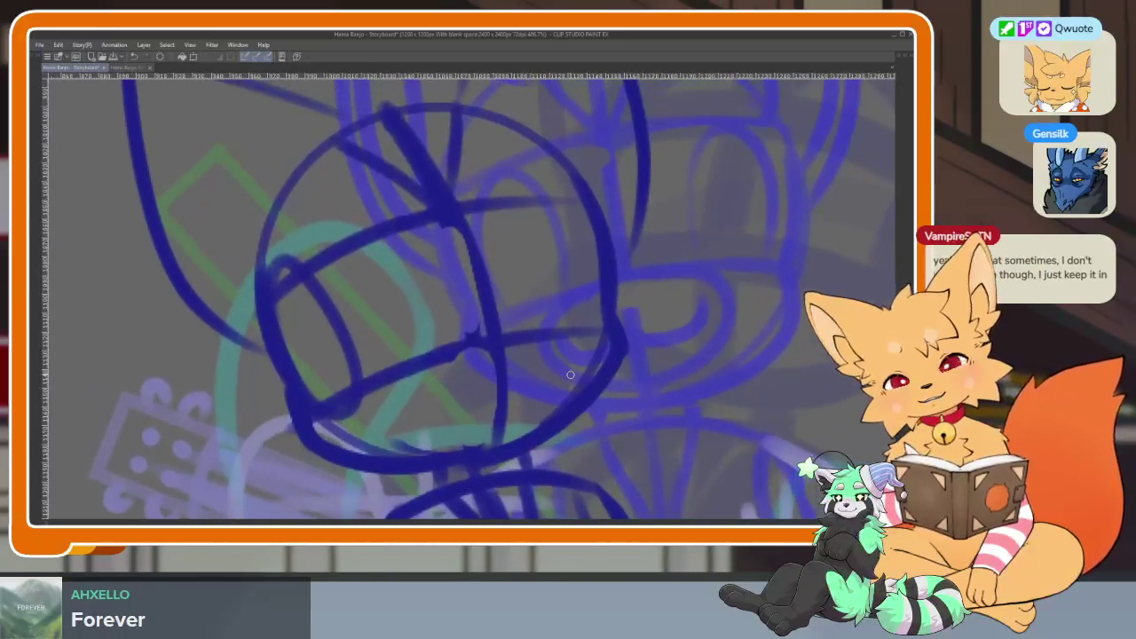
key(h)
scroll(706, 362, up, 1)
scroll(475, 314, up, 1)
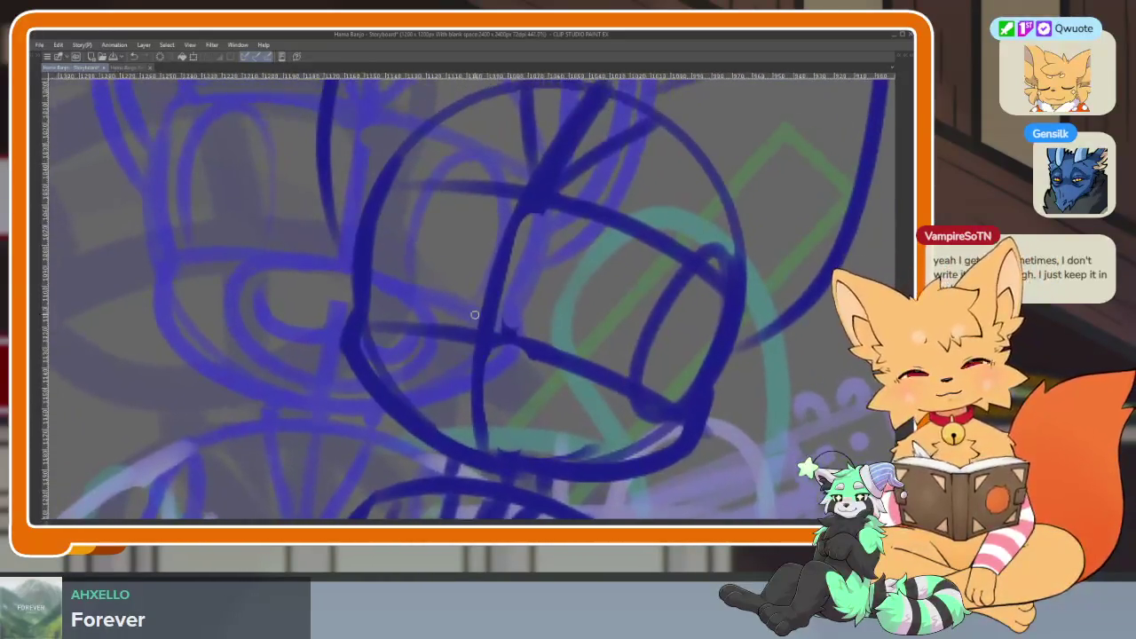
Retrace the head circle's lower-left edge and loop out the muzzle on the lower face.
drag(345, 345, 717, 384)
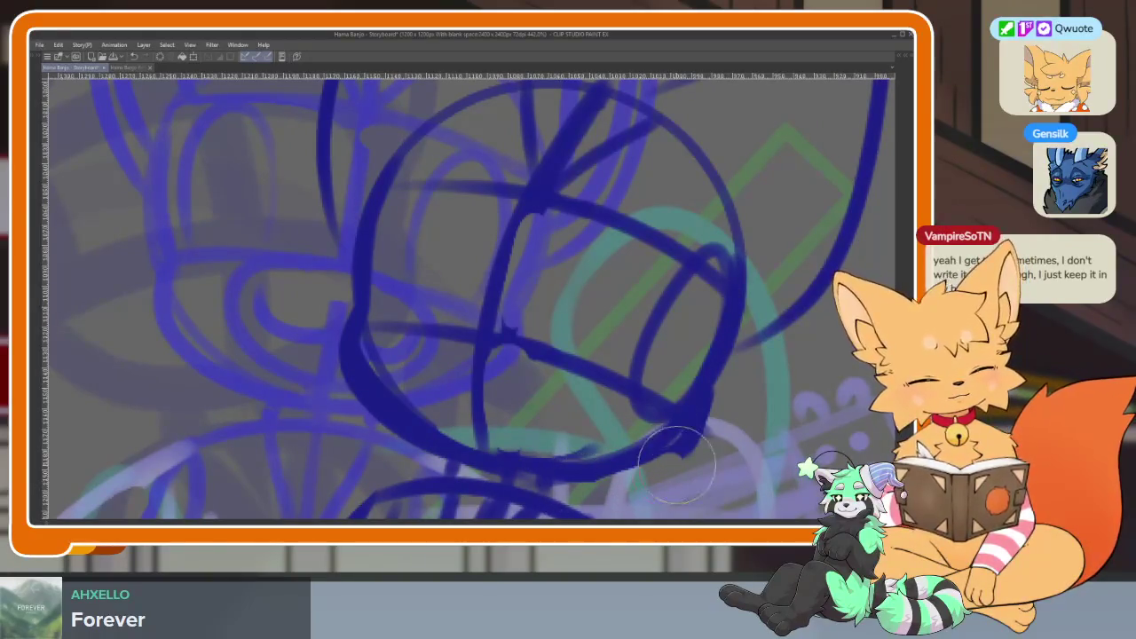
scroll(730, 368, down, 5)
scroll(730, 368, down, 1)
scroll(761, 375, up, 3)
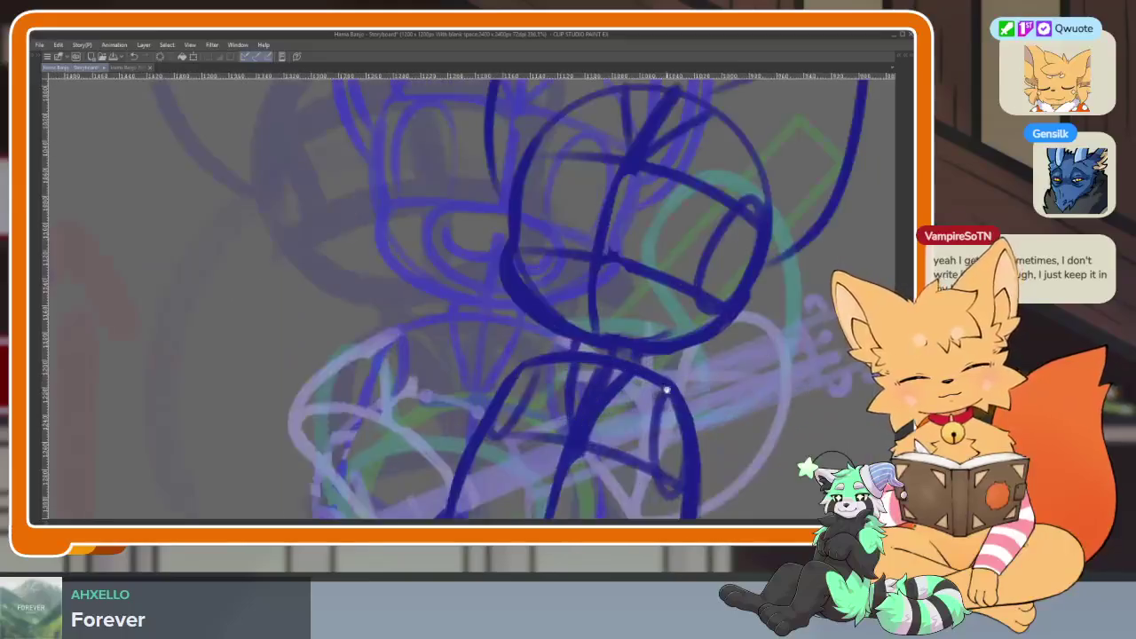
scroll(665, 393, up, 2)
scroll(622, 376, up, 2)
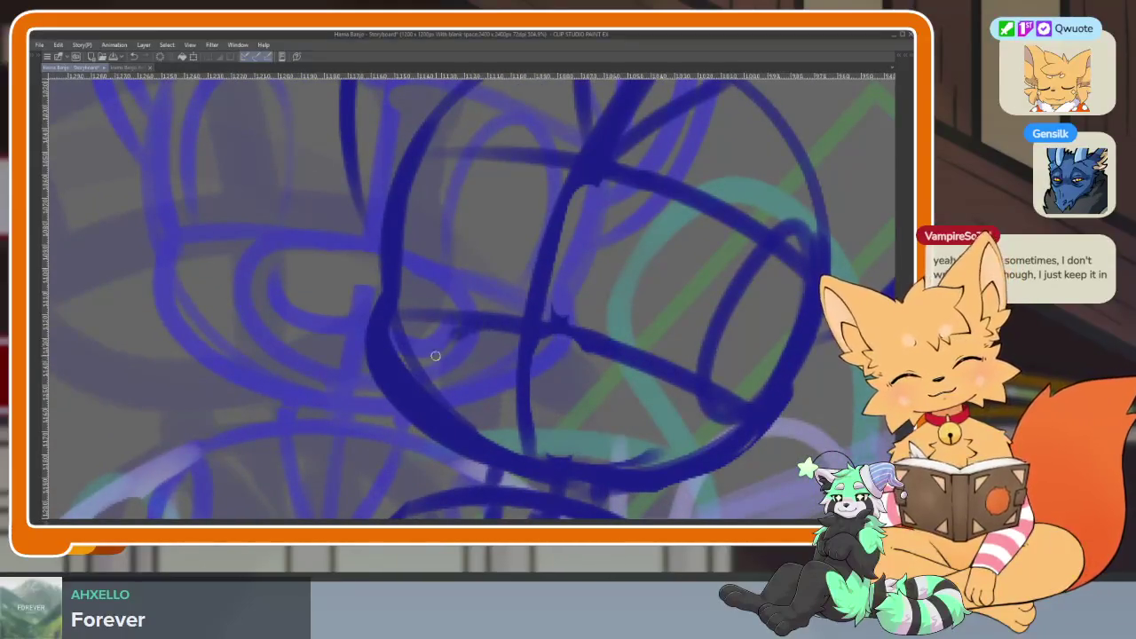
drag(438, 350, 573, 447)
drag(465, 329, 426, 353)
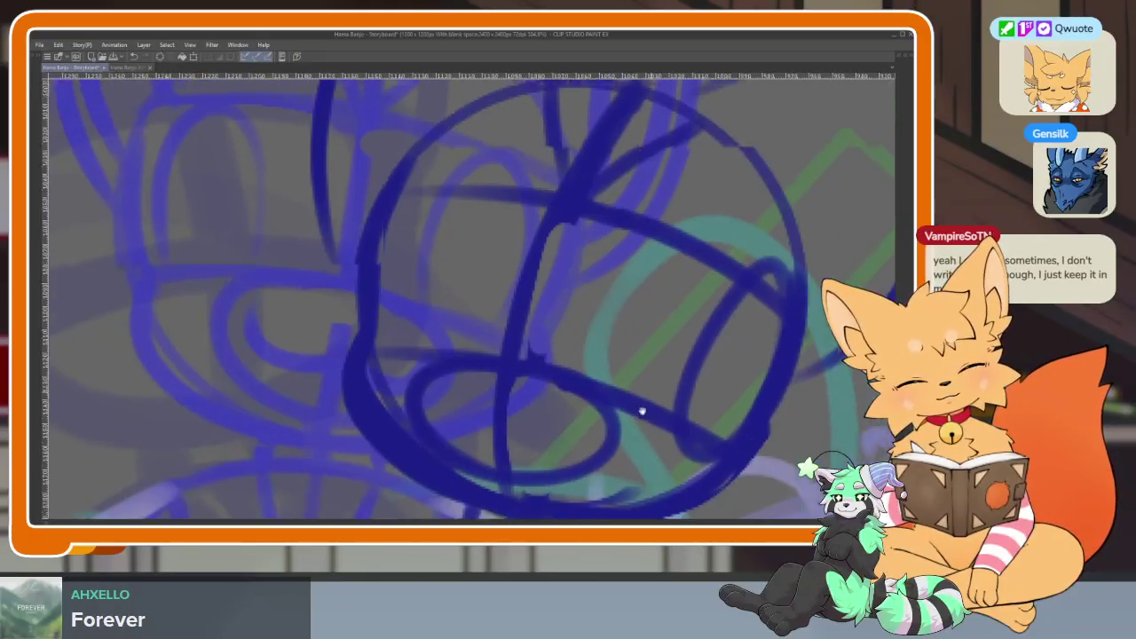
mouse_move(645, 406)
mouse_down()
mouse_move(567, 418)
mouse_move(626, 283)
mouse_move(653, 440)
mouse_up()
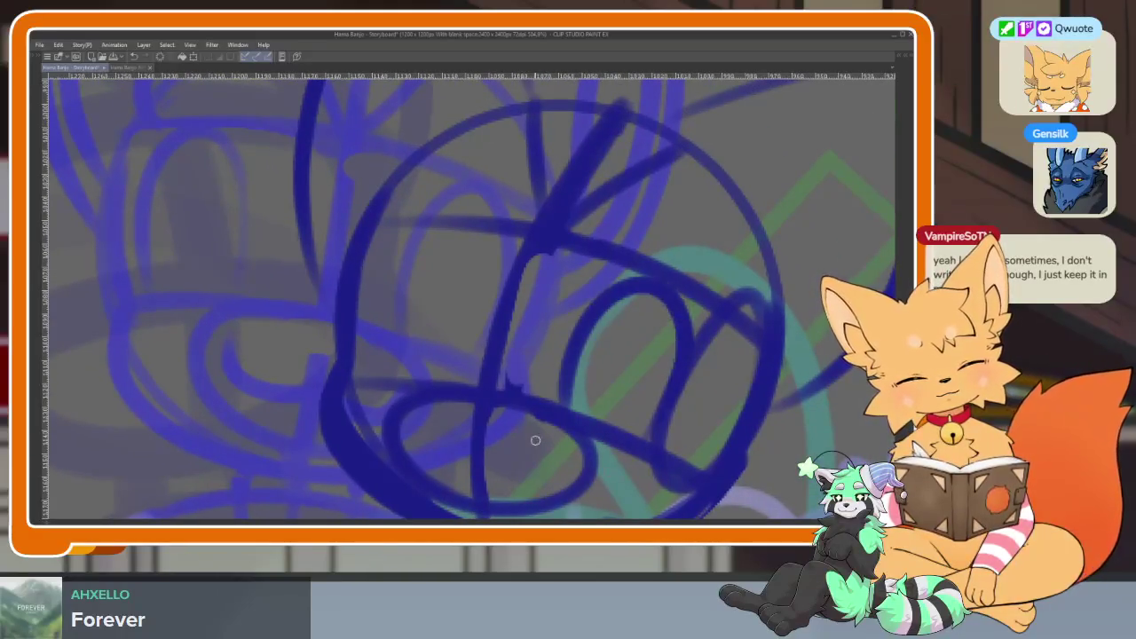
Draw the left and right eye loops and the muzzle's lower edge curve.
mouse_move(435, 386)
mouse_down()
mouse_move(413, 223)
mouse_move(421, 384)
mouse_up()
scroll(617, 325, down, 5)
scroll(568, 337, up, 4)
scroll(541, 341, up, 1)
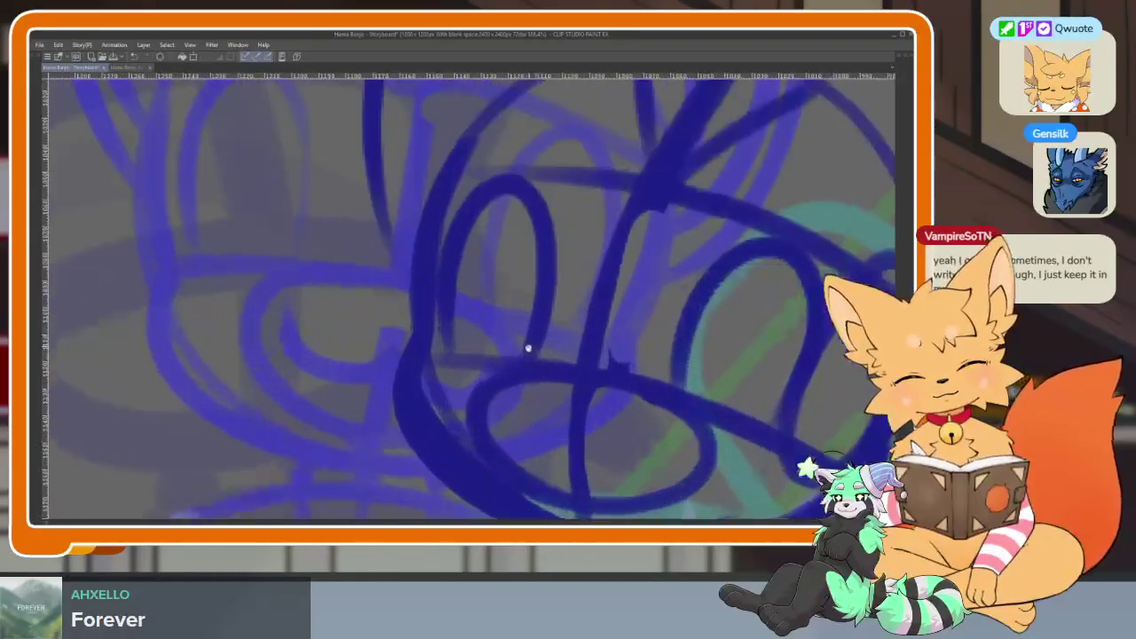
drag(589, 393, 513, 380)
drag(431, 362, 653, 419)
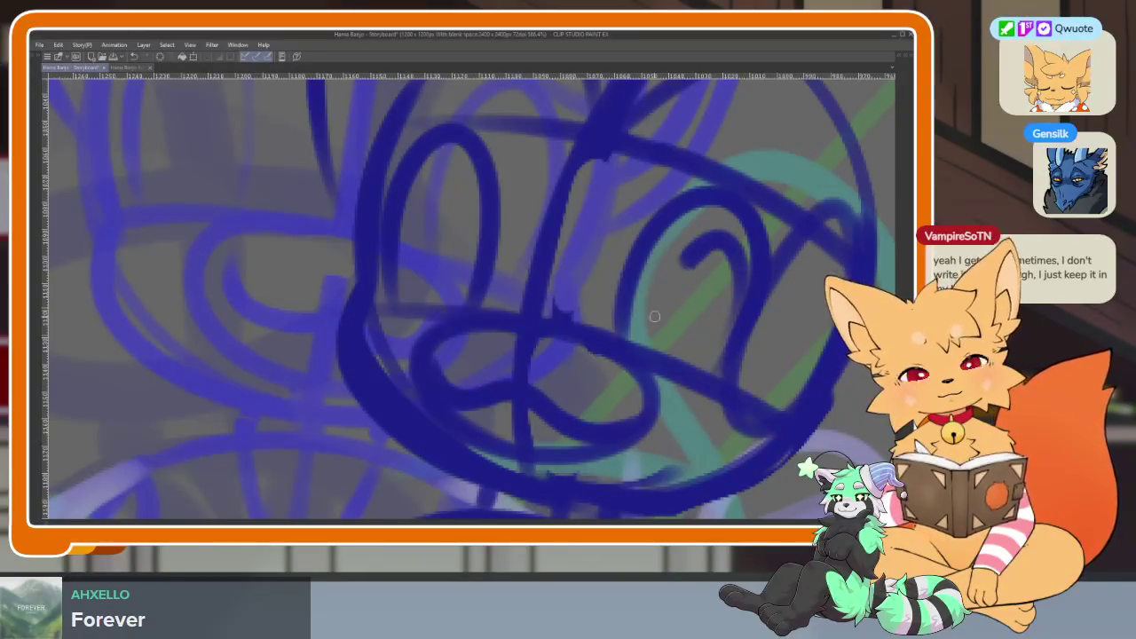
drag(706, 366, 744, 351)
drag(464, 301, 444, 307)
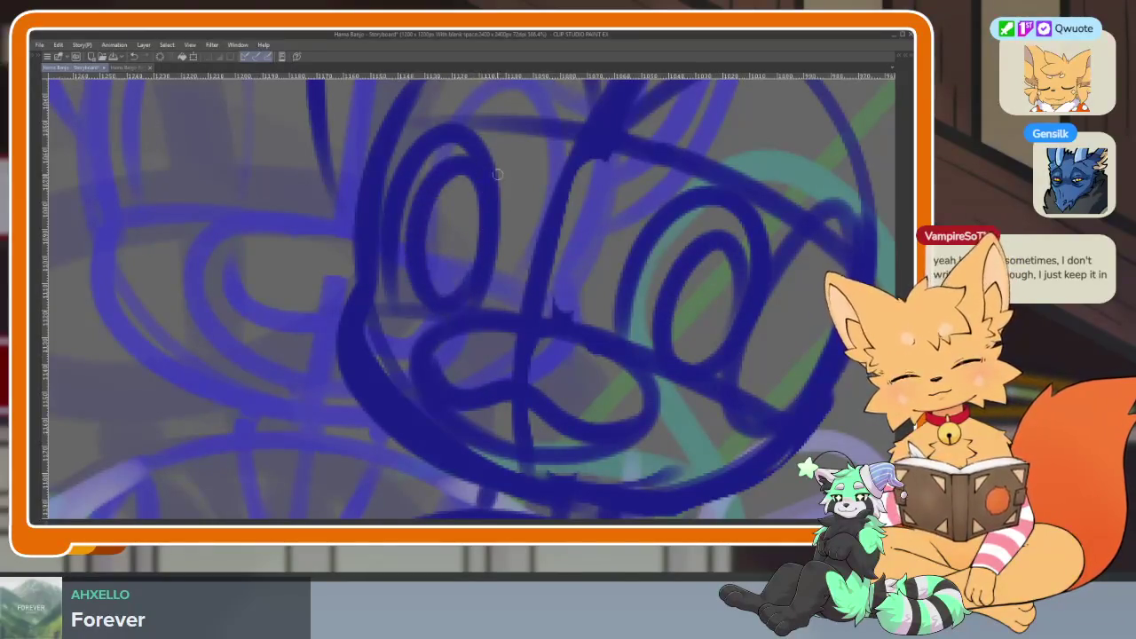
scroll(622, 293, down, 5)
scroll(596, 353, up, 5)
Add a small inner-ear stroke to the fox's head.
mouse_move(606, 280)
mouse_down()
mouse_move(581, 242)
mouse_move(484, 266)
mouse_up()
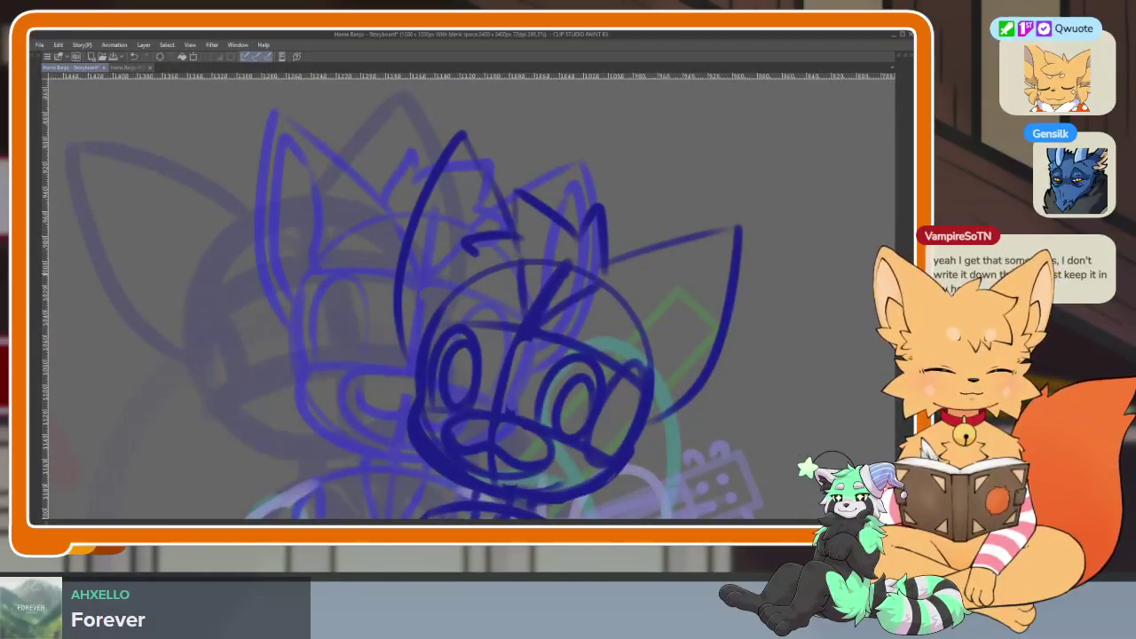
scroll(649, 346, down, 5)
scroll(649, 346, up, 4)
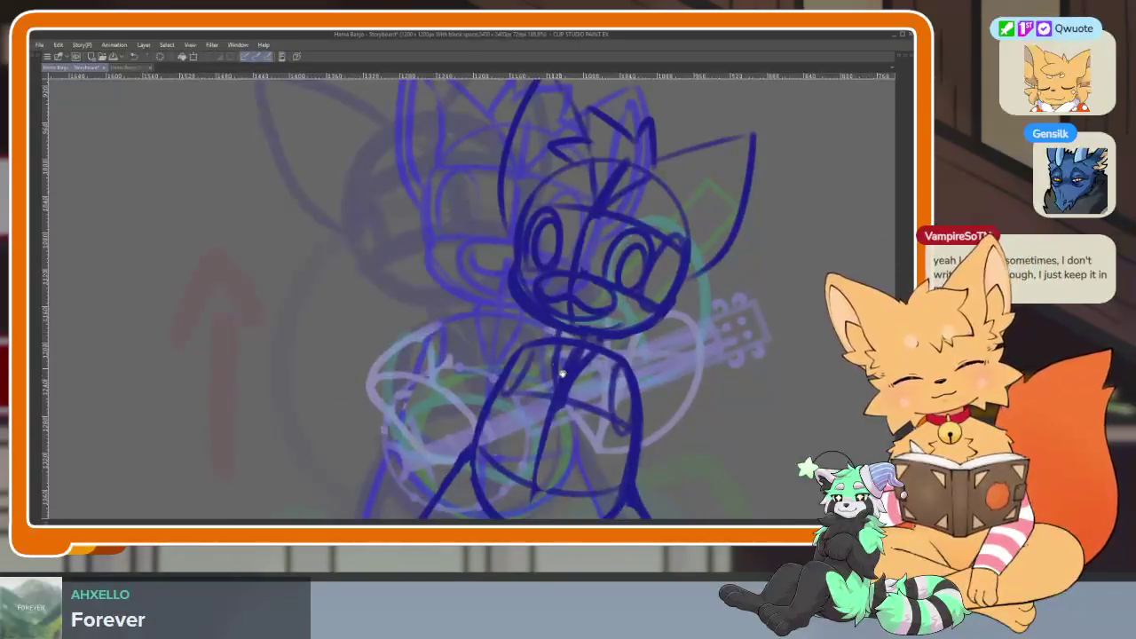
scroll(556, 364, down, 3)
key(Tab)
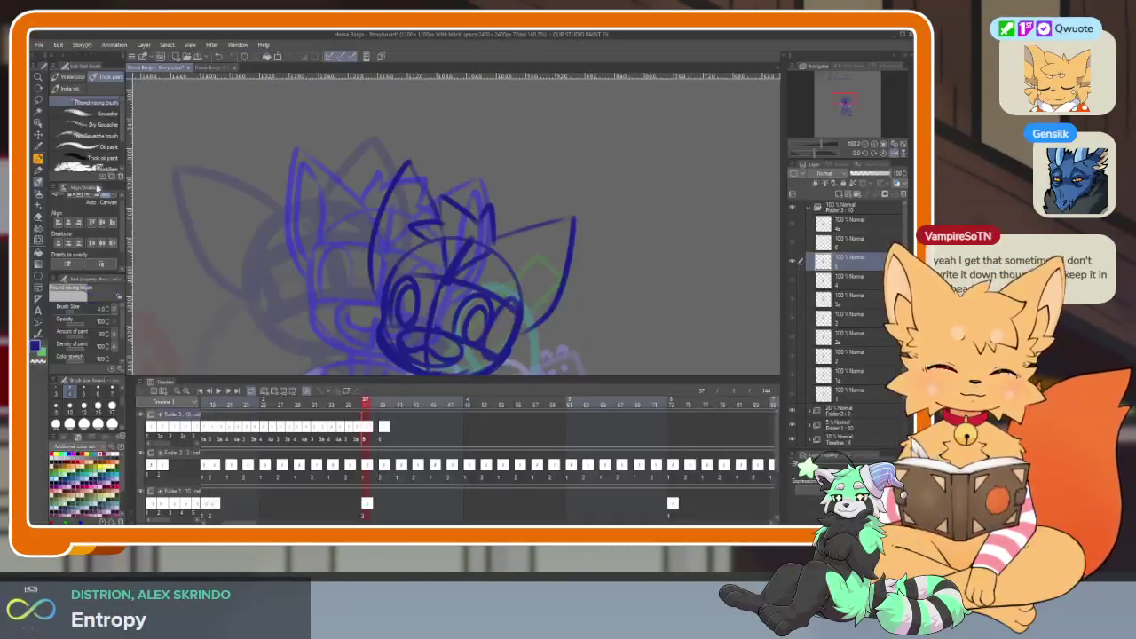
key(Tab)
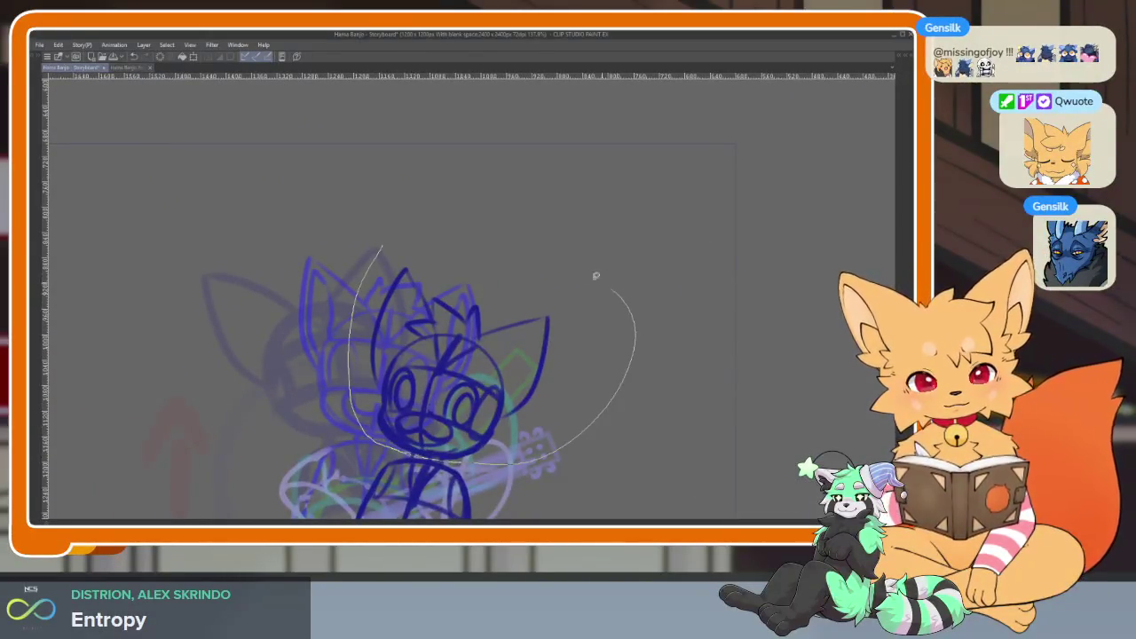
Lasso the head lines, nudge them slightly down and right, then deselect.
drag(607, 282, 380, 243)
drag(496, 397, 500, 405)
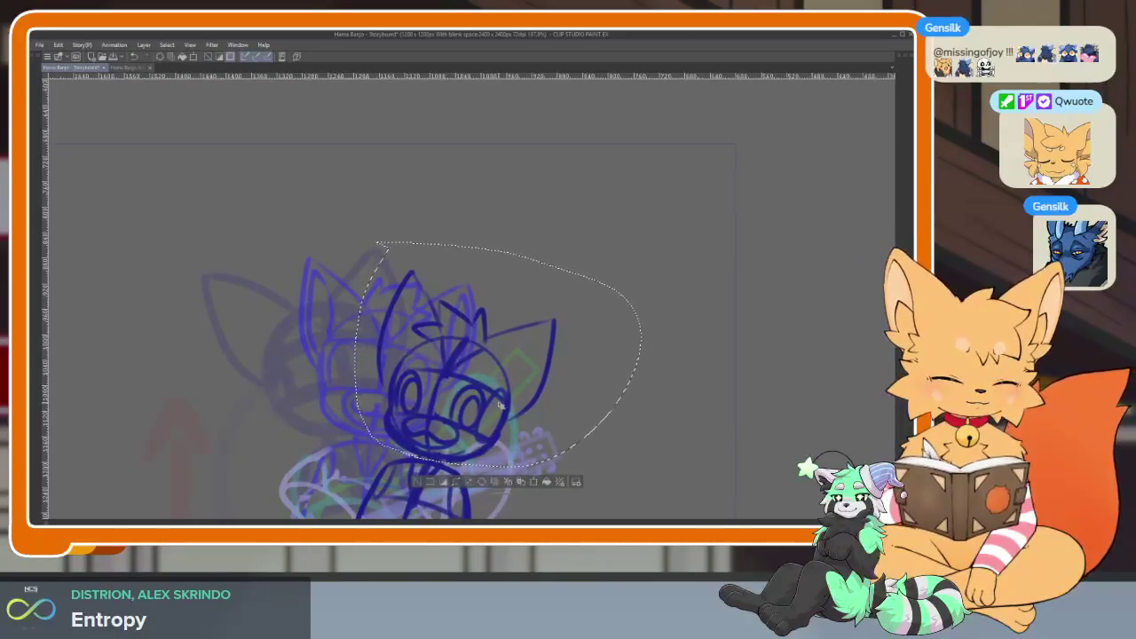
key(ctrl+d)
scroll(497, 405, down, 3)
scroll(488, 406, up, 1)
scroll(485, 408, up, 2)
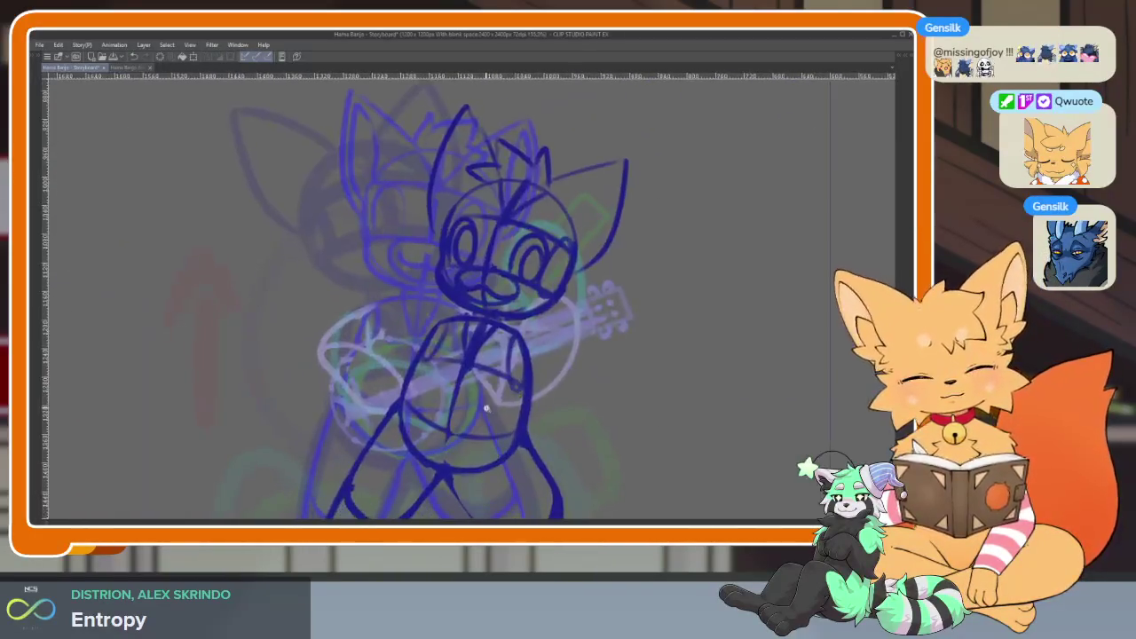
scroll(497, 412, down, 1)
scroll(562, 331, down, 2)
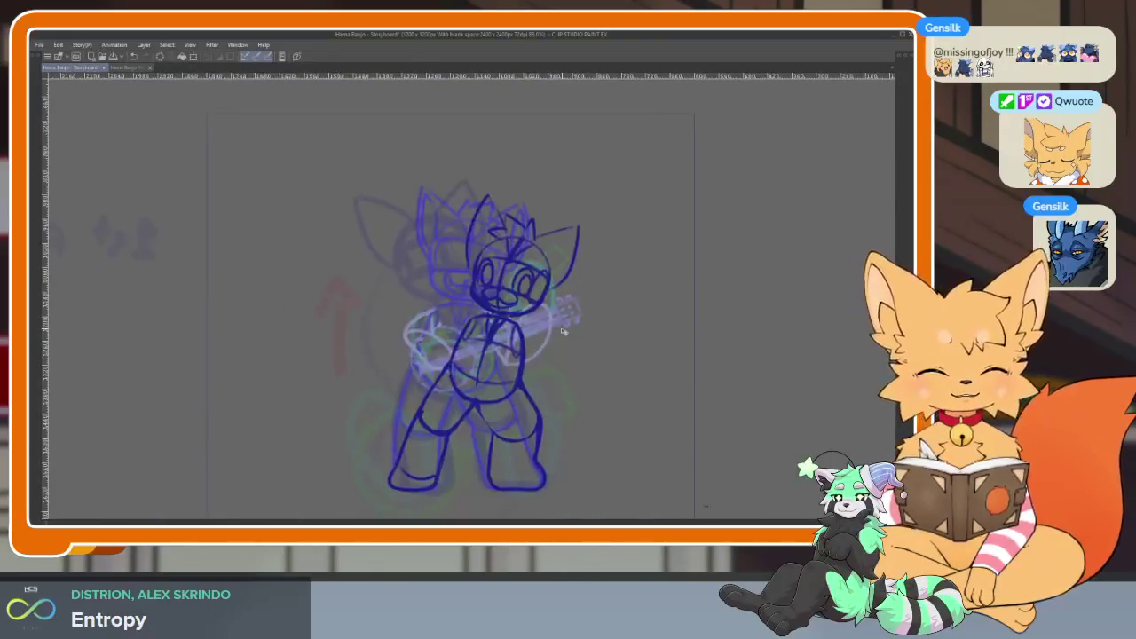
Restore the palettes, move the playhead to frame 41 and open Edit > Transform.
key(Tab)
drag(379, 406, 383, 407)
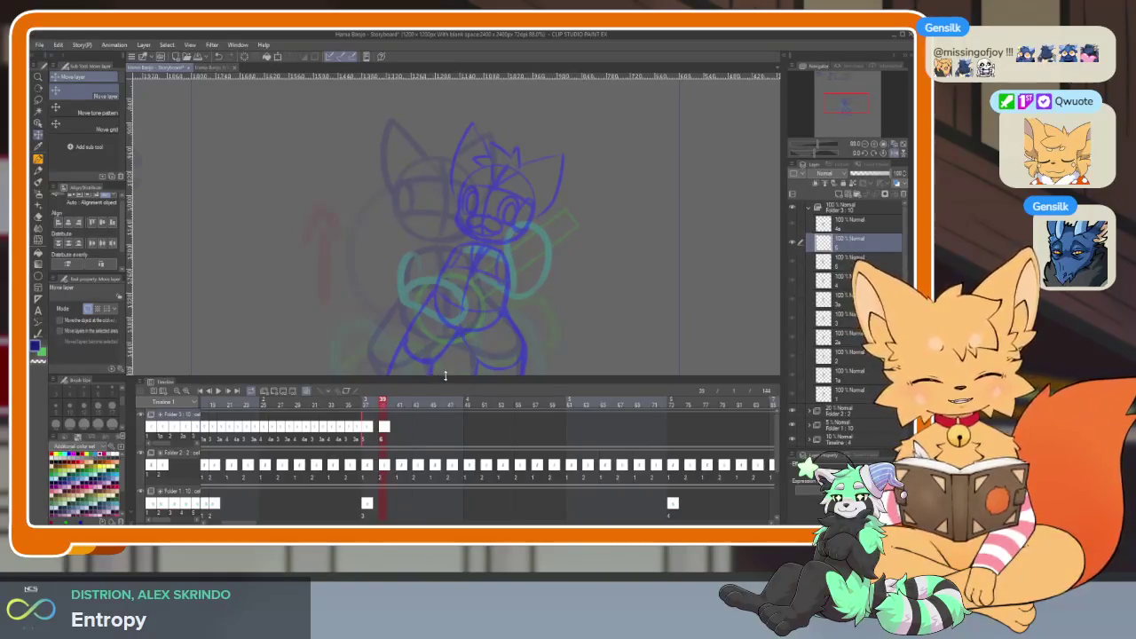
drag(396, 407, 398, 407)
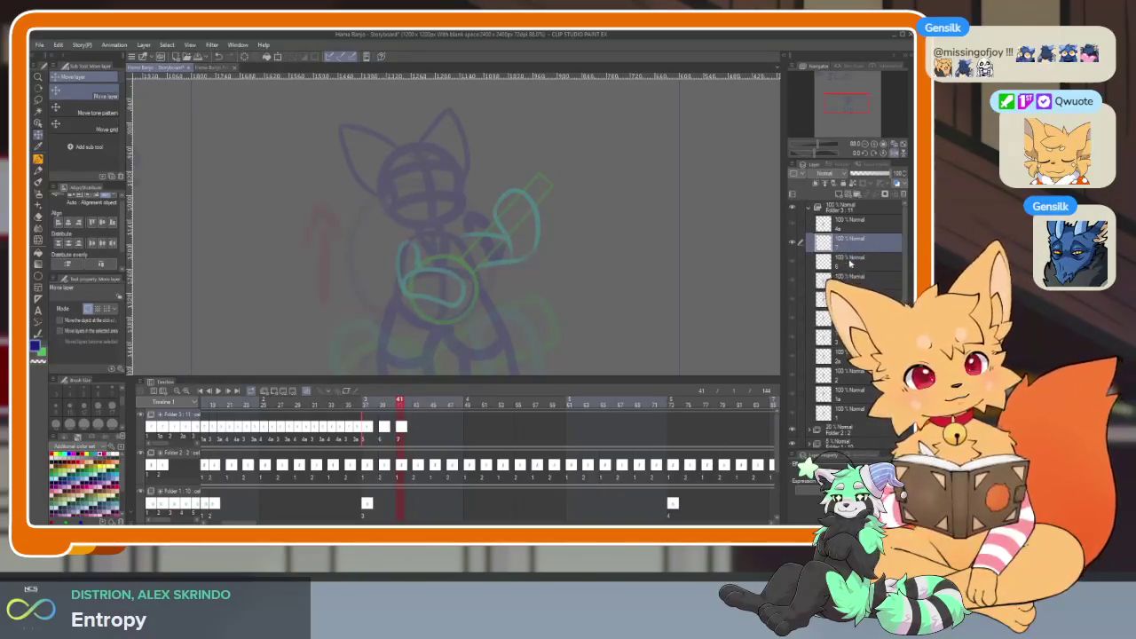
drag(398, 404, 398, 405)
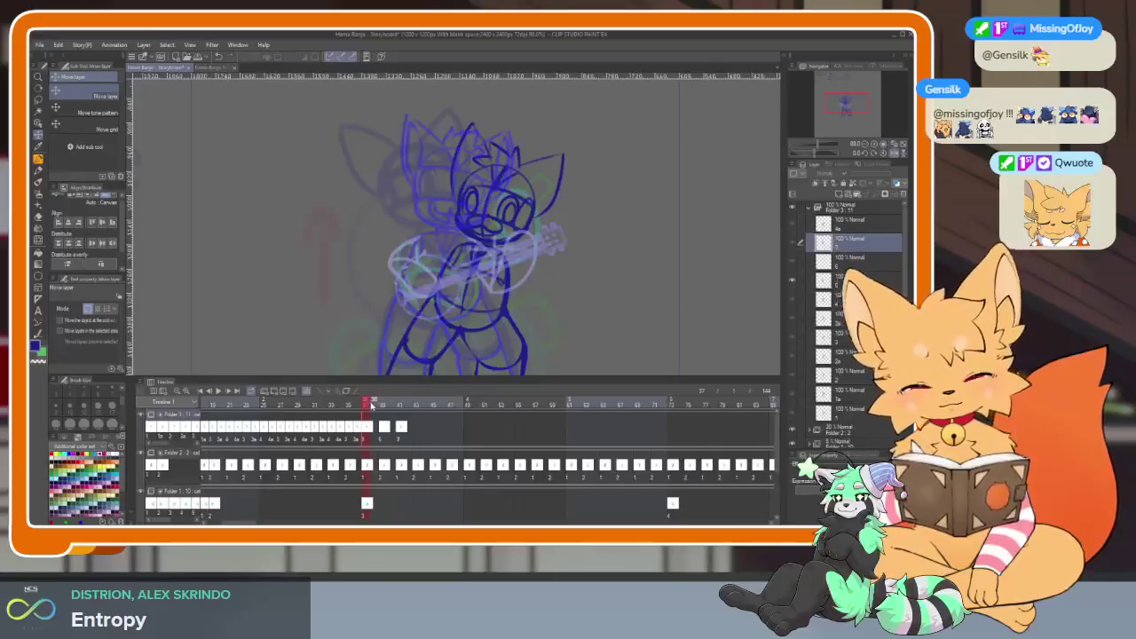
click(58, 45)
mouse_move(120, 289)
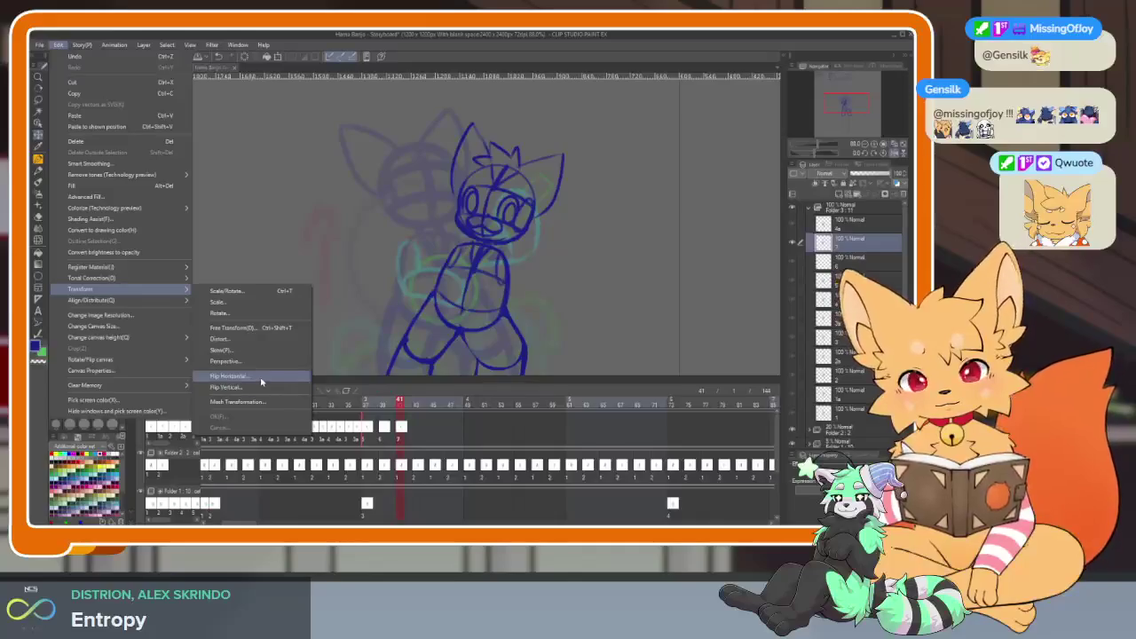
Flip the frame-41 drawing horizontally and compare it against the adjacent frames.
click(257, 376)
click(455, 369)
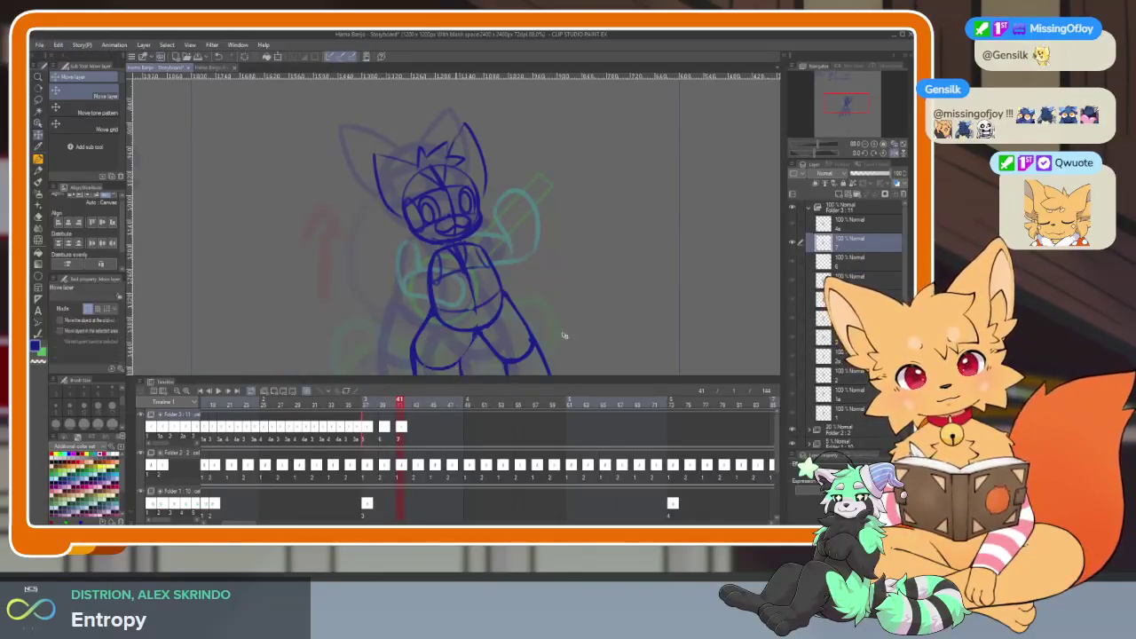
key(Tab)
scroll(568, 408, up, 2)
scroll(580, 430, down, 2)
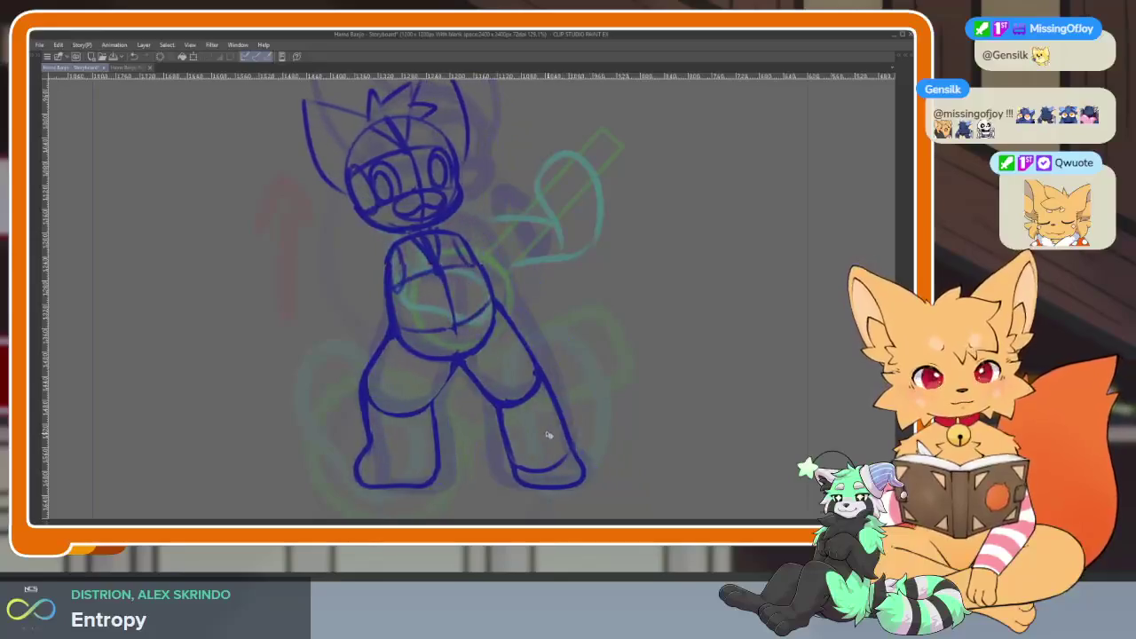
scroll(568, 425, down, 2)
key(Right)
key(Left)
key(Right)
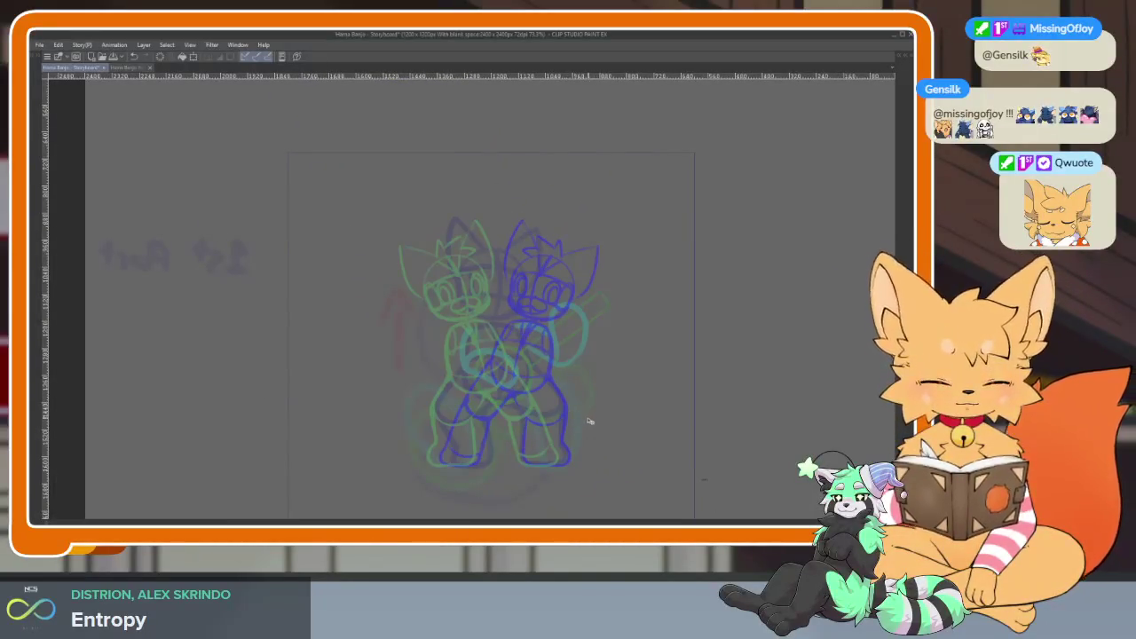
scroll(560, 431, up, 2)
scroll(568, 434, down, 1)
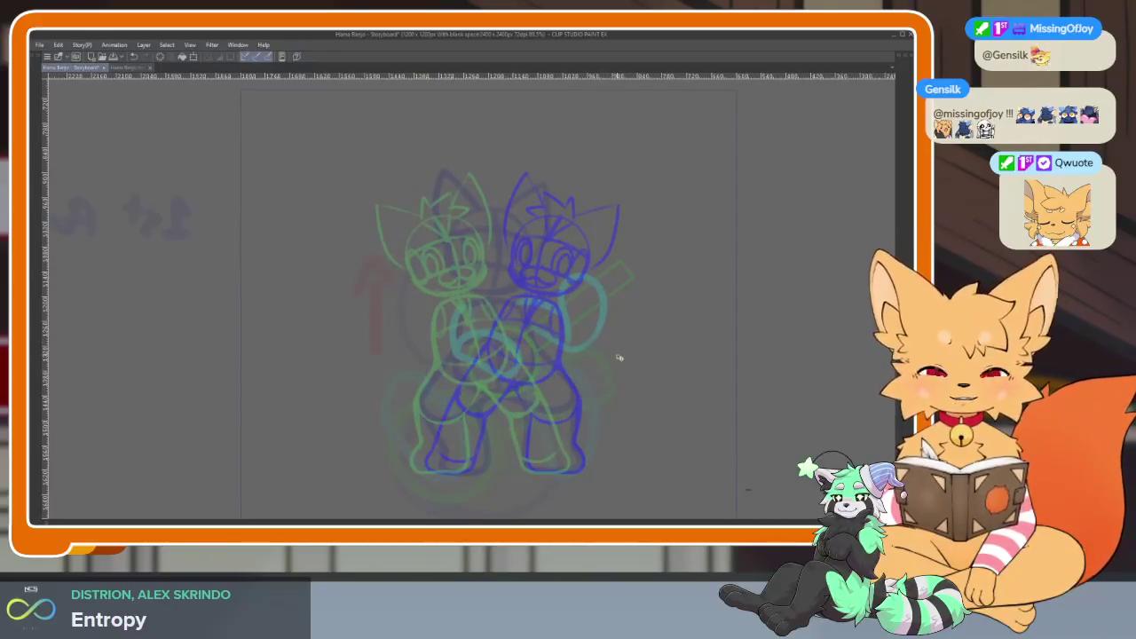
key(Tab)
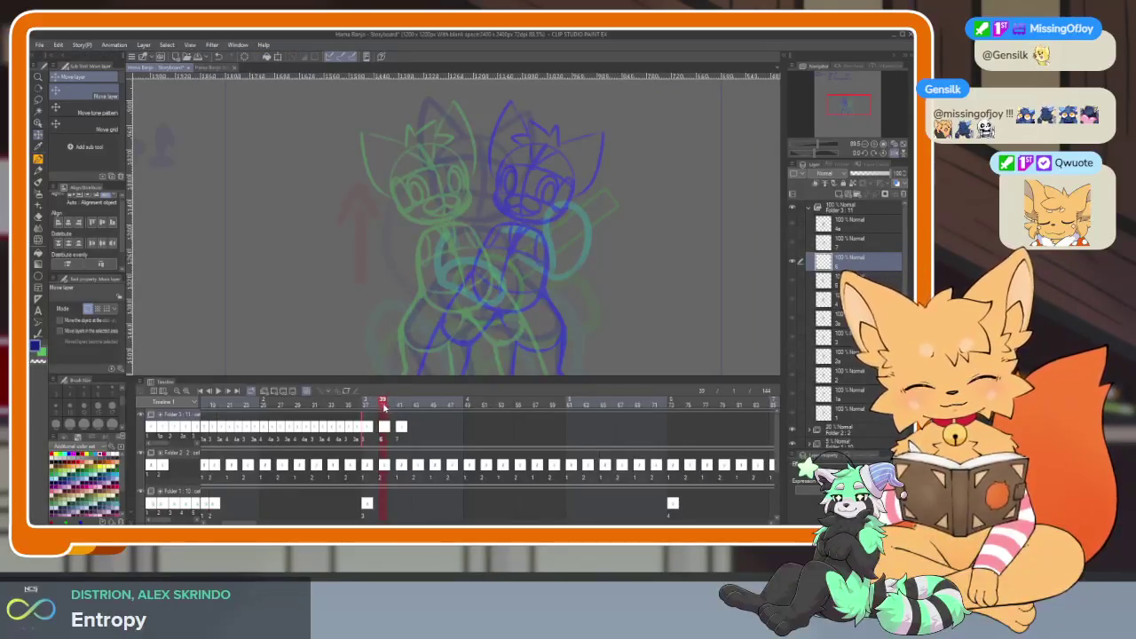
Hide the palettes, zoom onto the torso and undo two stray arc strokes.
key(Tab)
scroll(522, 384, up, 1)
scroll(523, 396, up, 2)
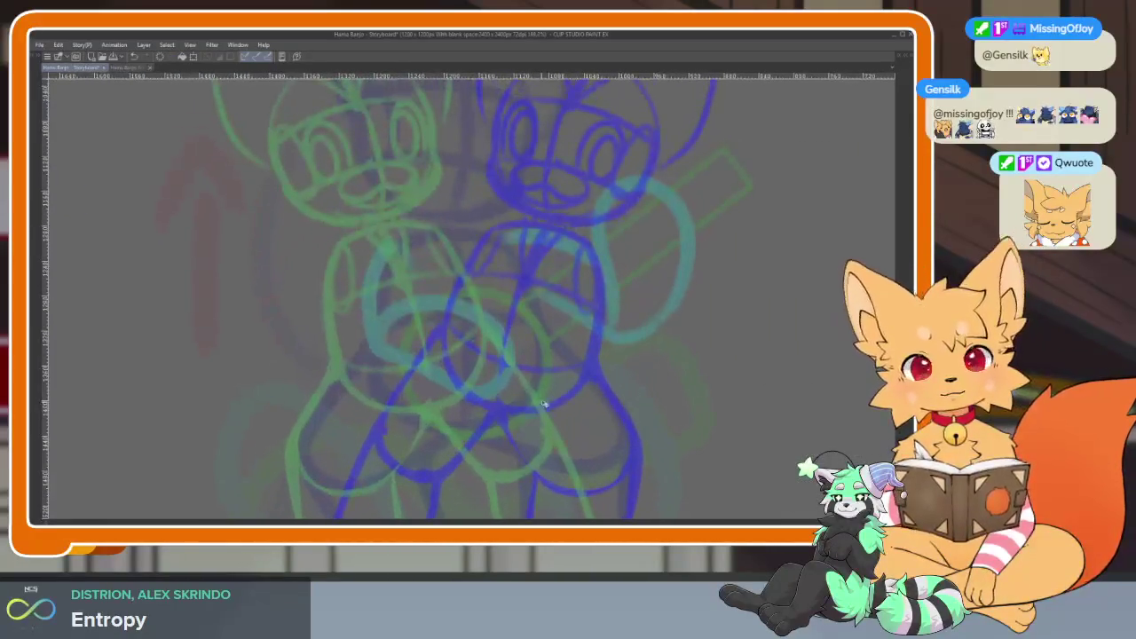
scroll(526, 417, up, 1)
scroll(527, 416, down, 3)
scroll(533, 414, up, 2)
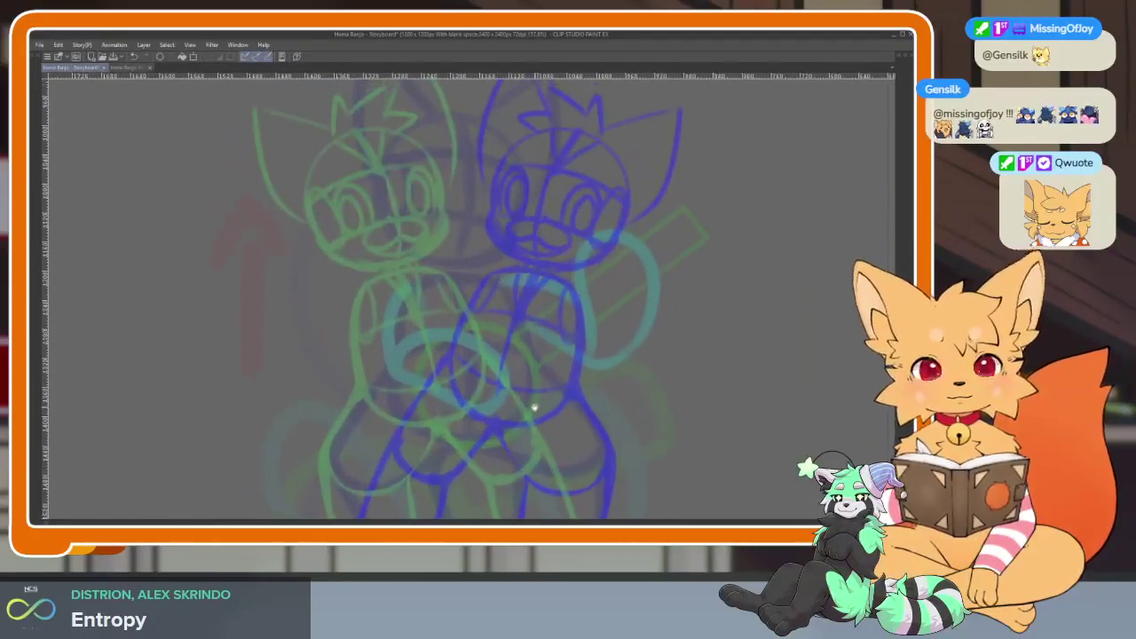
drag(539, 413, 527, 404)
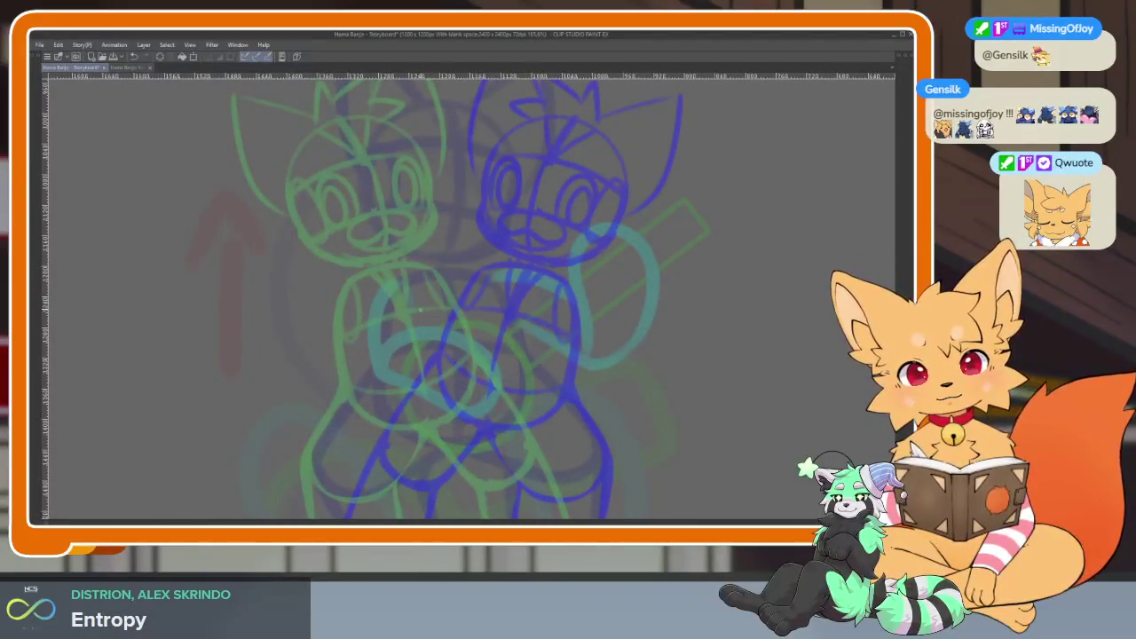
key(ctrl+z)
drag(397, 307, 480, 283)
key(ctrl+z)
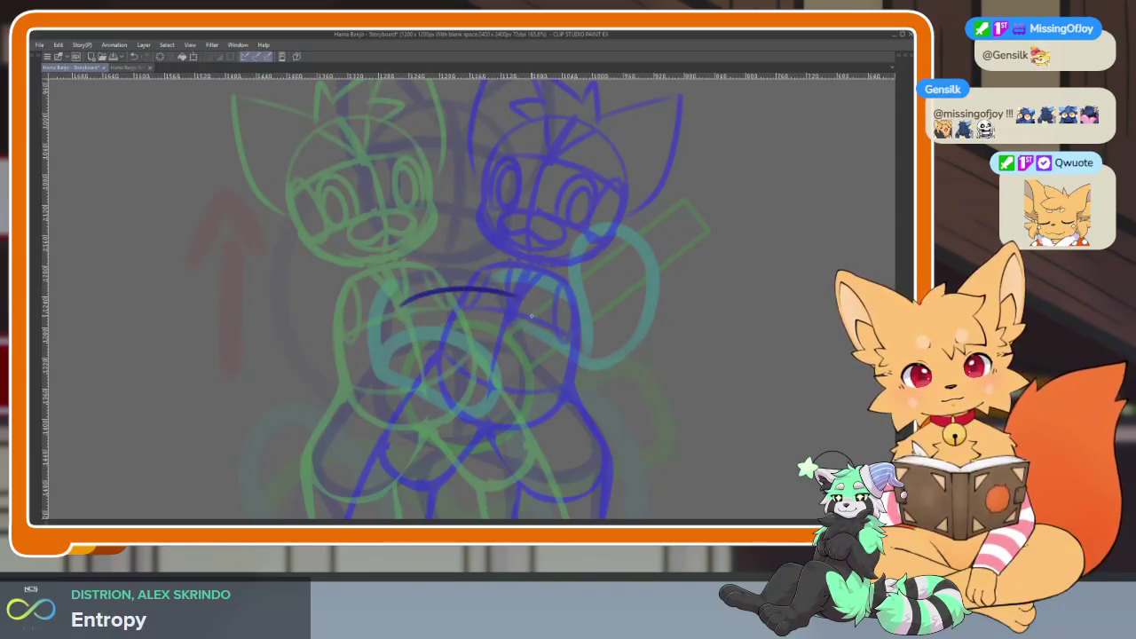
drag(531, 315, 515, 309)
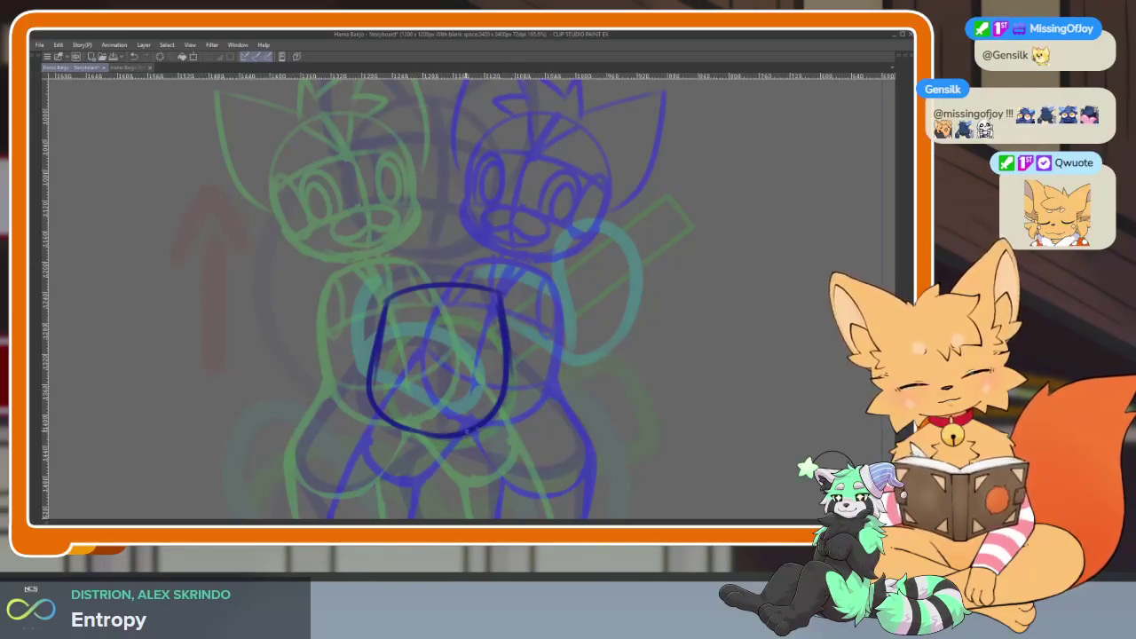
Draw and retrace a bold navy hip oval over the belly, then the left leg.
drag(384, 305, 504, 360)
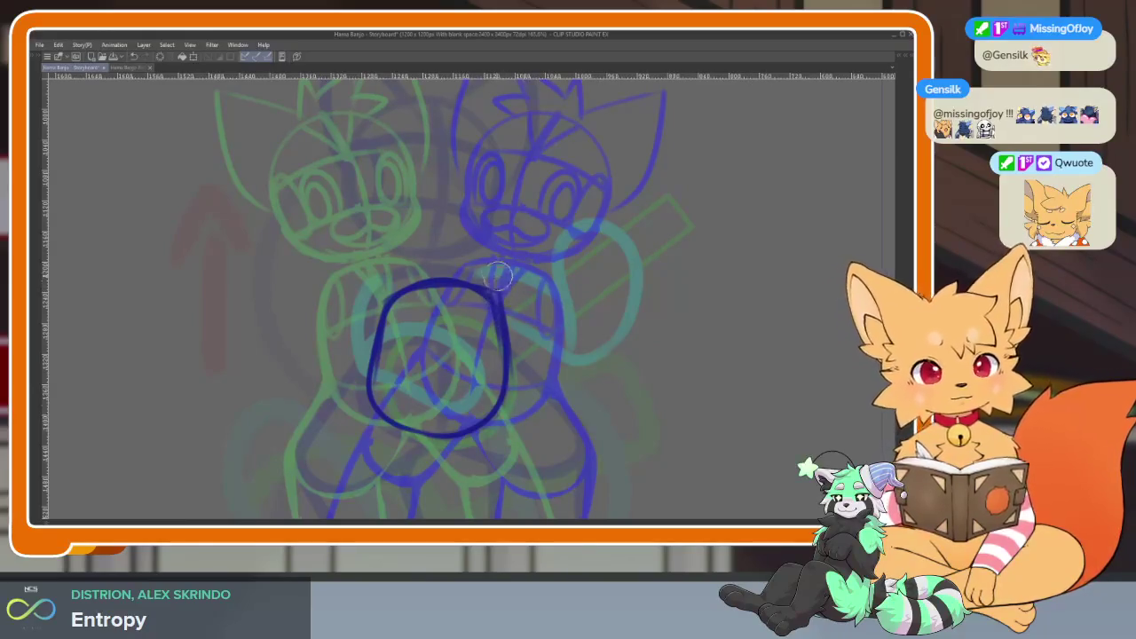
drag(386, 298, 371, 394)
drag(497, 332, 454, 431)
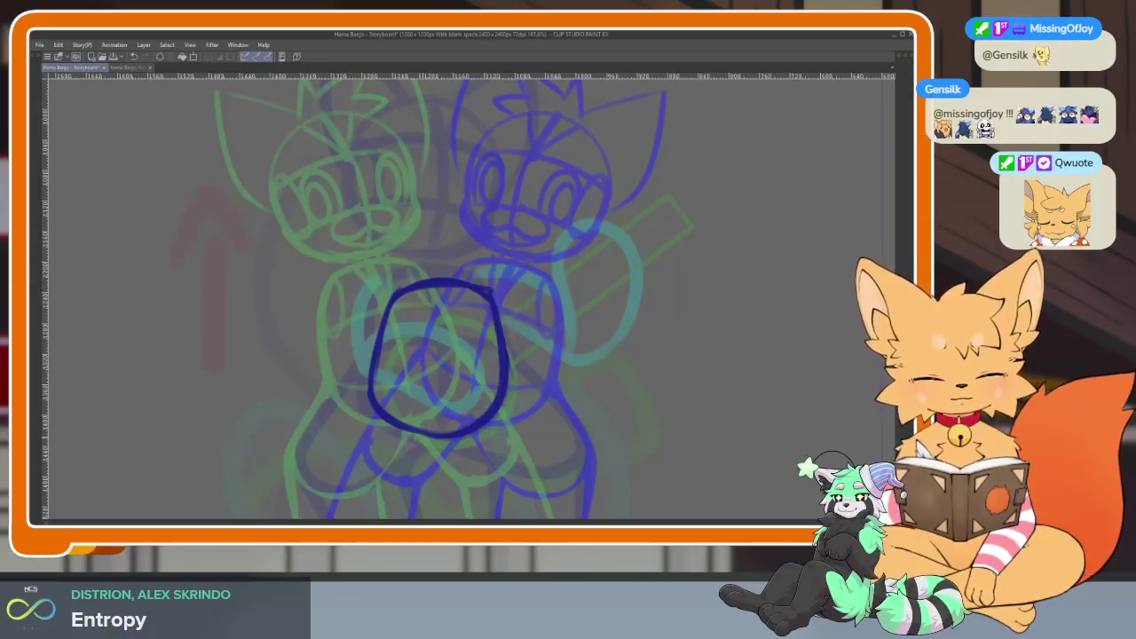
scroll(540, 366, down, 5)
scroll(578, 393, up, 4)
scroll(533, 385, up, 2)
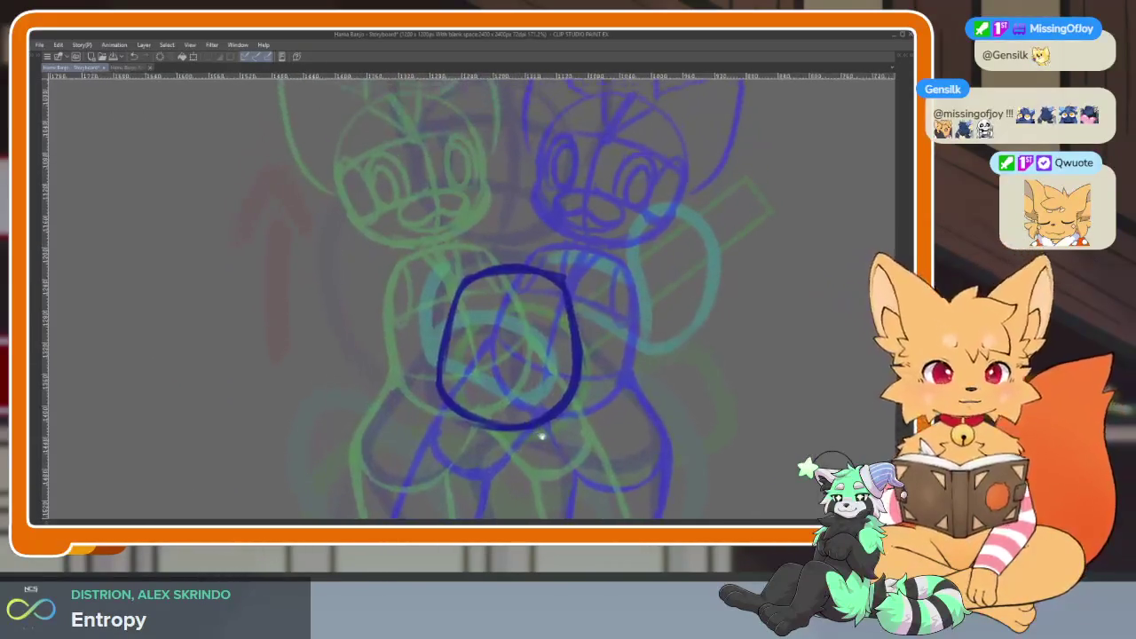
scroll(622, 415, up, 1)
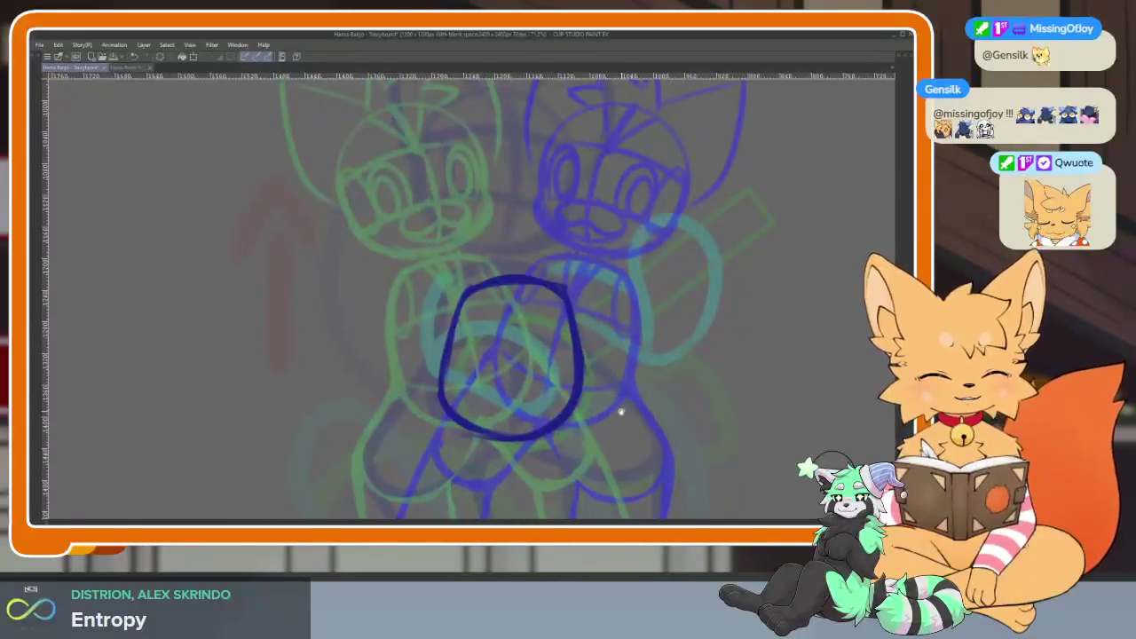
scroll(602, 428, up, 1)
scroll(571, 418, up, 1)
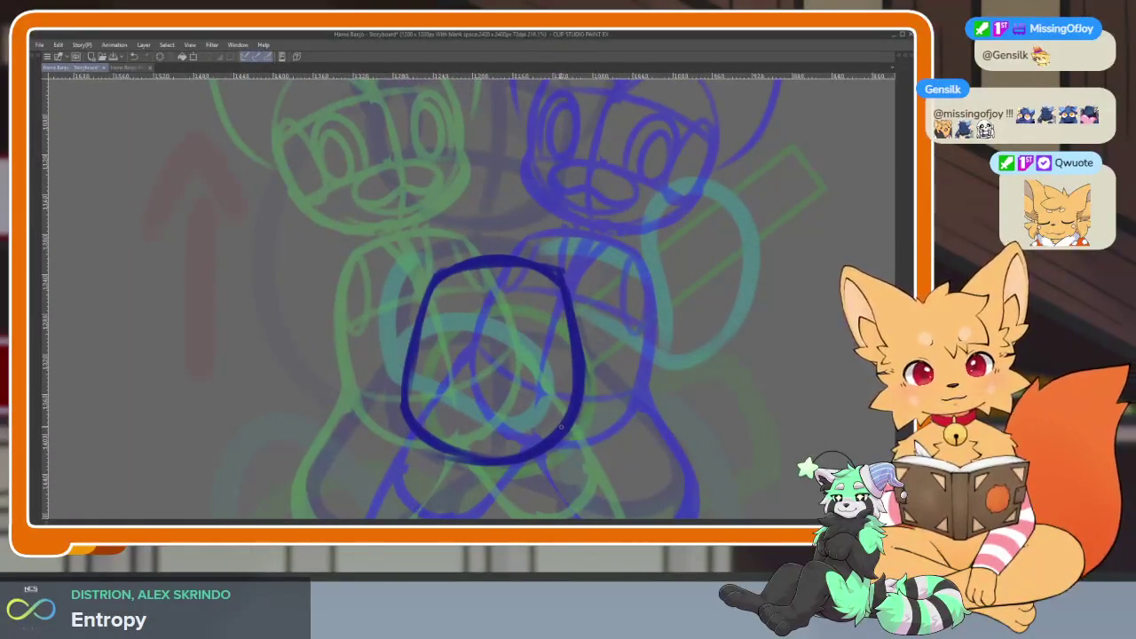
scroll(539, 451, up, 1)
scroll(550, 456, up, 1)
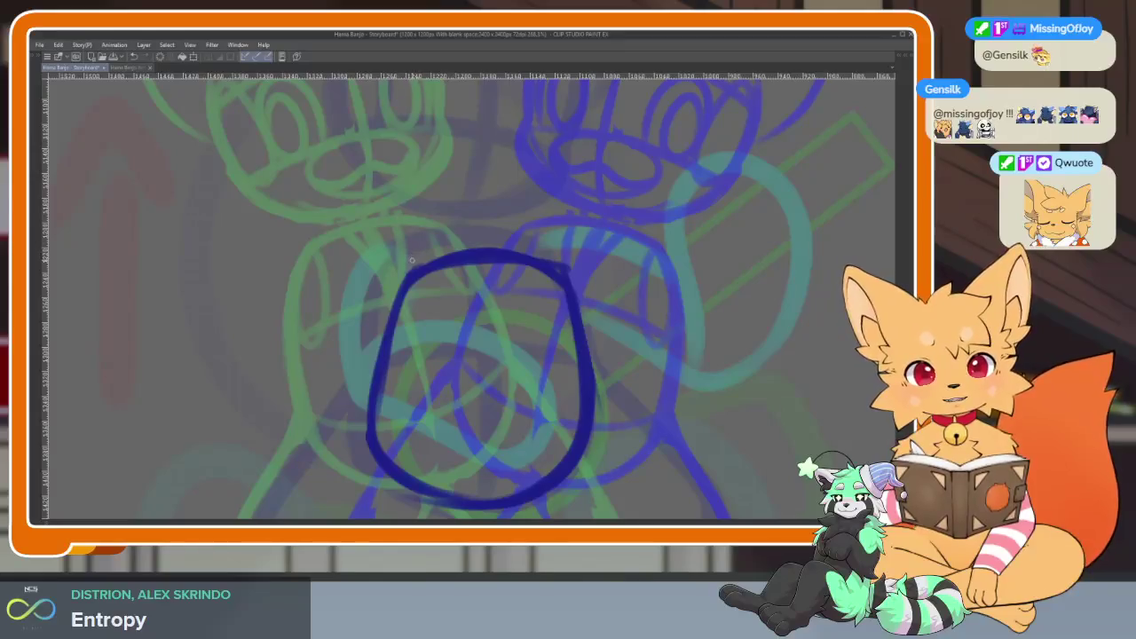
scroll(545, 320, down, 2)
scroll(533, 342, up, 1)
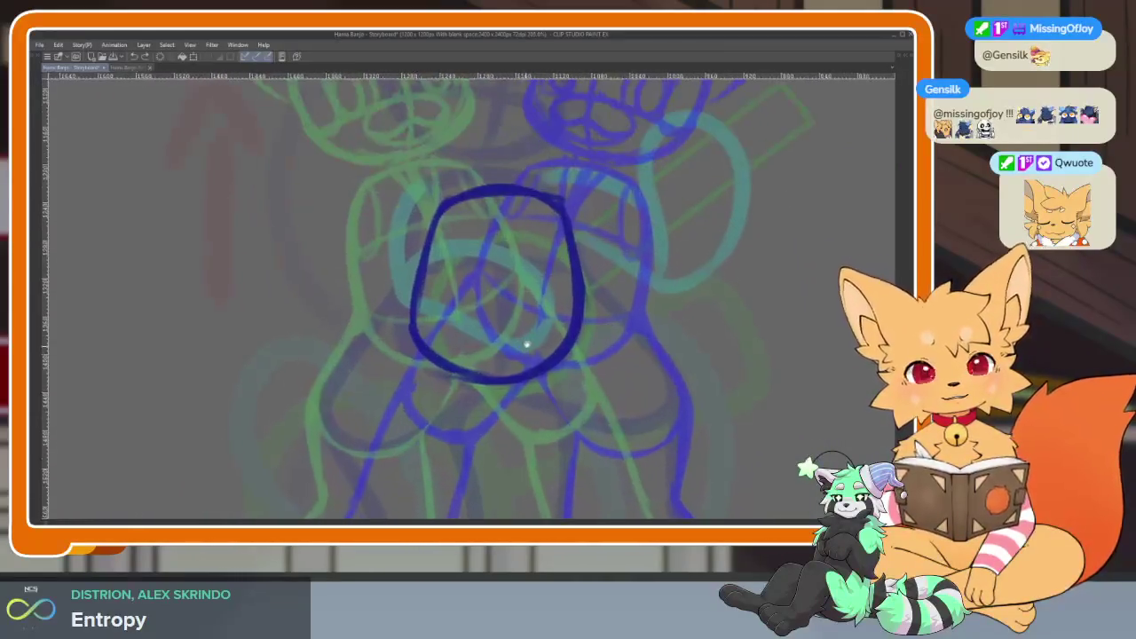
scroll(525, 349, down, 2)
mouse_move(429, 250)
mouse_down()
mouse_move(361, 312)
mouse_move(370, 458)
mouse_up()
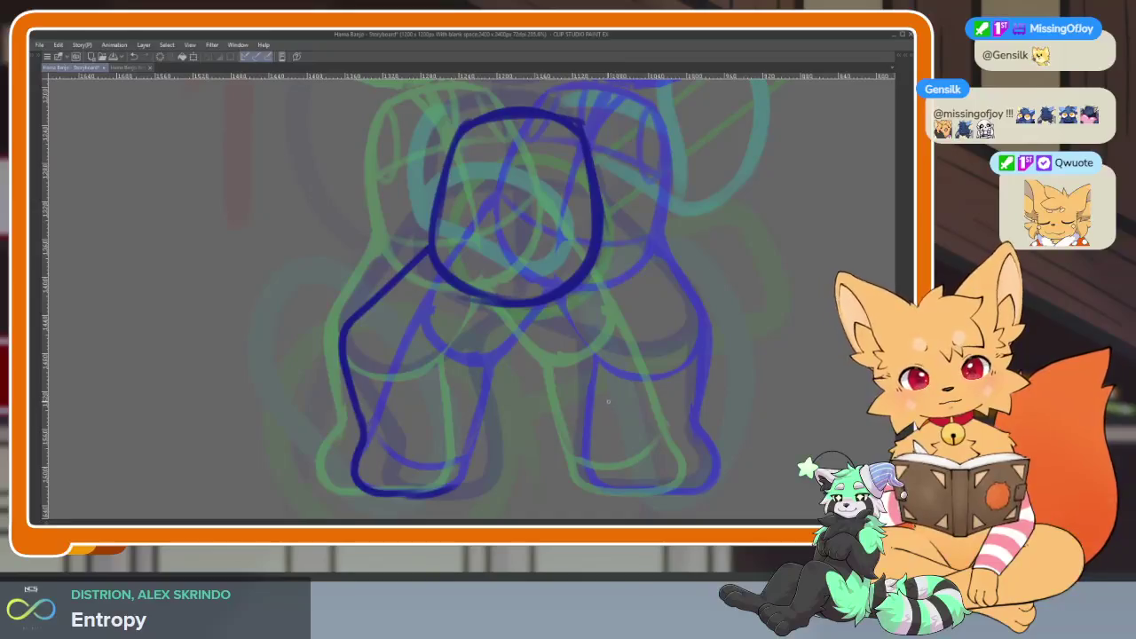
Draw the right leg down from the hip oval.
scroll(606, 402, down, 3)
scroll(622, 391, up, 2)
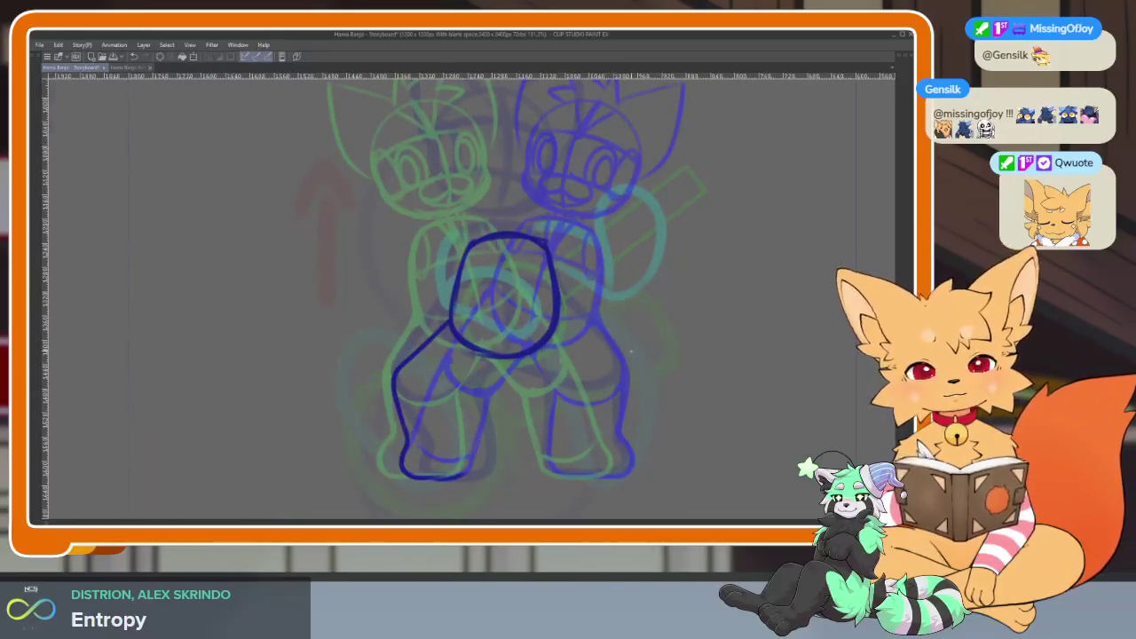
scroll(622, 355, up, 1)
scroll(518, 401, up, 1)
scroll(568, 264, up, 1)
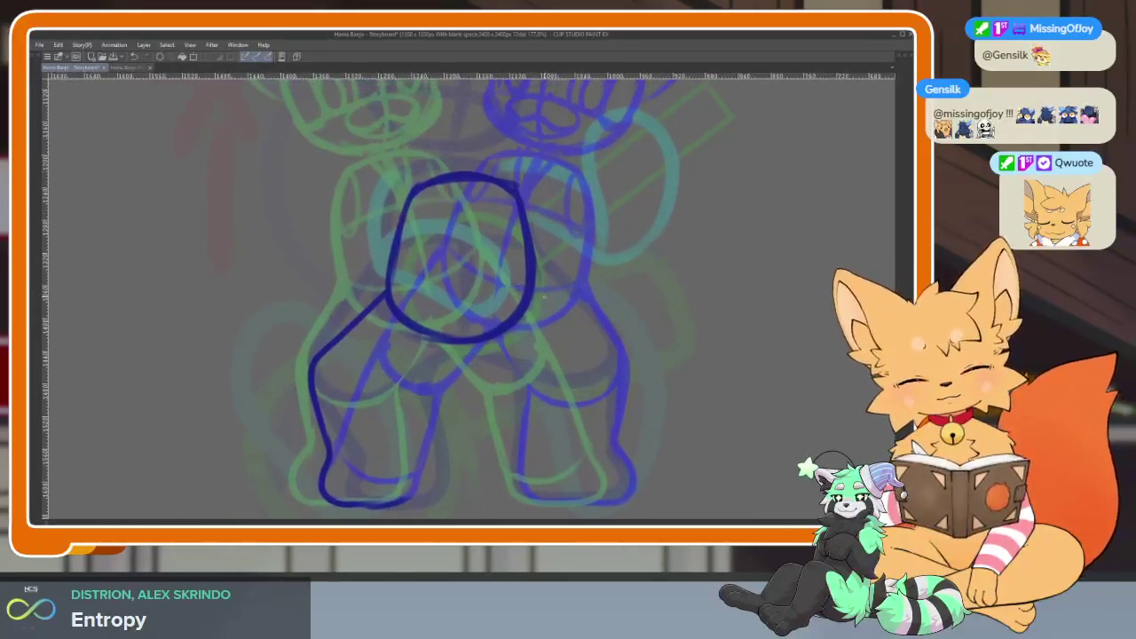
drag(538, 284, 619, 362)
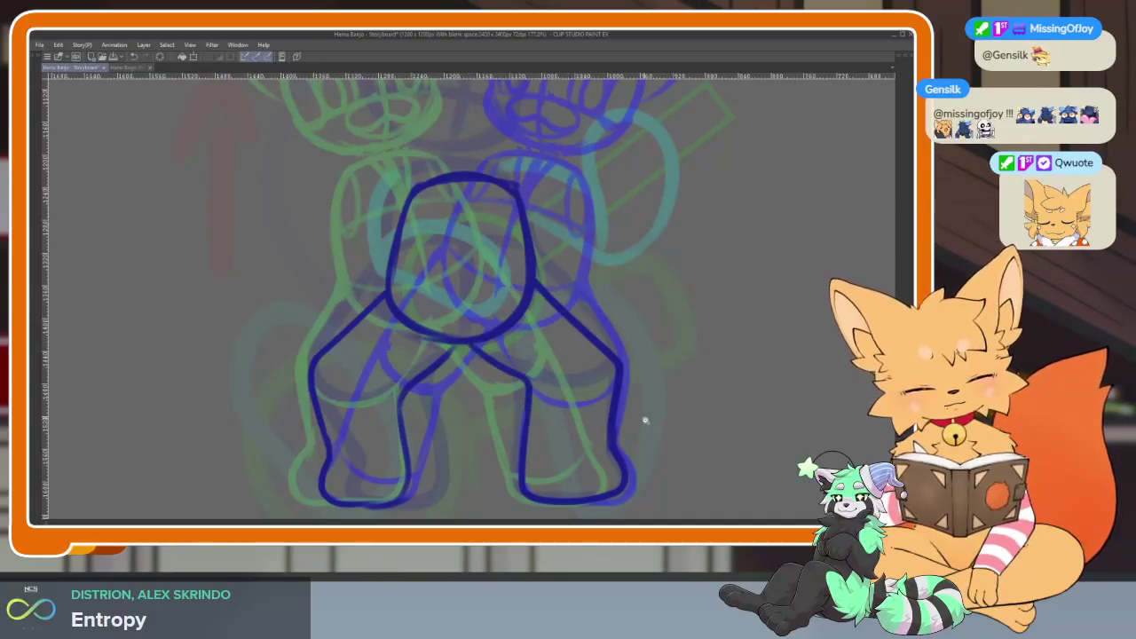
Erase the right leg stroke's overshooting end and the old right-leg outline.
scroll(643, 417, down, 5)
scroll(637, 373, up, 5)
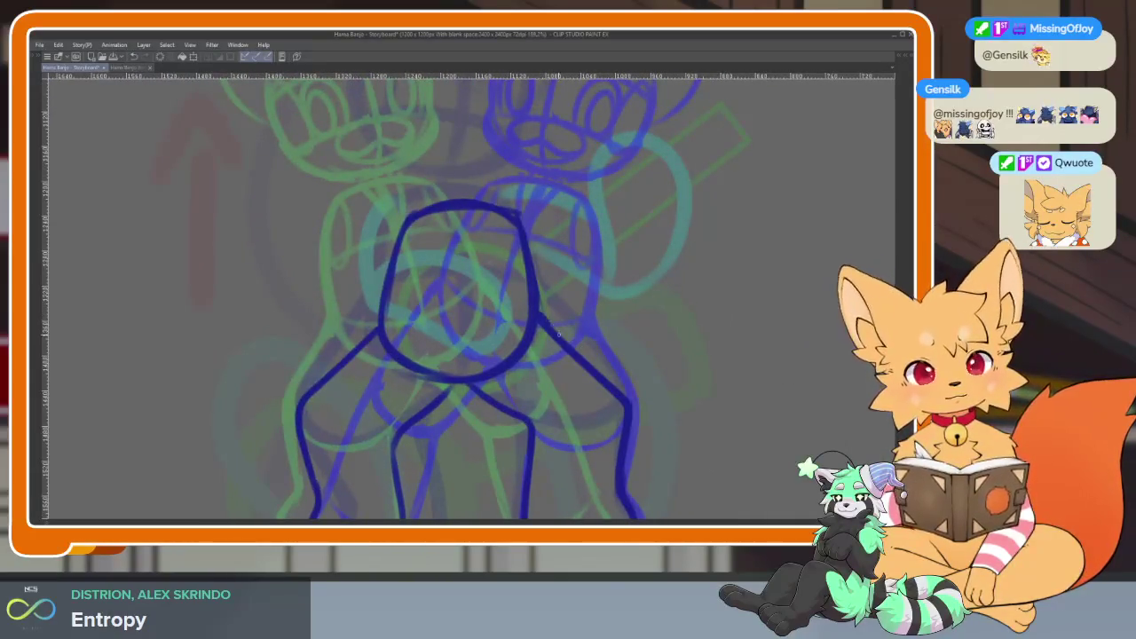
drag(627, 440, 620, 416)
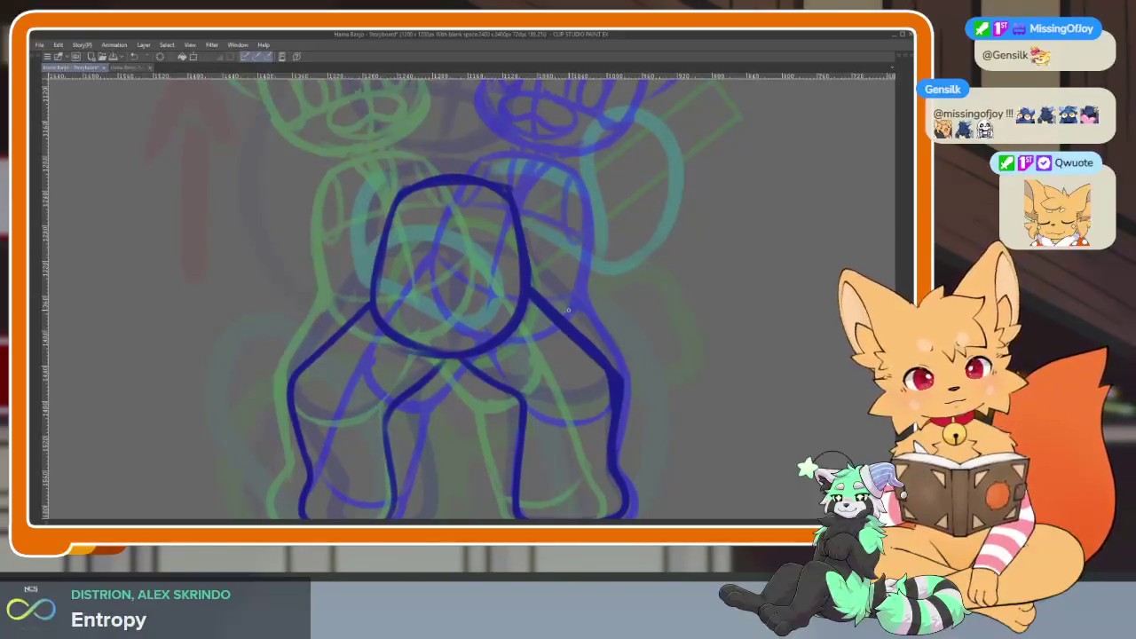
drag(590, 364, 618, 451)
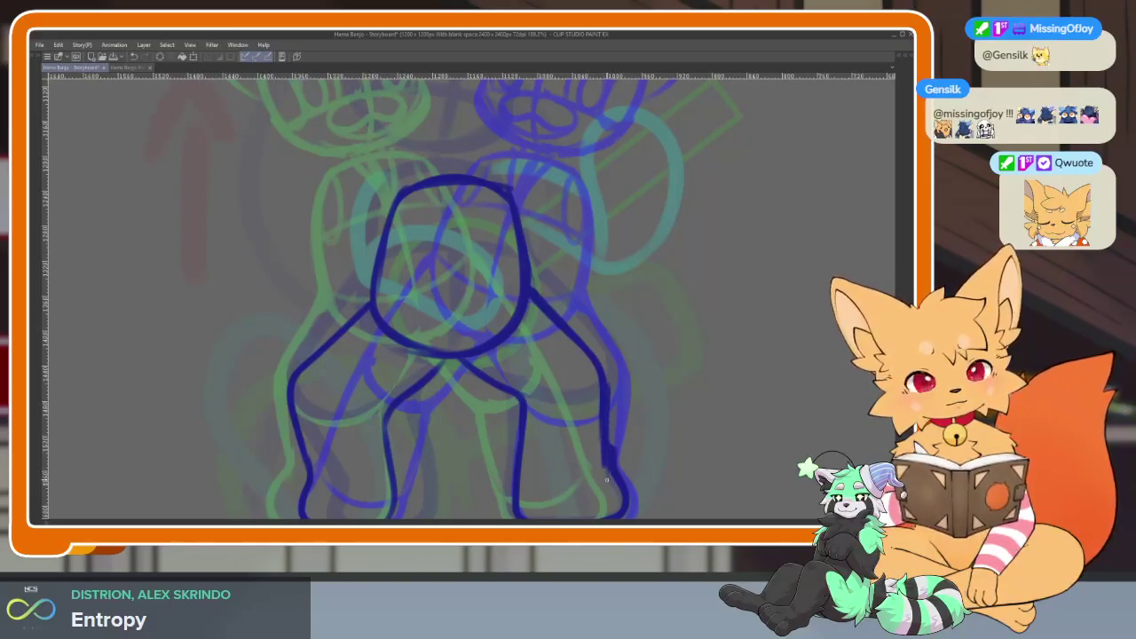
drag(607, 478, 639, 432)
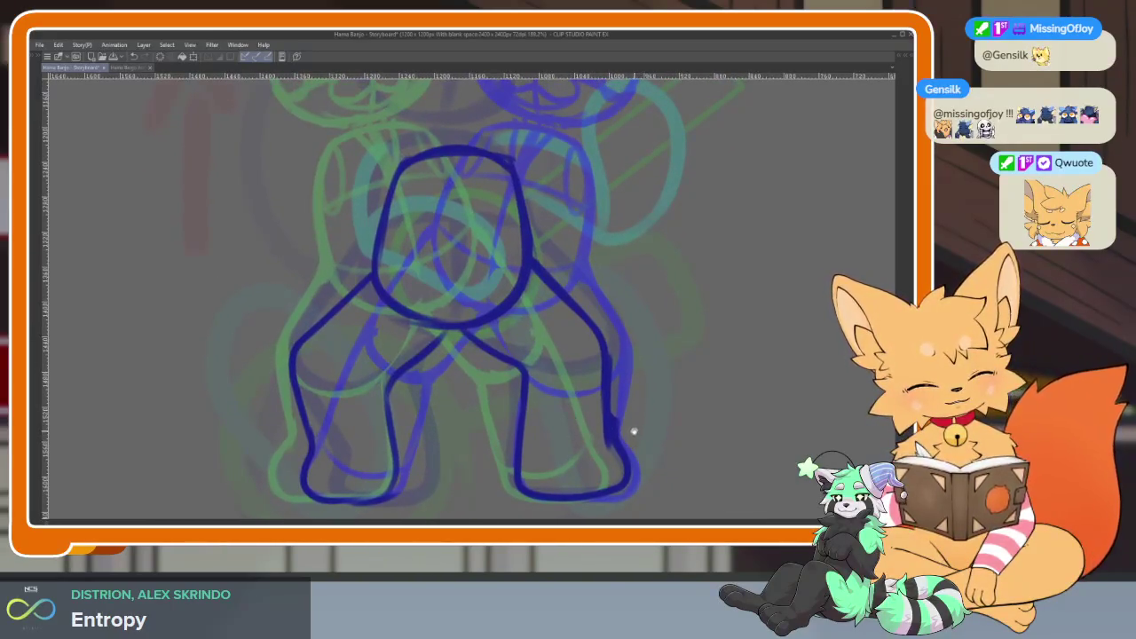
mouse_move(521, 356)
mouse_down()
mouse_move(520, 380)
mouse_move(467, 347)
mouse_up()
mouse_move(533, 262)
mouse_down()
mouse_move(570, 297)
mouse_move(595, 373)
mouse_move(569, 490)
mouse_move(544, 494)
mouse_up()
Draw the navy right hip curve and the inner edge of the right leg.
scroll(543, 439, up, 2)
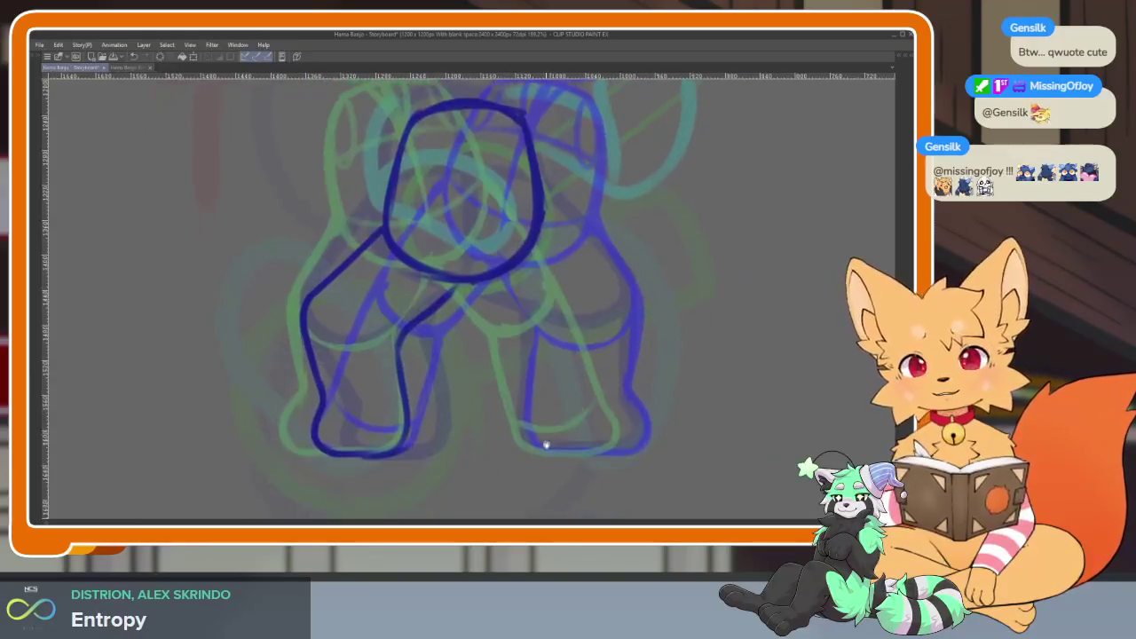
scroll(553, 449, up, 1)
scroll(539, 444, up, 1)
scroll(537, 439, up, 1)
scroll(536, 331, up, 1)
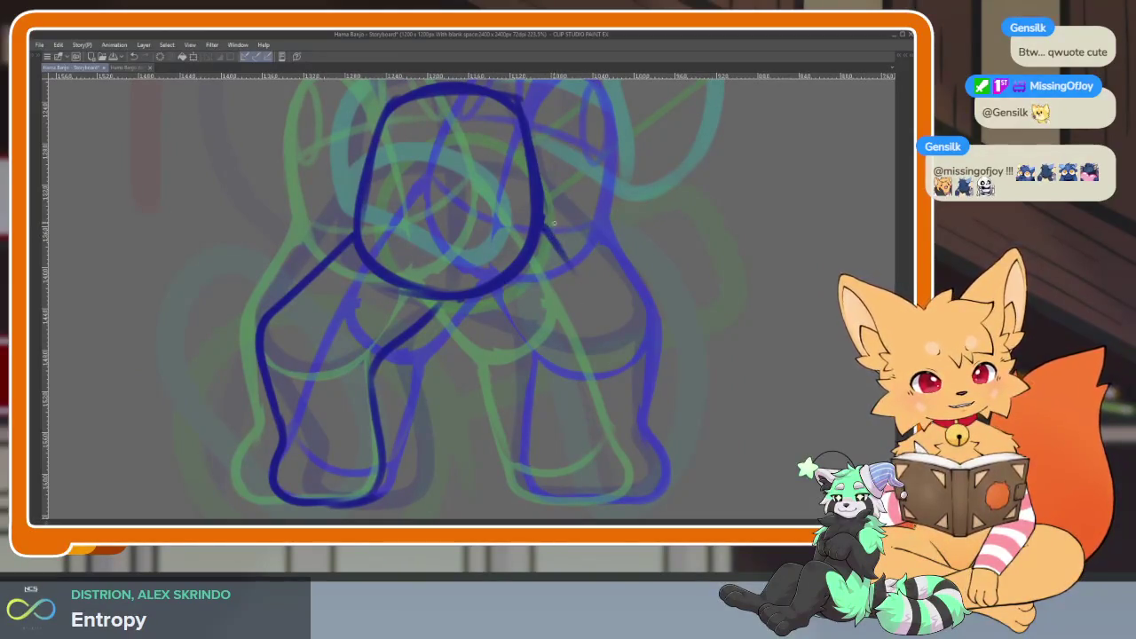
mouse_move(542, 222)
mouse_down()
mouse_move(634, 328)
mouse_move(610, 454)
mouse_up()
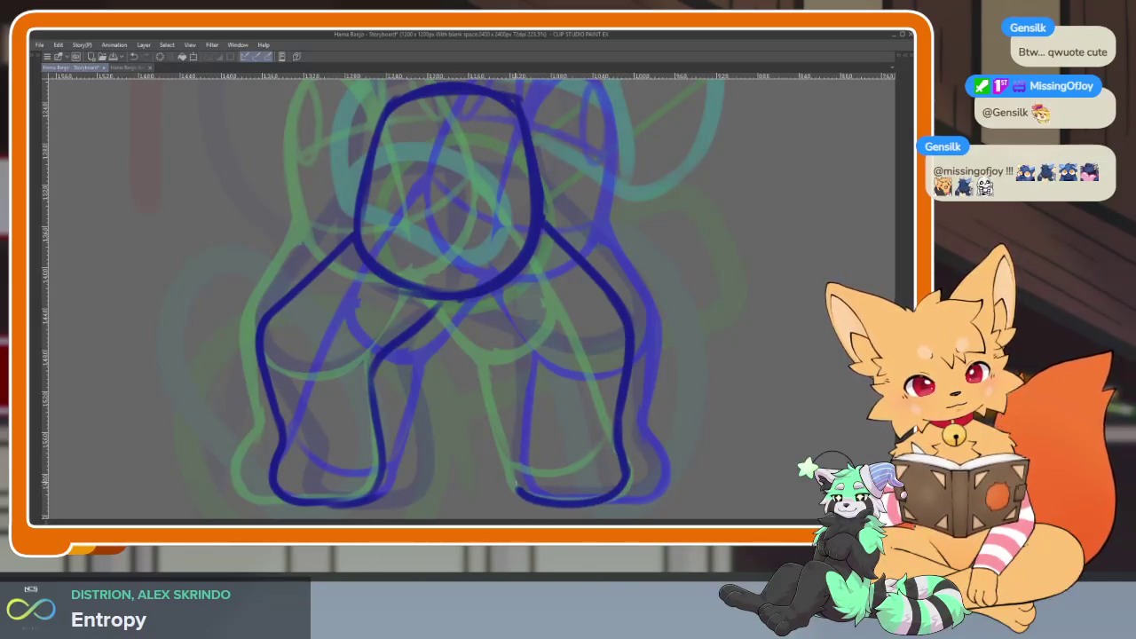
drag(513, 484, 535, 355)
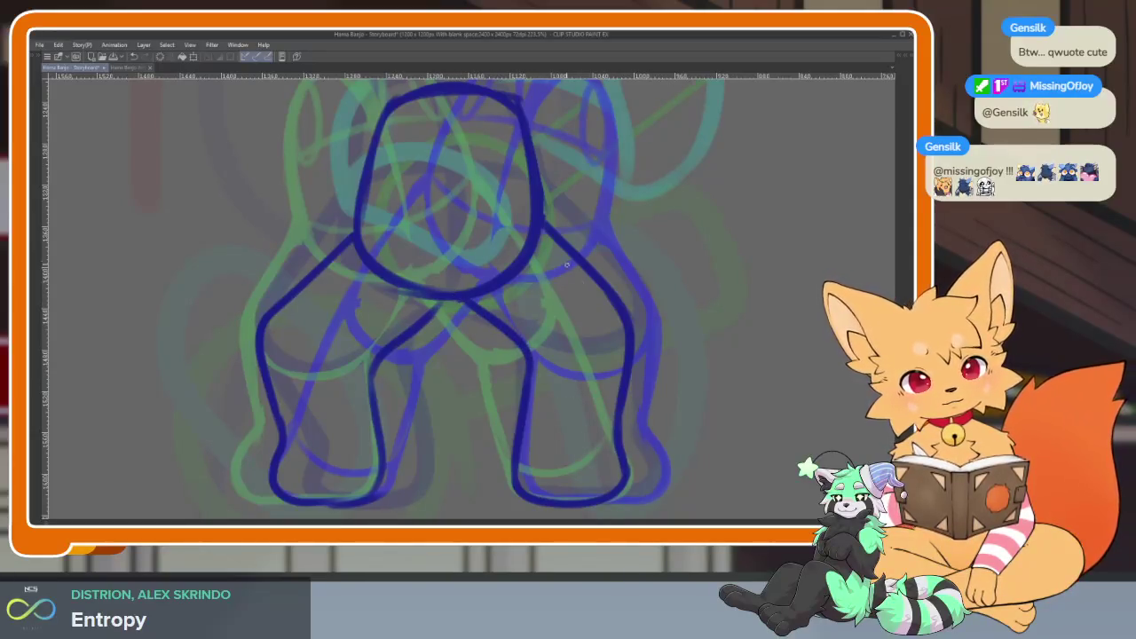
scroll(681, 390, down, 5)
scroll(620, 427, up, 5)
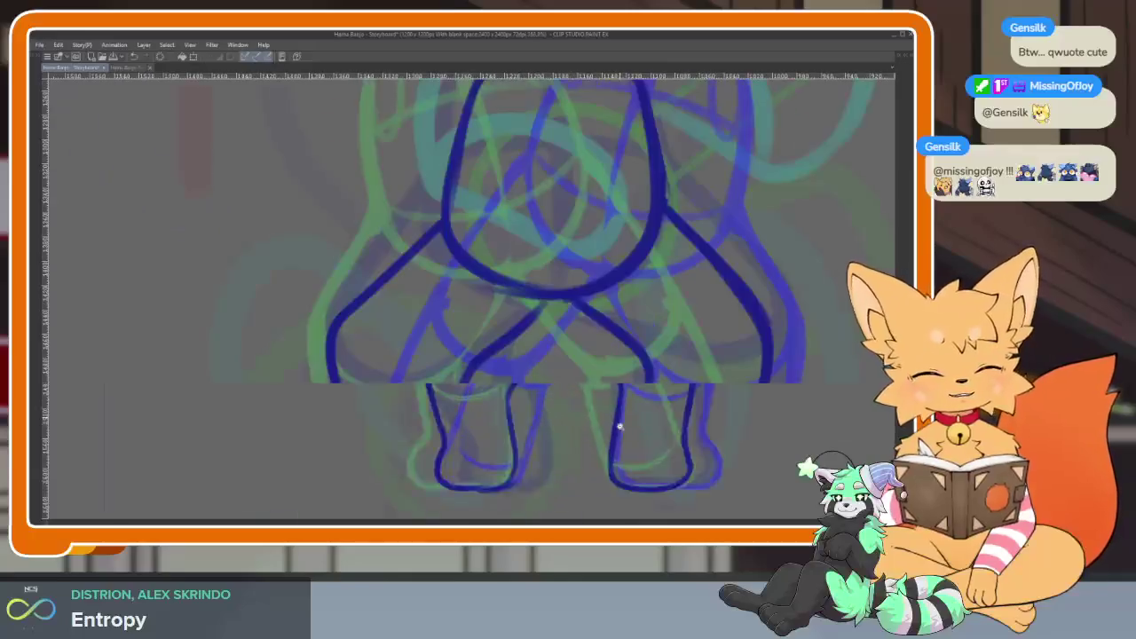
Redraw the navy left thigh outline, right thigh crease and right hip contour, undoing bad strokes.
mouse_move(429, 245)
mouse_down()
mouse_move(345, 351)
mouse_move(453, 391)
mouse_up()
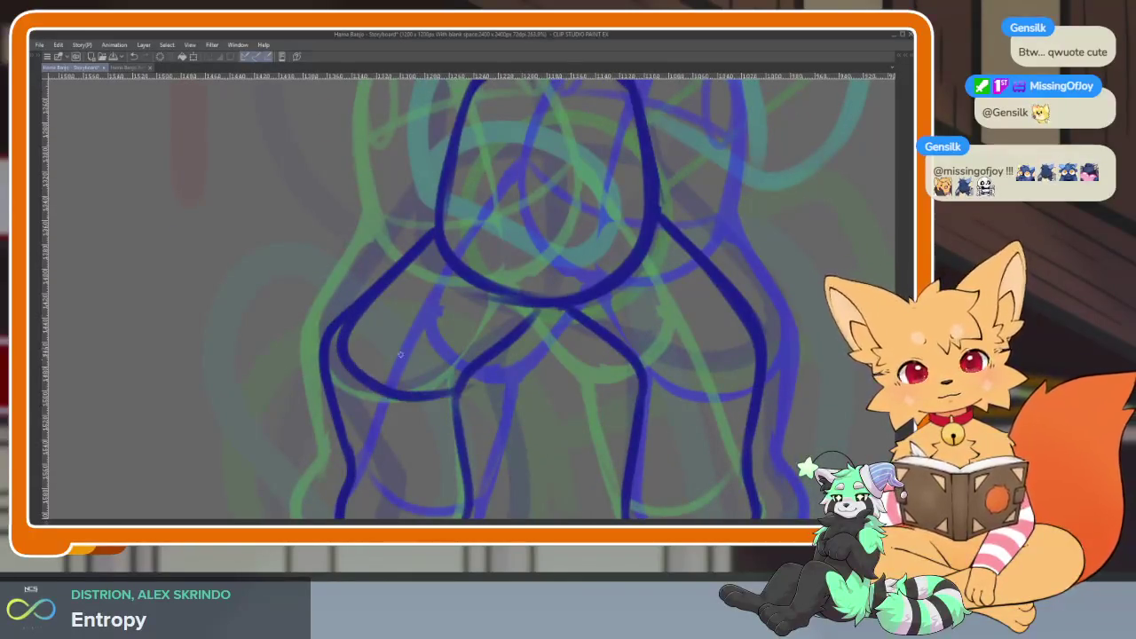
key(ctrl+z)
drag(338, 357, 560, 312)
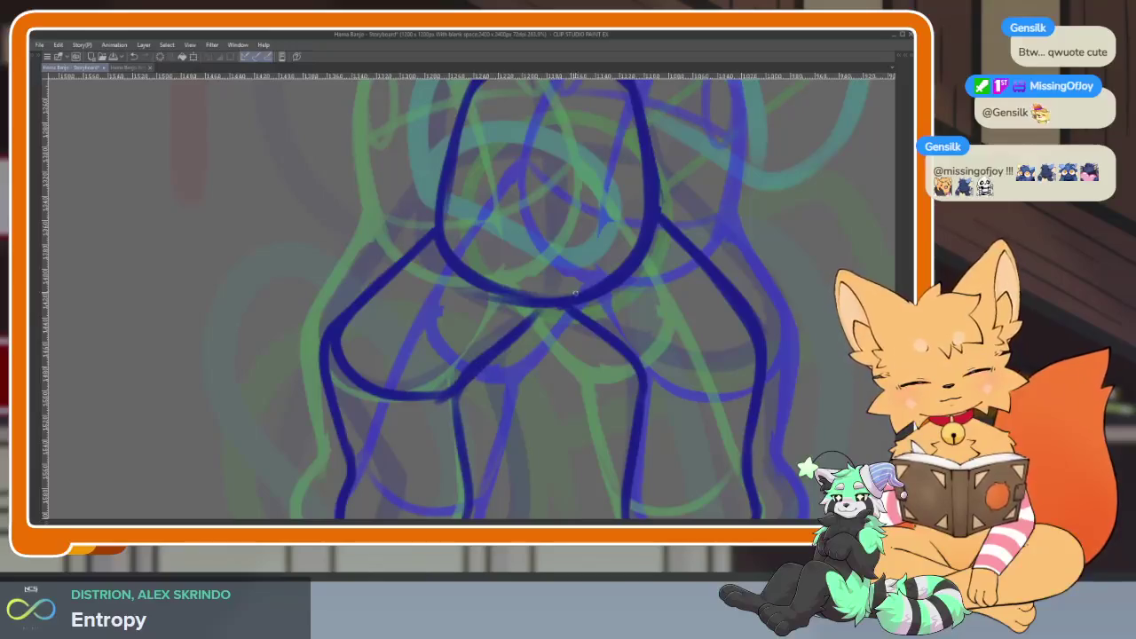
drag(695, 289, 576, 325)
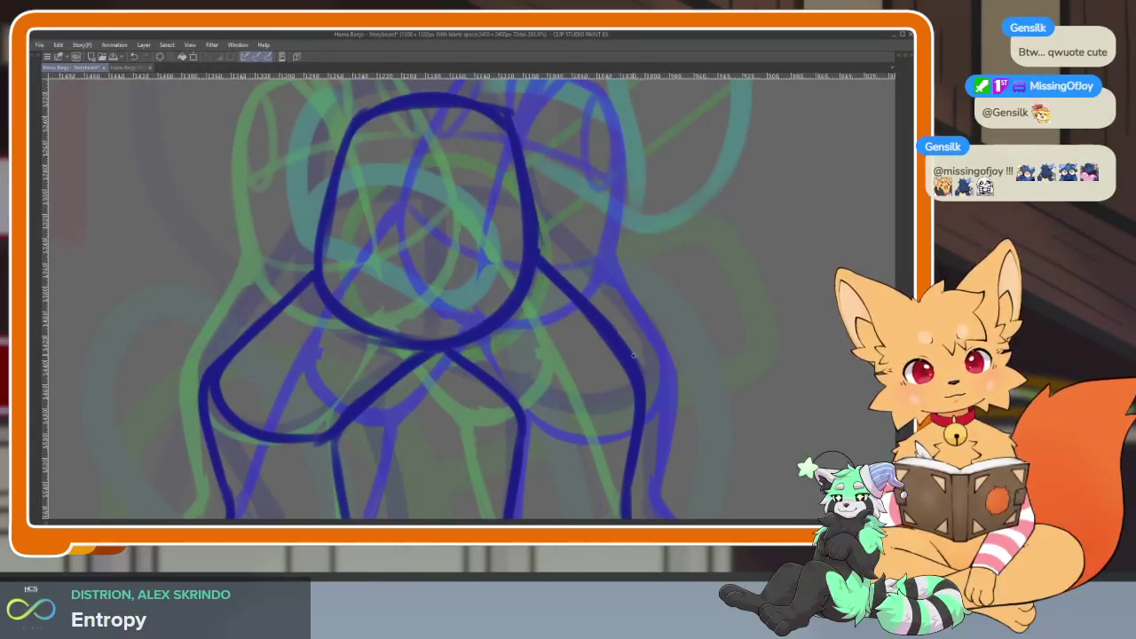
drag(588, 413, 482, 381)
key(ctrl+0)
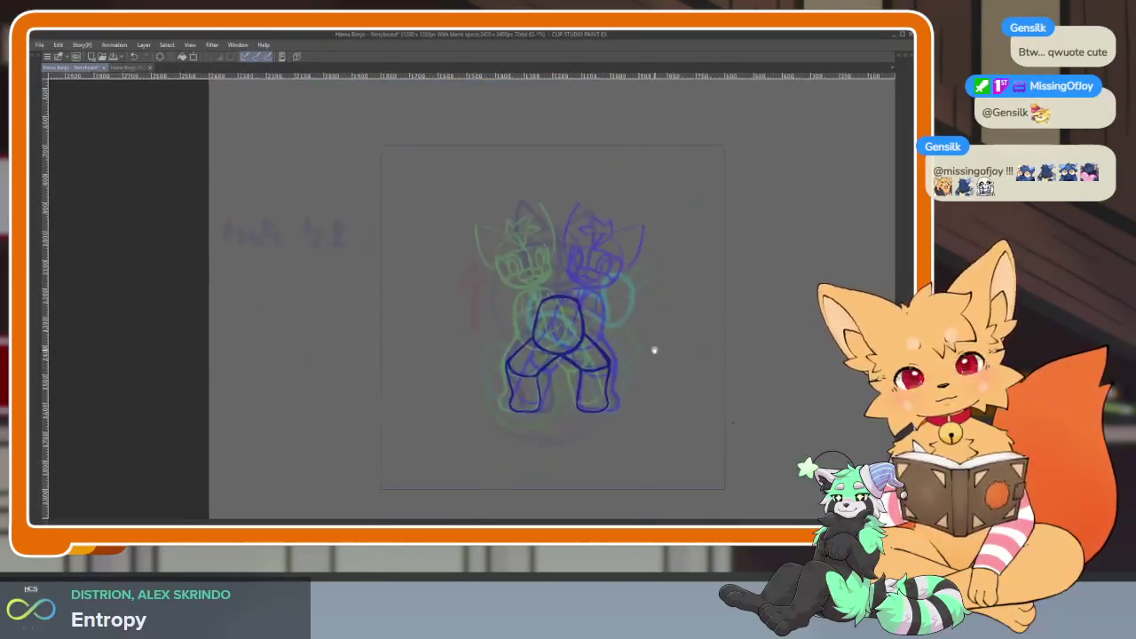
scroll(654, 381, up, 5)
mouse_move(710, 384)
mouse_down()
mouse_move(440, 320)
mouse_move(537, 404)
mouse_up()
key(ctrl+z)
drag(599, 217, 532, 404)
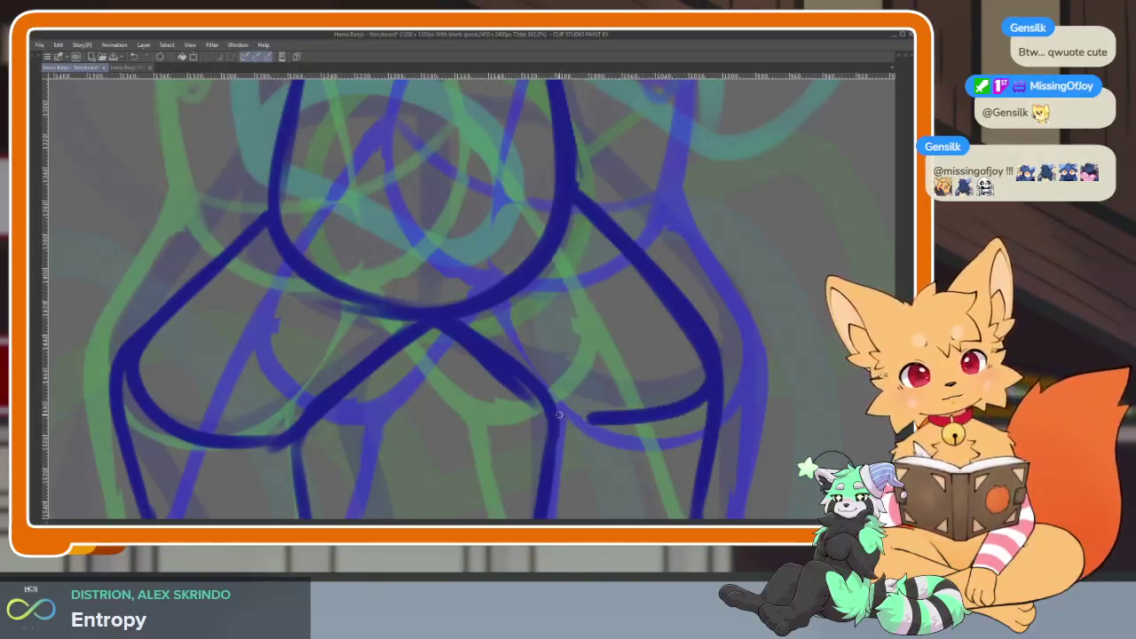
Draw a curve across the bottom of the torso oval, redoing the first attempt.
scroll(612, 356, down, 4)
scroll(612, 356, down, 1)
scroll(667, 375, down, 3)
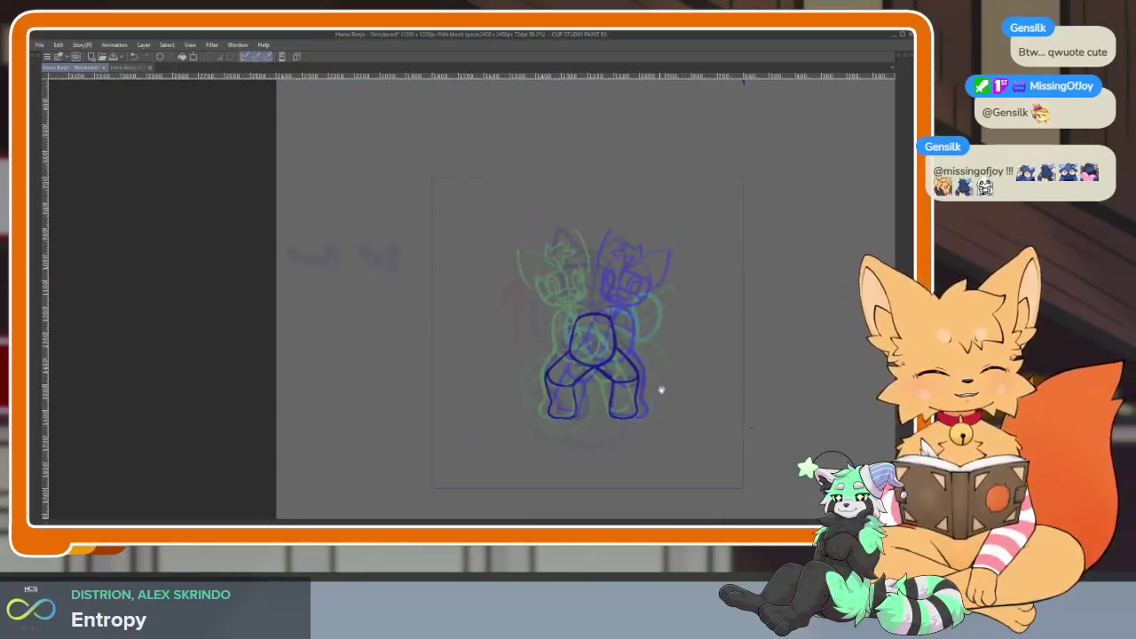
scroll(655, 385, up, 4)
scroll(639, 380, up, 1)
scroll(552, 341, up, 4)
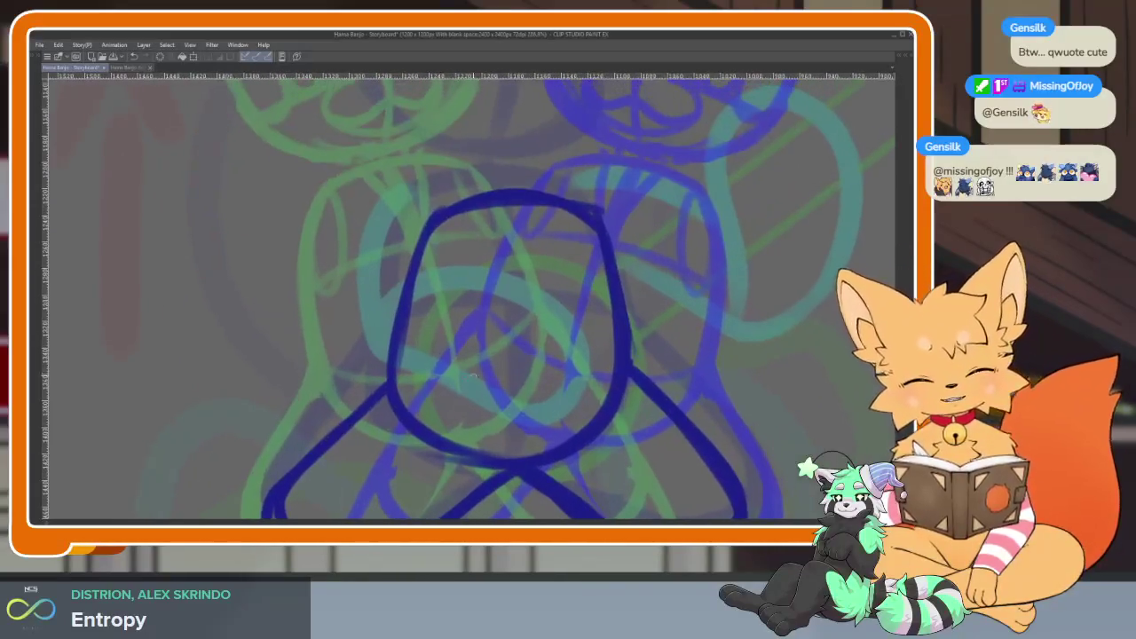
drag(392, 367, 612, 380)
key(ctrl+z)
drag(396, 380, 612, 373)
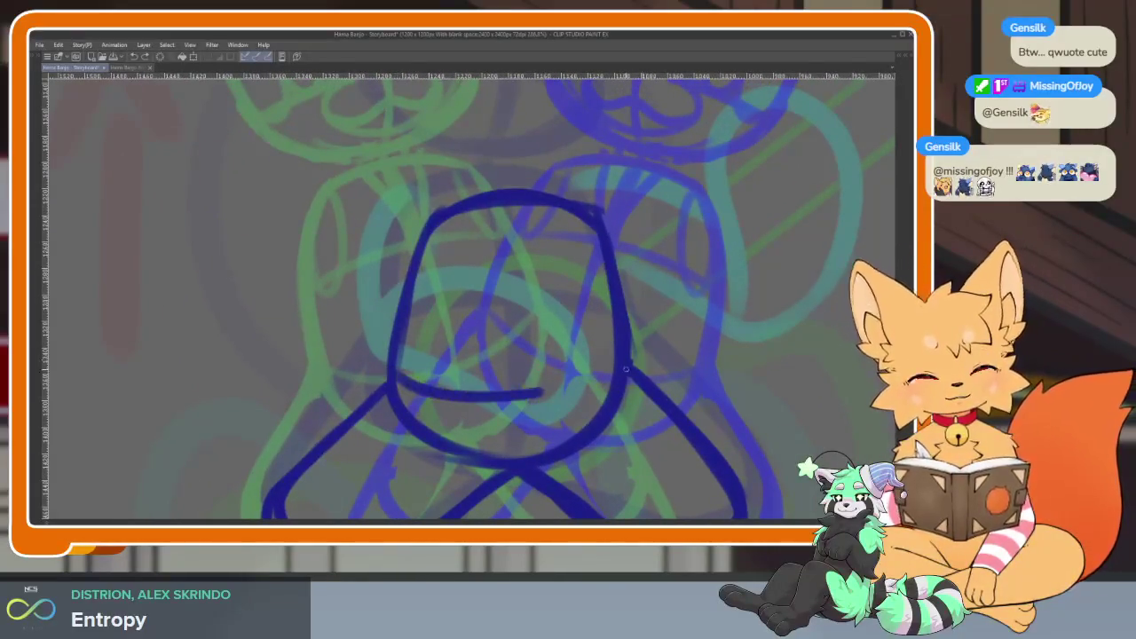
Add a torso centre line, a cross curve over the upper torso and a right-side curve.
drag(506, 206, 515, 459)
key(ctrl+z)
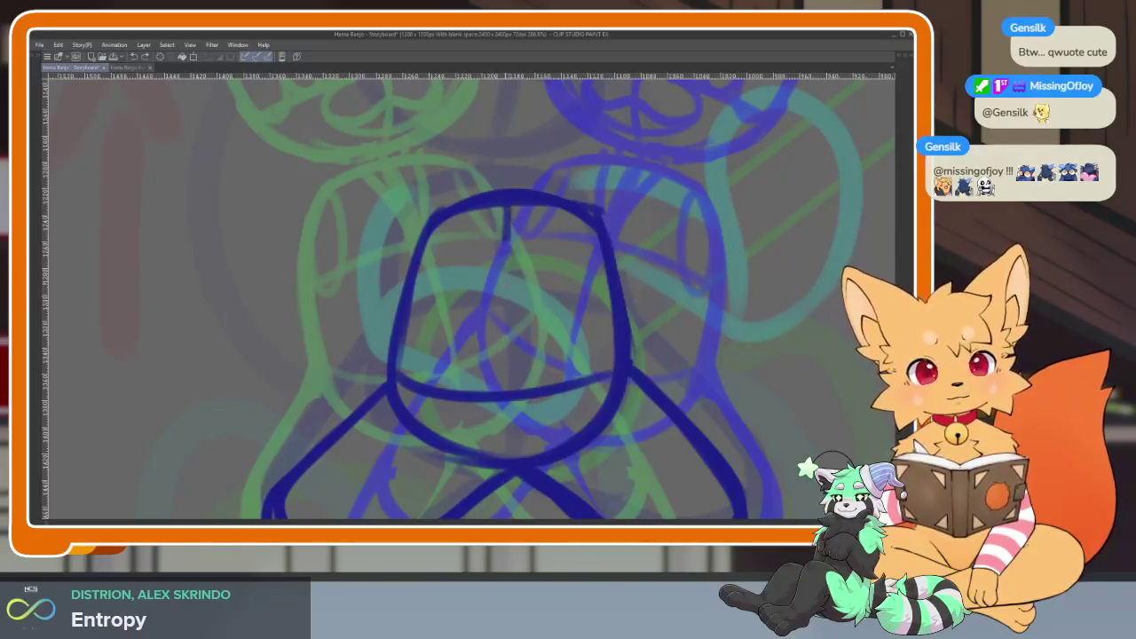
drag(506, 206, 511, 458)
drag(413, 293, 610, 296)
drag(586, 252, 605, 302)
scroll(497, 293, down, 5)
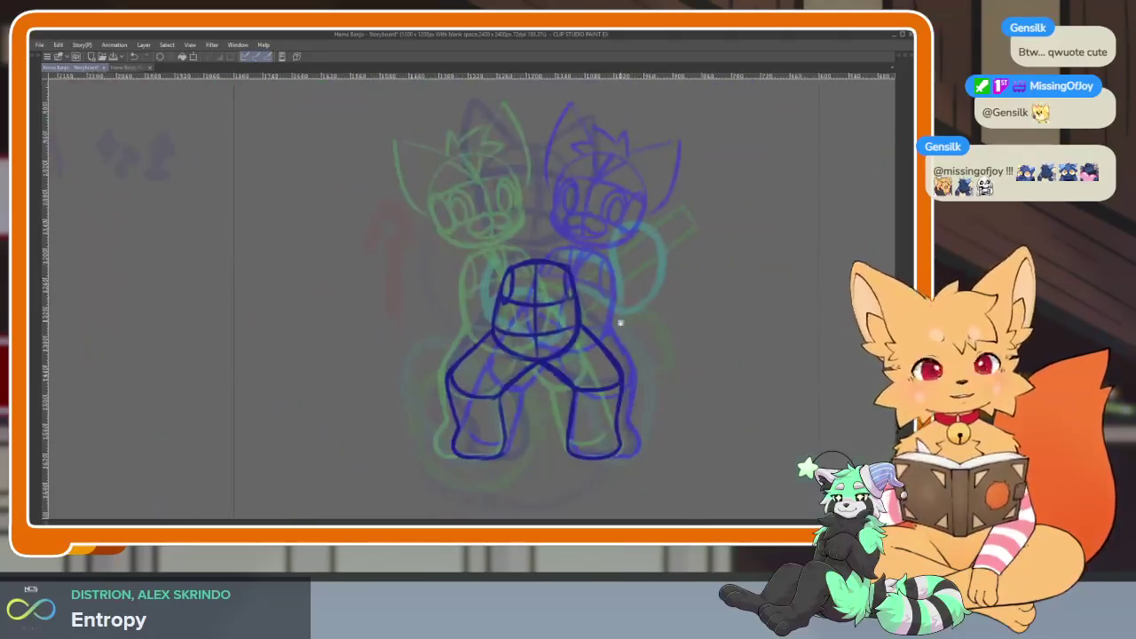
scroll(569, 391, up, 2)
scroll(575, 414, up, 2)
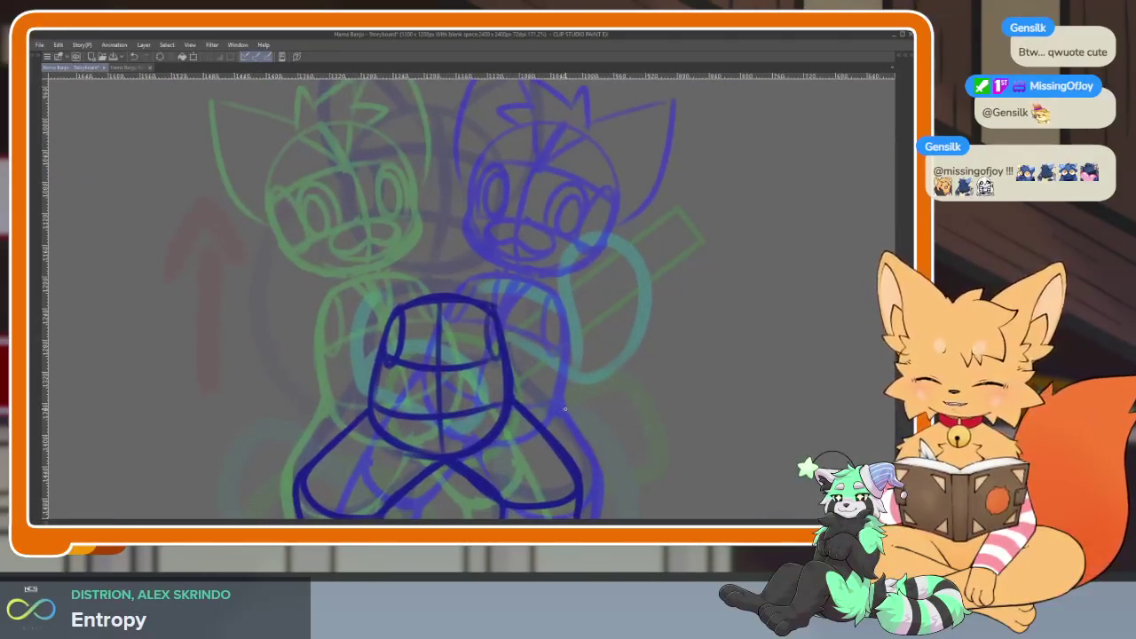
With the canvas flipped horizontally, redraw the torso's upper-left, top and right contours, then flip back.
key(h)
scroll(463, 289, up, 3)
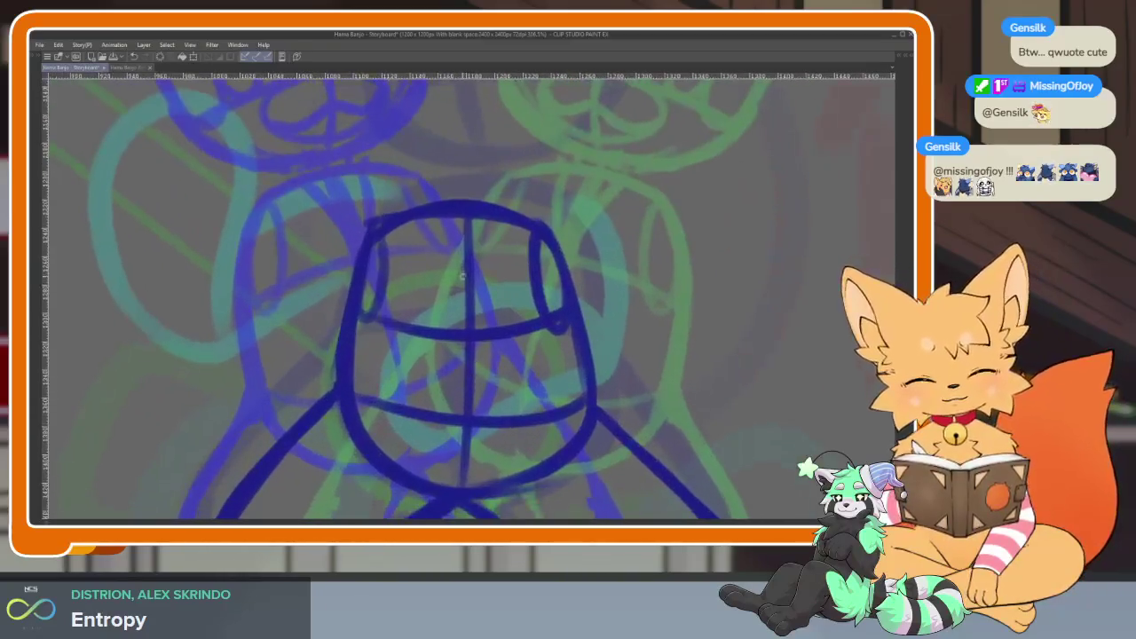
mouse_move(462, 247)
mouse_down()
mouse_move(485, 211)
mouse_move(457, 444)
mouse_up()
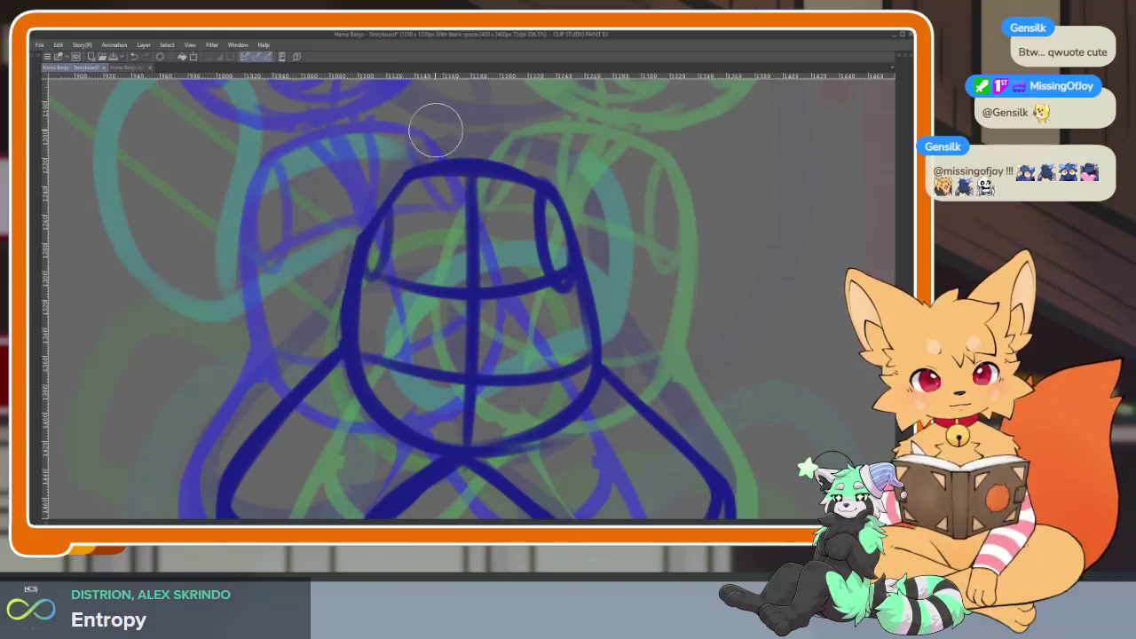
drag(396, 177, 352, 264)
scroll(368, 364, down, 5)
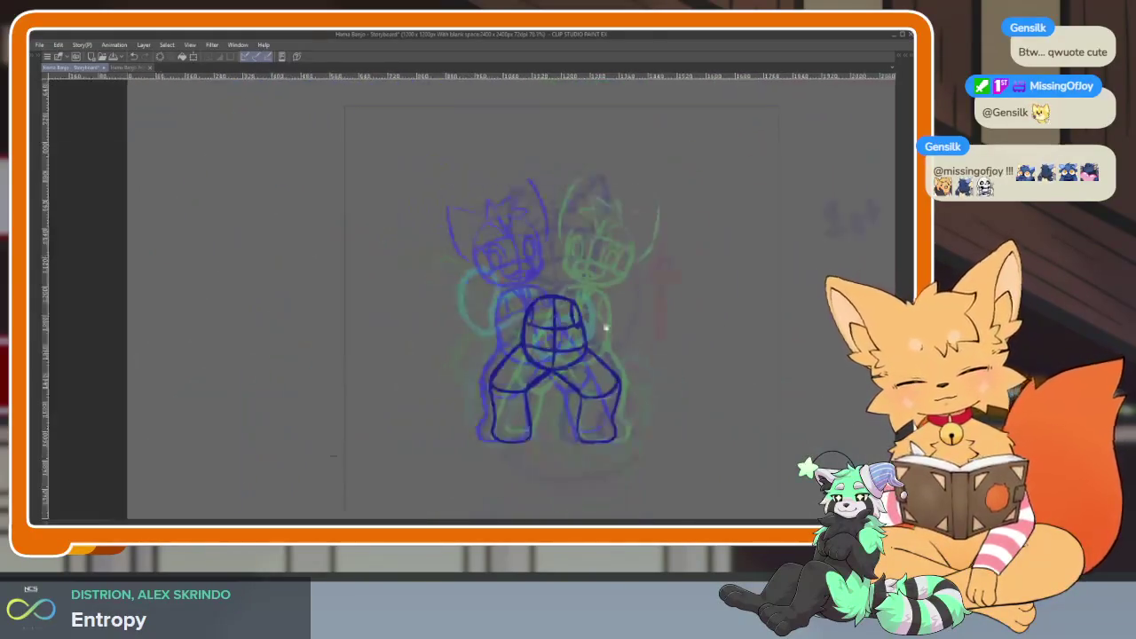
scroll(450, 195, up, 3)
scroll(449, 196, up, 3)
scroll(449, 195, up, 1)
mouse_move(450, 196)
mouse_down()
mouse_move(594, 206)
mouse_move(645, 391)
mouse_up()
scroll(625, 289, down, 2)
scroll(631, 311, down, 3)
scroll(619, 315, up, 4)
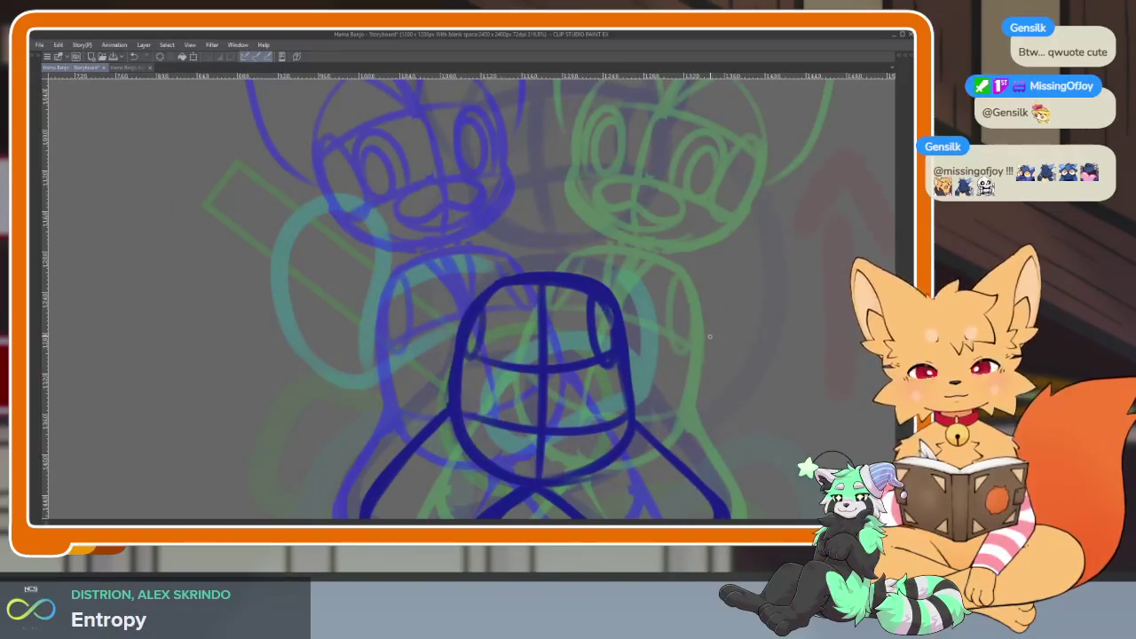
key(h)
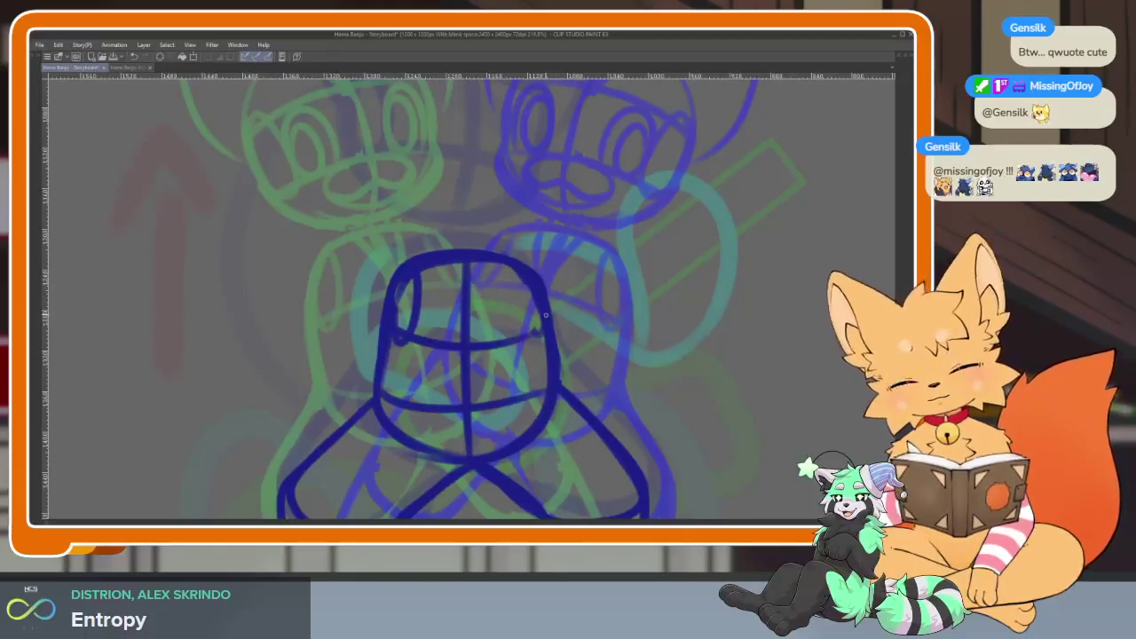
Add a curve inside the torso's right side and flip the canvas to compare the pose.
drag(520, 318, 530, 282)
key(ctrl+z)
drag(533, 342, 530, 273)
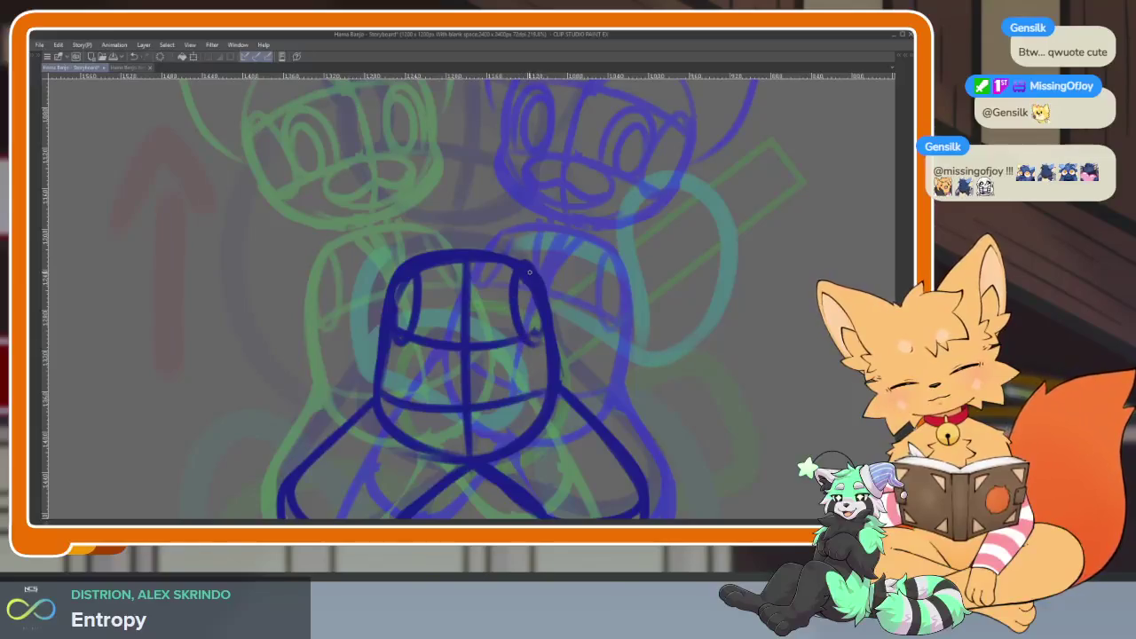
scroll(621, 363, down, 3)
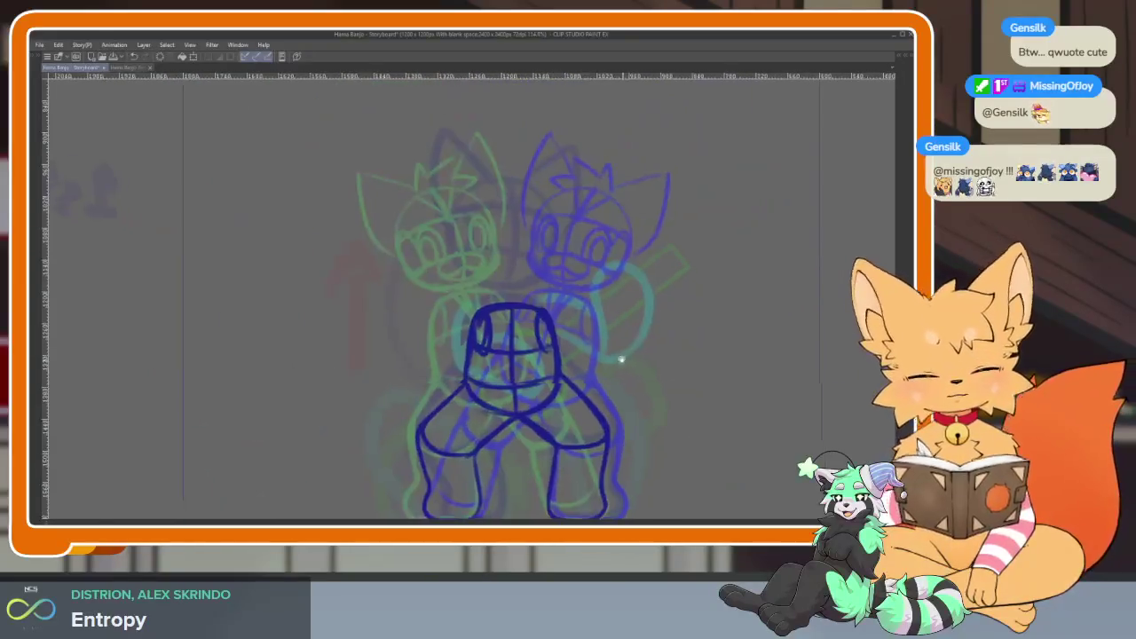
scroll(621, 363, down, 1)
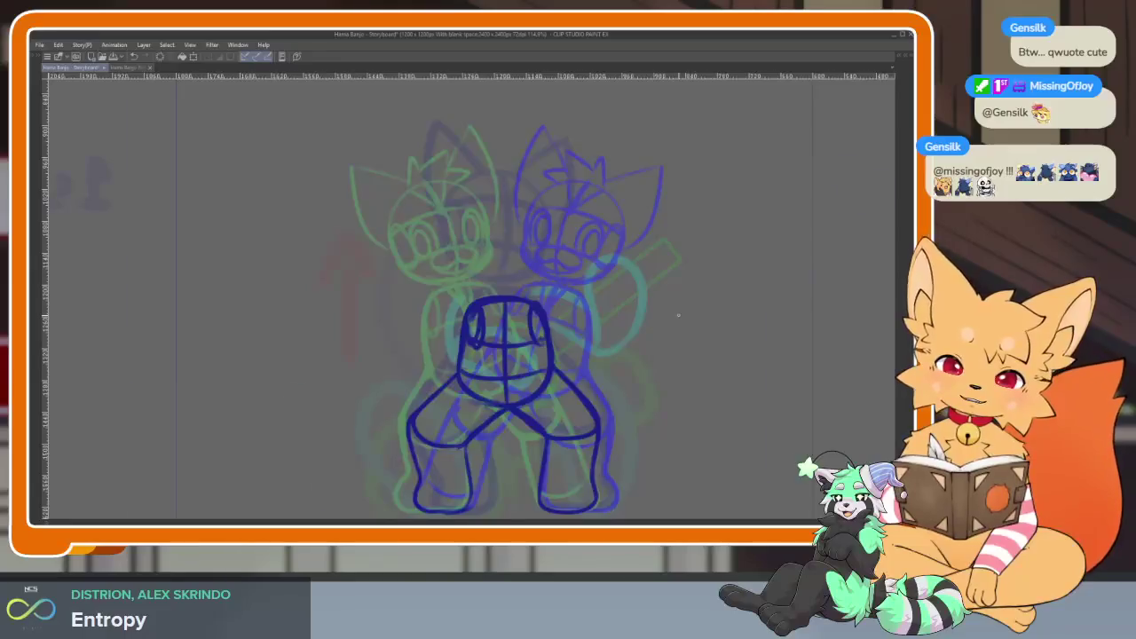
key(h)
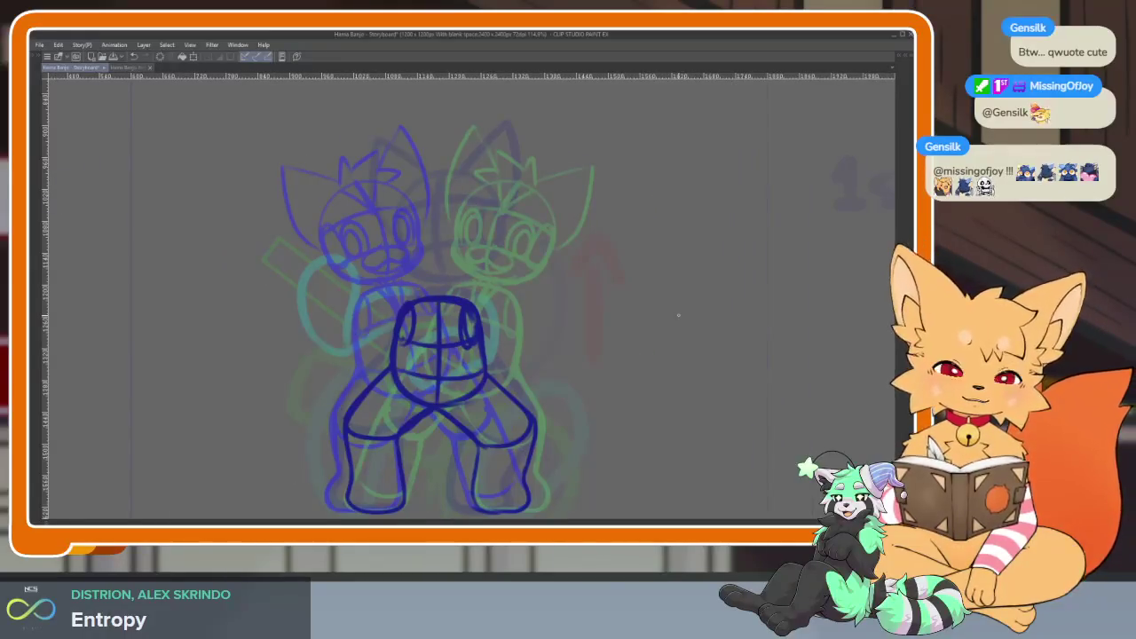
drag(434, 376, 461, 377)
scroll(479, 382, up, 3)
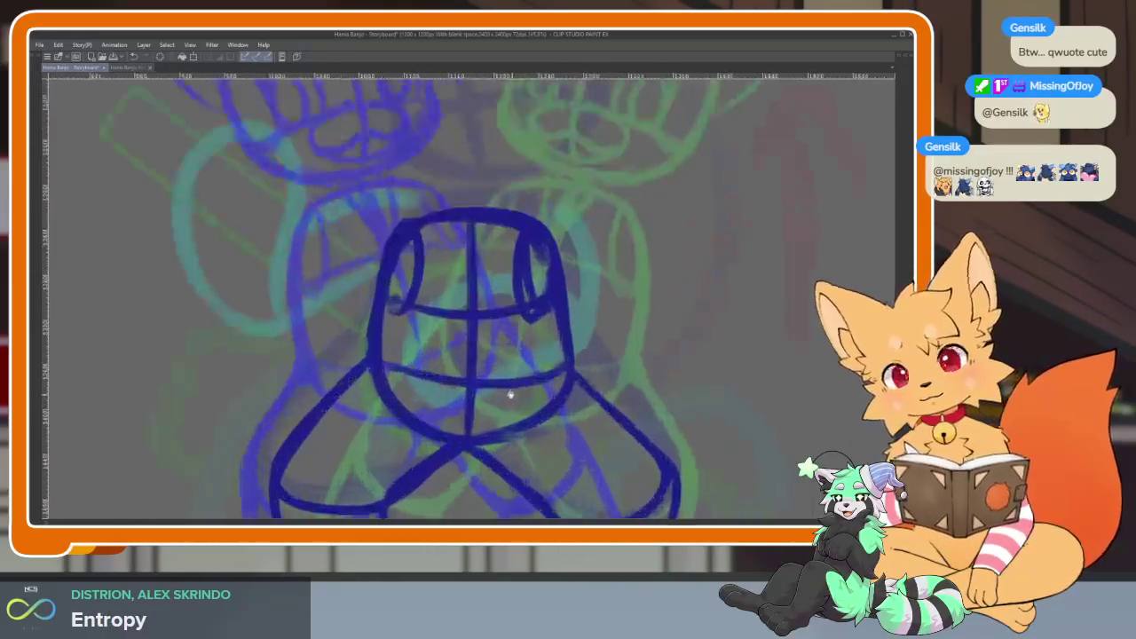
scroll(533, 409, down, 2)
scroll(537, 413, down, 2)
scroll(538, 426, up, 1)
scroll(538, 429, down, 2)
Move the timeline playhead to frame 38 and hide all palettes for a full-canvas view.
key(Tab)
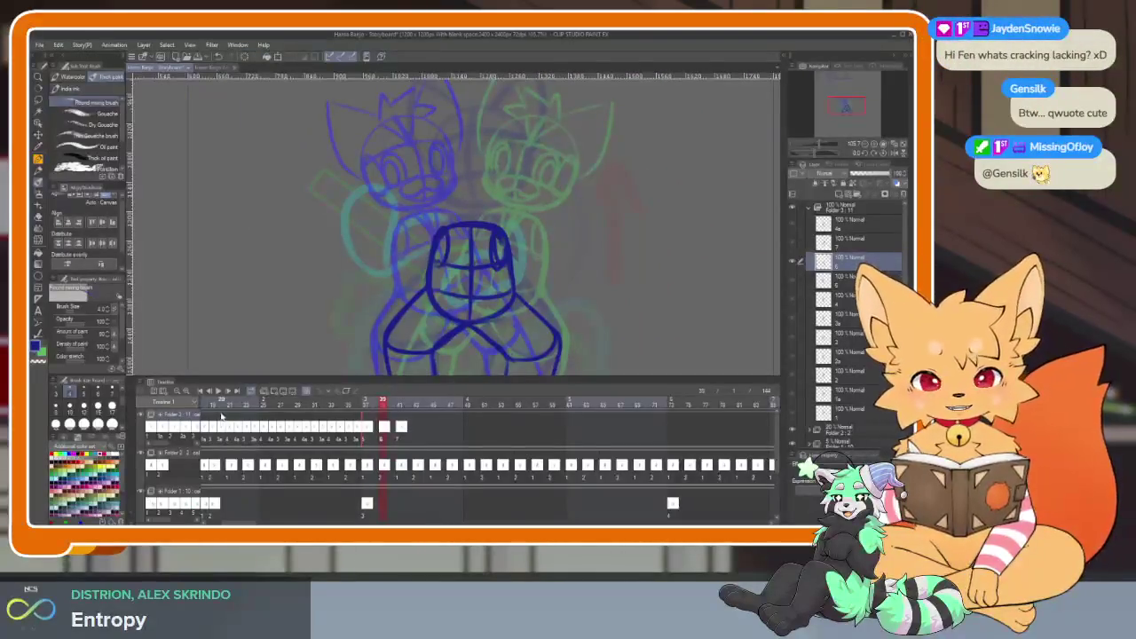
click(200, 393)
key(Tab)
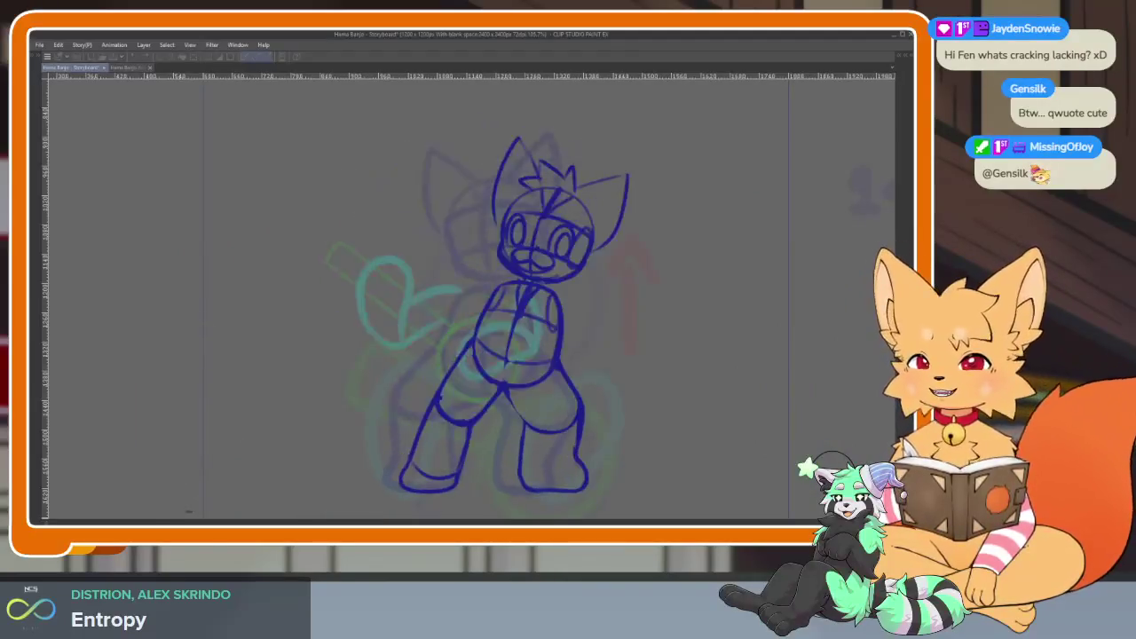
key(Tab)
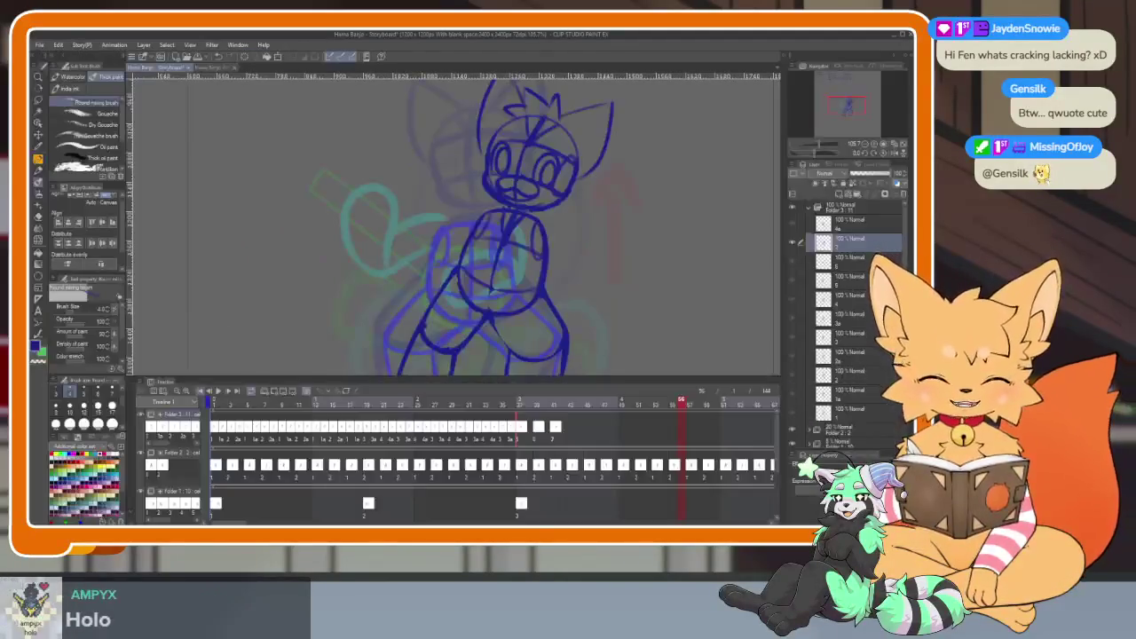
click(522, 407)
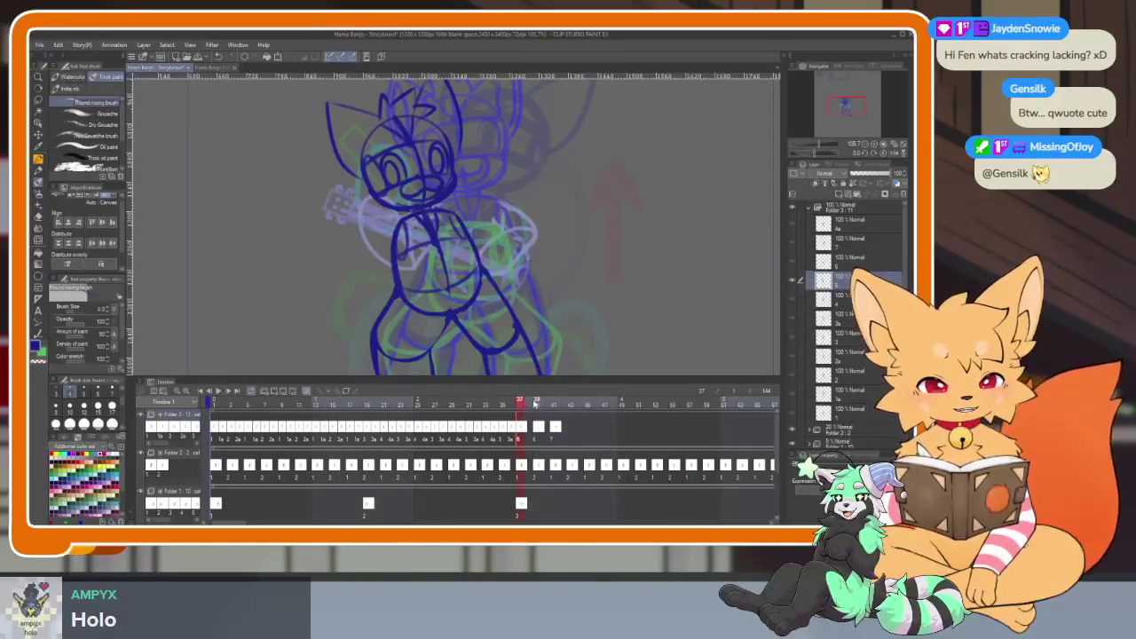
click(536, 404)
key(Tab)
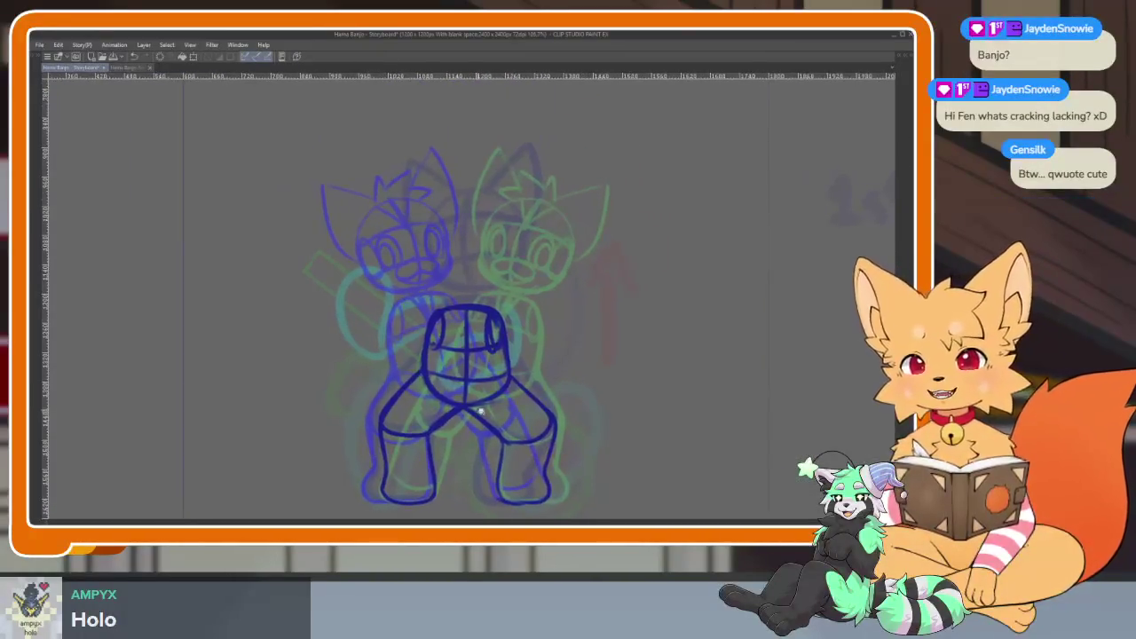
scroll(476, 409, up, 5)
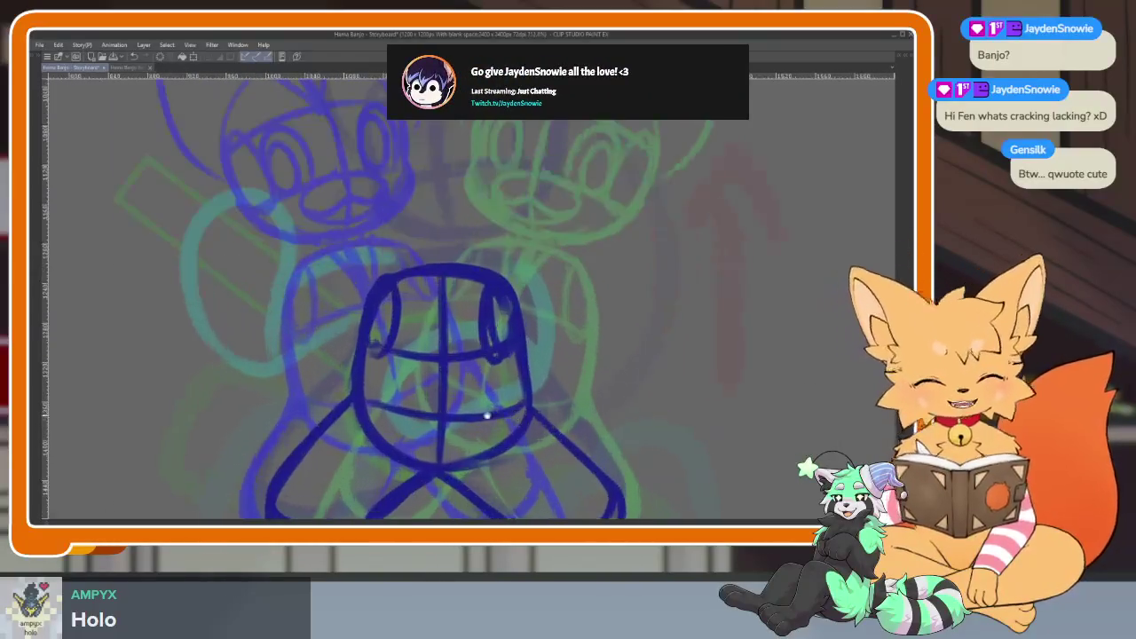
Zoom in and out on frame 38's navy hip block to inspect its tapered top.
scroll(487, 417, down, 2)
scroll(534, 445, down, 1)
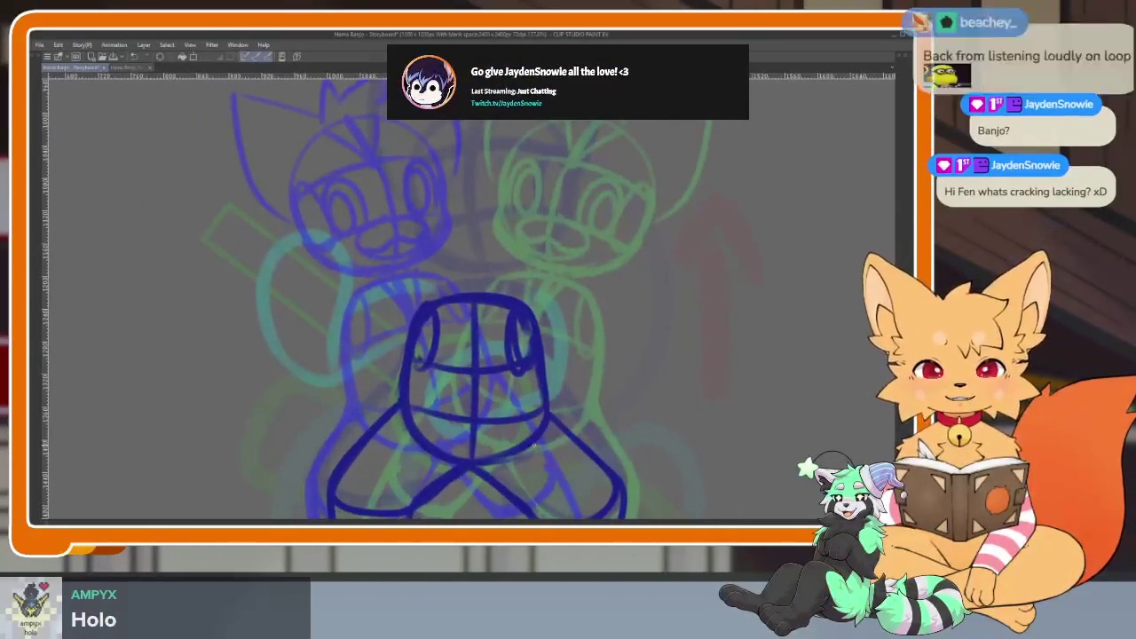
key(Tab)
key(Tab)
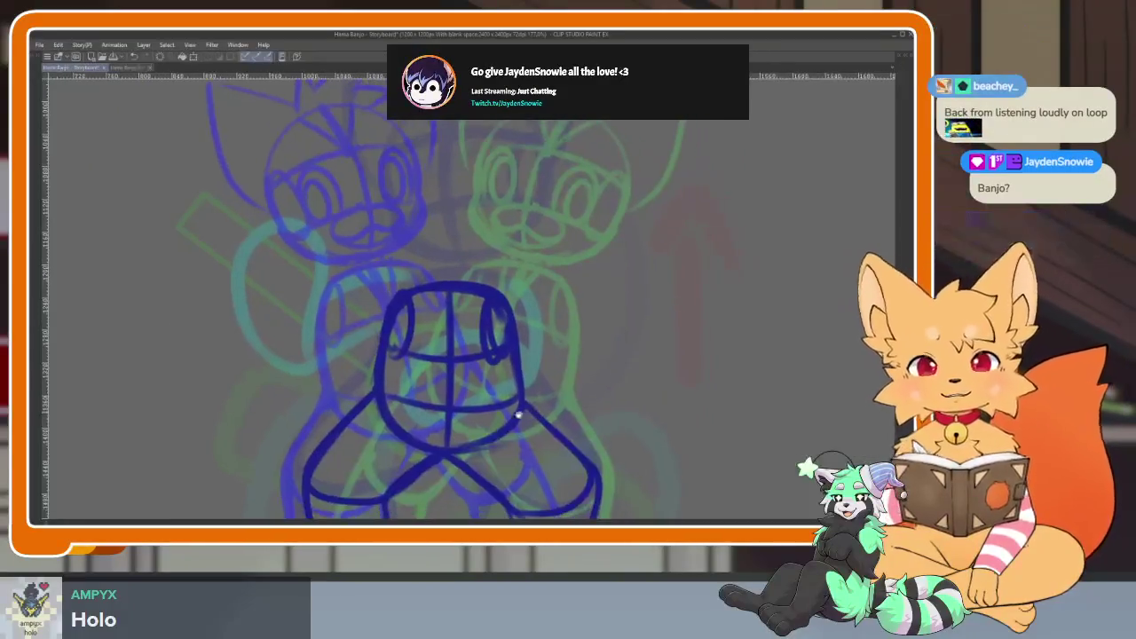
scroll(521, 413, up, 1)
scroll(500, 451, up, 1)
scroll(500, 451, up, 1)
scroll(500, 450, up, 1)
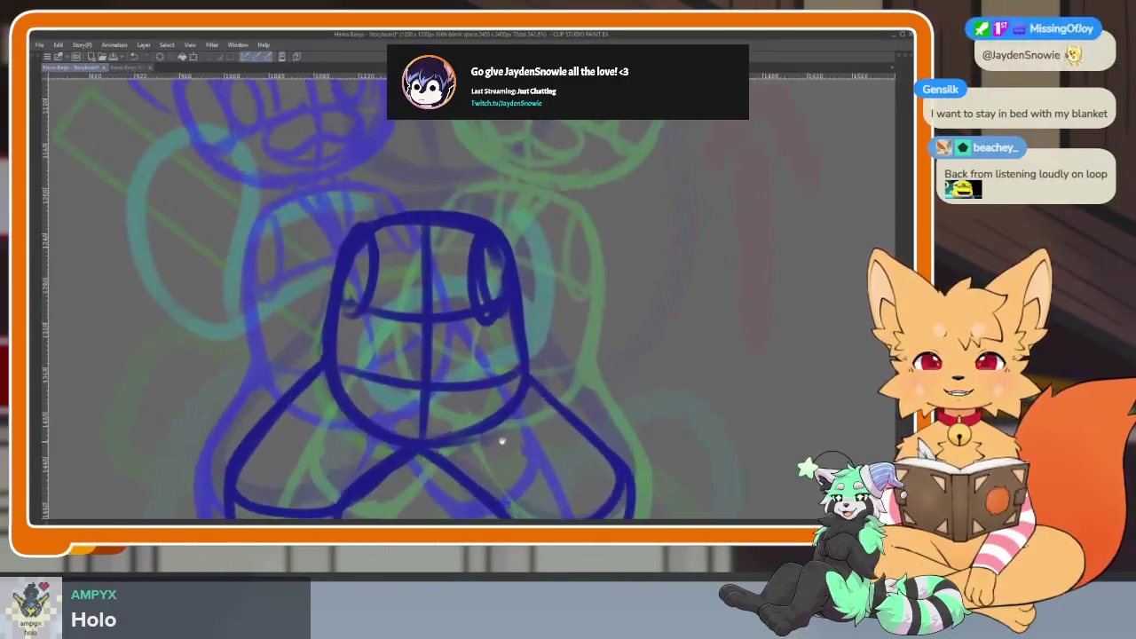
scroll(503, 440, down, 1)
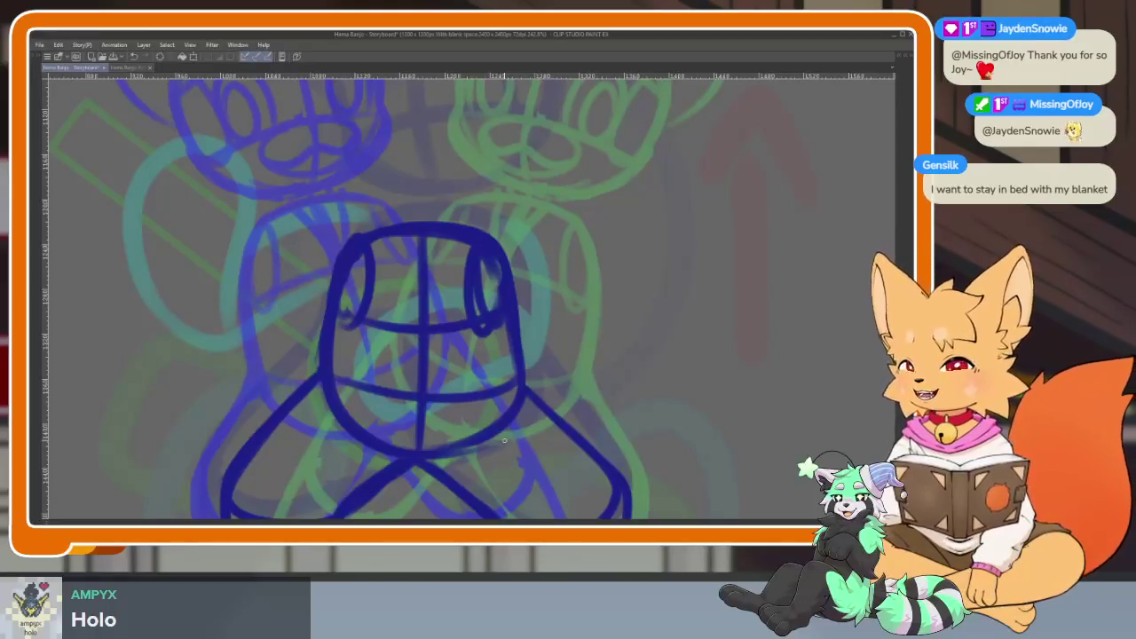
scroll(477, 411, up, 2)
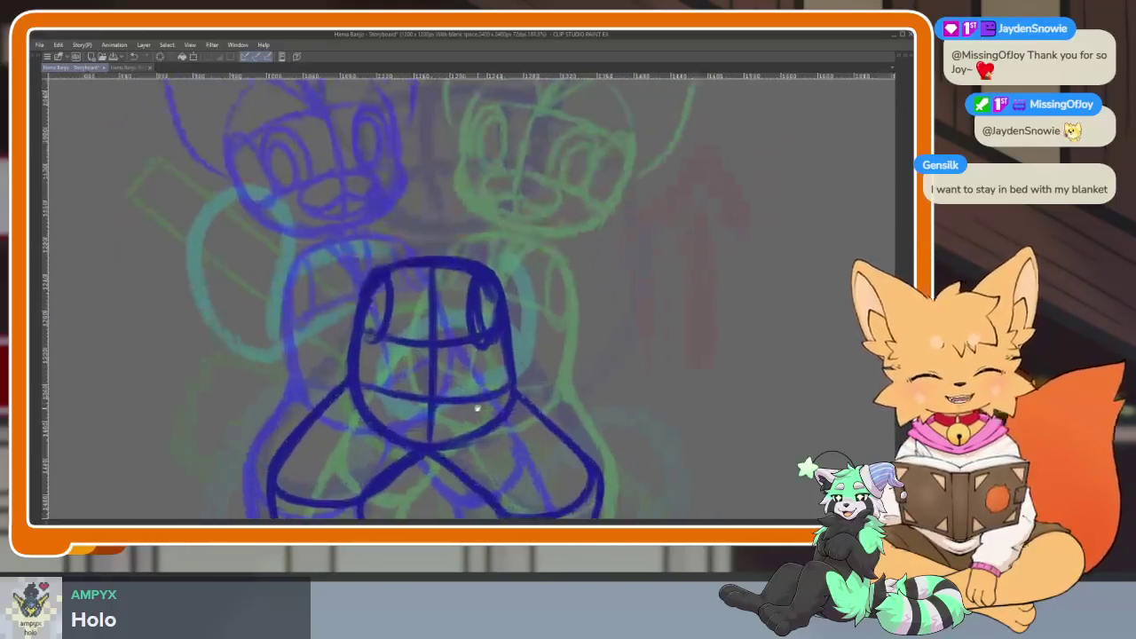
scroll(500, 411, up, 2)
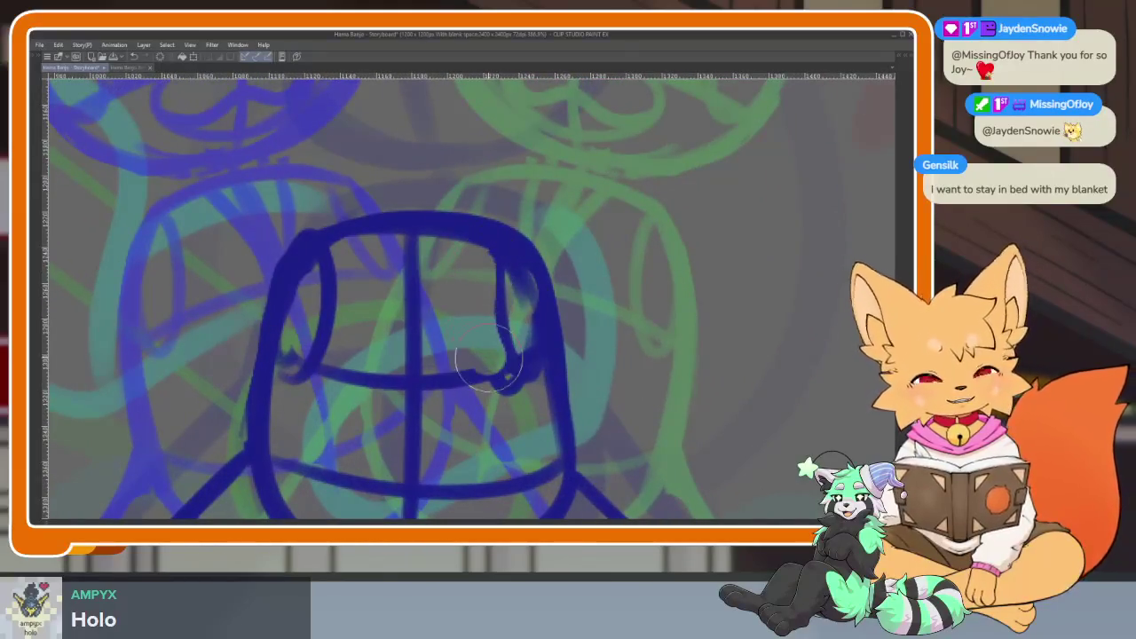
scroll(561, 409, down, 5)
scroll(544, 380, up, 3)
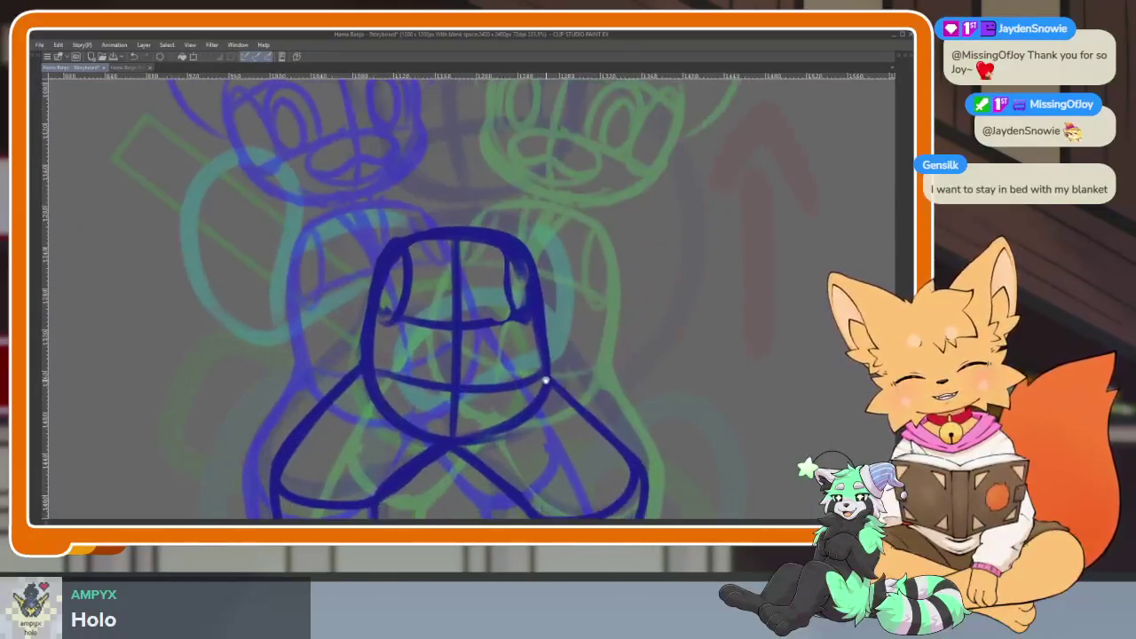
scroll(550, 417, down, 2)
scroll(549, 417, up, 1)
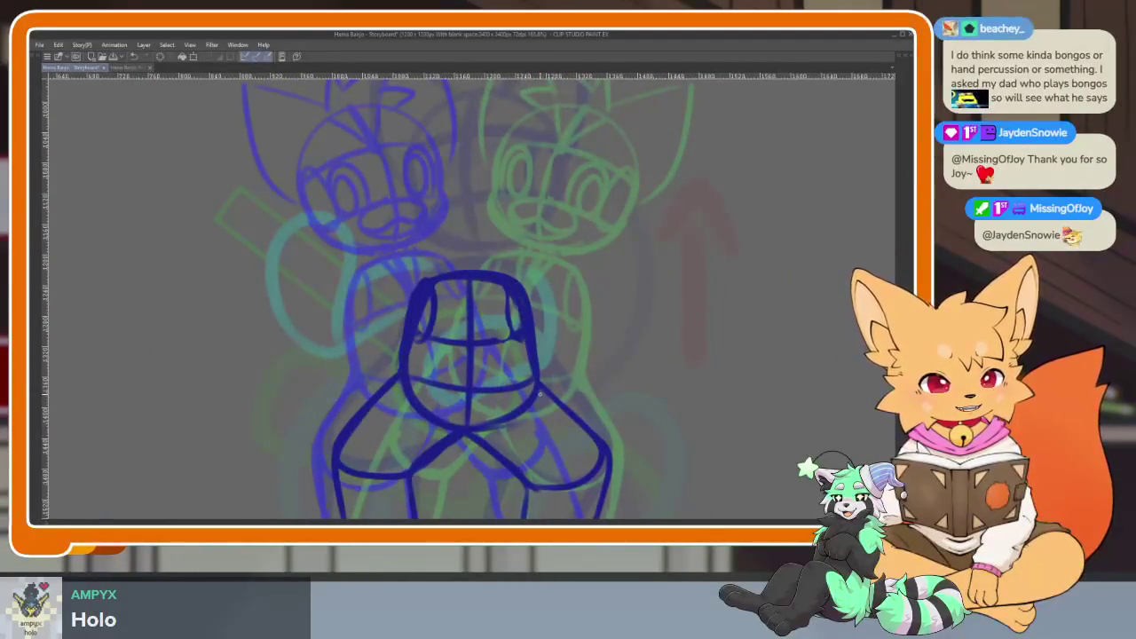
scroll(563, 373, down, 1)
scroll(567, 330, down, 2)
scroll(567, 329, up, 1)
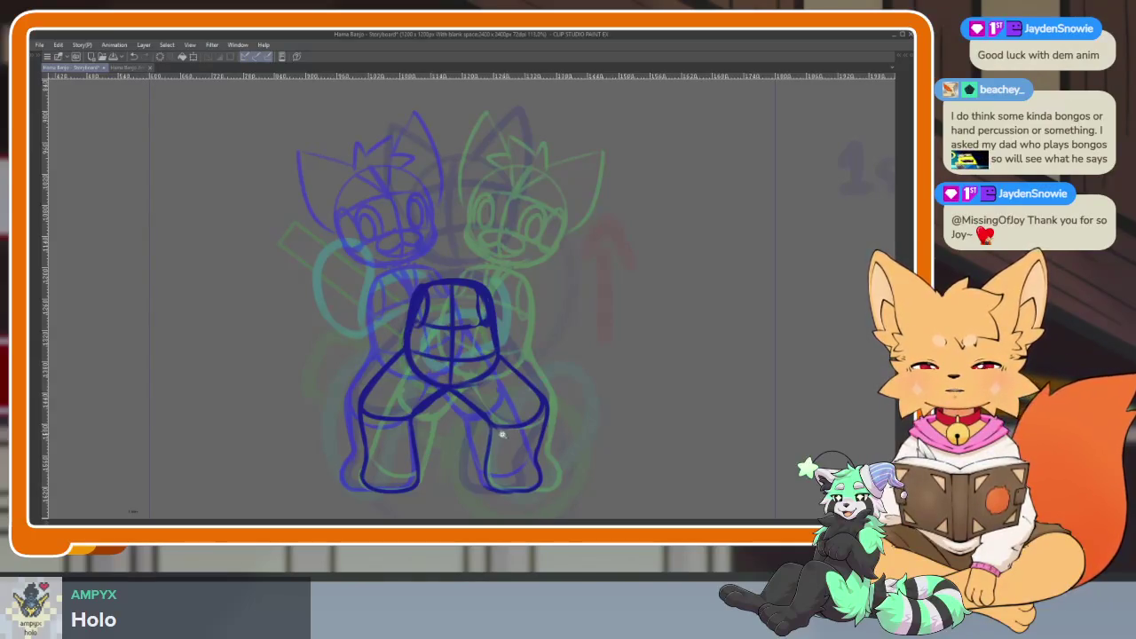
scroll(504, 433, up, 1)
scroll(503, 427, up, 1)
scroll(506, 413, up, 1)
scroll(489, 355, up, 1)
scroll(480, 293, up, 2)
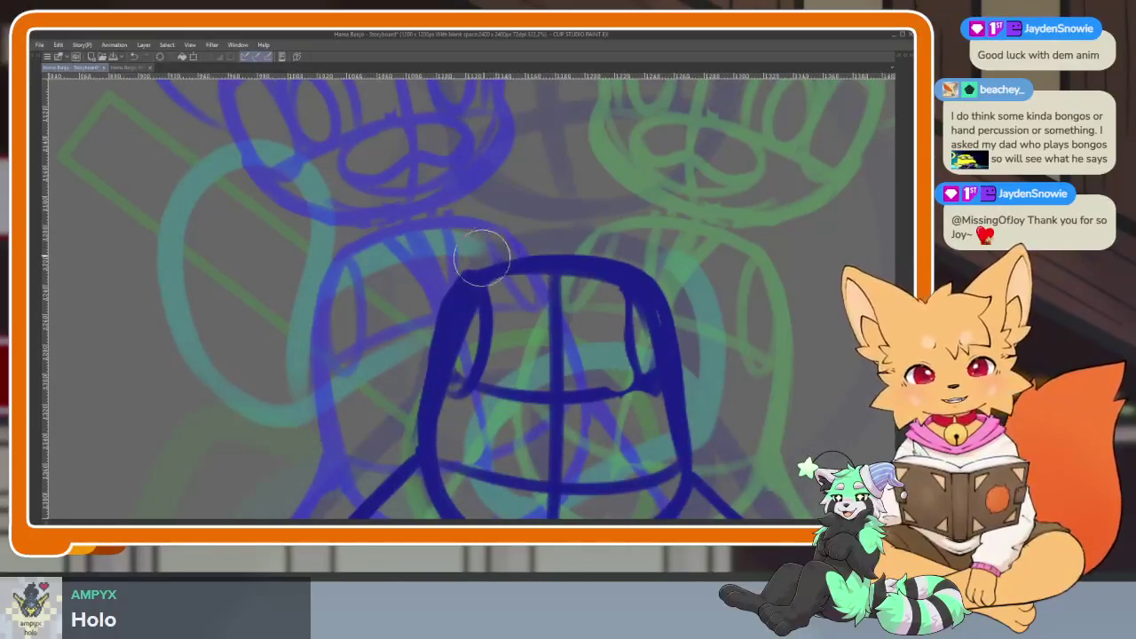
scroll(622, 353, down, 3)
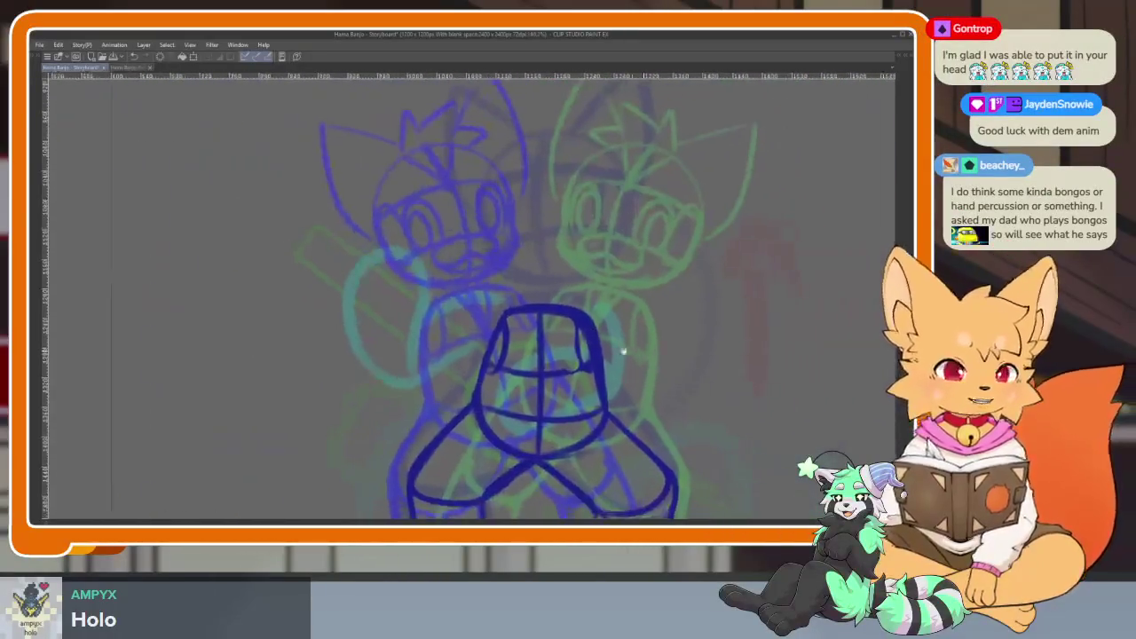
scroll(621, 349, up, 3)
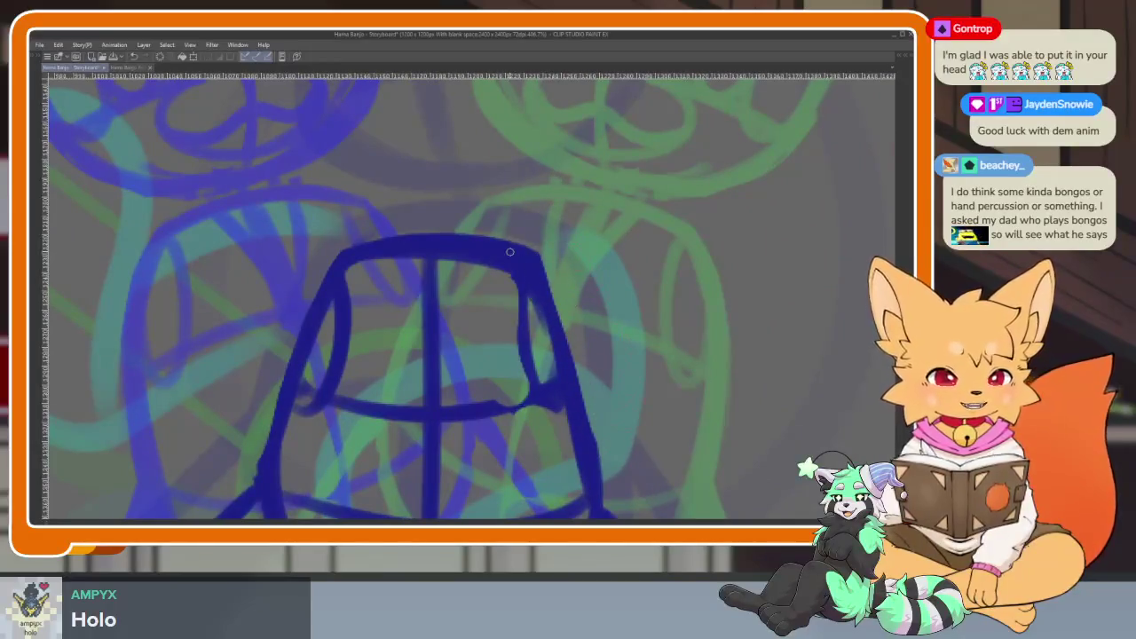
scroll(399, 355, down, 2)
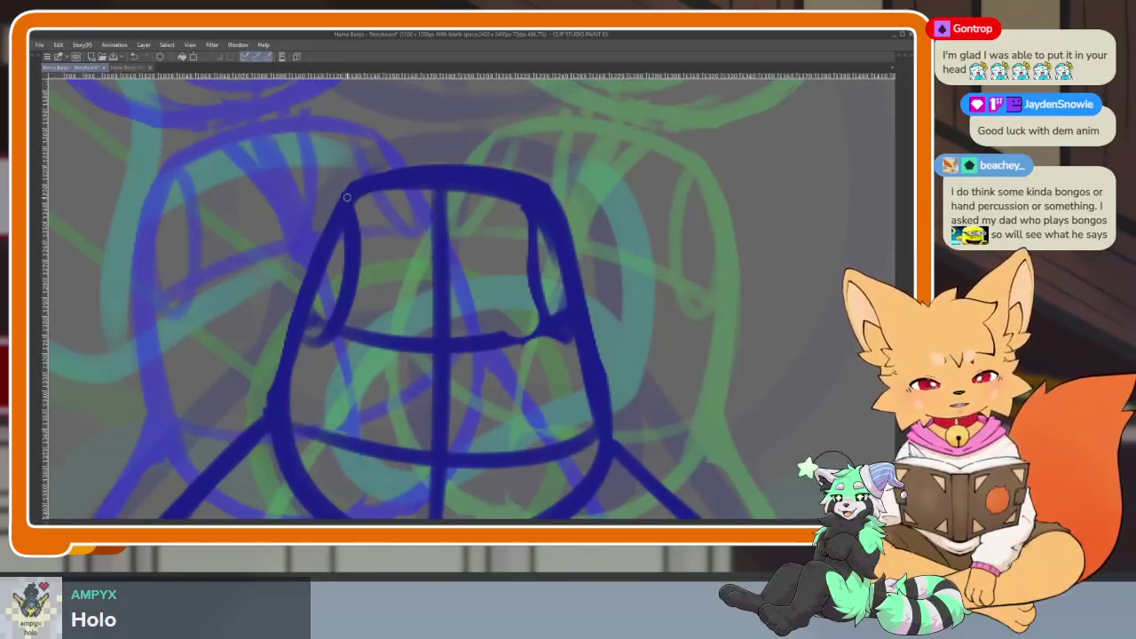
scroll(586, 307, down, 1)
scroll(591, 310, down, 1)
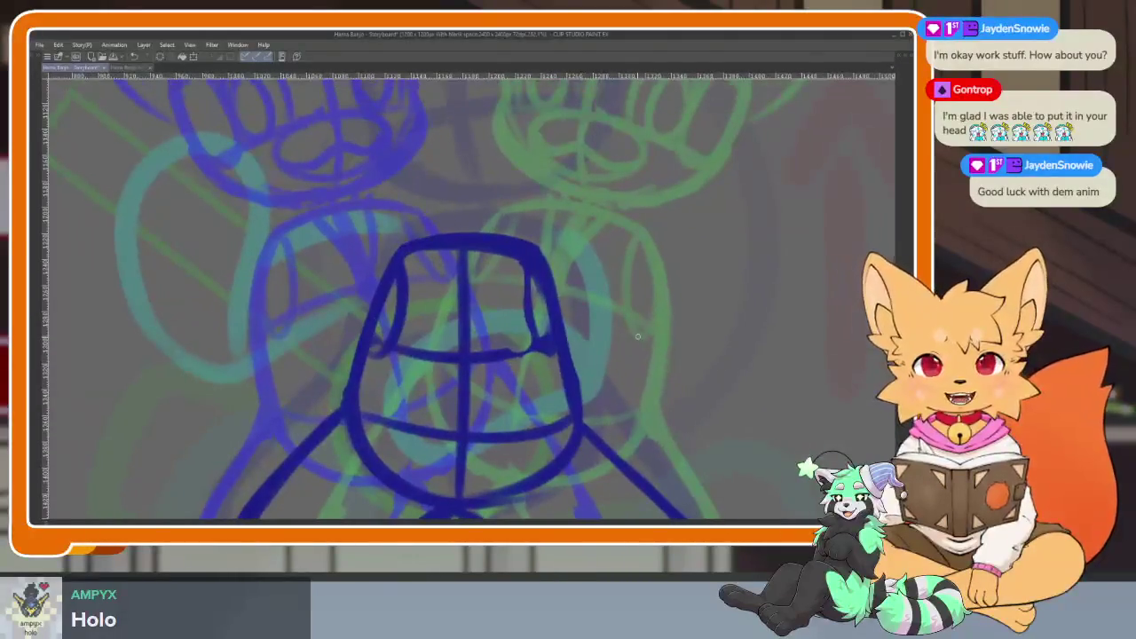
scroll(640, 407, down, 1)
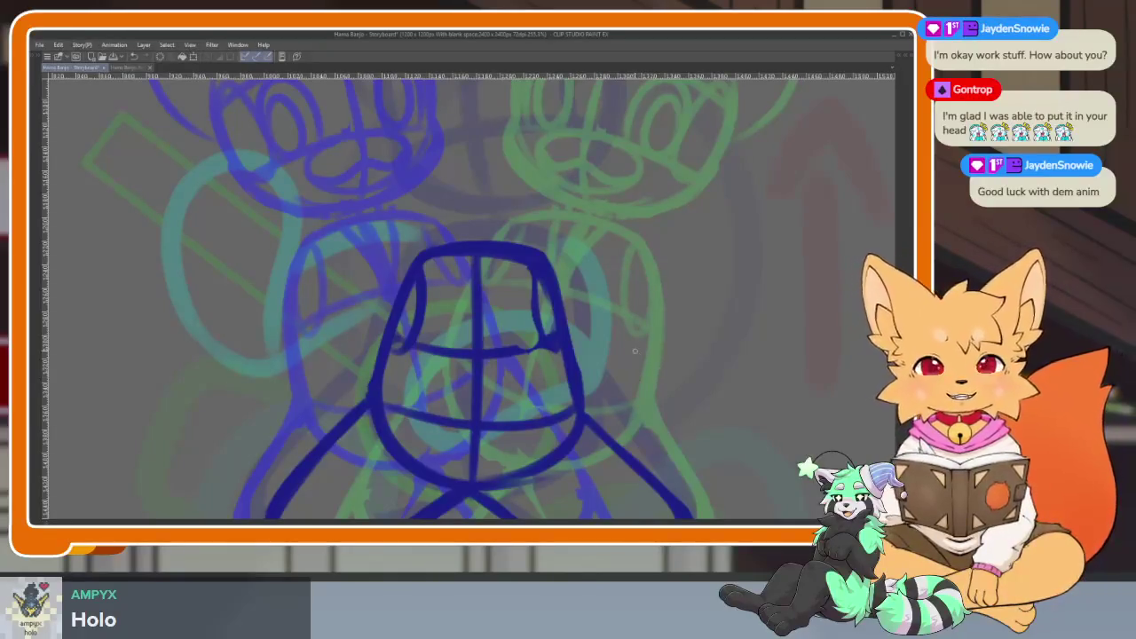
scroll(551, 372, down, 1)
scroll(573, 388, down, 1)
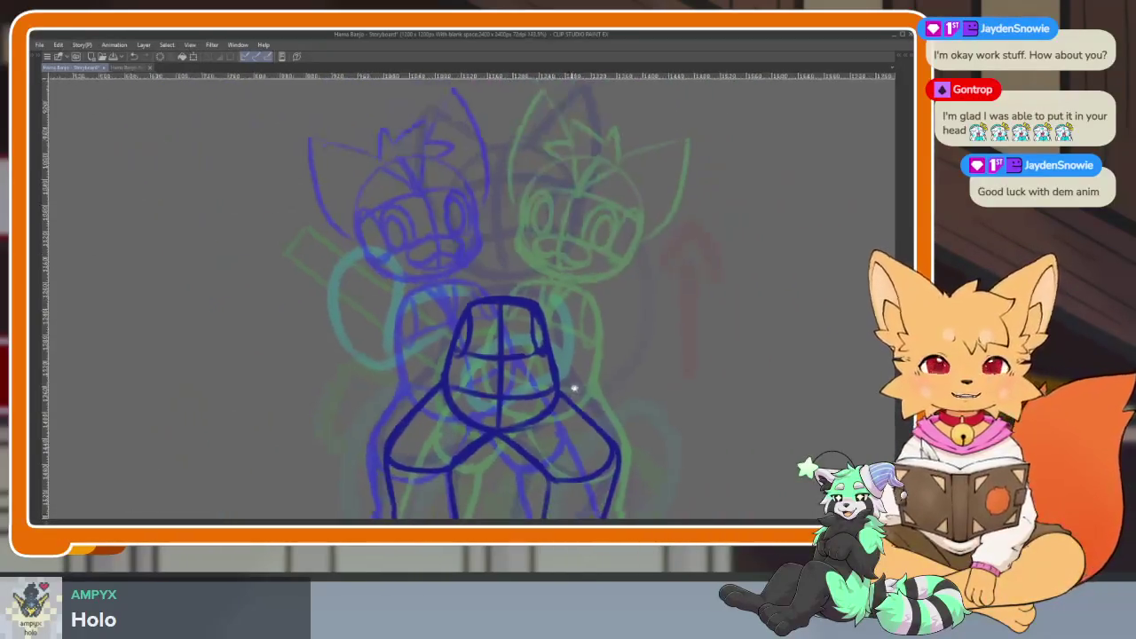
scroll(574, 388, down, 1)
scroll(564, 391, down, 1)
scroll(564, 391, down, 1)
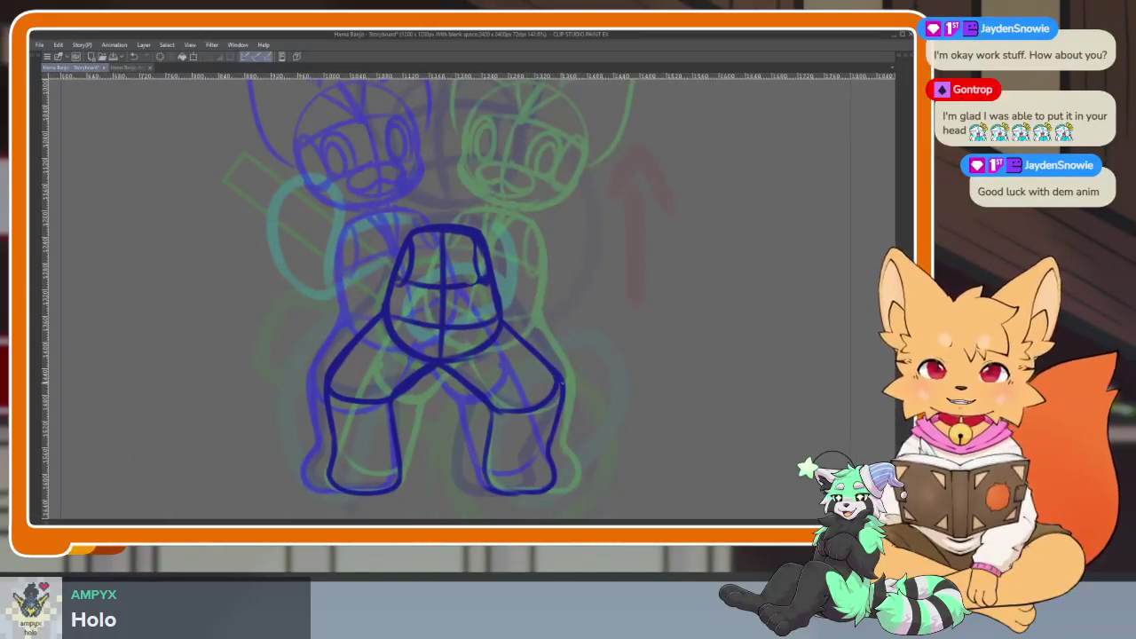
scroll(548, 398, down, 1)
scroll(555, 402, down, 1)
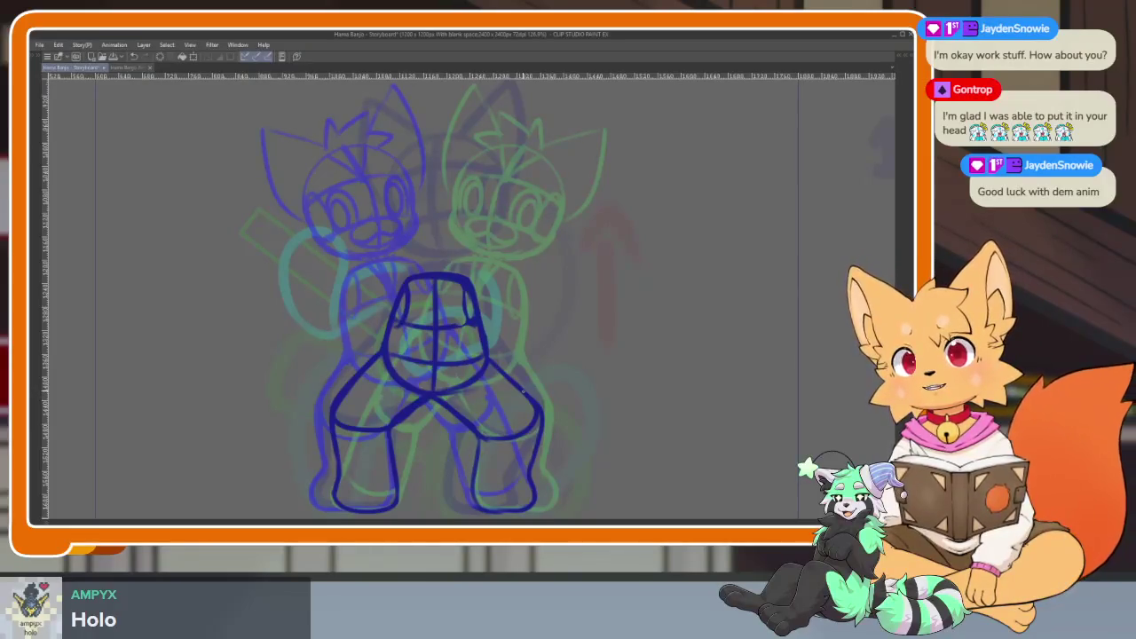
scroll(519, 399, down, 1)
scroll(524, 402, down, 1)
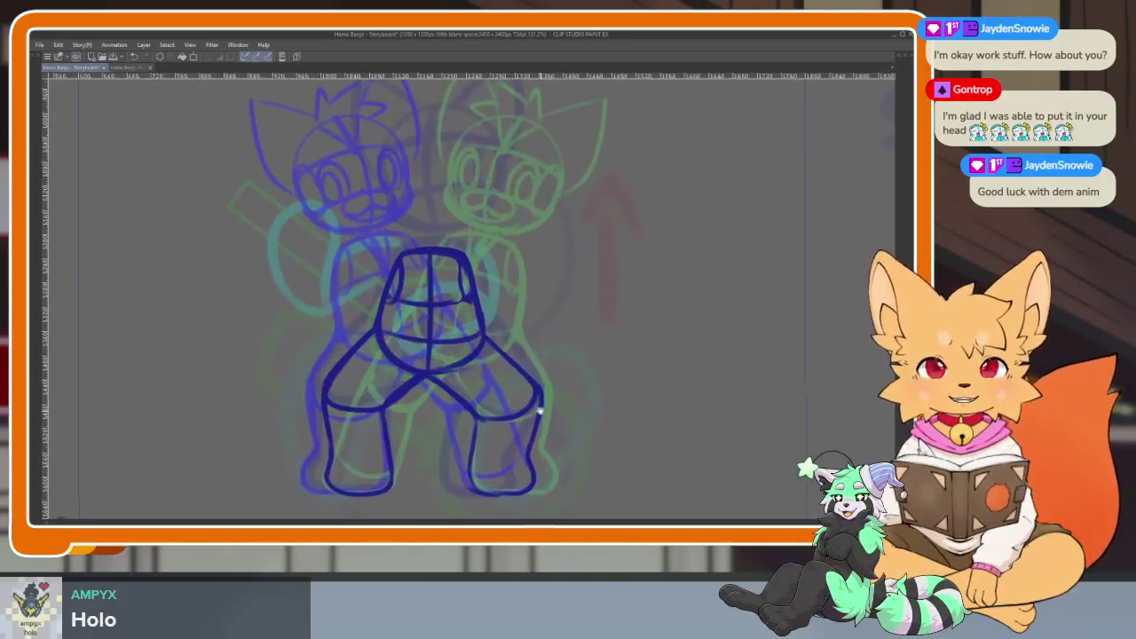
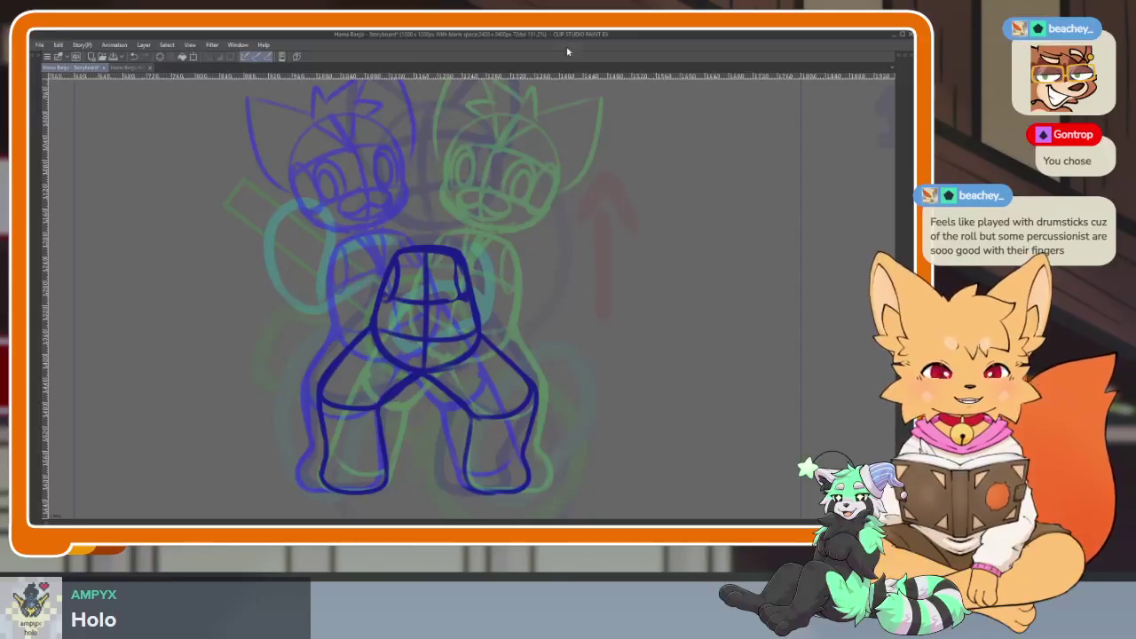
Zoom in on the blue and green sketched figures.
scroll(495, 427, down, 2)
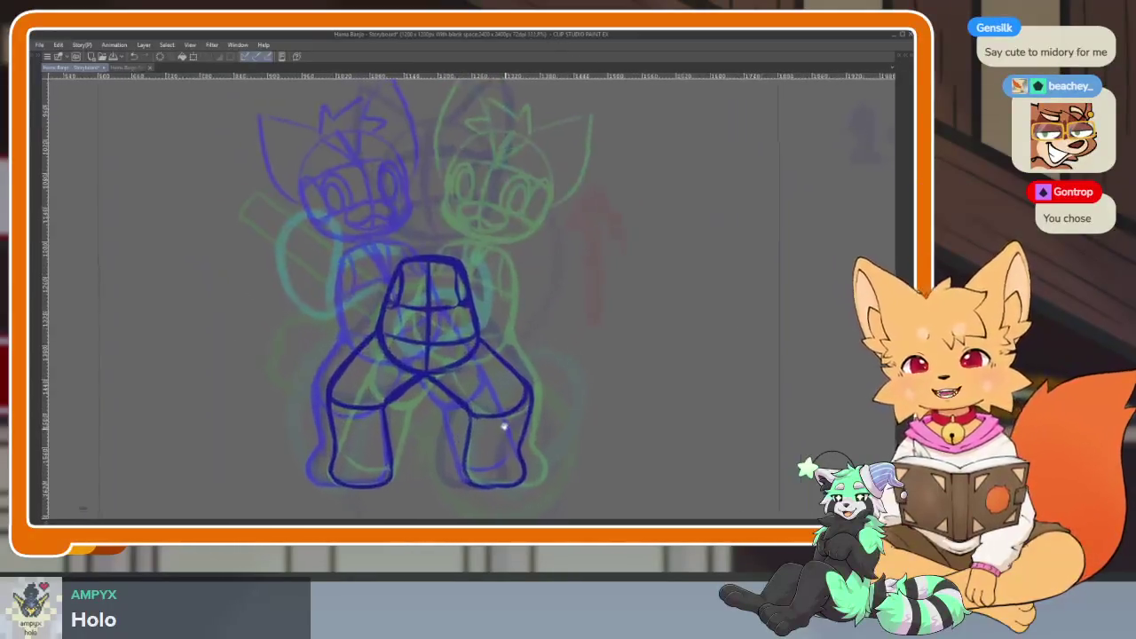
scroll(494, 428, up, 1)
scroll(496, 425, up, 1)
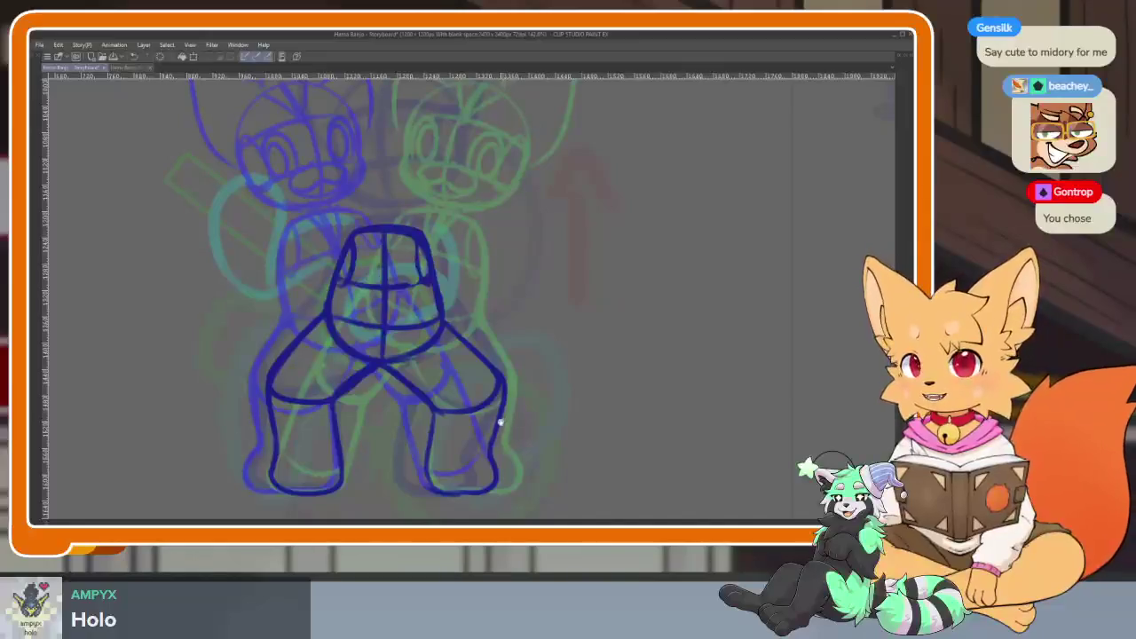
scroll(498, 415, up, 1)
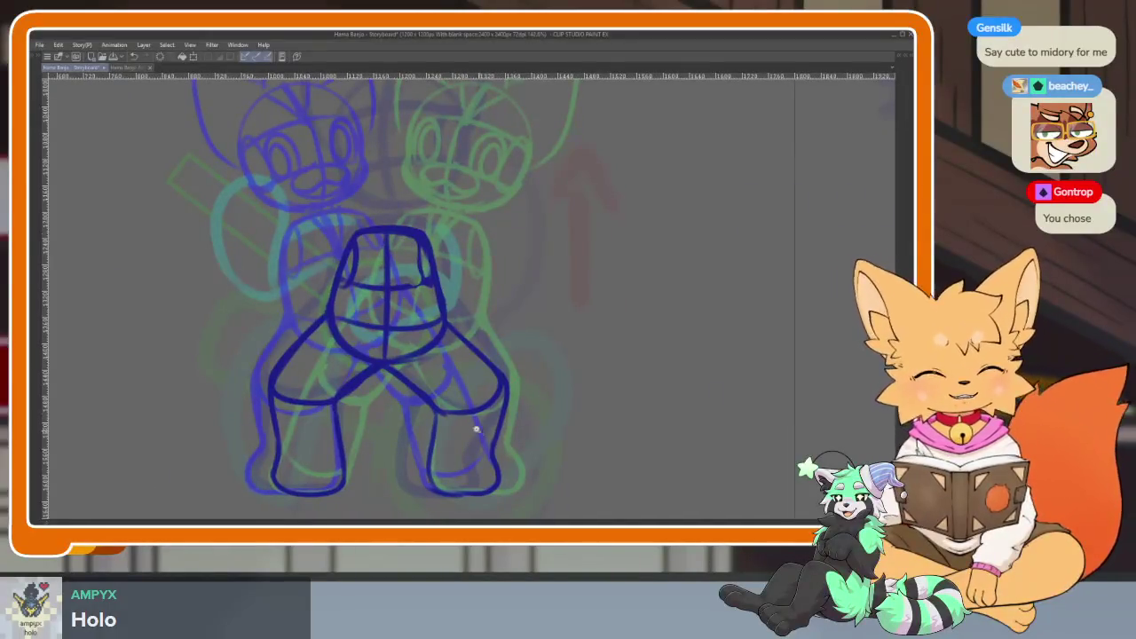
scroll(479, 431, down, 1)
scroll(481, 432, up, 2)
scroll(484, 433, up, 1)
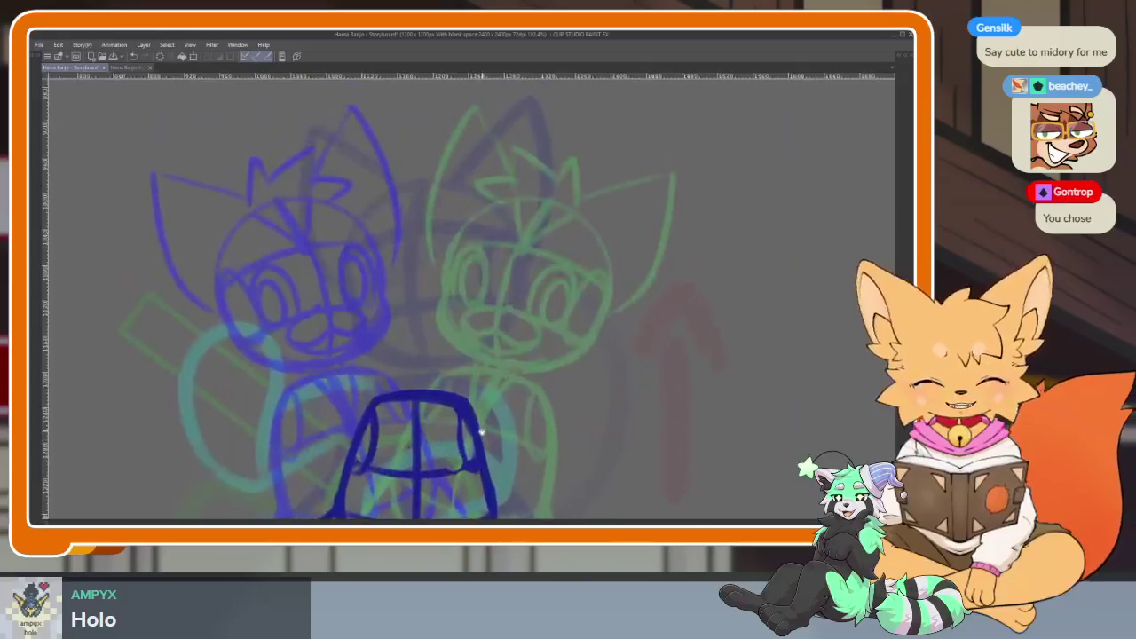
scroll(484, 432, up, 1)
Toggle the palettes and animation timeline back into view, then hide them to enlarge the canvas.
key(Tab)
key(Tab)
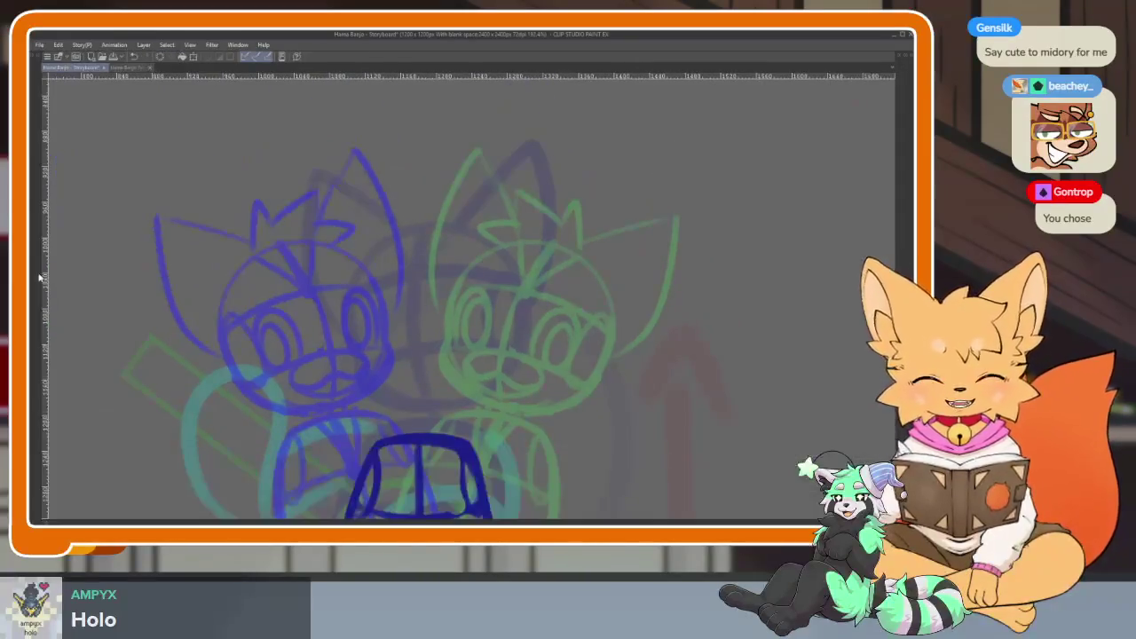
scroll(470, 456, up, 1)
scroll(470, 457, up, 1)
scroll(470, 456, up, 1)
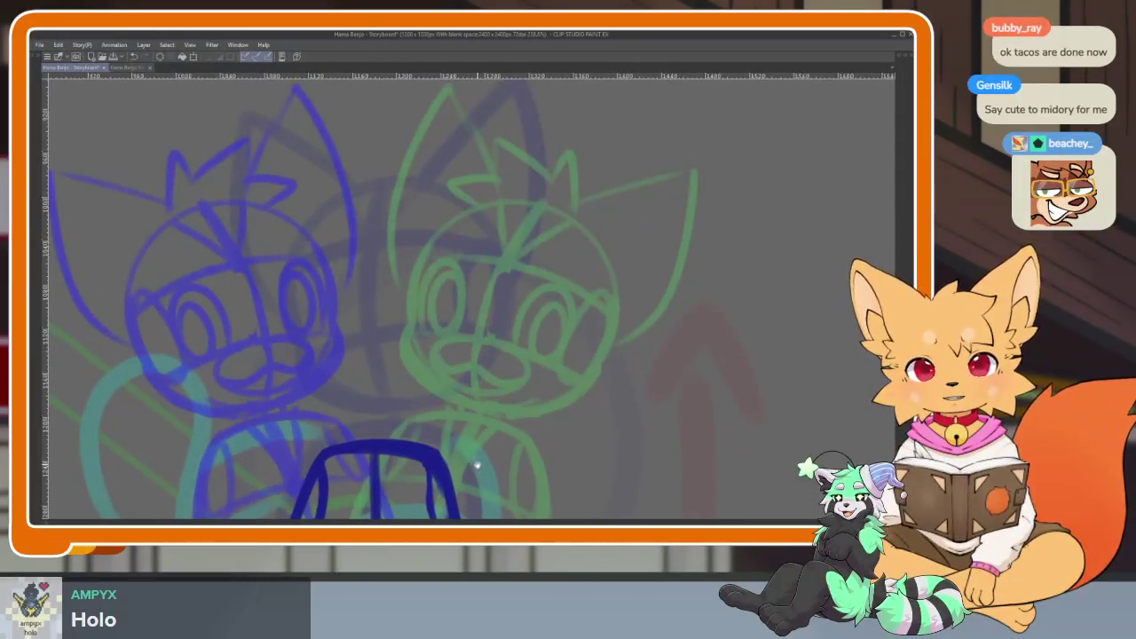
key(Tab)
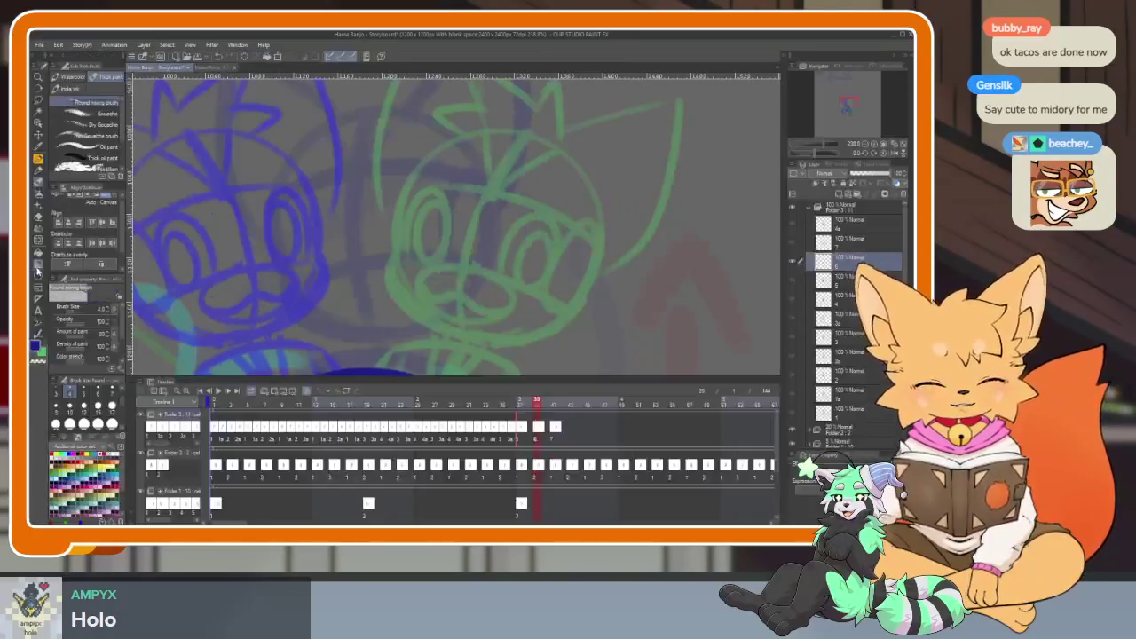
key(Tab)
Draw a dark-blue head circle, redrawing it smaller after undoing the oversized first one.
scroll(446, 380, up, 1)
drag(216, 167, 512, 461)
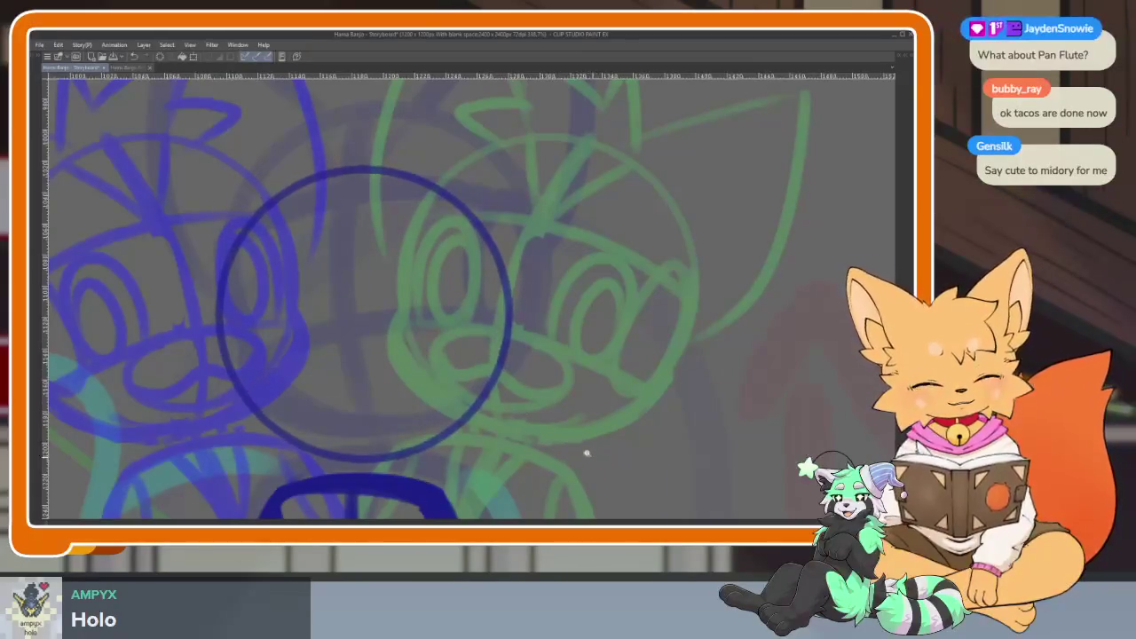
key(ctrl+z)
scroll(603, 435, down, 5)
scroll(520, 363, up, 3)
drag(362, 272, 553, 462)
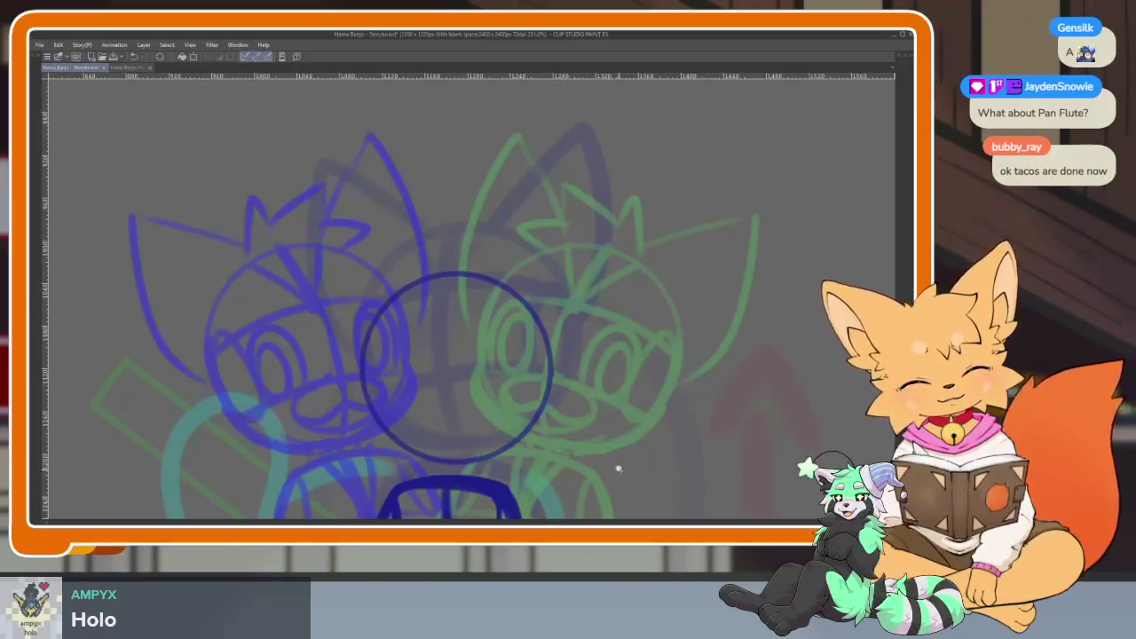
Sketch the neck and torso lines under the head, plus a diagonal across the torso.
scroll(619, 444, down, 5)
scroll(578, 388, up, 2)
scroll(545, 391, up, 2)
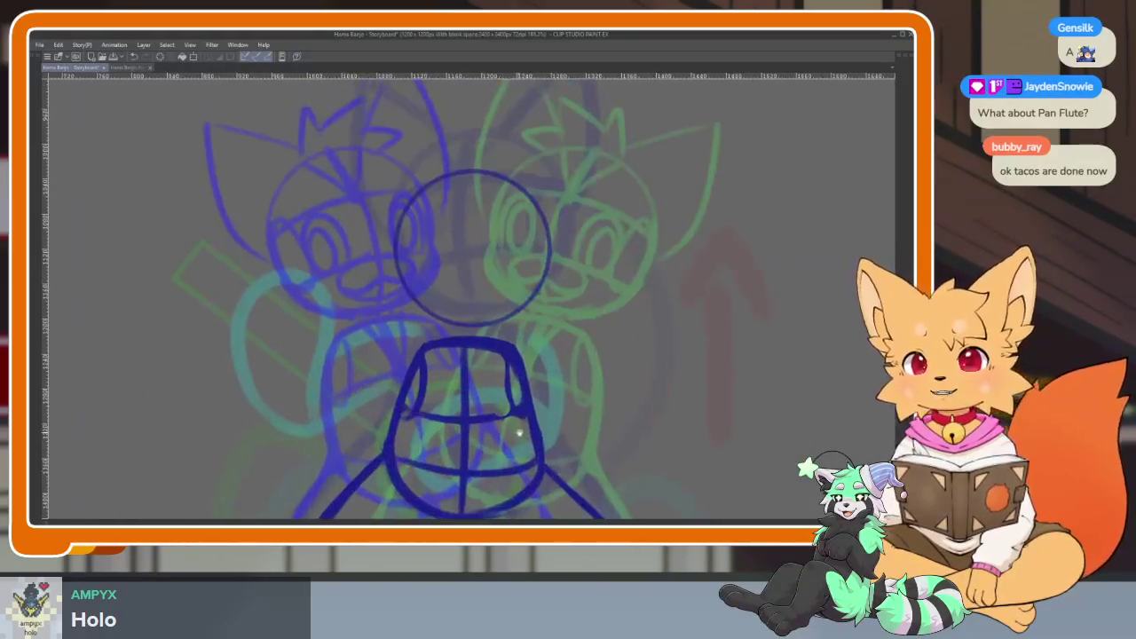
scroll(464, 418, up, 2)
scroll(454, 424, up, 2)
scroll(455, 425, up, 1)
scroll(462, 423, up, 1)
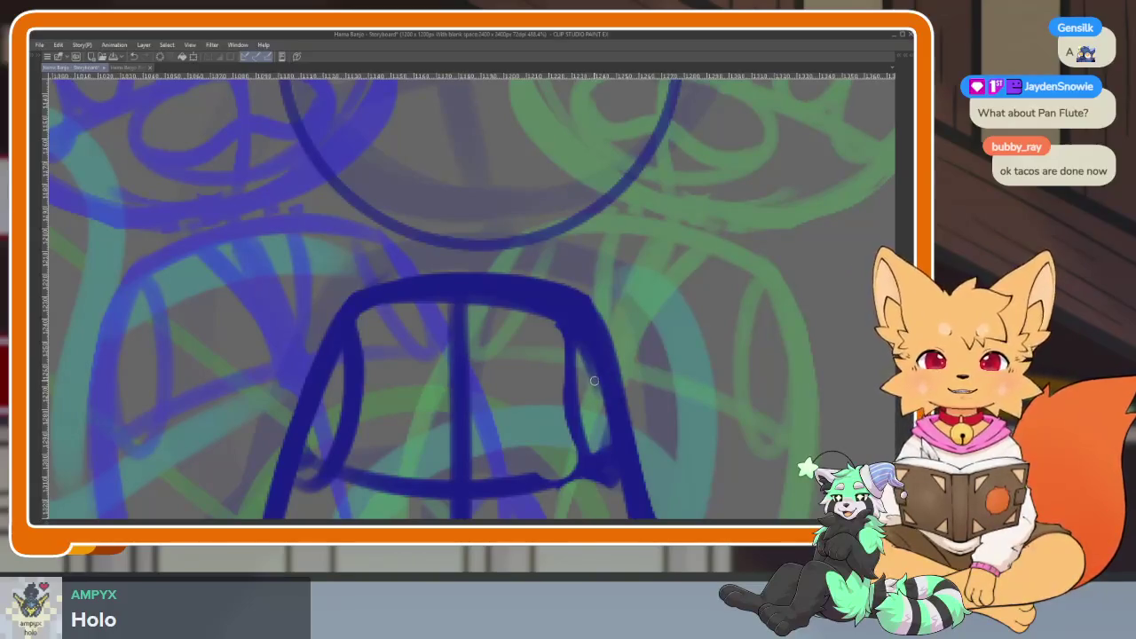
scroll(462, 411, up, 1)
mouse_move(438, 243)
mouse_down()
mouse_move(424, 269)
mouse_move(450, 472)
mouse_up()
drag(516, 336, 485, 475)
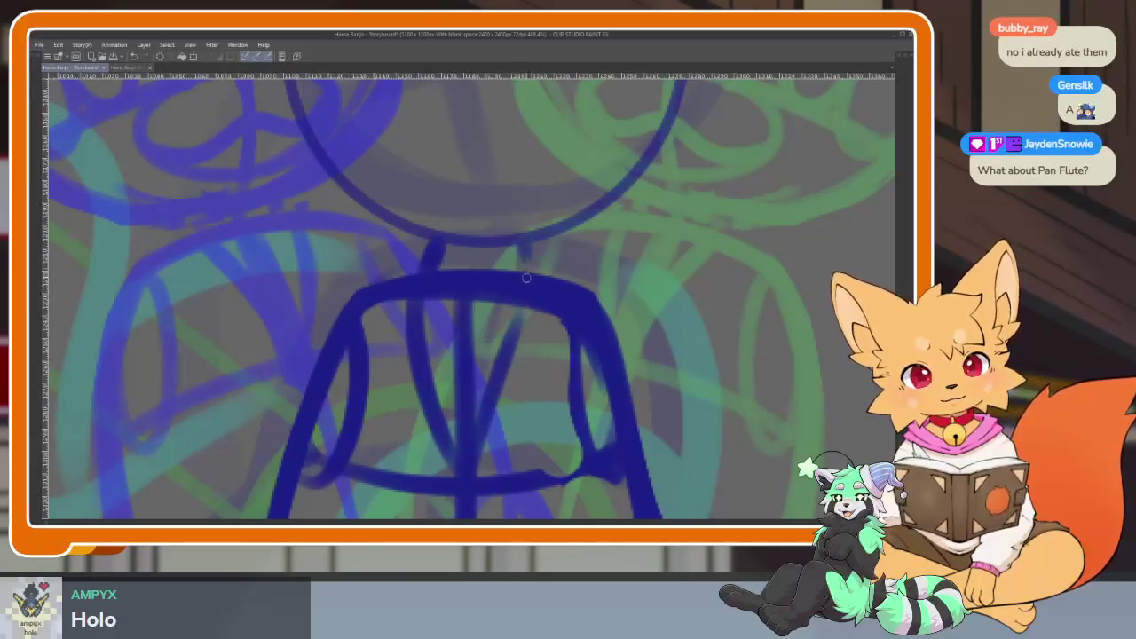
drag(529, 302, 488, 433)
drag(437, 238, 422, 265)
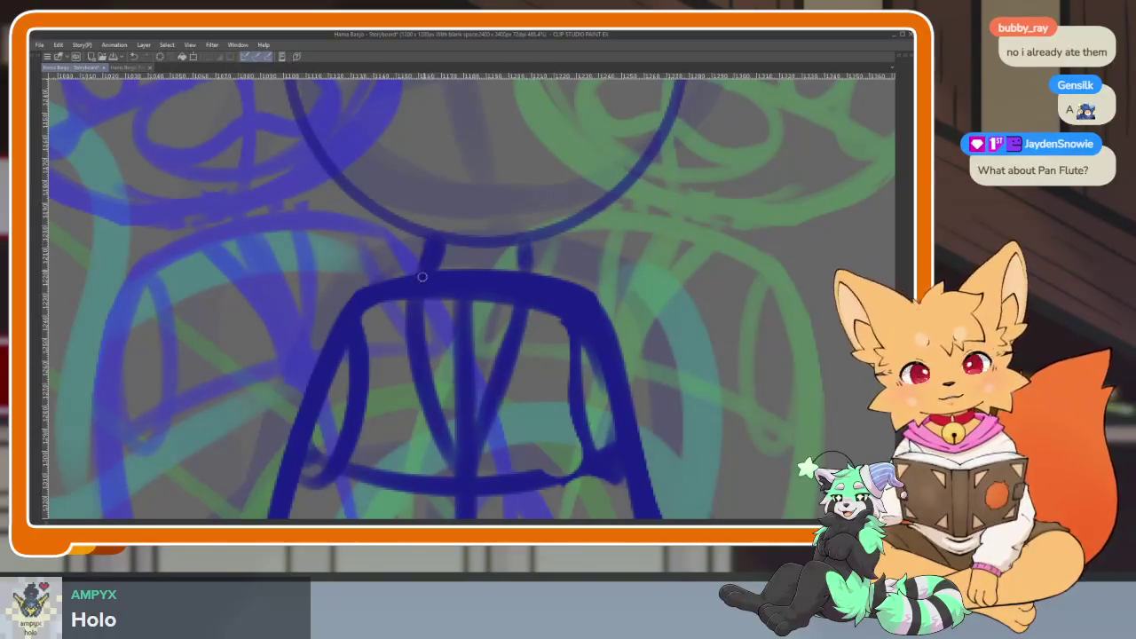
Darken the left torso line and add a torso centre line from shoulder to waist.
drag(423, 353, 454, 480)
scroll(444, 373, down, 5)
scroll(465, 309, up, 4)
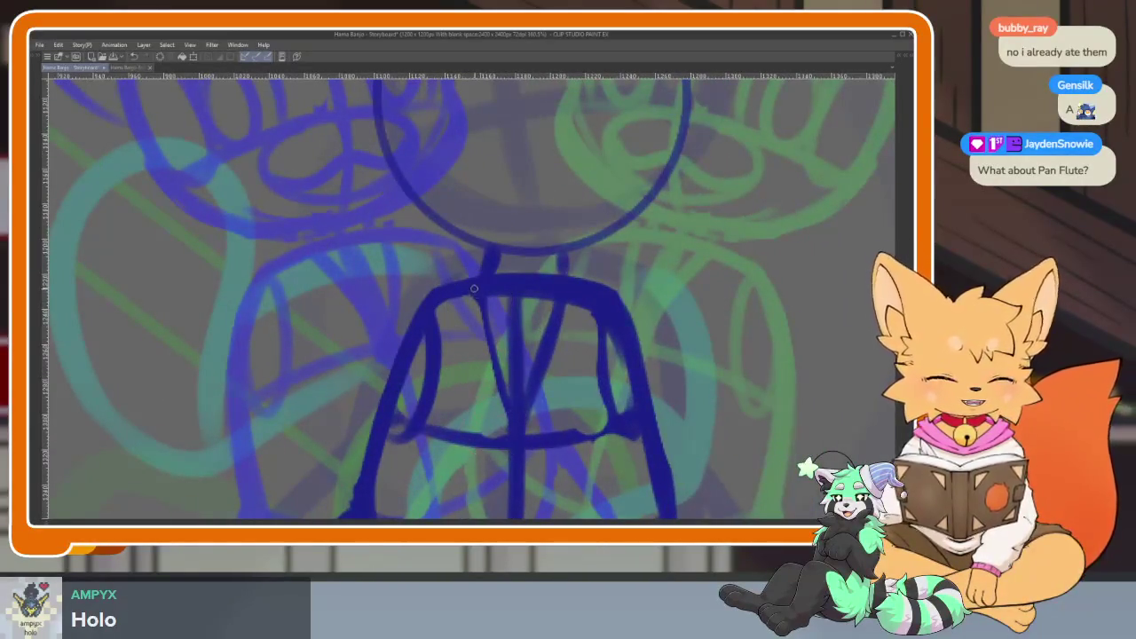
drag(474, 290, 523, 455)
Draw a vertical centre guide line through the head circle.
scroll(554, 438, down, 5)
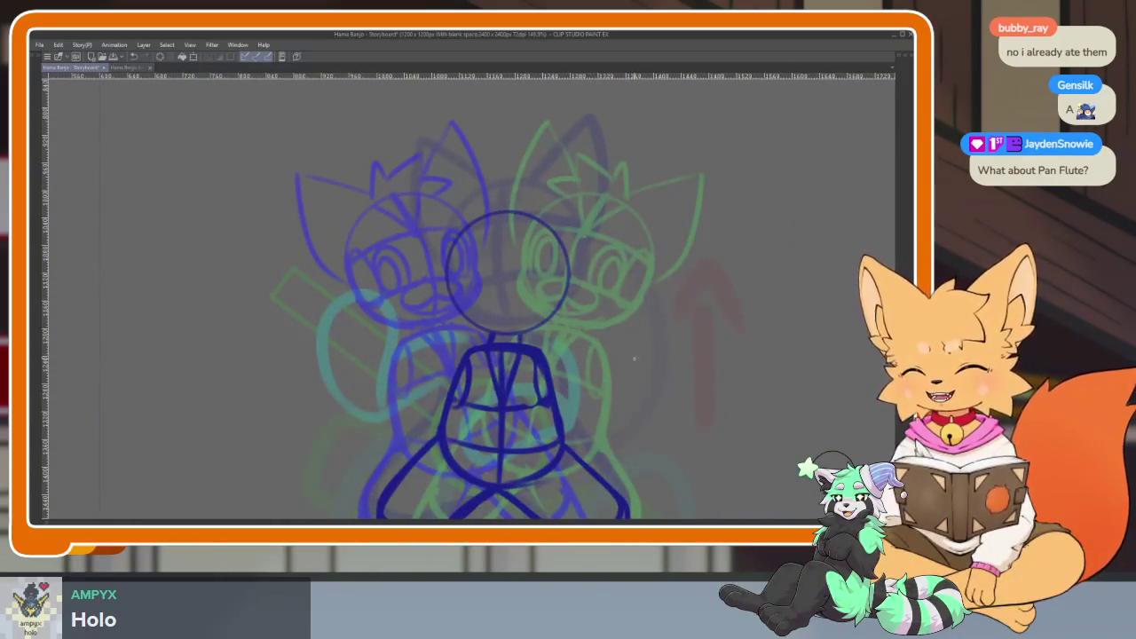
scroll(622, 355, up, 1)
scroll(601, 388, up, 1)
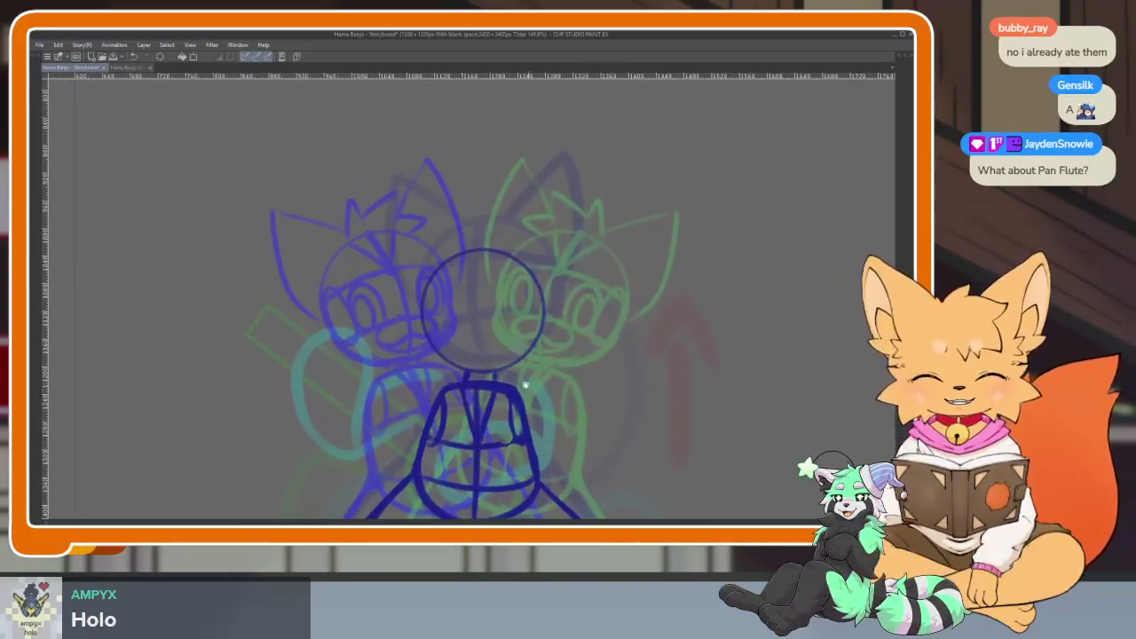
scroll(550, 386, up, 2)
scroll(488, 293, up, 2)
drag(475, 242, 475, 417)
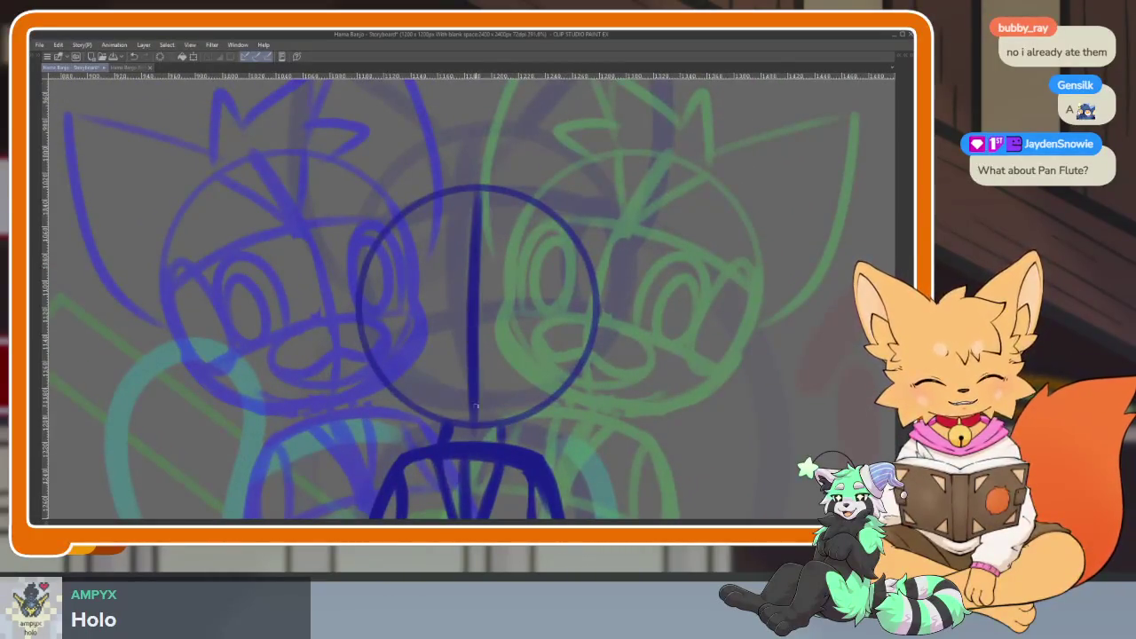
Add horizontal and arched face guides across the head and retrace the circle's edges.
scroll(545, 374, down, 5)
scroll(588, 325, up, 4)
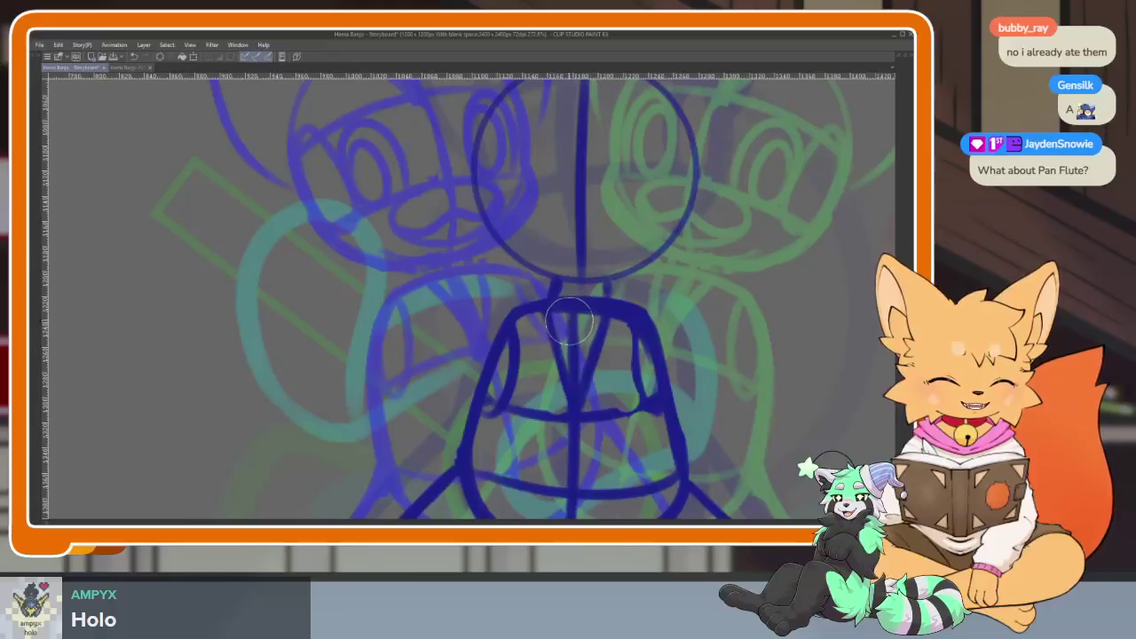
scroll(609, 415, down, 3)
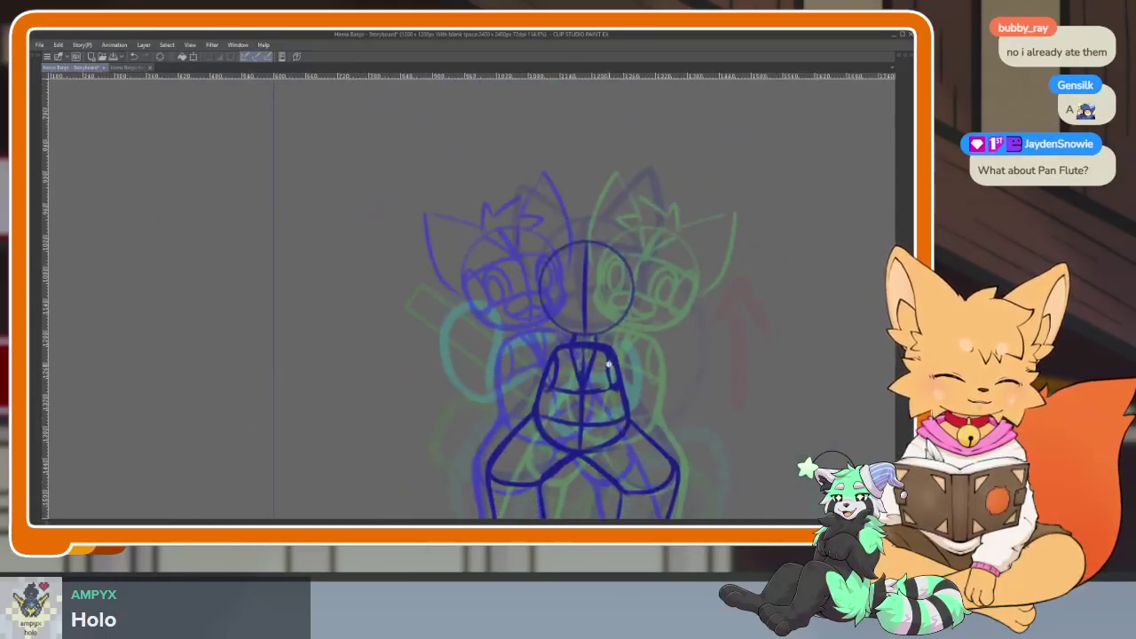
scroll(604, 444, up, 2)
scroll(560, 414, up, 1)
scroll(611, 417, up, 1)
drag(611, 417, 563, 405)
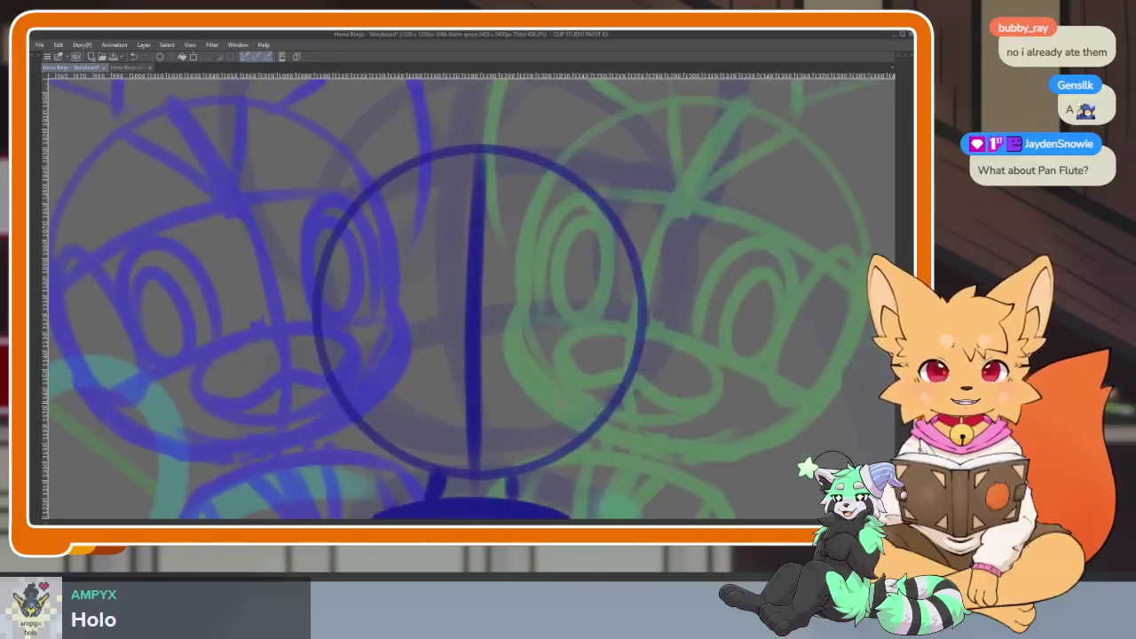
drag(346, 402, 632, 399)
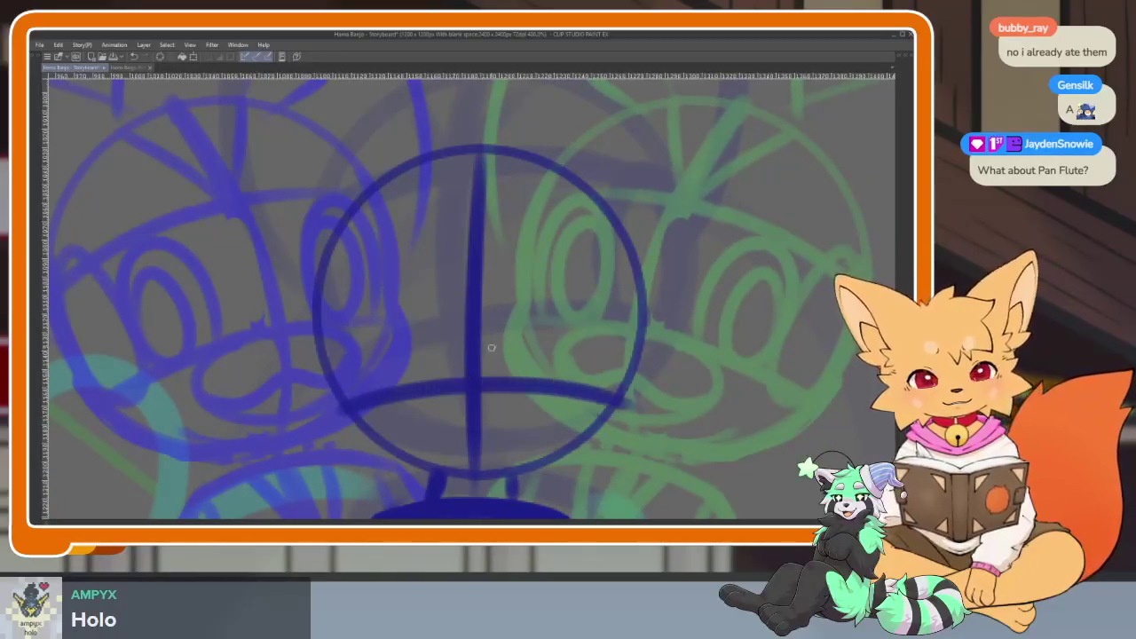
mouse_move(314, 289)
mouse_down()
mouse_move(524, 233)
mouse_move(632, 260)
mouse_up()
mouse_move(333, 244)
mouse_down()
mouse_move(364, 449)
mouse_move(503, 476)
mouse_up()
mouse_move(625, 238)
mouse_down()
mouse_move(638, 293)
mouse_move(623, 398)
mouse_move(445, 485)
mouse_up()
Erase part of the head's centre line and redraw the lower horizontal guide across the head.
scroll(613, 398, down, 6)
scroll(613, 398, down, 2)
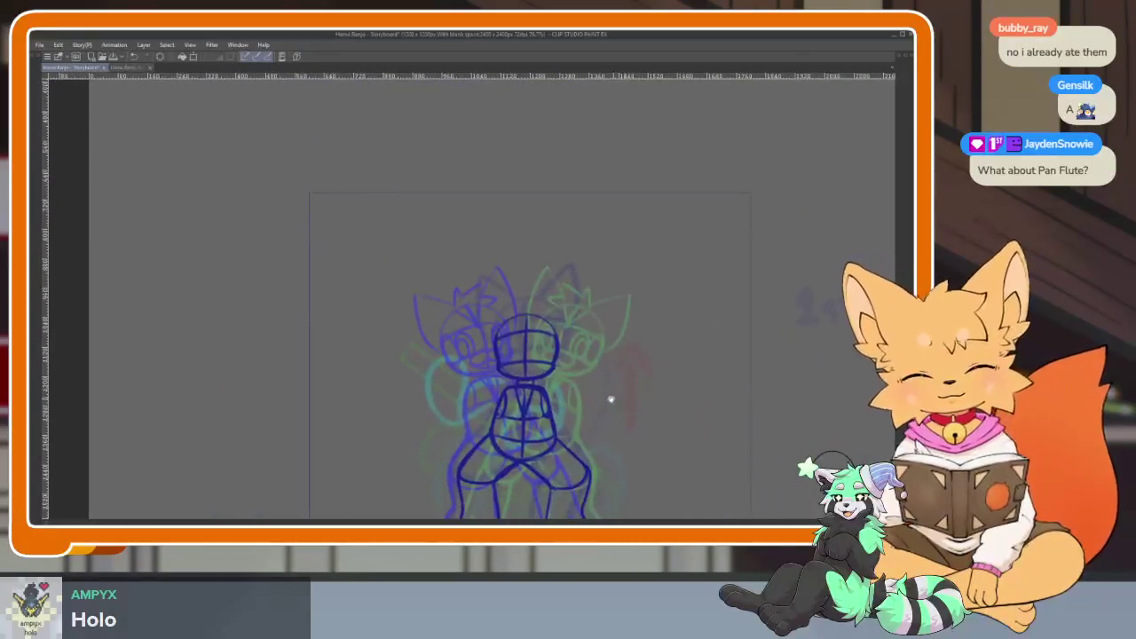
scroll(548, 378, up, 3)
scroll(545, 398, up, 3)
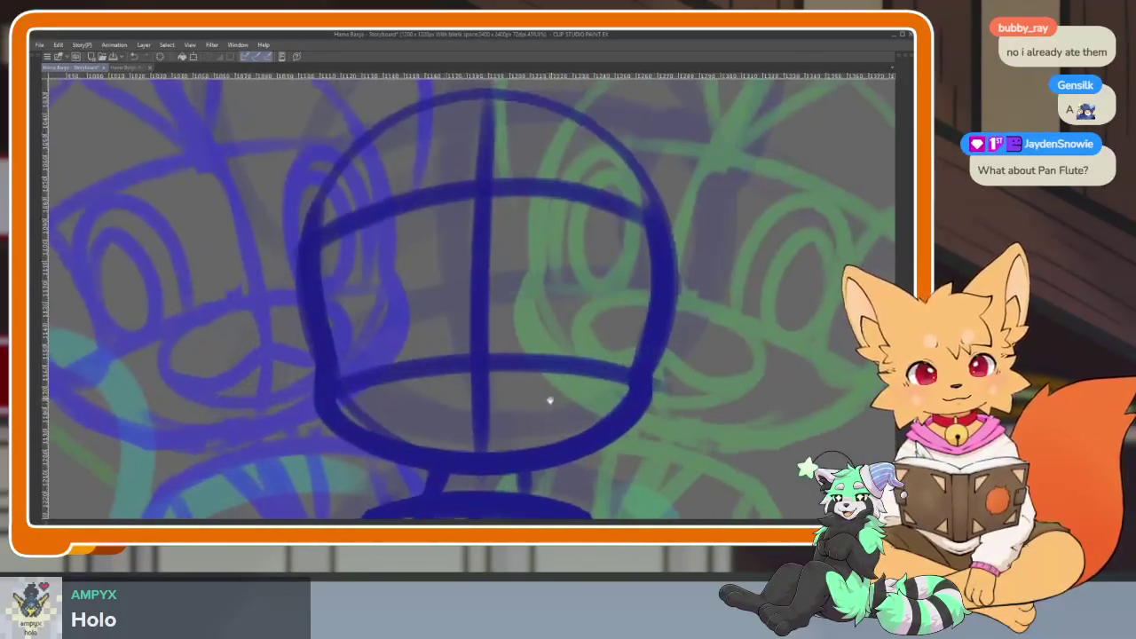
scroll(545, 399, up, 1)
key(e)
mouse_move(363, 355)
mouse_down()
mouse_move(414, 363)
mouse_move(604, 345)
mouse_up()
drag(316, 370, 656, 356)
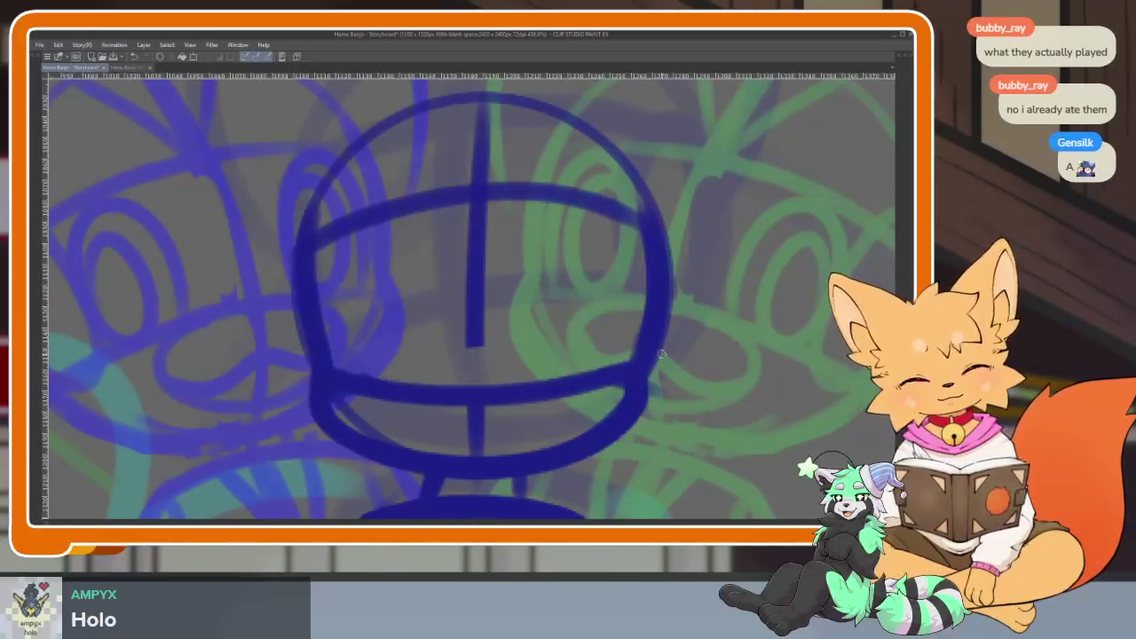
mouse_move(482, 204)
mouse_down()
mouse_move(485, 456)
mouse_move(470, 458)
mouse_up()
key(ctrl+z)
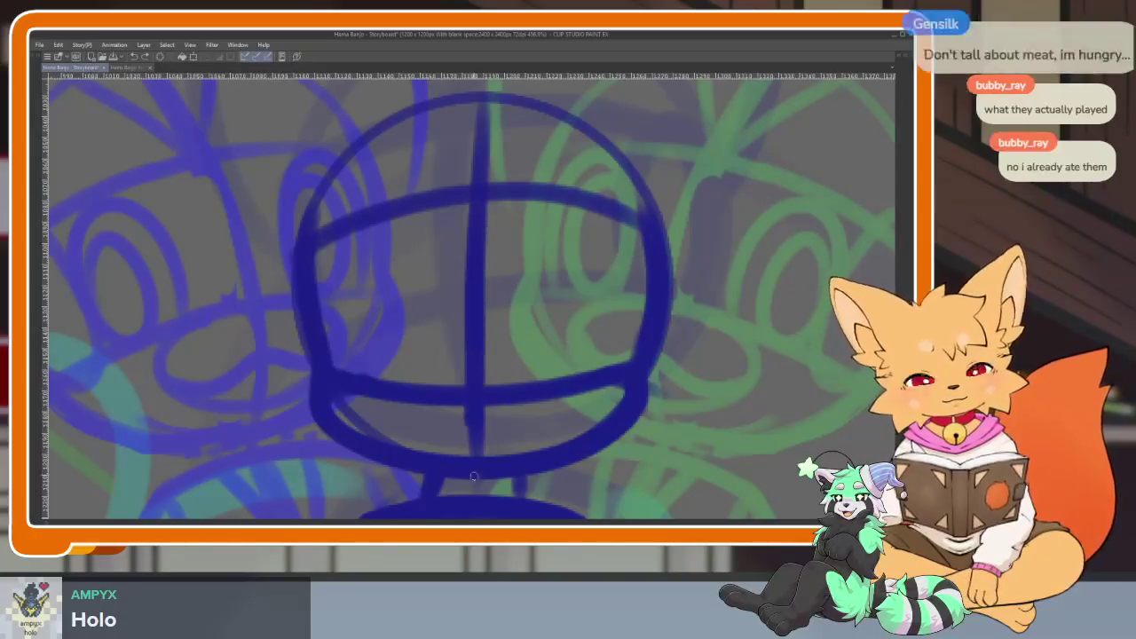
Redraw the upper horizontal guide across the head after undoing an overlong stroke.
scroll(548, 404, down, 5)
scroll(548, 404, up, 2)
scroll(525, 413, up, 2)
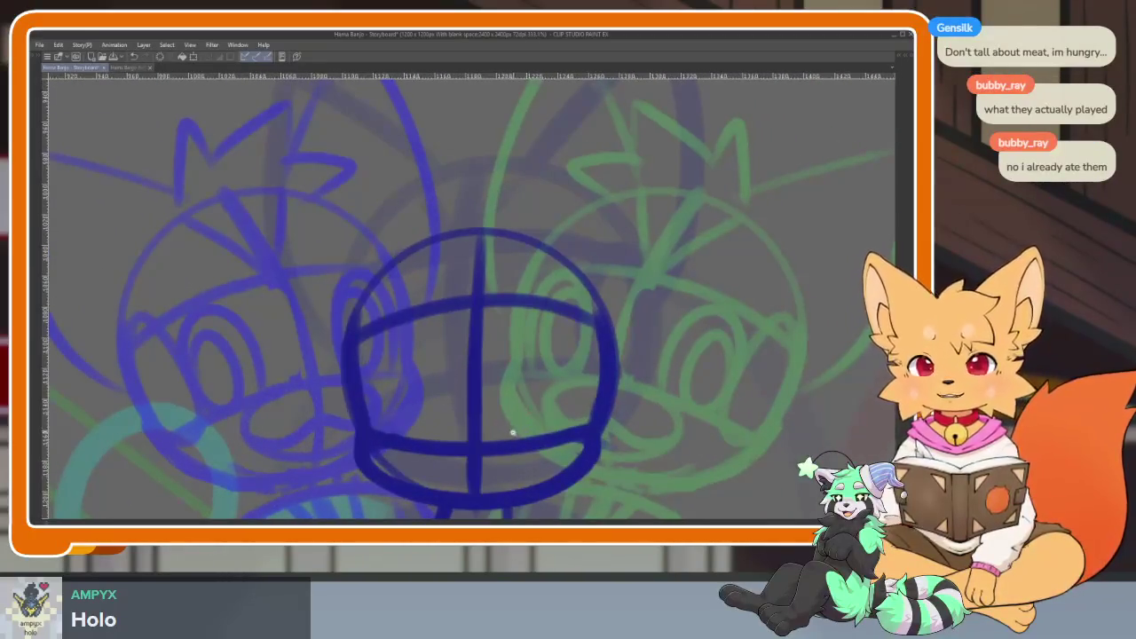
scroll(512, 432, up, 1)
drag(507, 445, 502, 419)
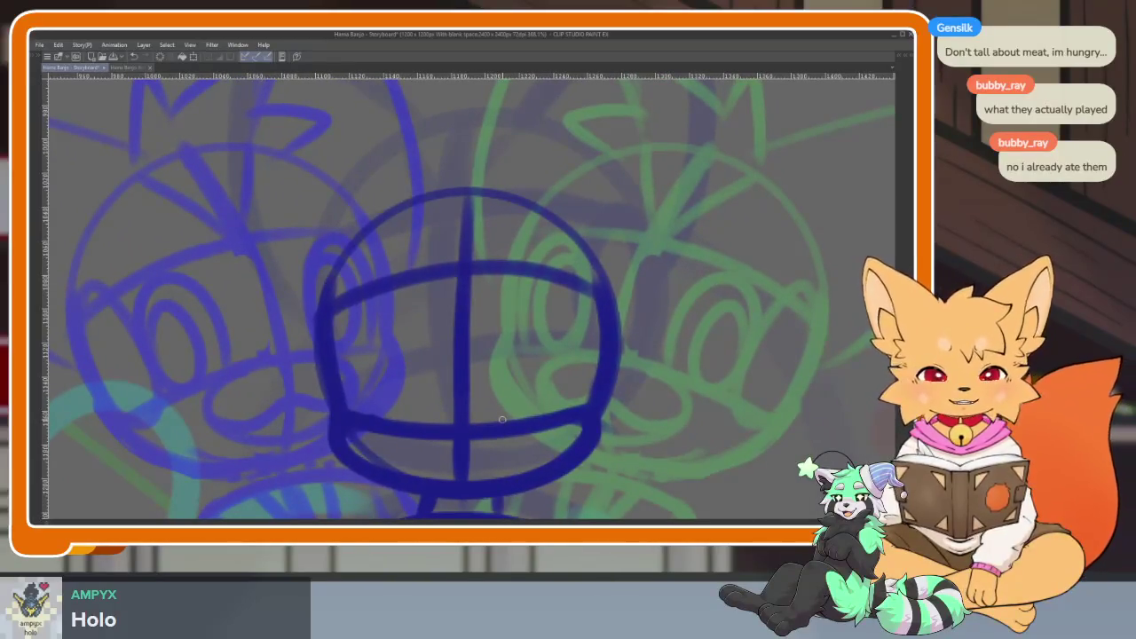
scroll(501, 420, up, 2)
scroll(500, 390, up, 2)
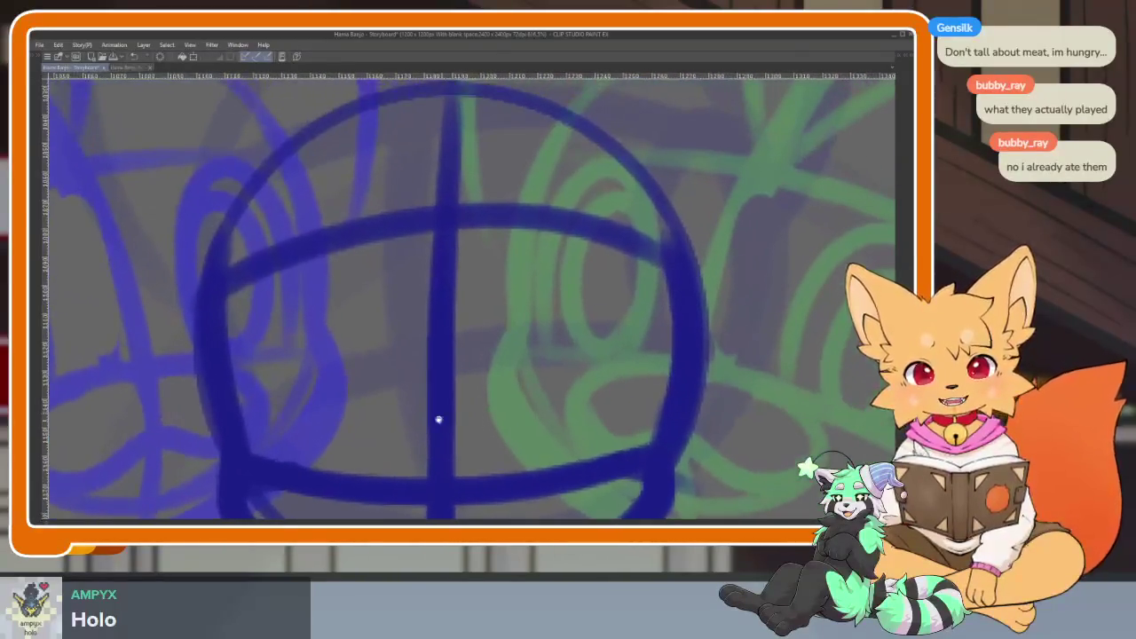
mouse_move(233, 289)
mouse_down()
mouse_move(667, 263)
mouse_move(634, 281)
mouse_move(227, 307)
mouse_move(454, 219)
mouse_move(674, 266)
mouse_up()
key(ctrl+z)
key(e)
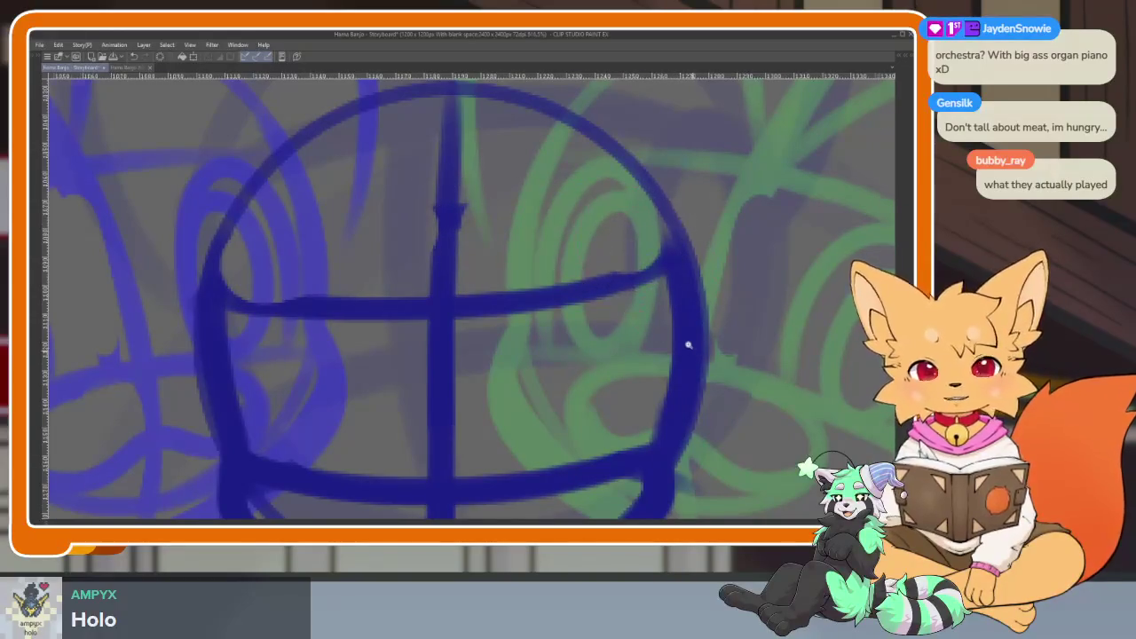
scroll(649, 396, down, 2)
scroll(649, 396, up, 1)
scroll(612, 406, down, 2)
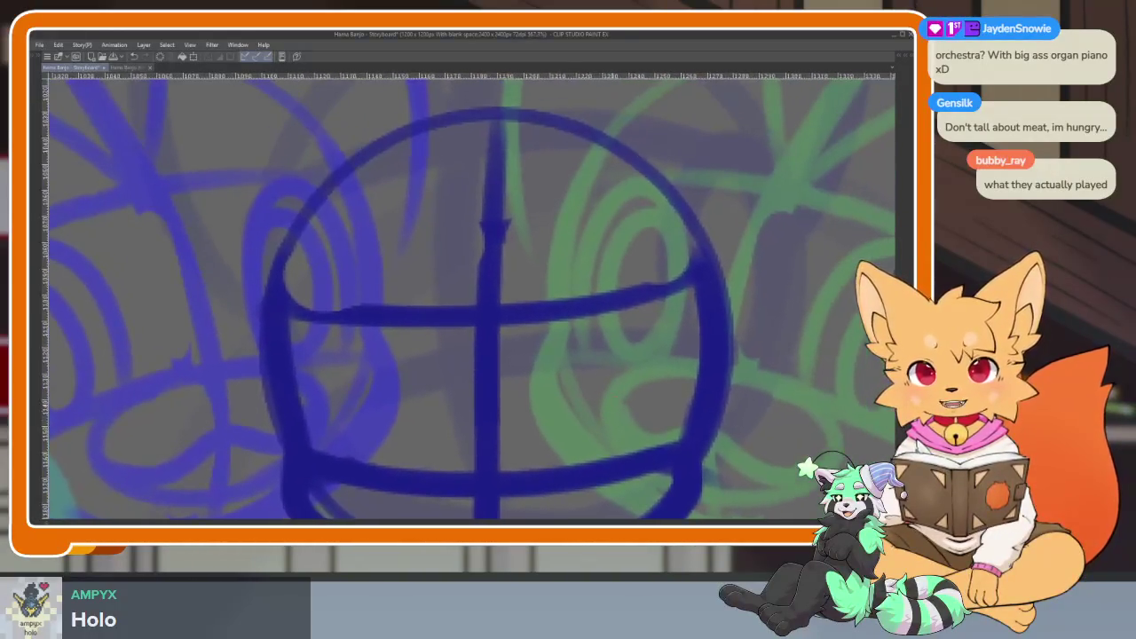
drag(706, 250, 279, 276)
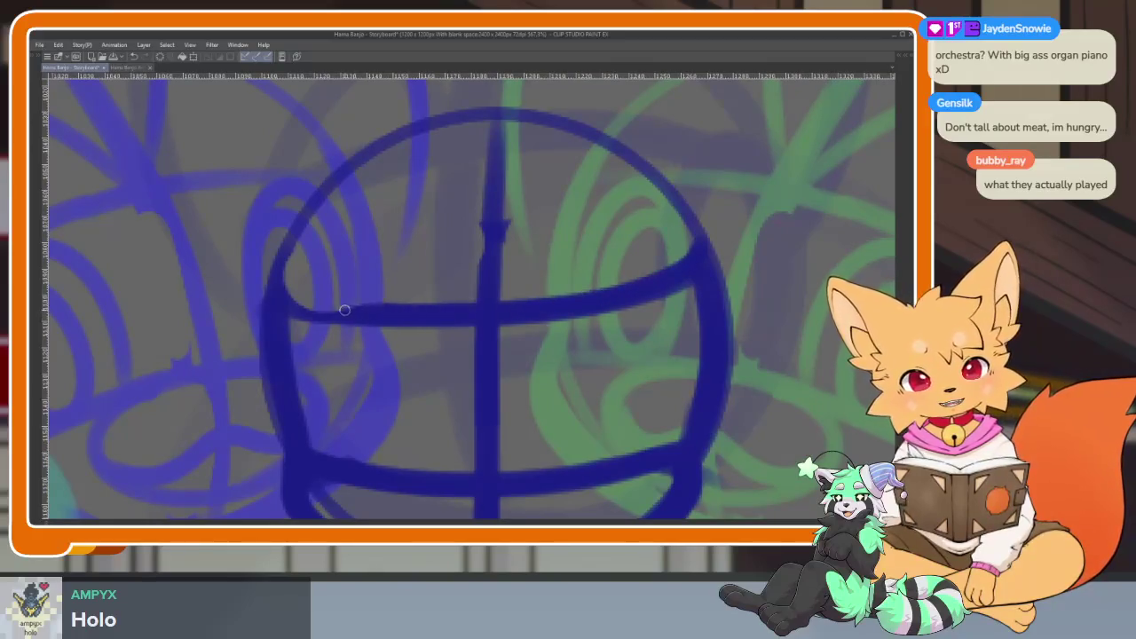
scroll(279, 276, down, 2)
scroll(533, 418, down, 1)
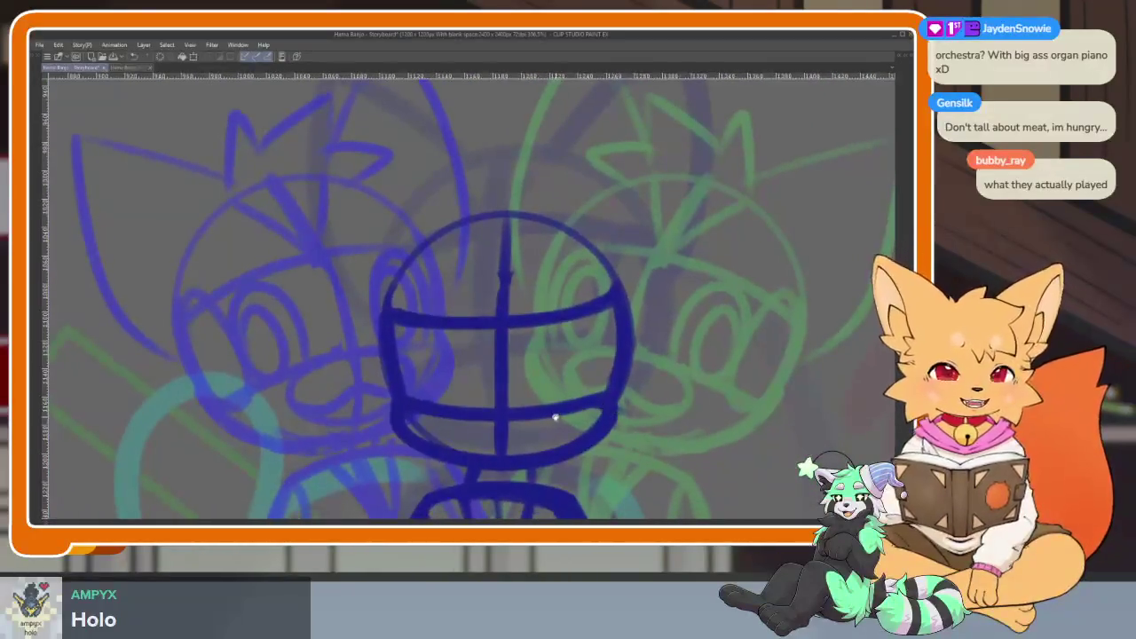
scroll(480, 409, up, 2)
scroll(481, 409, up, 1)
Thicken the head circle's left outline and mirror the canvas to check it.
drag(510, 163, 383, 450)
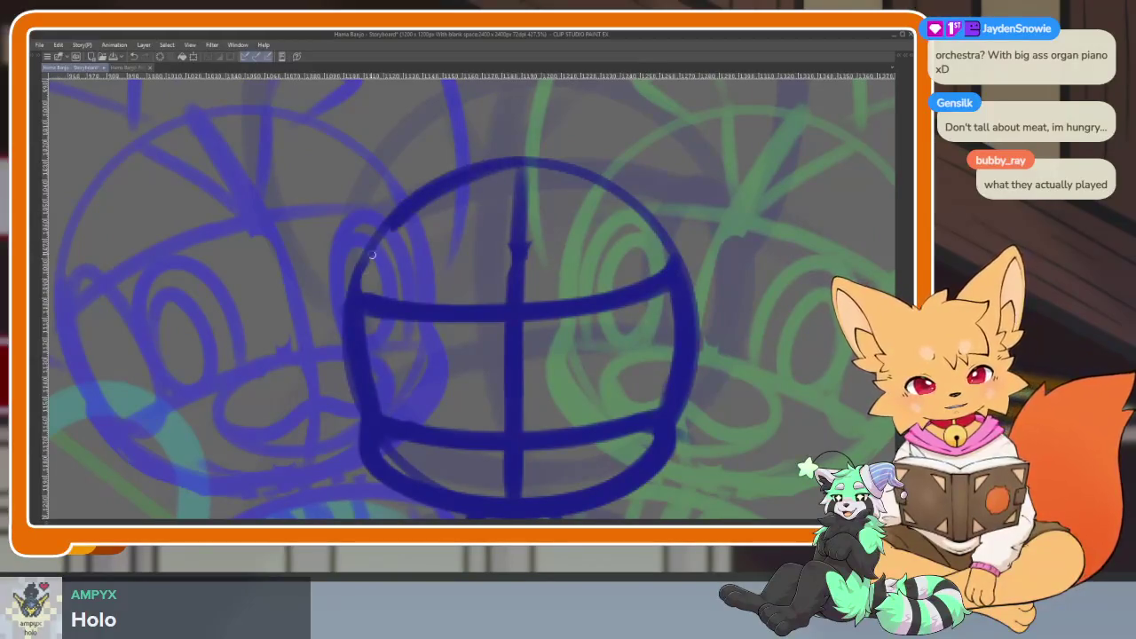
scroll(641, 363, down, 2)
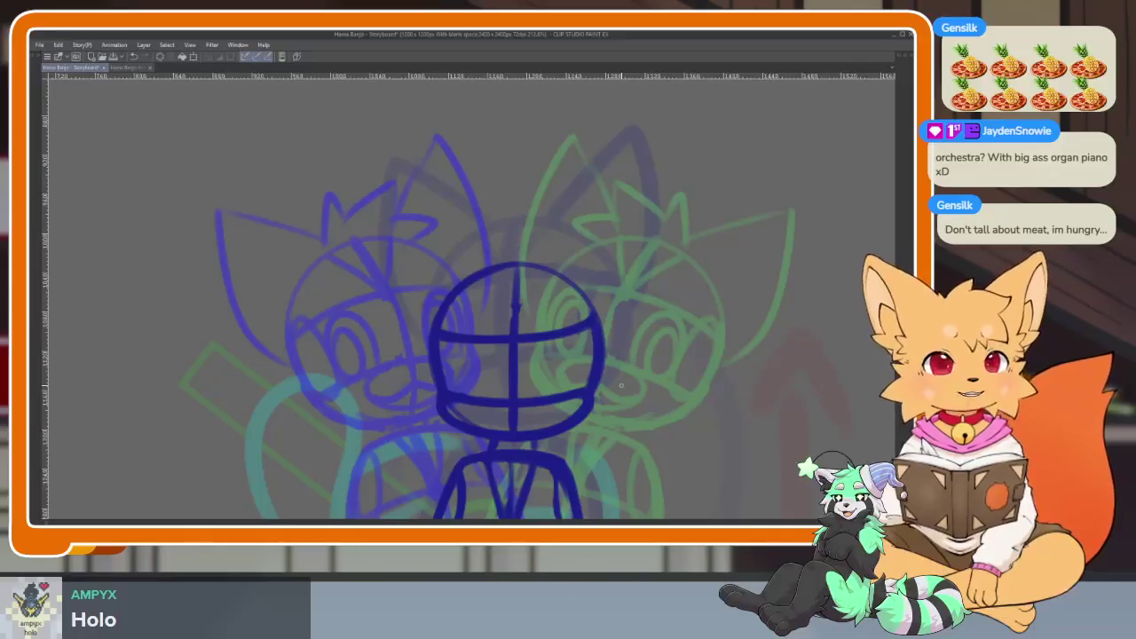
scroll(538, 407, down, 1)
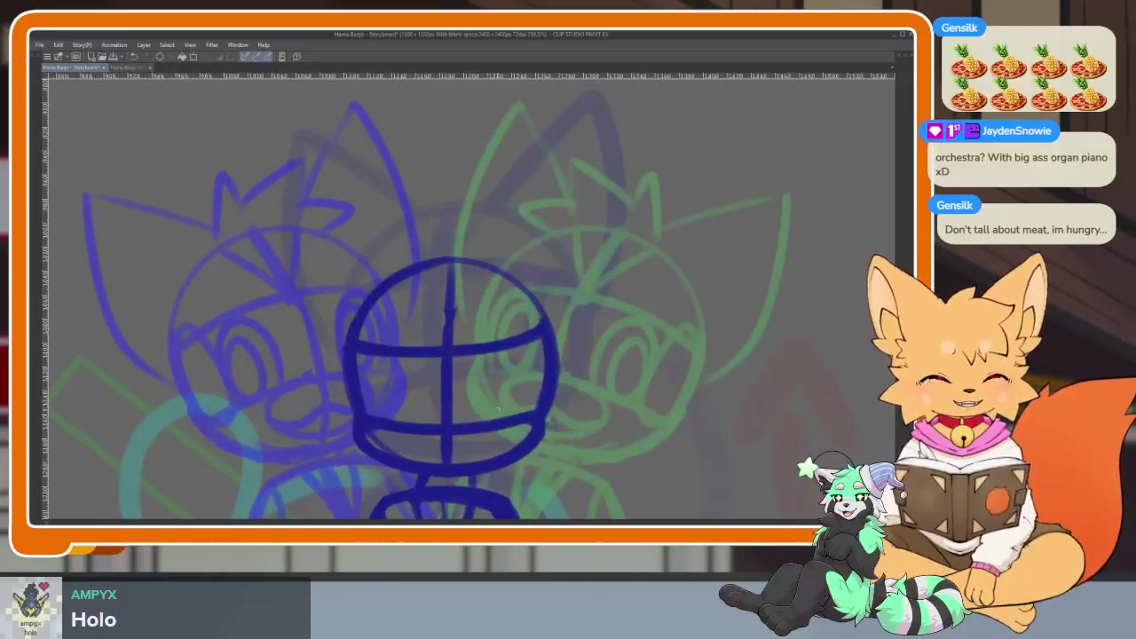
scroll(429, 433, up, 3)
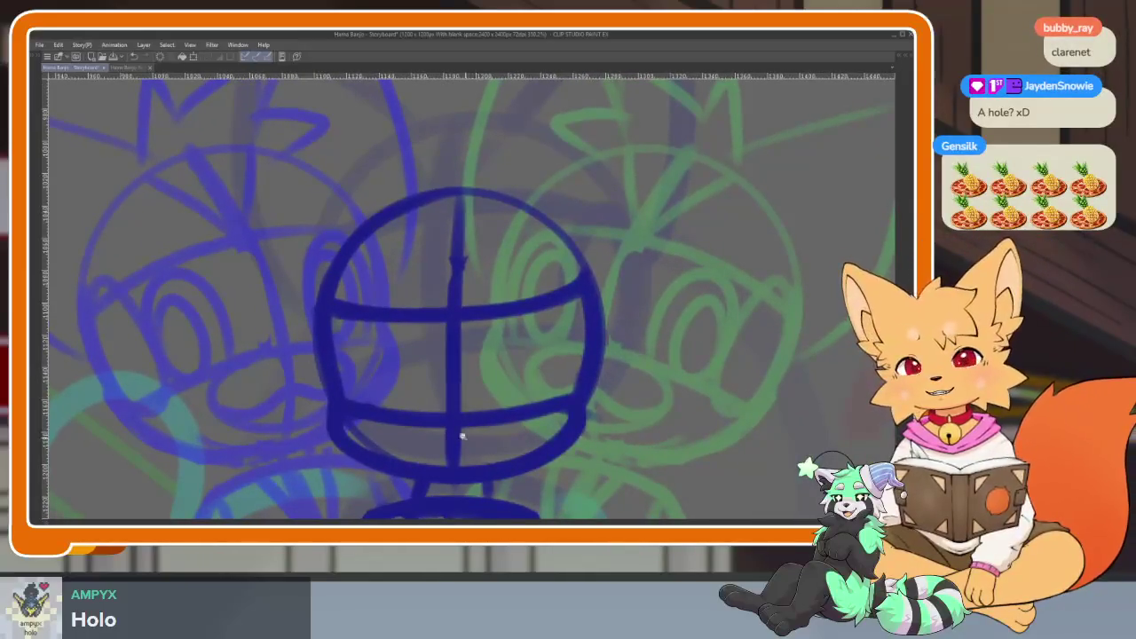
scroll(465, 439, up, 1)
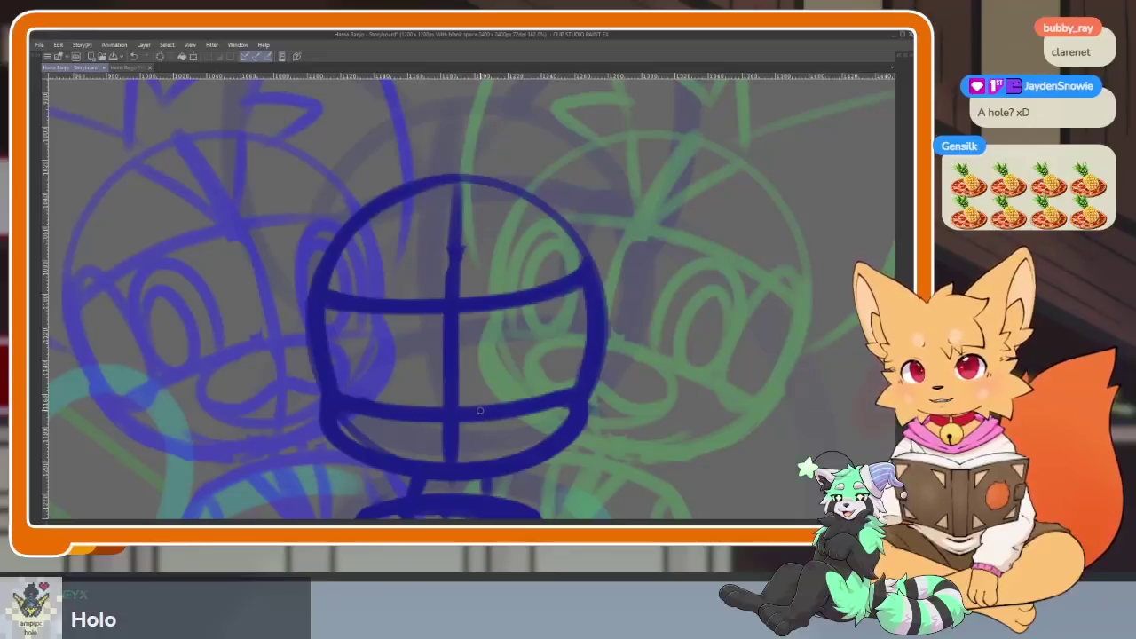
scroll(486, 424, down, 1)
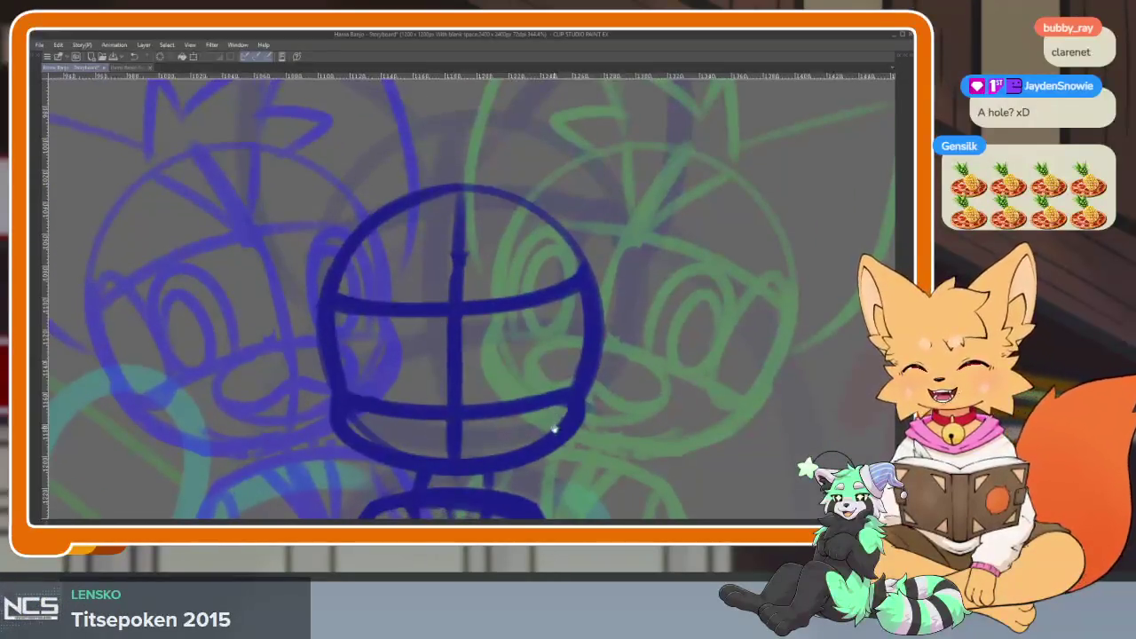
scroll(537, 404, down, 3)
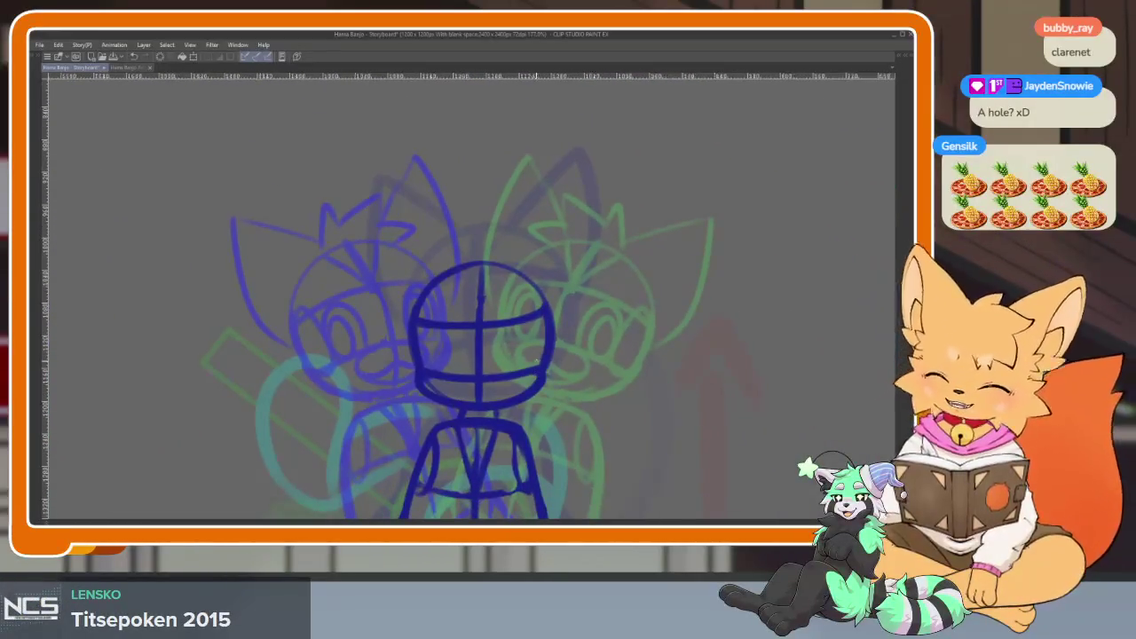
key(h)
key(h)
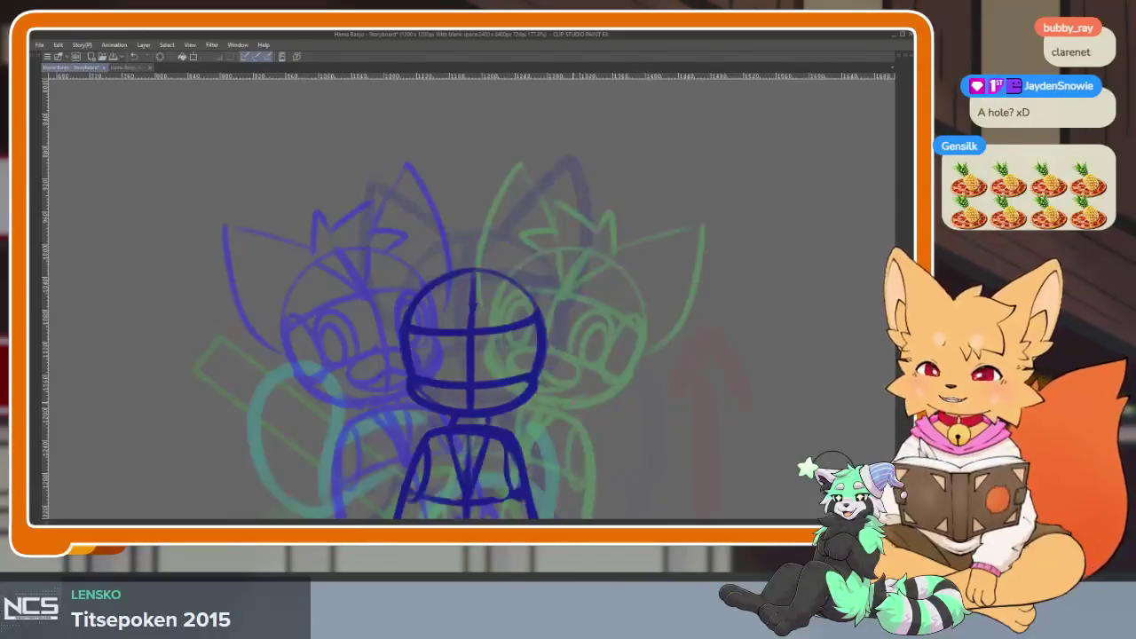
scroll(504, 449, up, 1)
scroll(515, 435, up, 2)
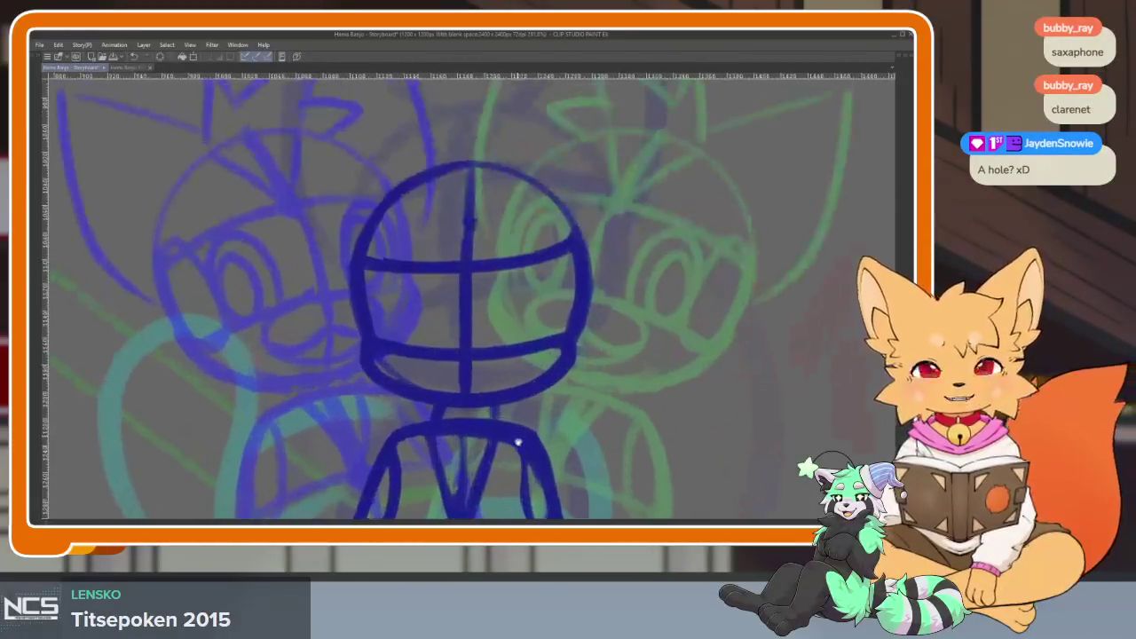
scroll(537, 458, up, 1)
scroll(456, 465, up, 2)
scroll(483, 385, up, 1)
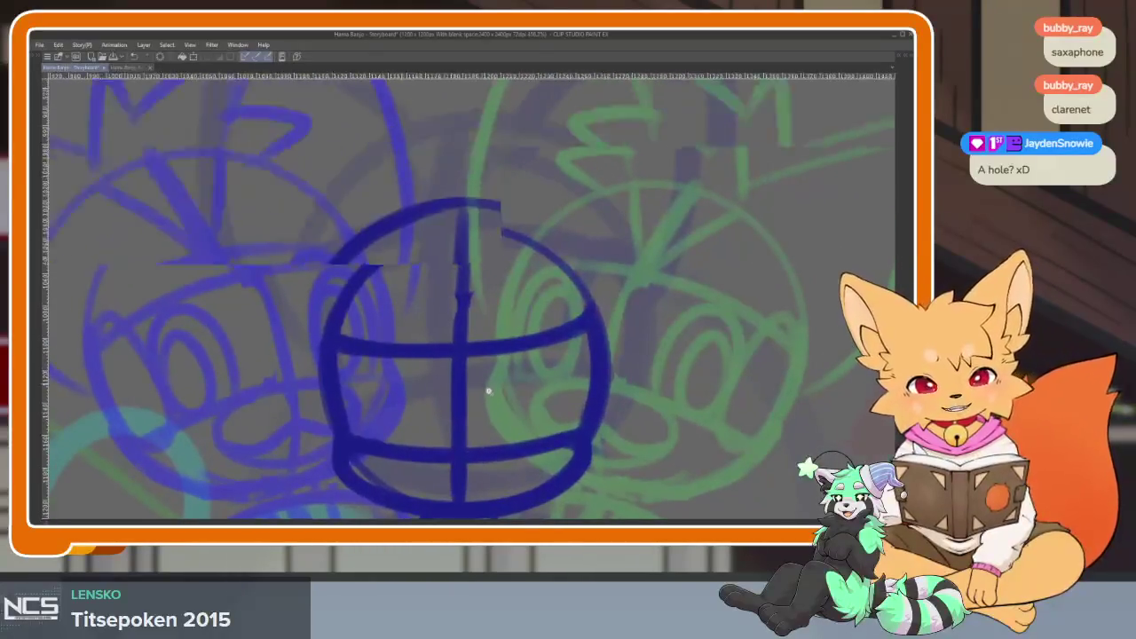
scroll(406, 302, up, 2)
Draw a V mark in the helmet's centre and curves along both inner sides.
mouse_move(373, 260)
mouse_down()
mouse_move(439, 373)
mouse_move(490, 346)
mouse_move(548, 242)
mouse_up()
scroll(533, 355, down, 2)
scroll(504, 423, down, 2)
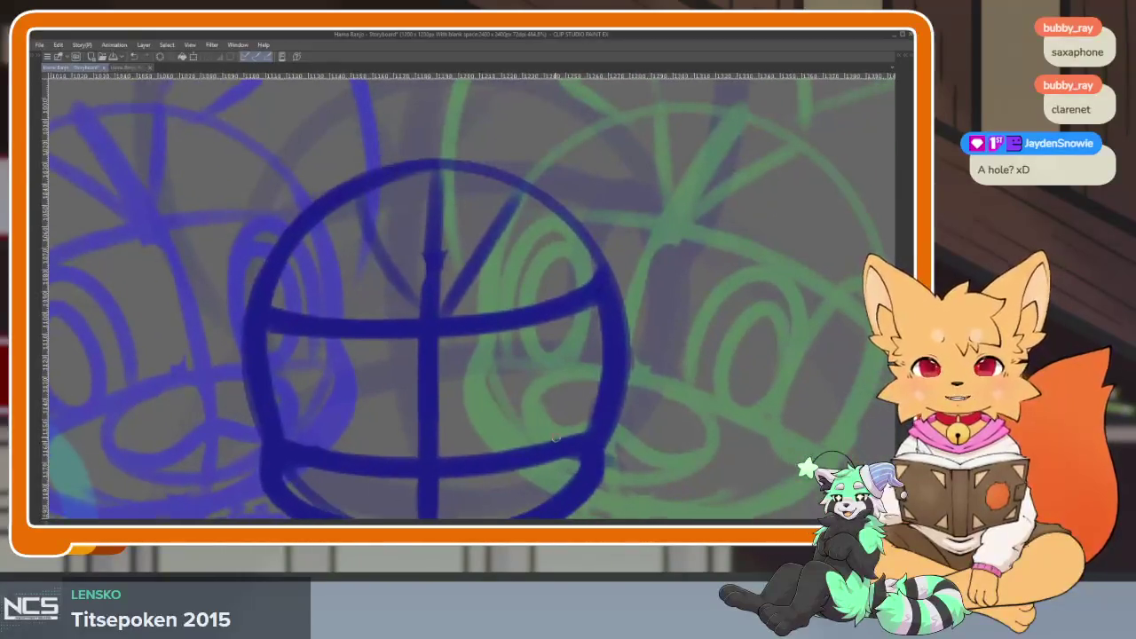
scroll(545, 415, up, 1)
scroll(539, 432, up, 1)
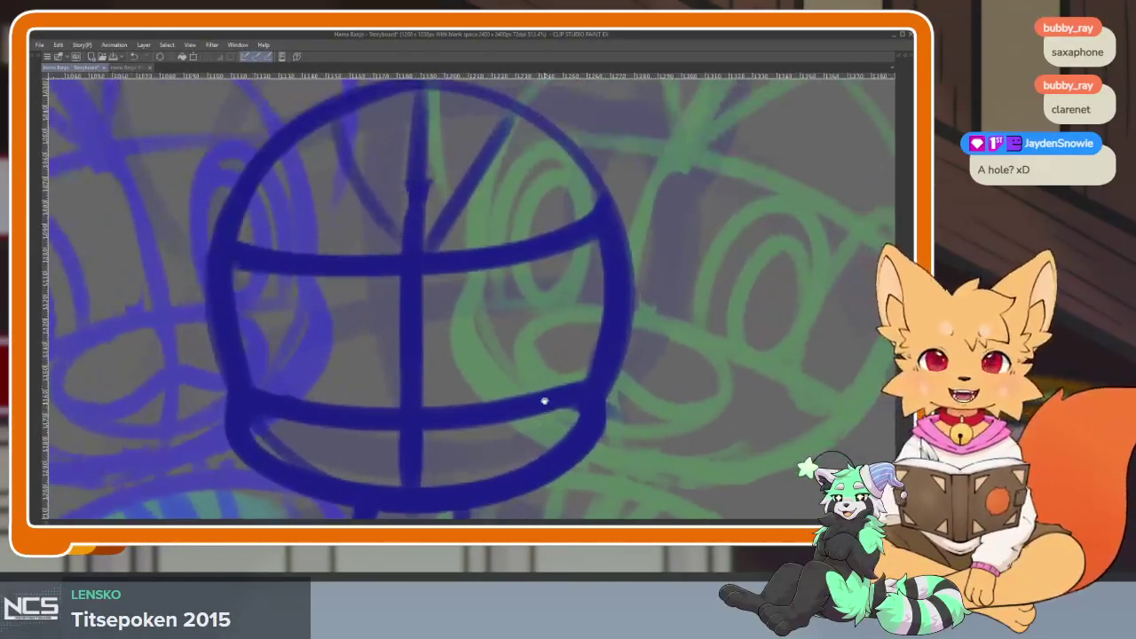
drag(564, 264, 575, 378)
drag(575, 378, 587, 382)
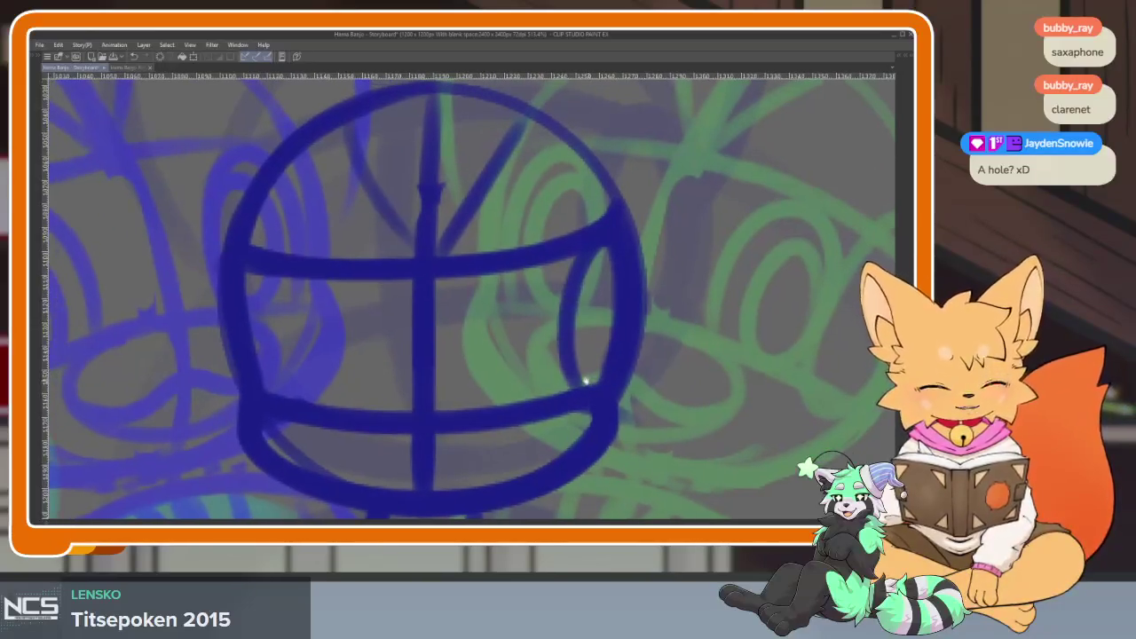
drag(290, 280, 307, 399)
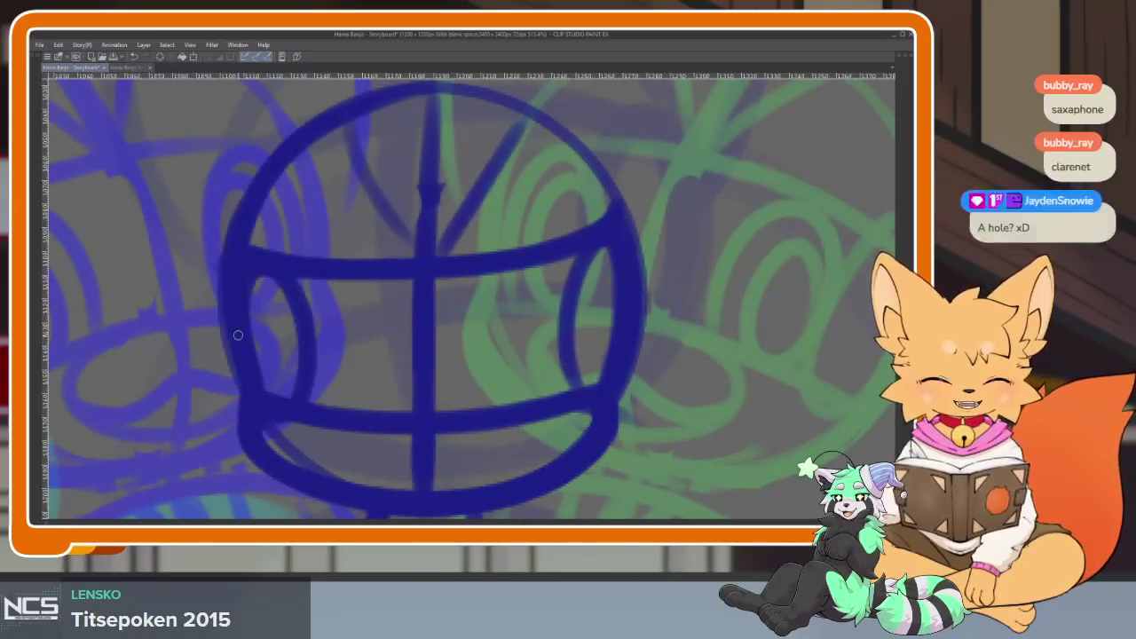
Add a curve between the two horizontal bands, replacing a misdrawn one toward the lower band.
scroll(432, 406, down, 2)
scroll(470, 418, down, 1)
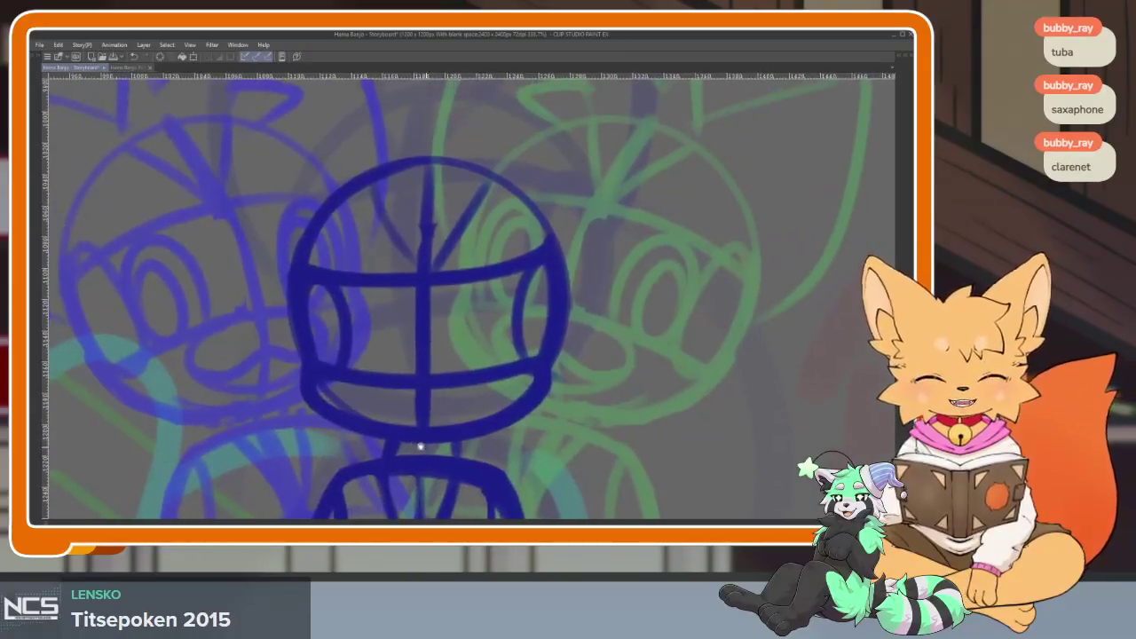
scroll(449, 459, up, 2)
scroll(477, 464, up, 1)
scroll(497, 482, up, 1)
scroll(497, 482, down, 3)
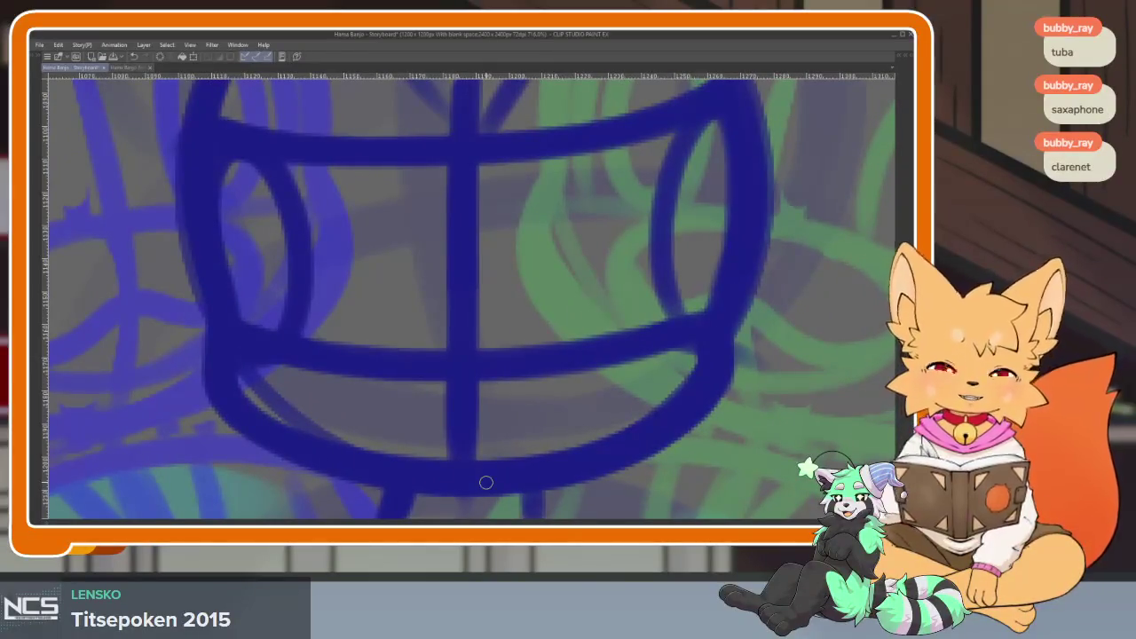
scroll(462, 436, down, 1)
scroll(480, 454, up, 1)
scroll(475, 441, up, 1)
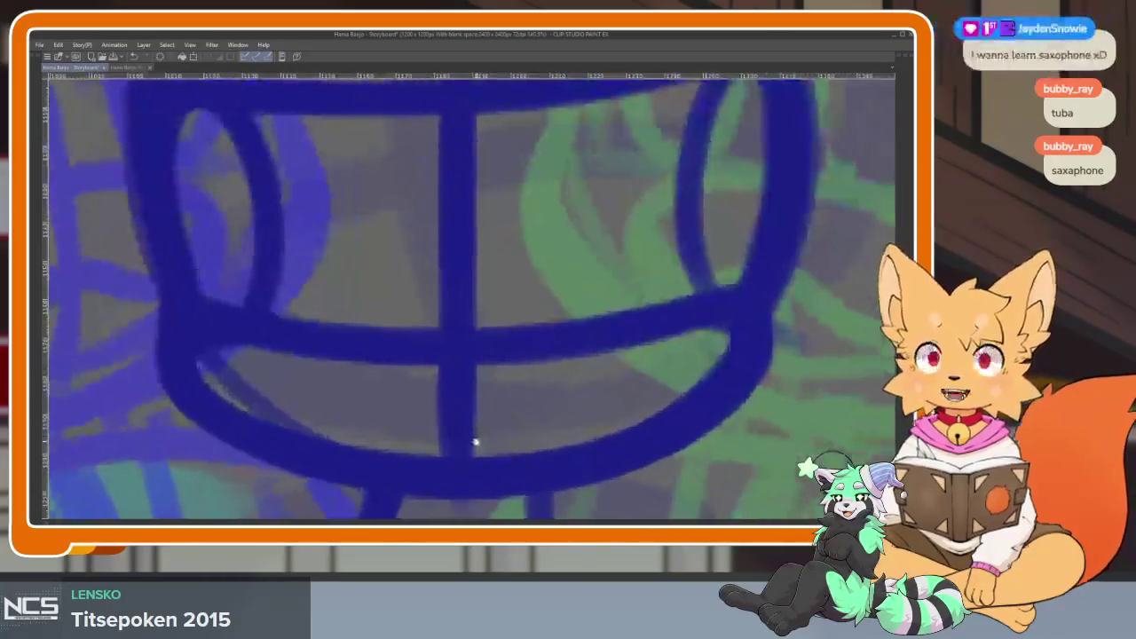
scroll(475, 456, up, 1)
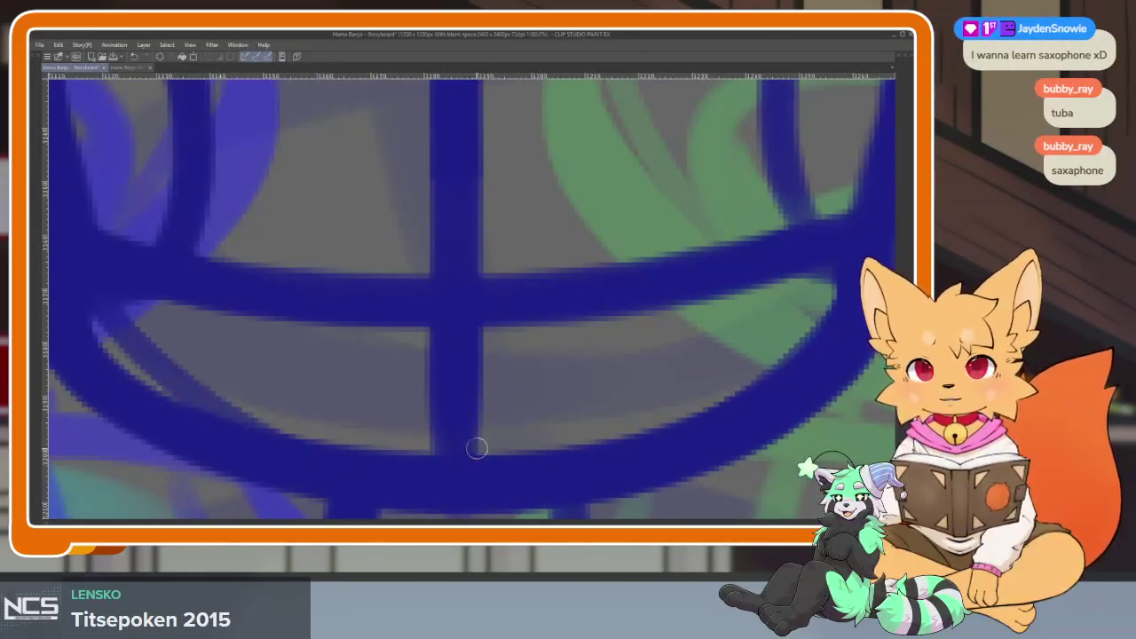
scroll(475, 454, up, 1)
drag(528, 453, 533, 440)
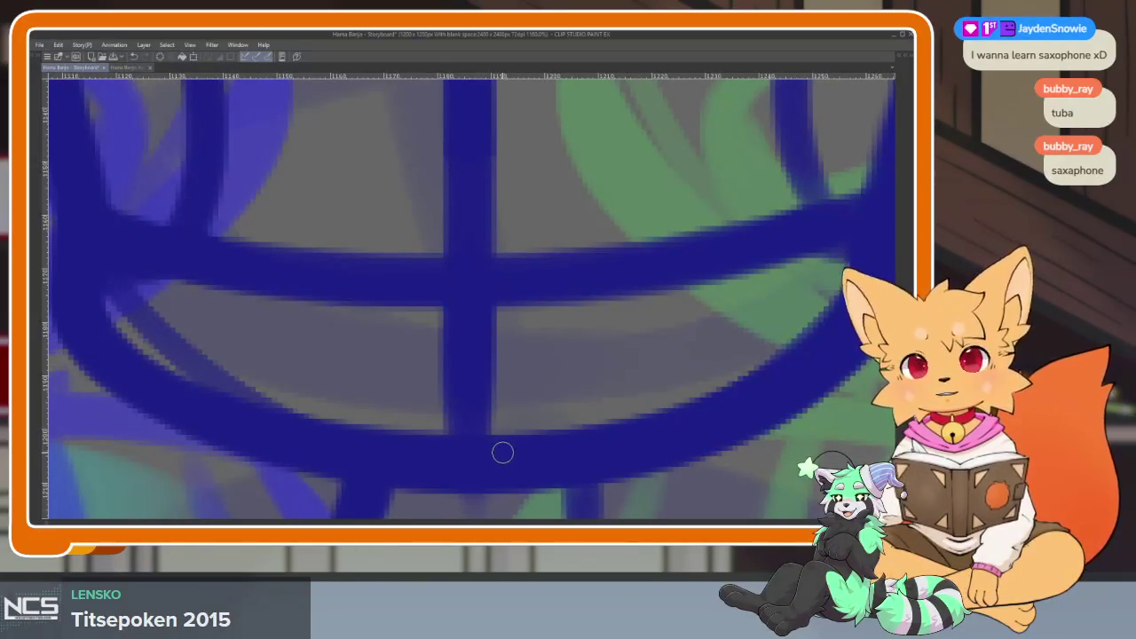
scroll(485, 441, up, 1)
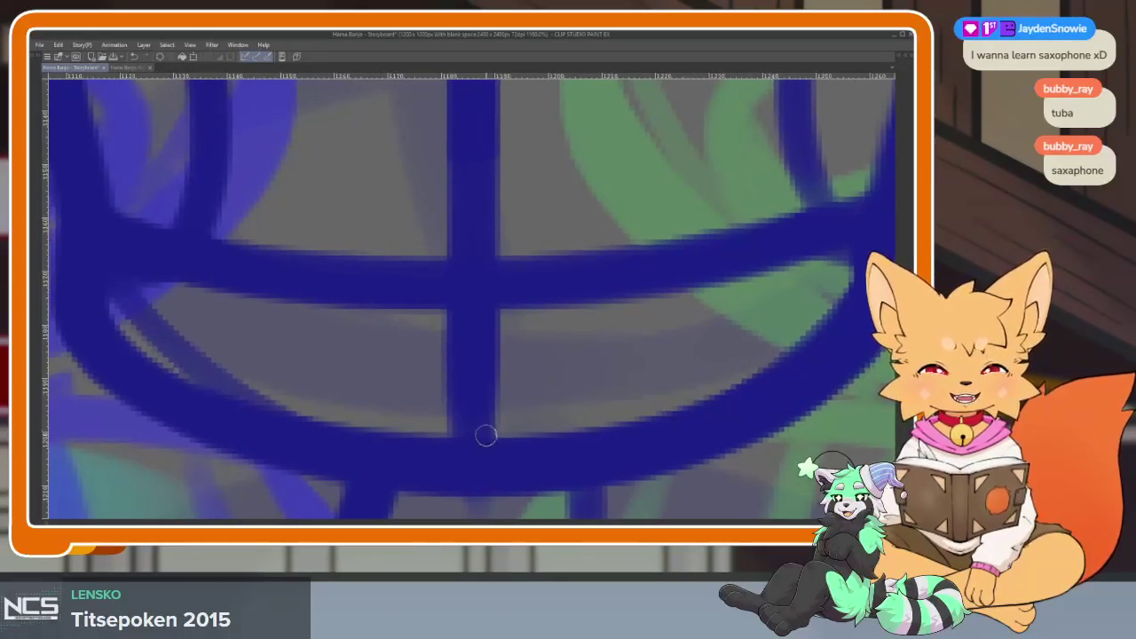
drag(295, 320, 526, 446)
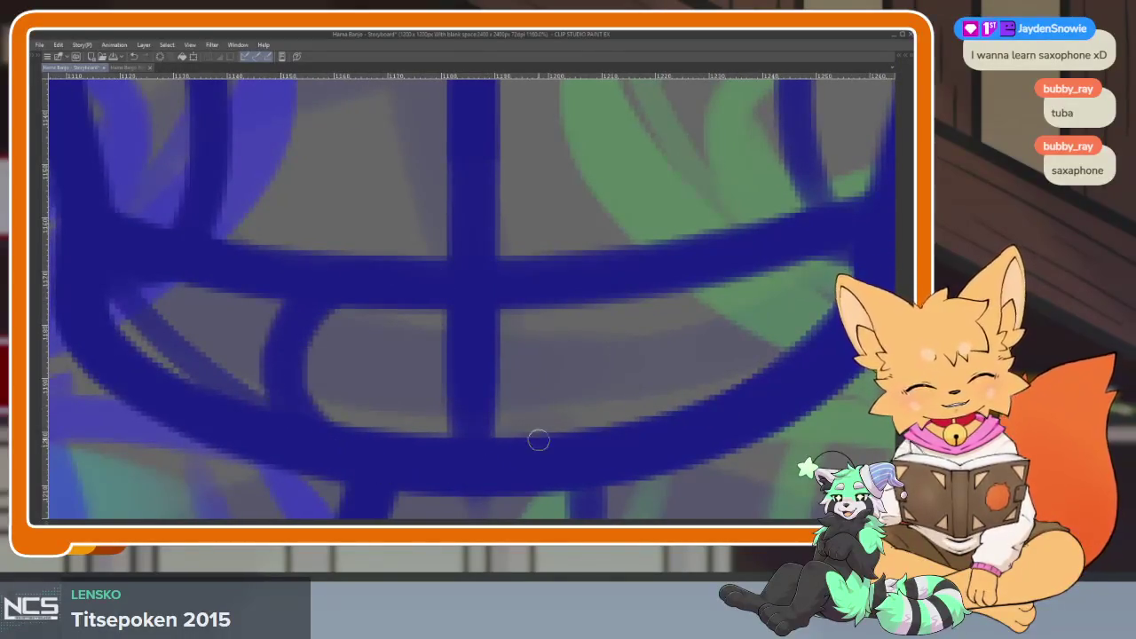
scroll(533, 417, down, 5)
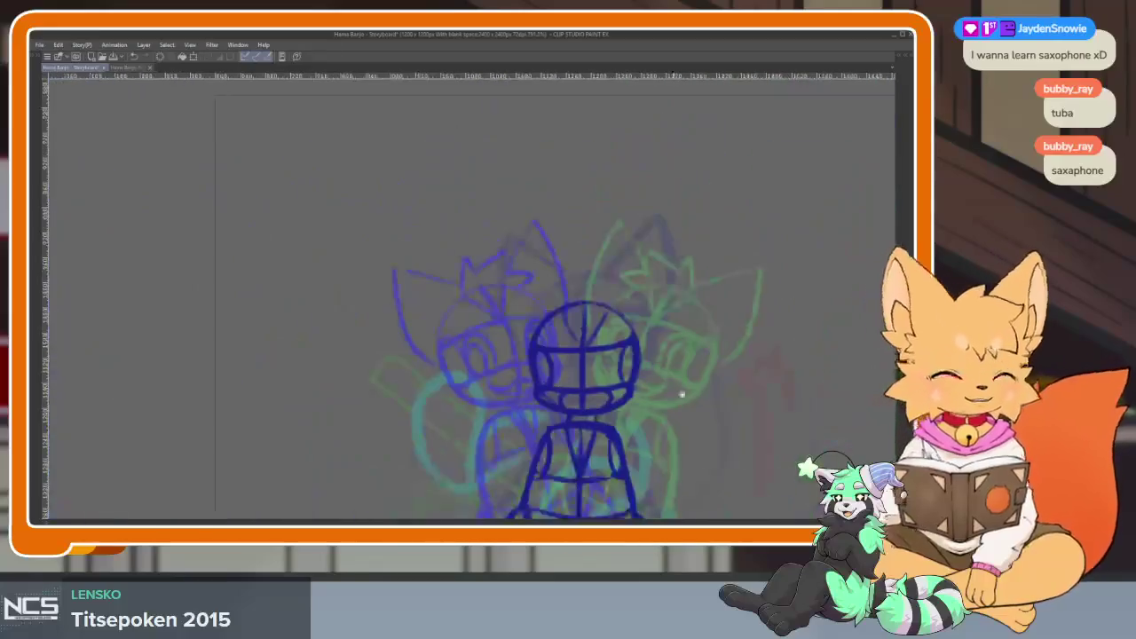
scroll(626, 409, up, 2)
scroll(571, 436, up, 2)
scroll(507, 399, up, 3)
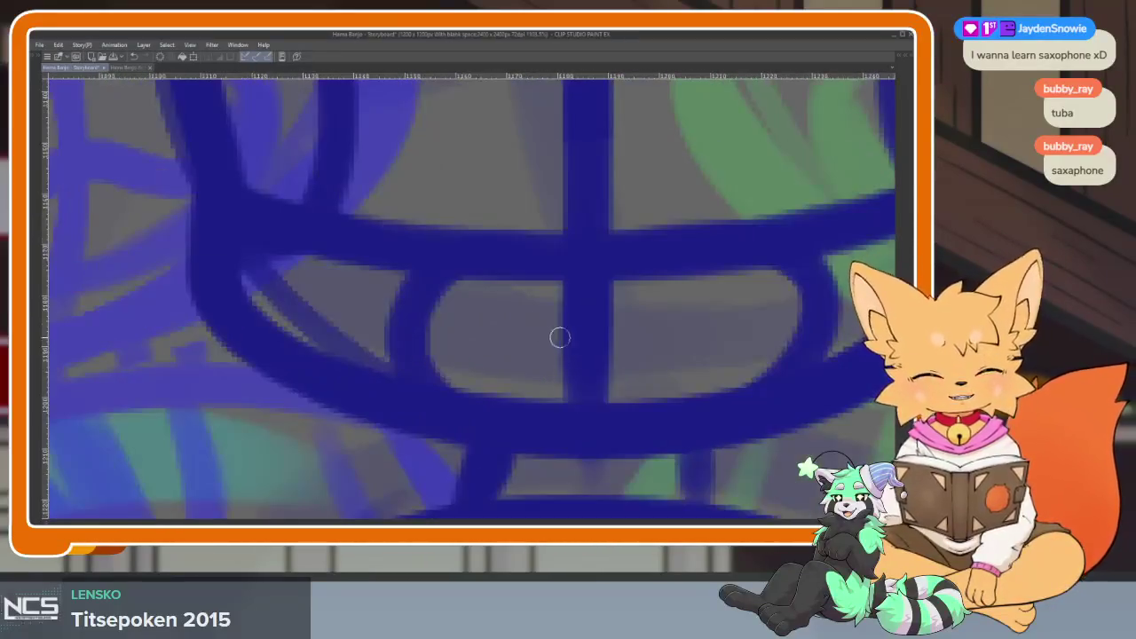
key(ctrl+z)
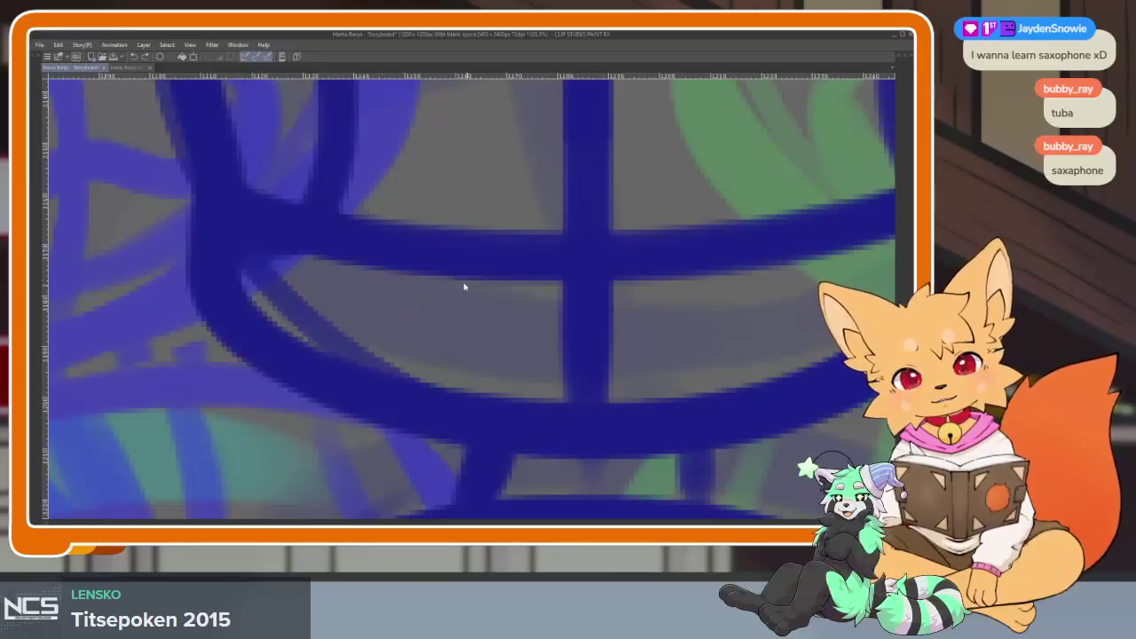
drag(428, 277, 400, 380)
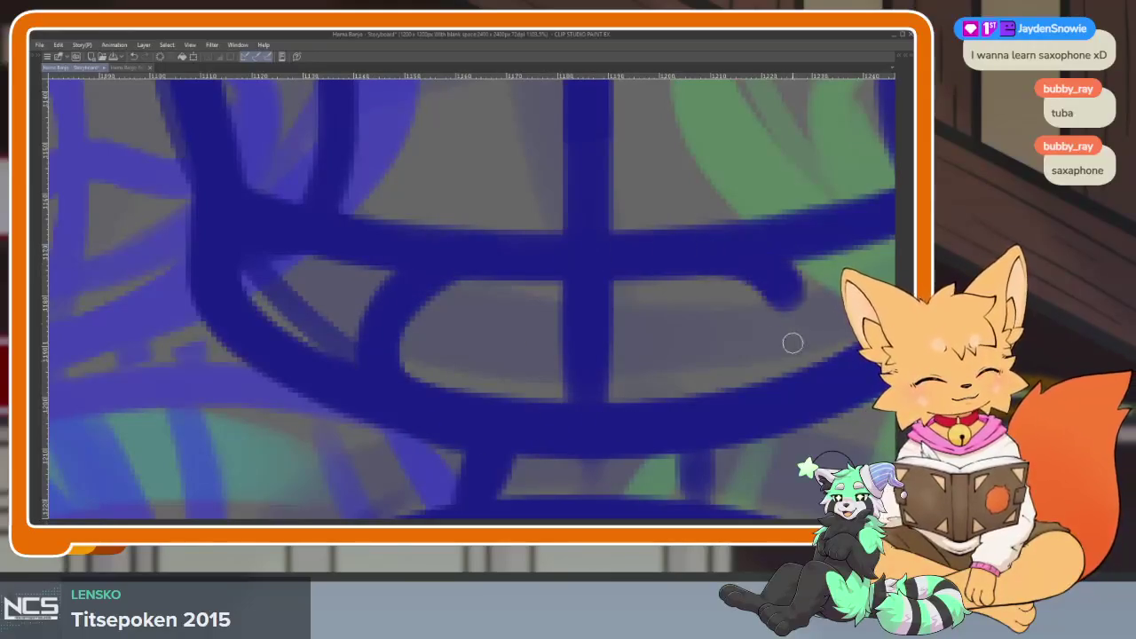
scroll(577, 417, down, 2)
scroll(622, 399, down, 2)
scroll(593, 381, down, 1)
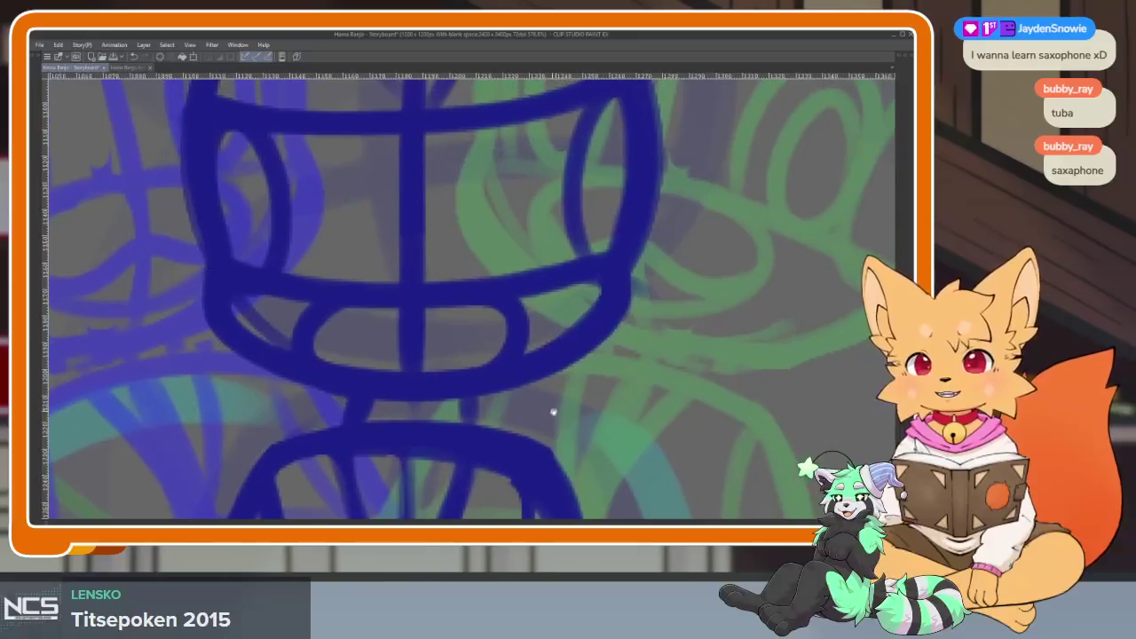
scroll(548, 406, down, 1)
scroll(540, 386, down, 1)
scroll(553, 406, down, 1)
scroll(556, 404, down, 1)
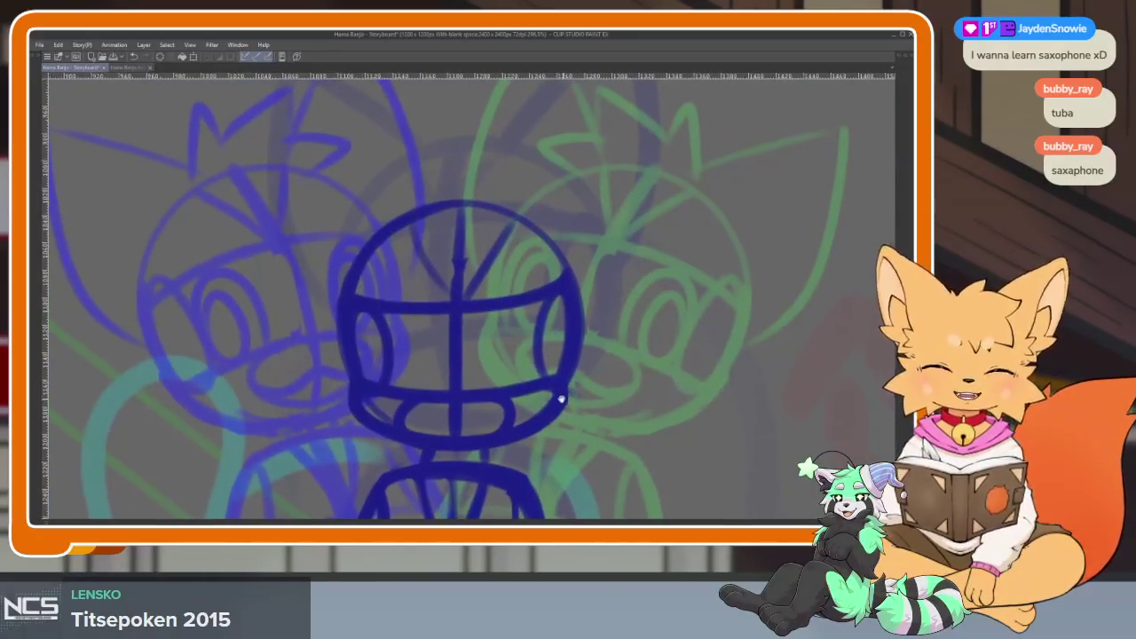
scroll(550, 404, up, 1)
scroll(547, 396, down, 1)
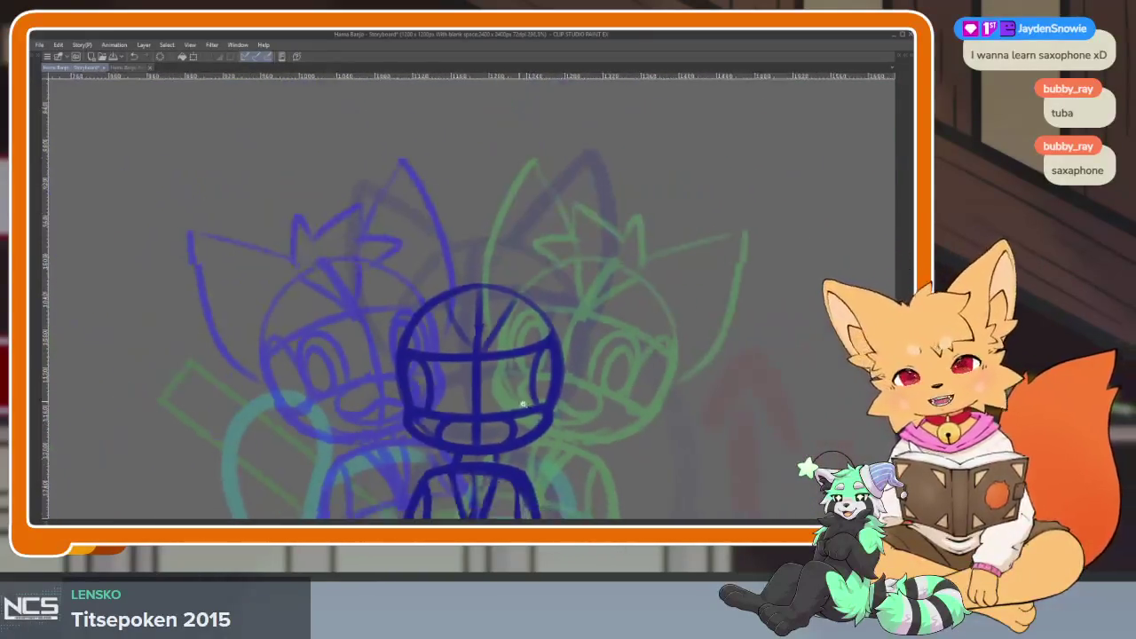
scroll(548, 384, up, 2)
scroll(544, 400, down, 1)
scroll(545, 406, up, 1)
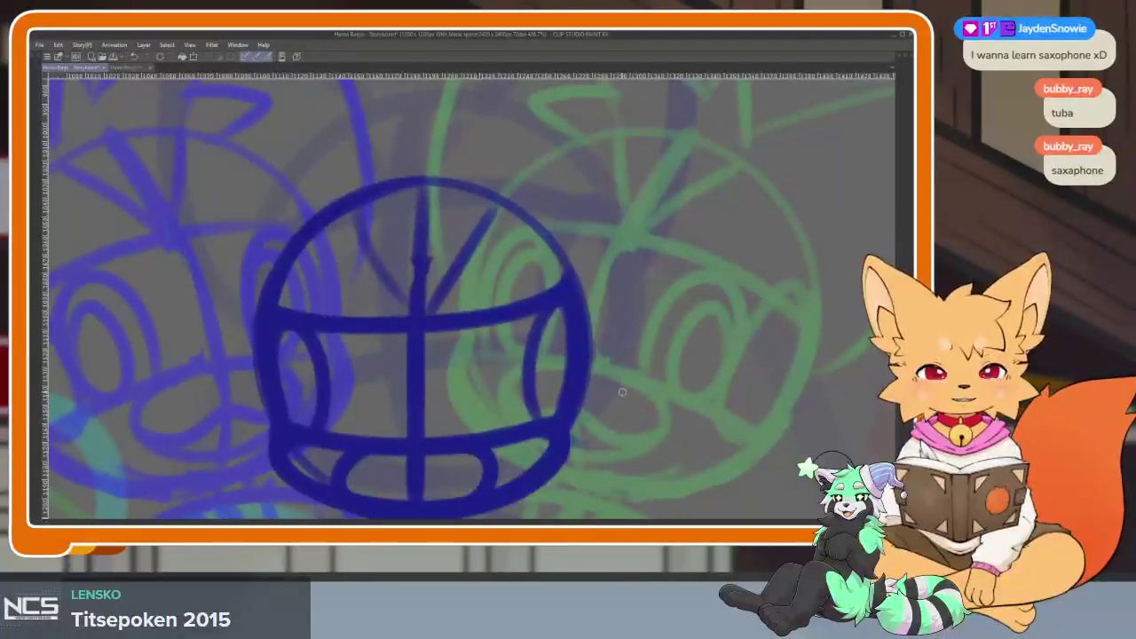
scroll(569, 404, down, 1)
scroll(564, 395, down, 1)
scroll(563, 394, up, 1)
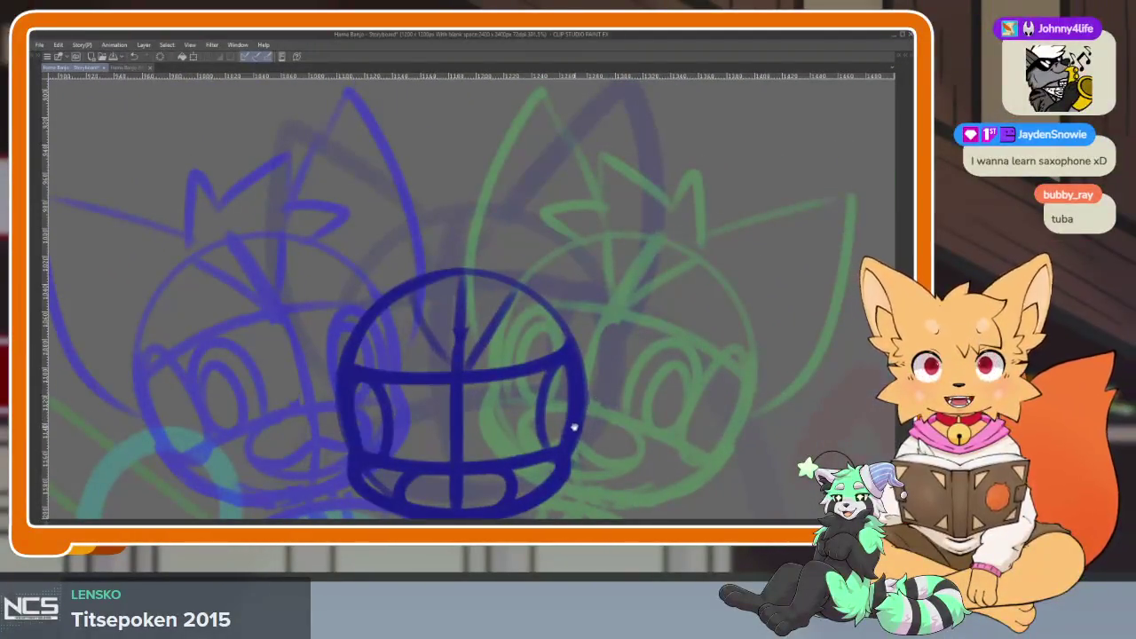
scroll(577, 408, down, 1)
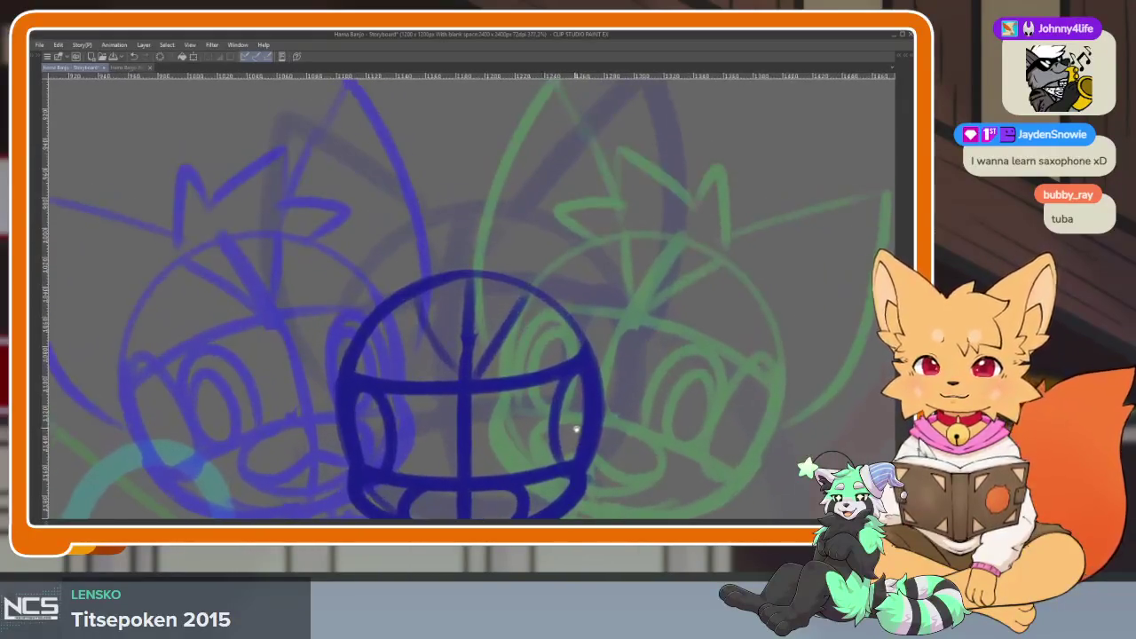
scroll(573, 417, up, 1)
scroll(568, 410, up, 1)
scroll(518, 289, down, 1)
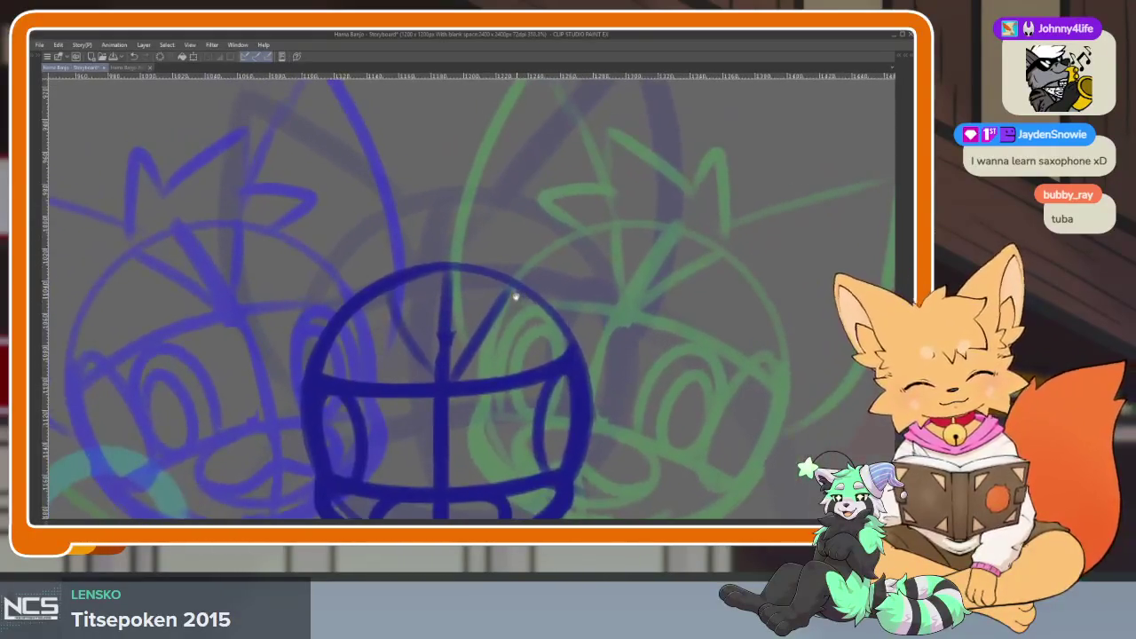
Try several ear strokes rising from the head circle, undoing each attempt.
drag(508, 285, 616, 129)
key(ctrl+z)
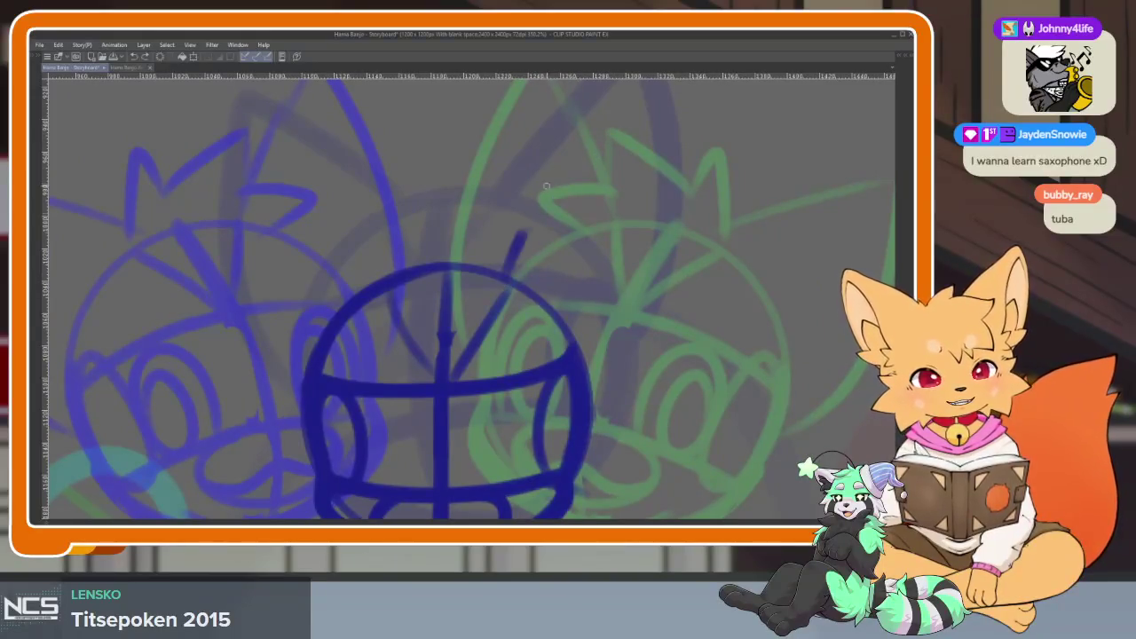
drag(503, 276, 606, 391)
scroll(568, 406, down, 2)
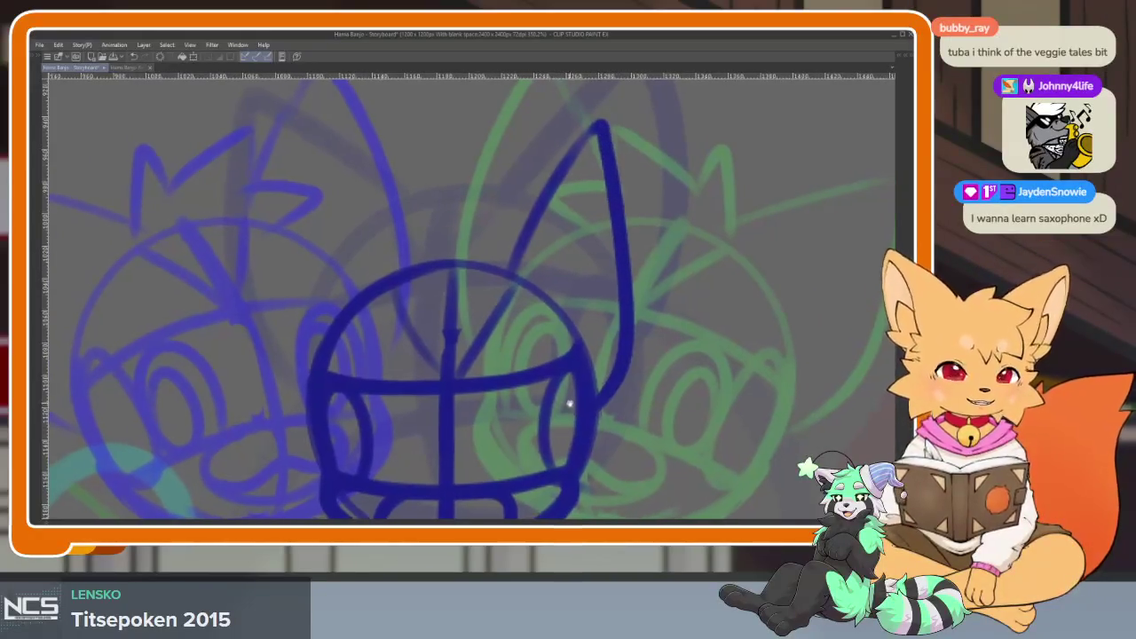
key(ctrl+z)
scroll(604, 373, up, 1)
drag(584, 396, 563, 384)
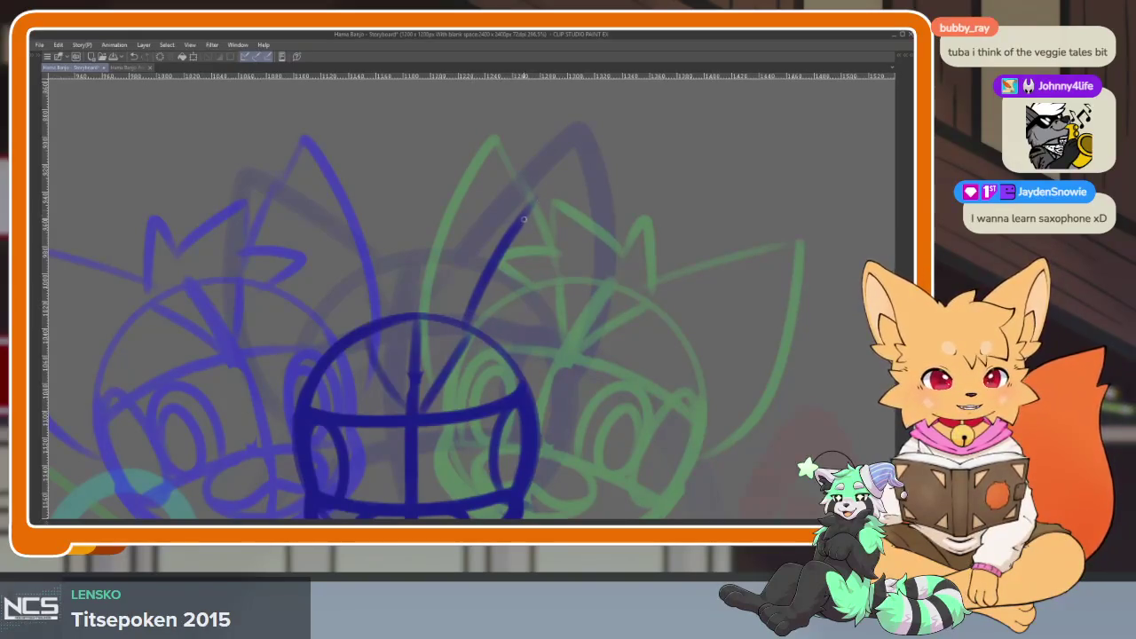
mouse_move(544, 233)
mouse_down()
mouse_move(559, 435)
mouse_move(552, 426)
mouse_up()
key(ctrl+z)
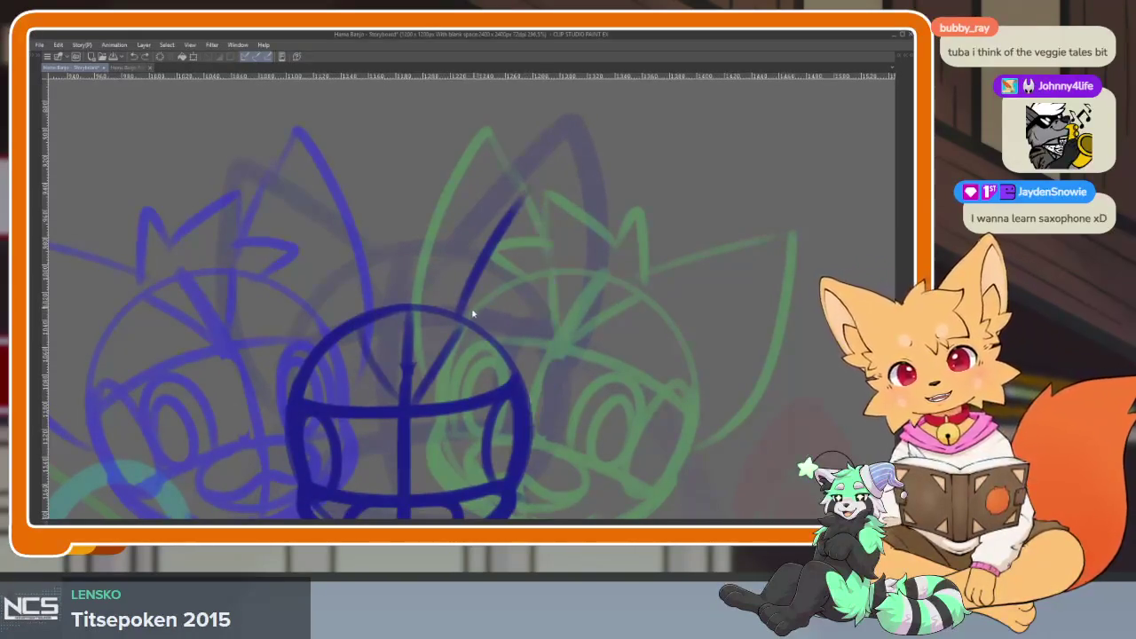
key(ctrl+z)
Draw the final pointed ear strokes on either side of the head circle.
drag(471, 309, 533, 449)
mouse_move(400, 329)
mouse_down()
mouse_move(422, 315)
mouse_move(304, 428)
mouse_up()
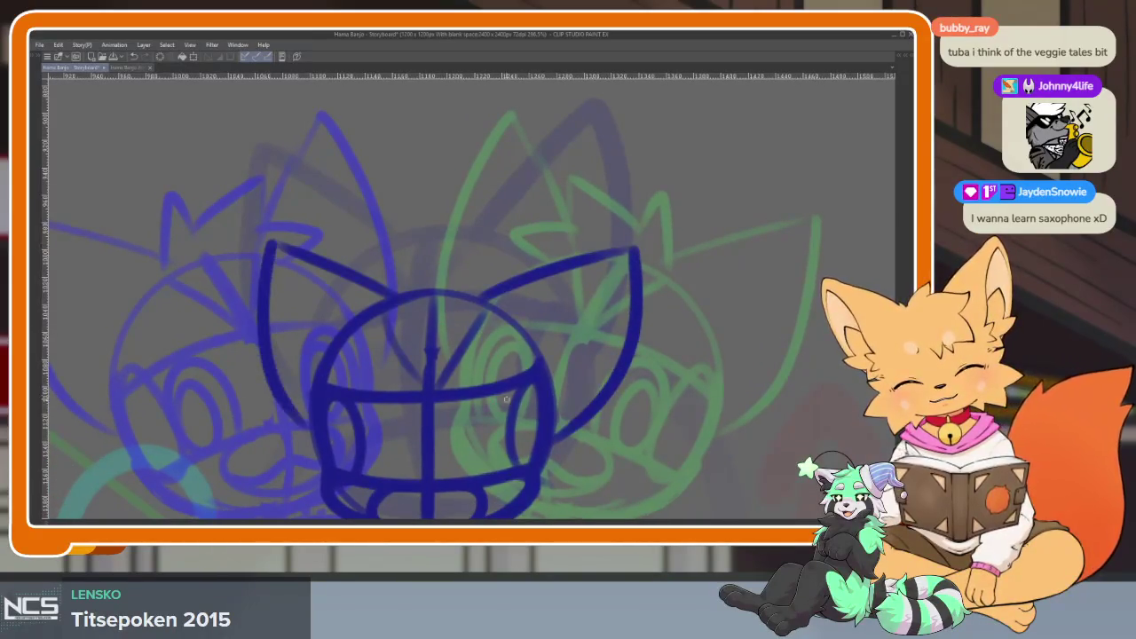
scroll(628, 357, down, 5)
scroll(628, 357, up, 5)
scroll(586, 311, up, 2)
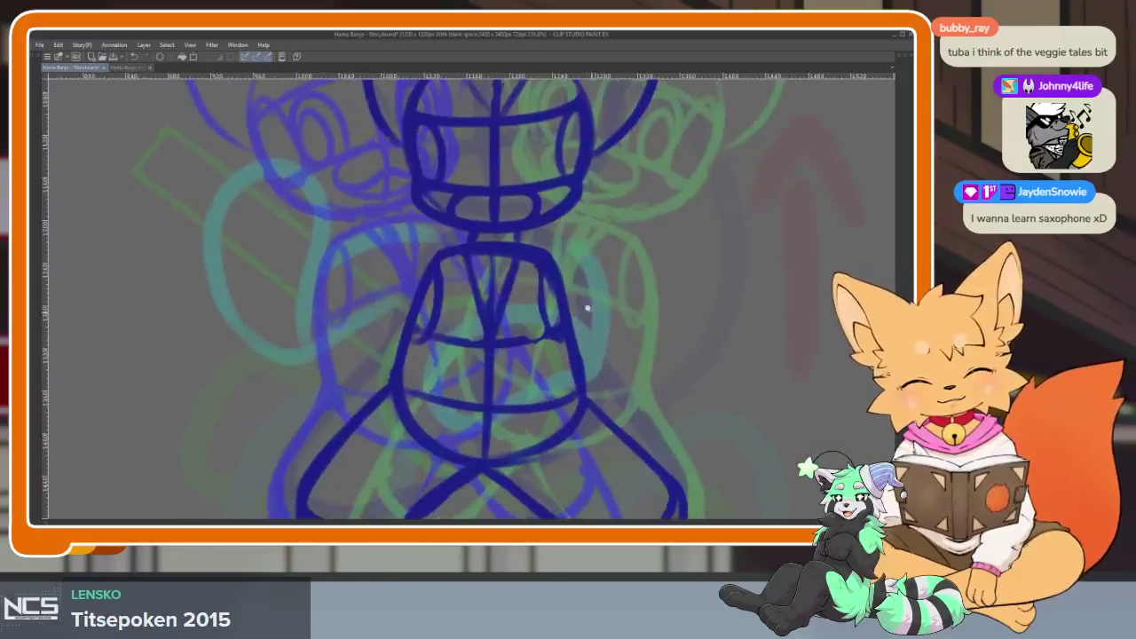
Zoom and pan over the torso sketch without changing it.
scroll(598, 339, down, 5)
scroll(598, 339, up, 4)
scroll(563, 398, down, 1)
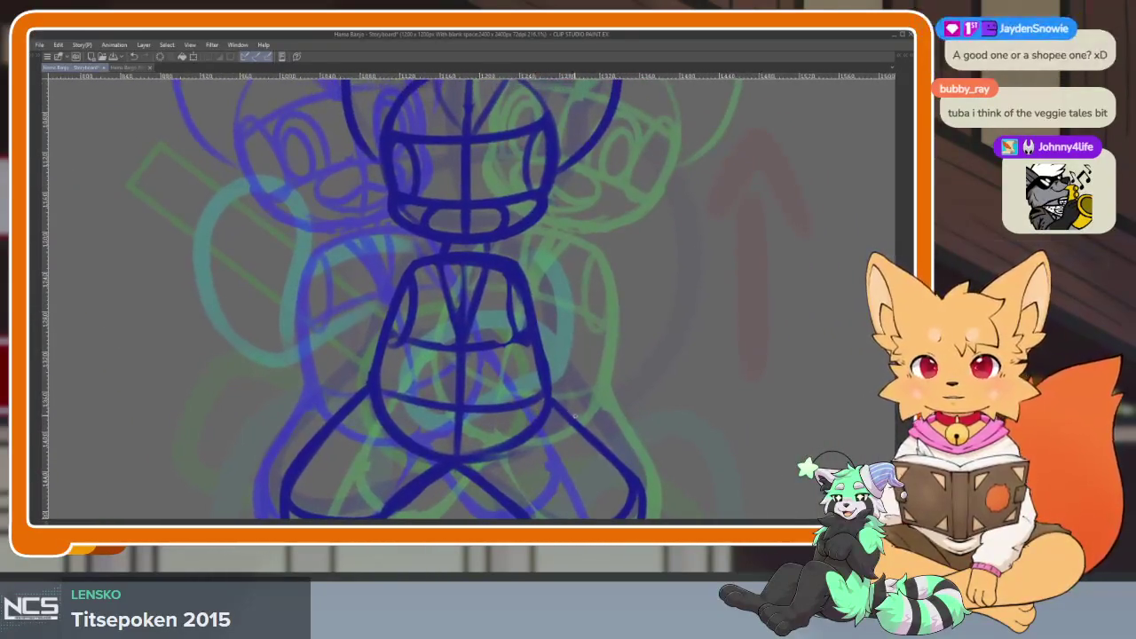
drag(570, 432, 551, 429)
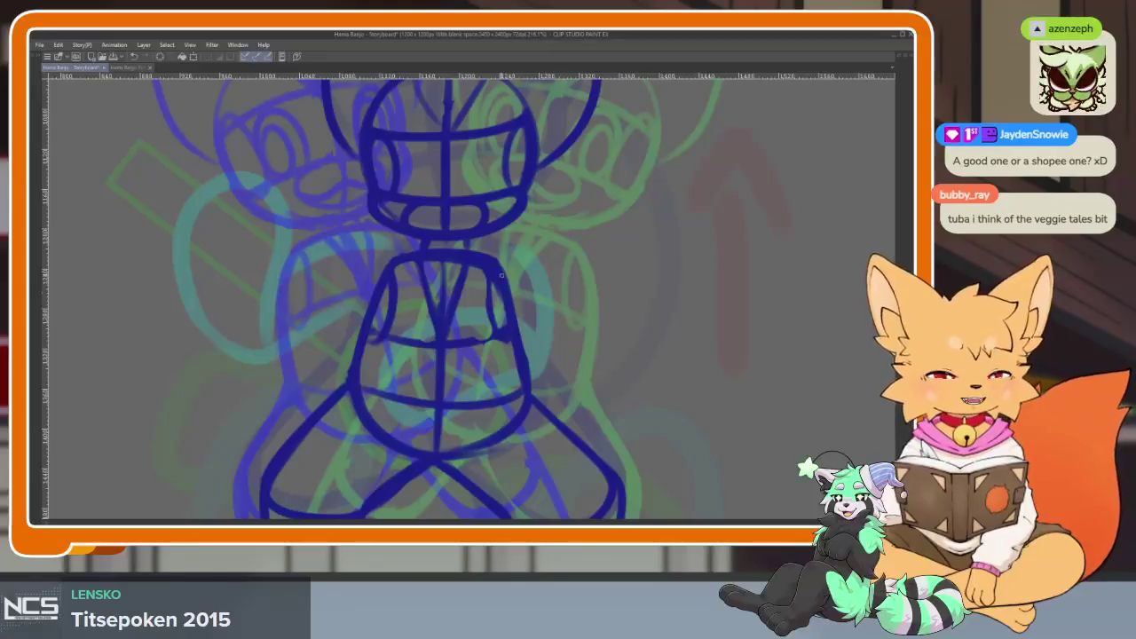
scroll(477, 422, down, 3)
scroll(478, 421, up, 1)
scroll(478, 421, down, 3)
scroll(478, 421, up, 2)
scroll(477, 421, down, 2)
scroll(497, 426, down, 1)
scroll(525, 430, up, 2)
scroll(525, 430, up, 1)
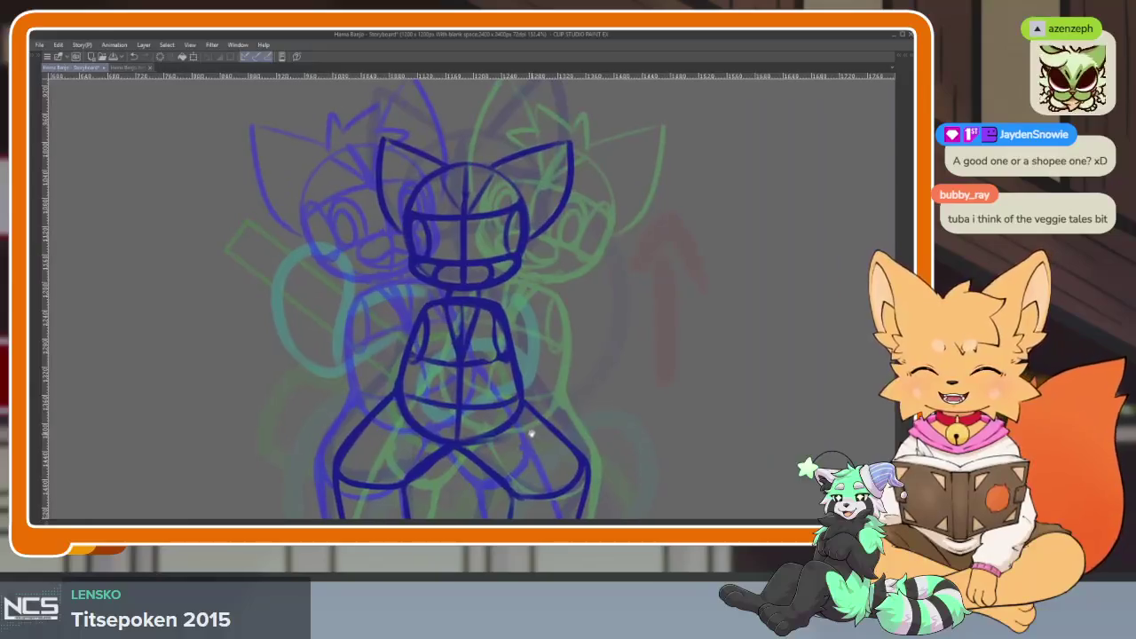
scroll(479, 453, up, 2)
scroll(482, 436, down, 1)
scroll(482, 436, up, 1)
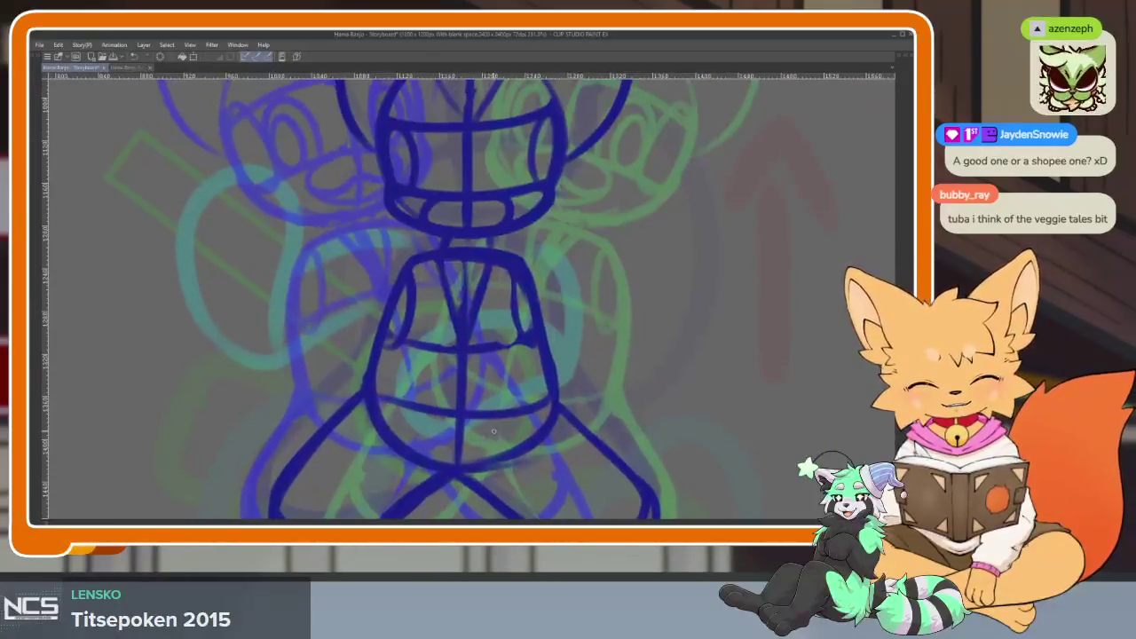
Toggle the palettes on and off, then switch to the mouth-harp video window.
key(Tab)
key(Tab)
key(Tab)
key(Tab)
scroll(507, 470, up, 2)
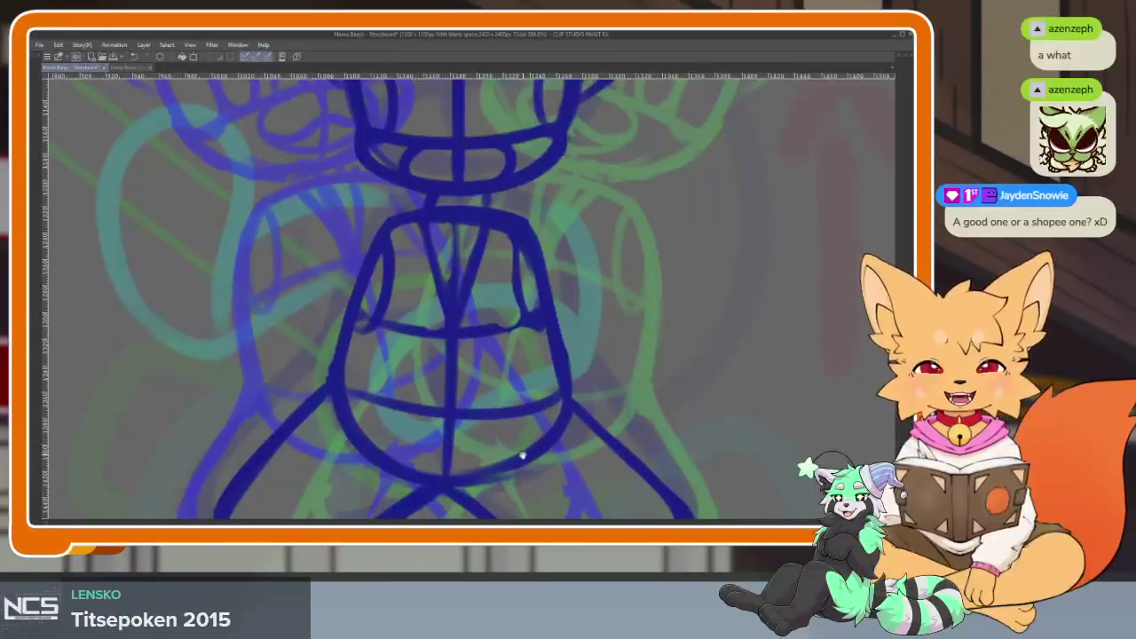
scroll(531, 474, up, 1)
scroll(532, 468, up, 1)
key(Tab)
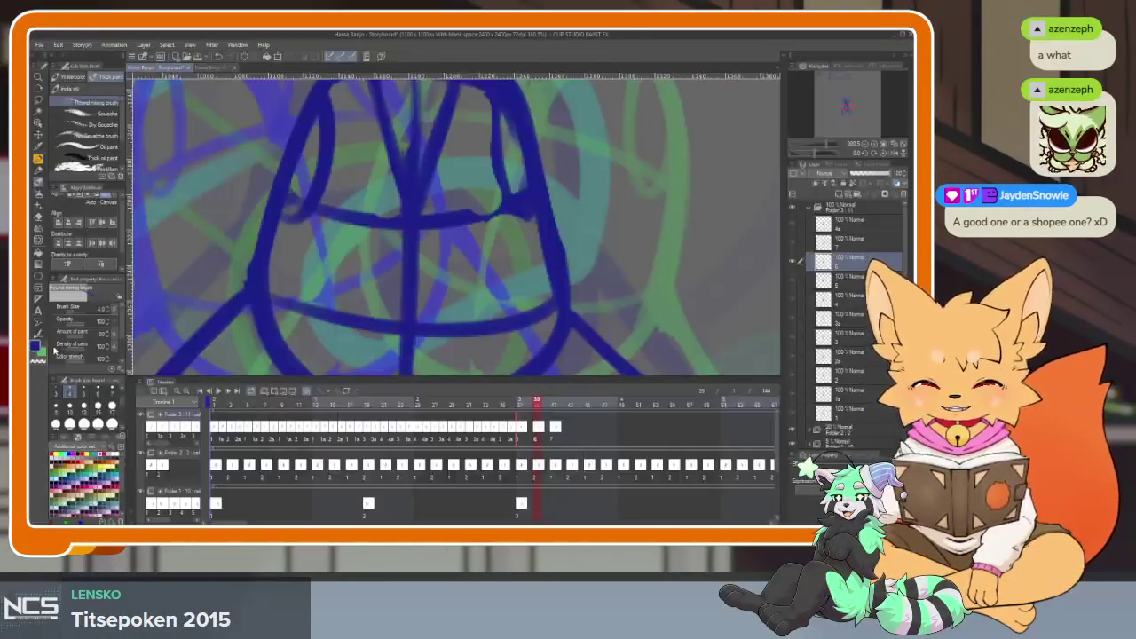
key(Tab)
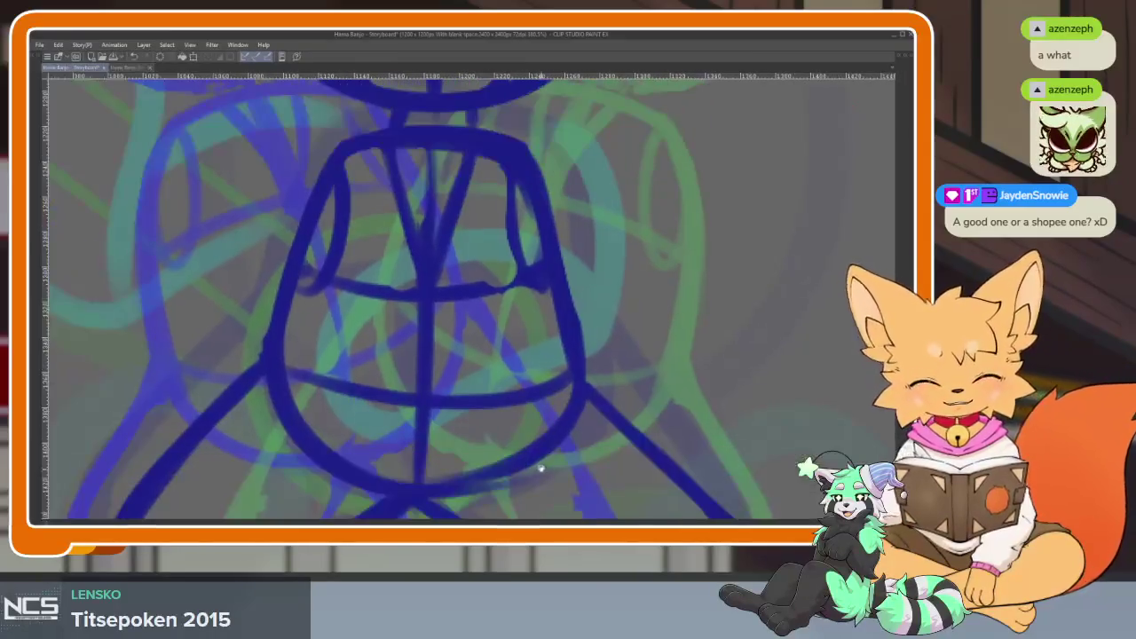
scroll(533, 461, down, 1)
scroll(524, 448, down, 1)
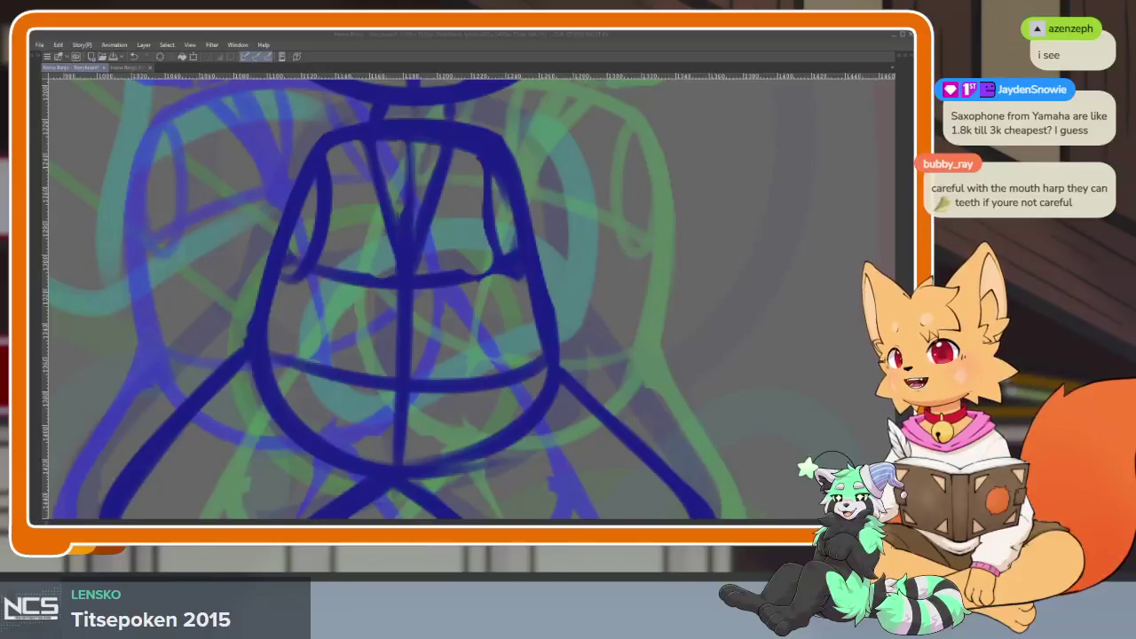
key(alt+Tab)
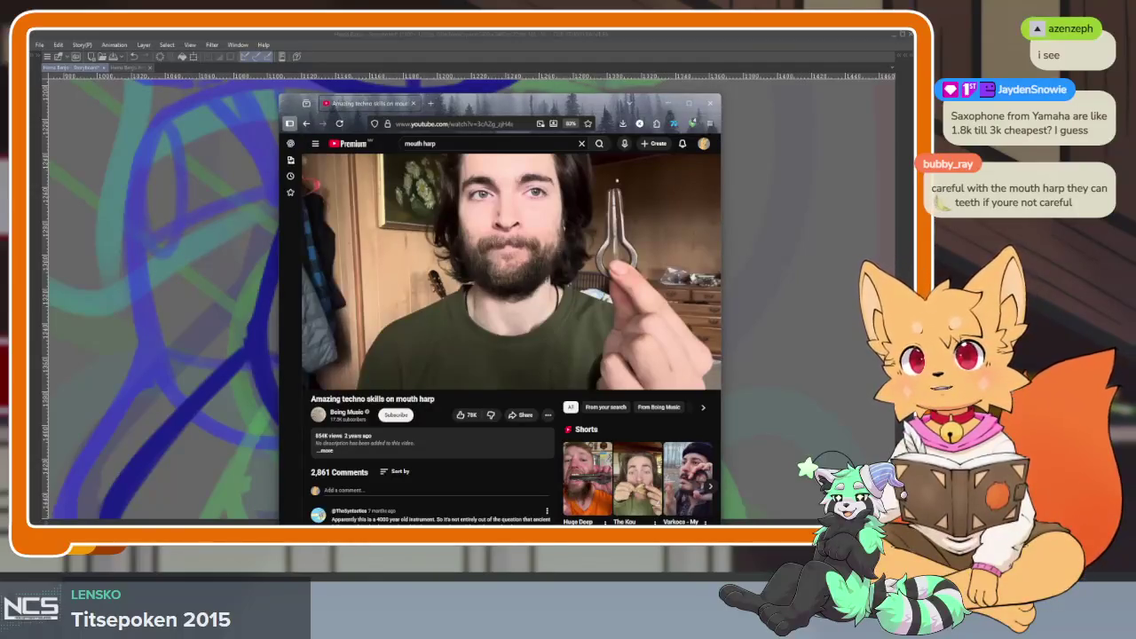
Pause the 'Amazing techno skills on mouth harp' video, then resume playback.
click(509, 218)
click(509, 218)
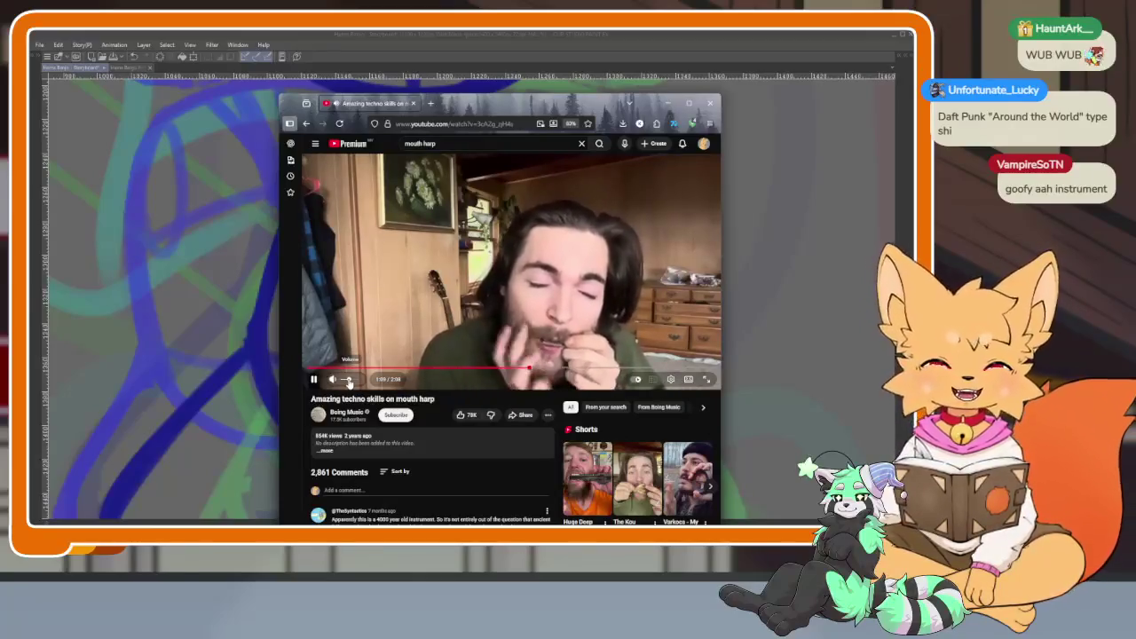
Pause the mouth-harp video and close the YouTube browser window.
click(536, 259)
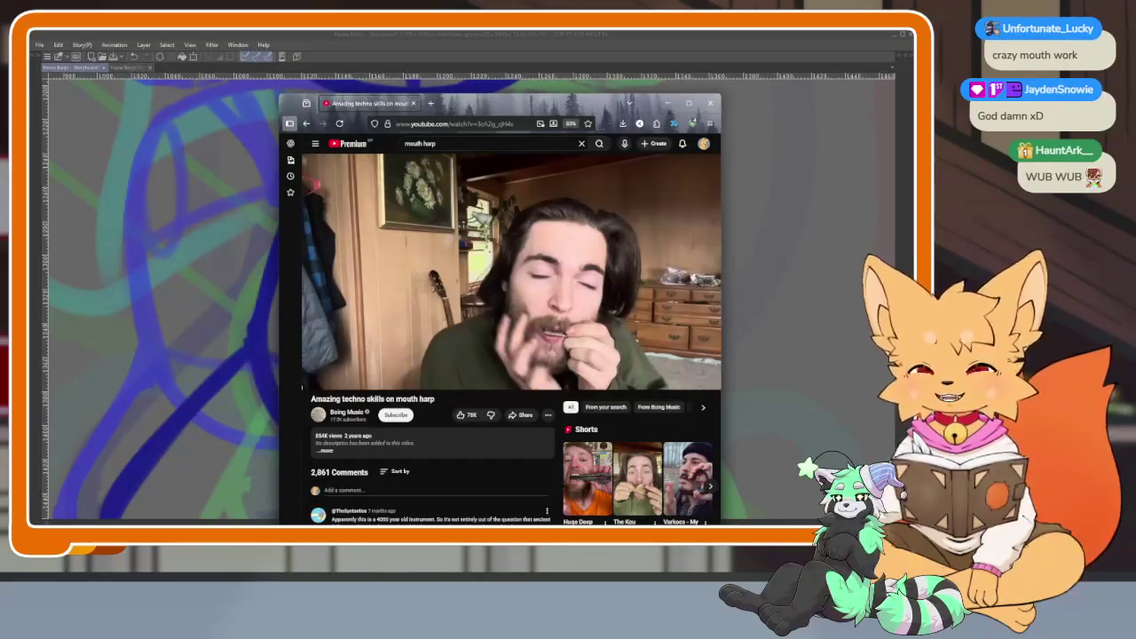
click(707, 104)
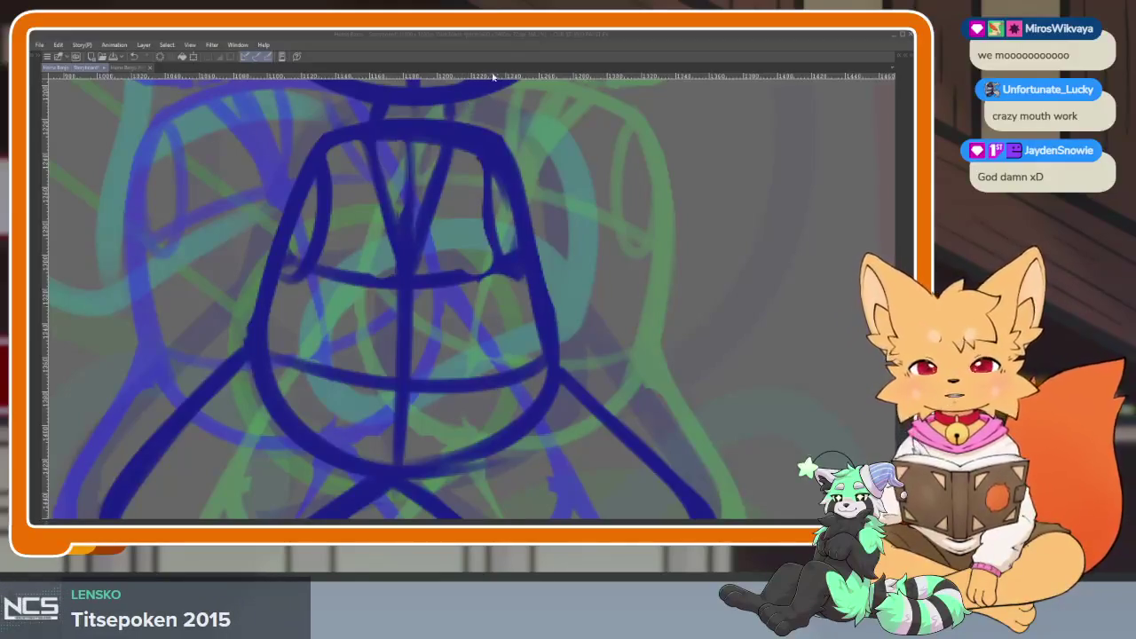
Return to Clip Studio Paint, zoom the canvas and toggle the panels to pick green and the ellipse tool.
click(500, 38)
scroll(520, 393, down, 3)
scroll(540, 406, up, 1)
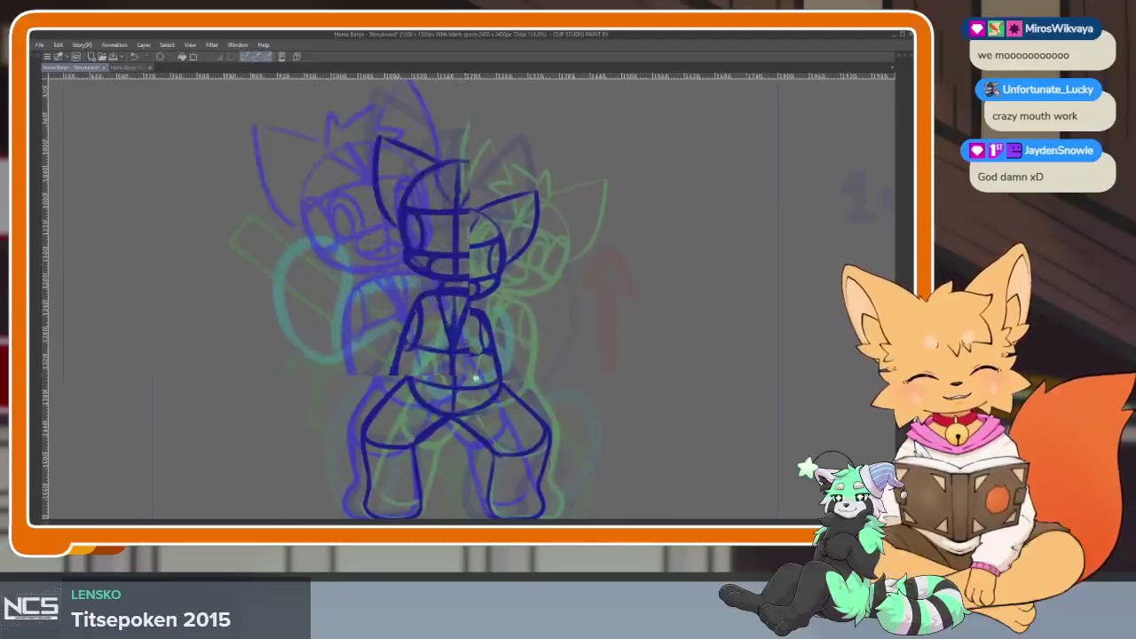
scroll(489, 414, up, 2)
scroll(489, 414, up, 1)
scroll(500, 399, up, 1)
scroll(500, 391, up, 1)
scroll(522, 399, up, 1)
scroll(521, 399, down, 2)
key(Tab)
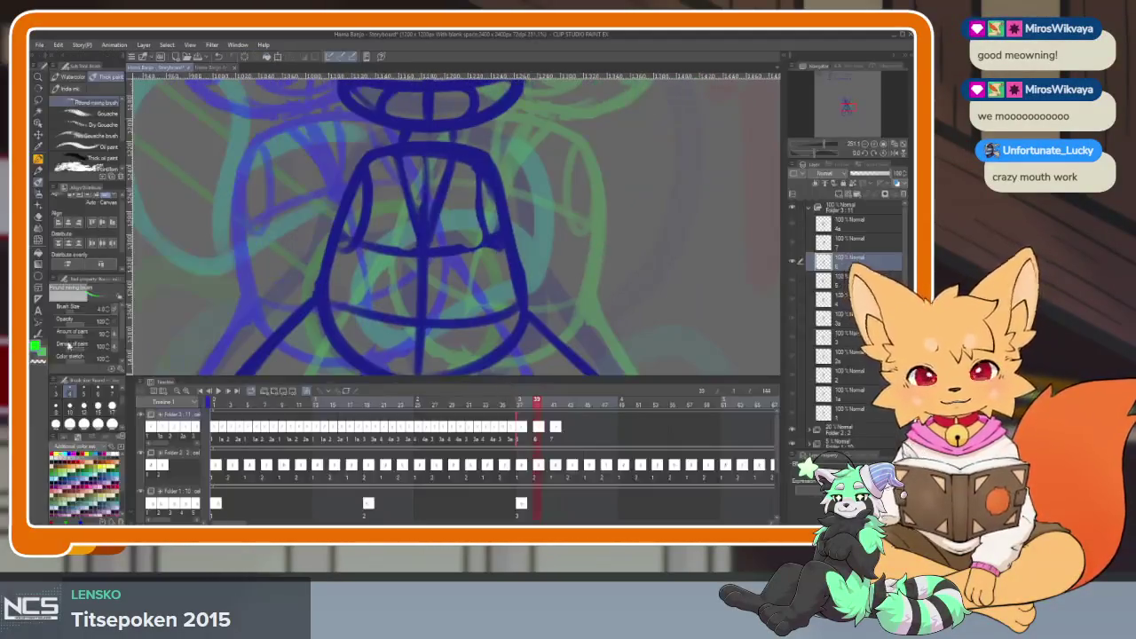
key(Tab)
Draw a green circle over the lap and rotate the view so the figure lies sideways.
scroll(507, 411, up, 2)
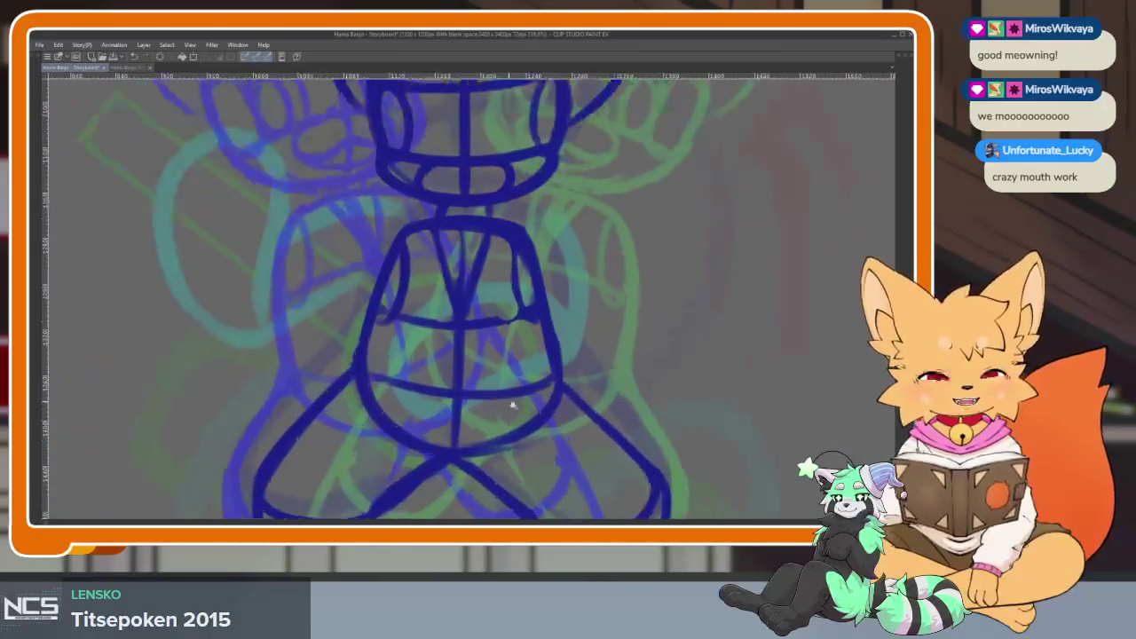
scroll(497, 418, down, 2)
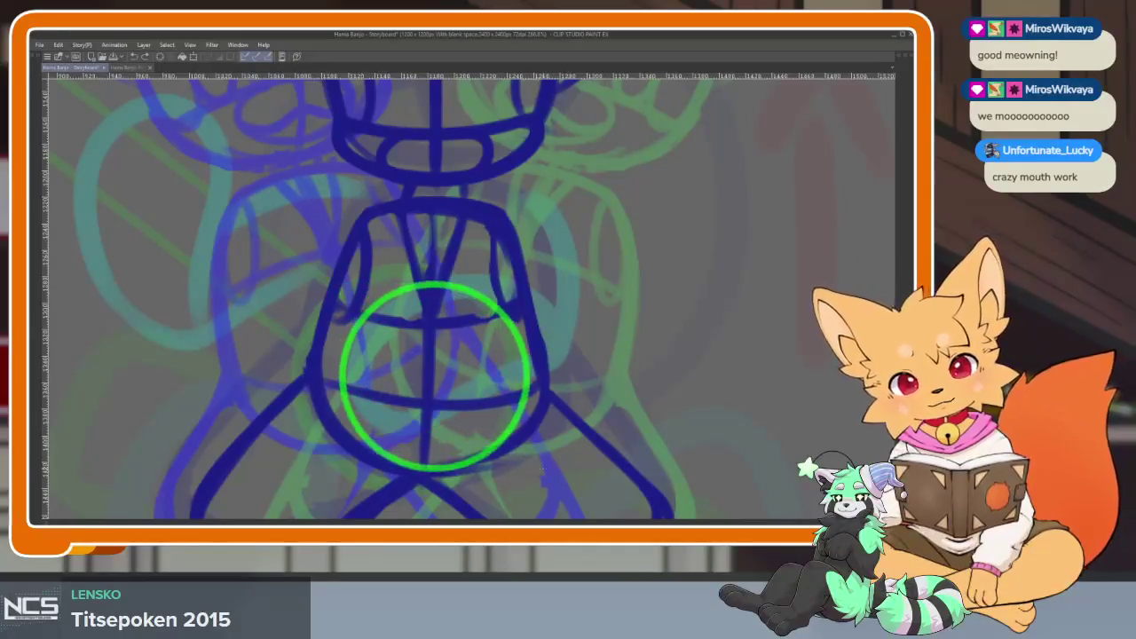
scroll(559, 448, down, 3)
scroll(551, 431, up, 3)
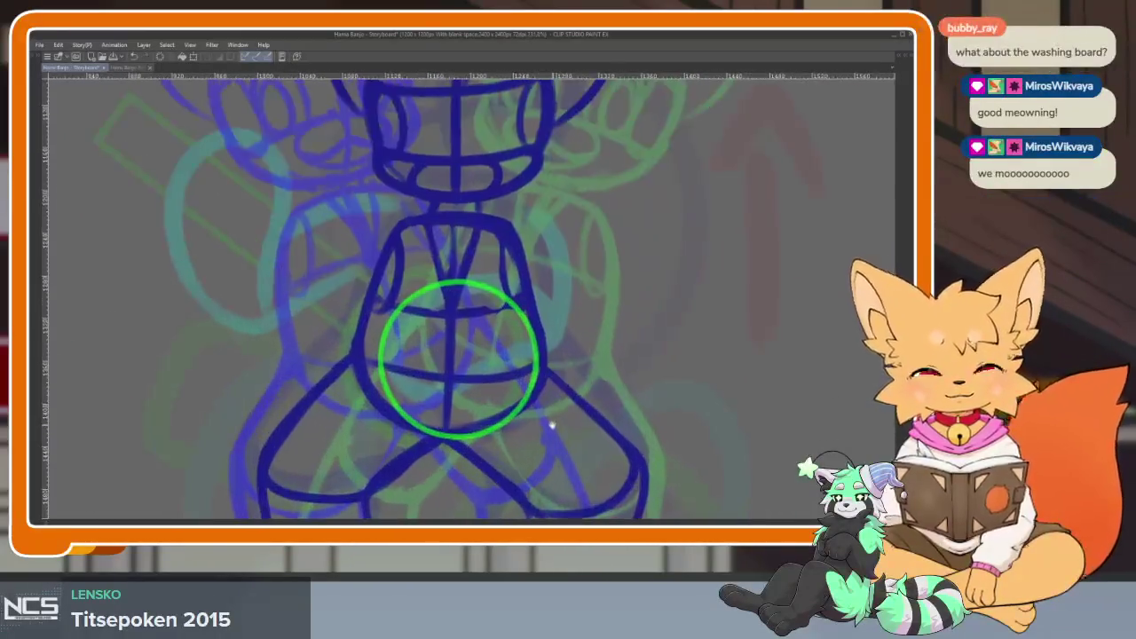
scroll(511, 439, down, 1)
scroll(509, 444, up, 1)
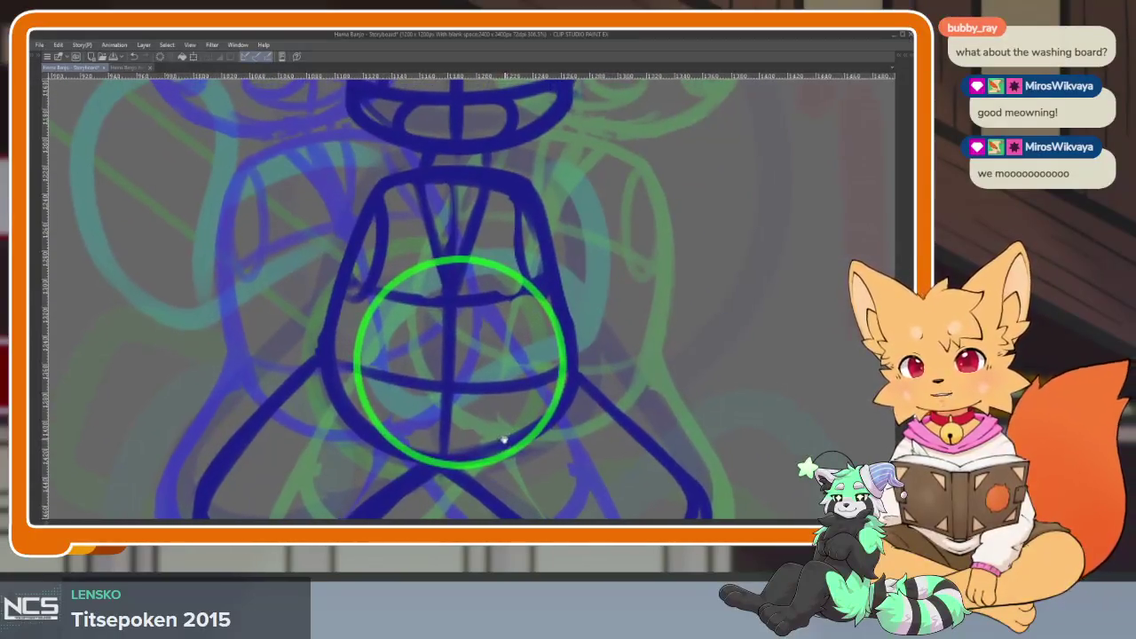
scroll(502, 436, down, 1)
scroll(518, 423, up, 1)
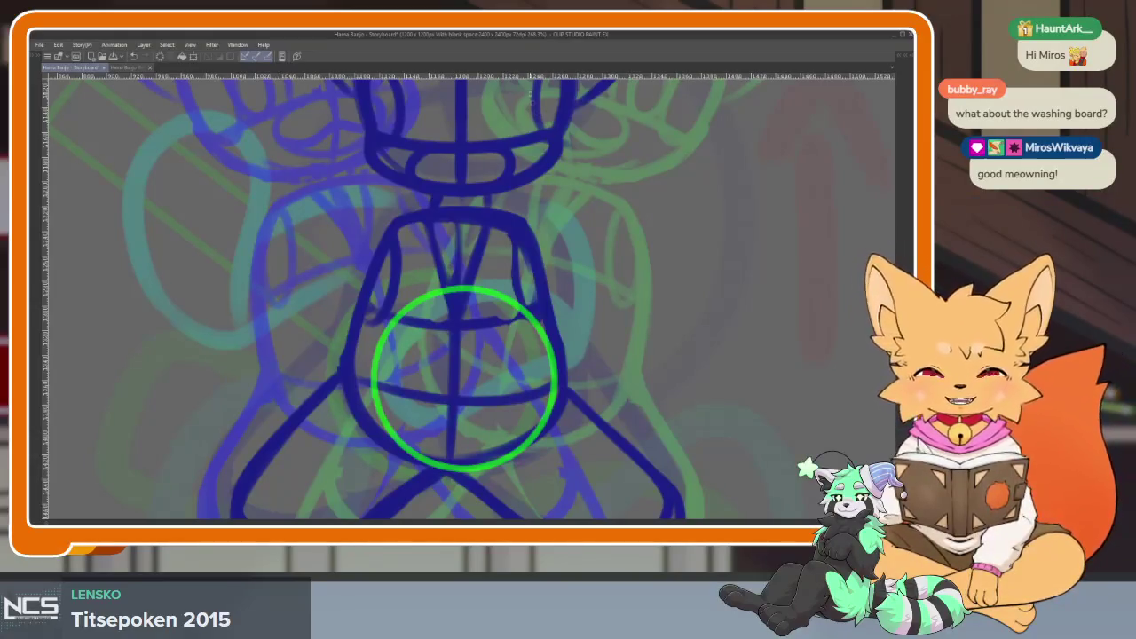
scroll(609, 400, down, 2)
scroll(578, 399, down, 2)
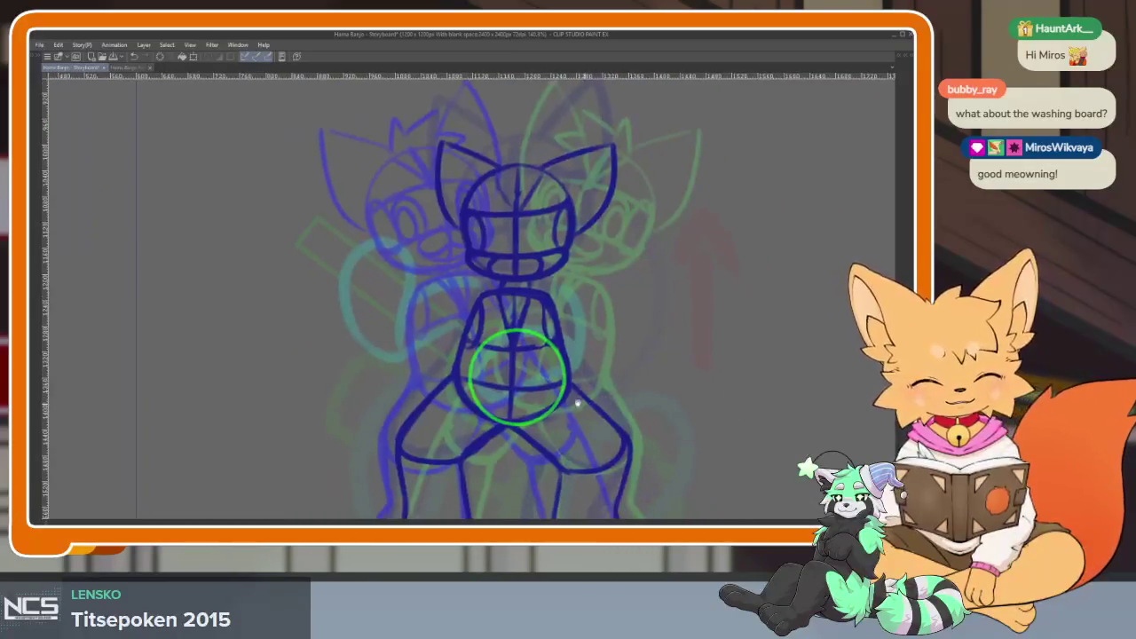
scroll(578, 399, up, 3)
scroll(565, 406, up, 1)
scroll(566, 405, down, 2)
scroll(553, 399, up, 2)
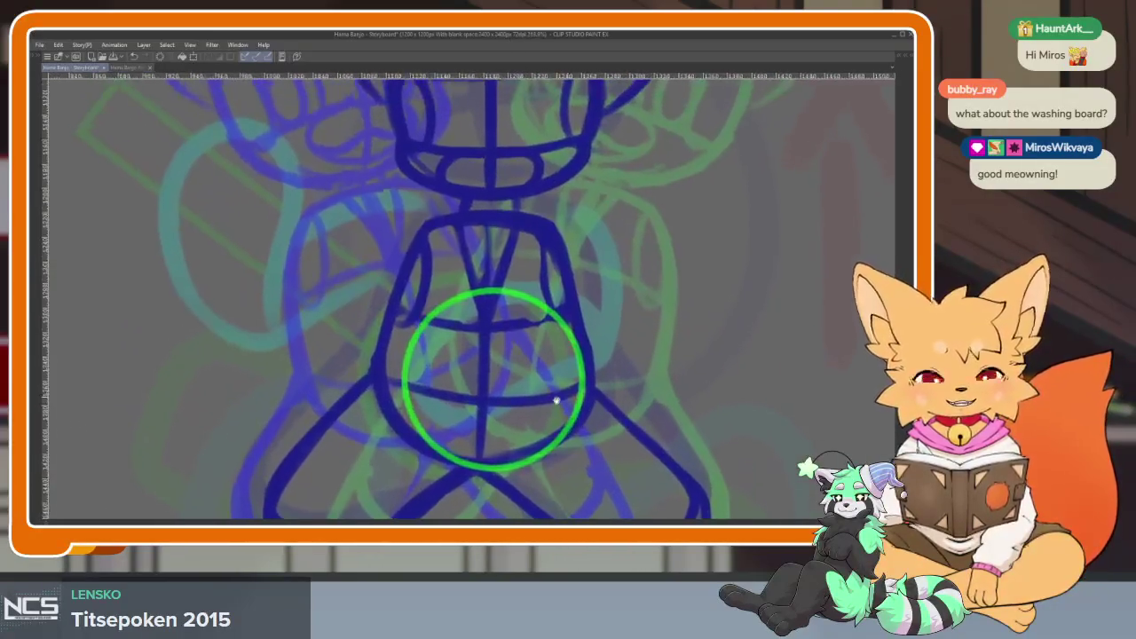
scroll(553, 398, down, 2)
scroll(607, 457, up, 1)
mouse_move(607, 457)
mouse_down()
mouse_move(497, 404)
mouse_move(622, 405)
mouse_up()
scroll(497, 403, up, 1)
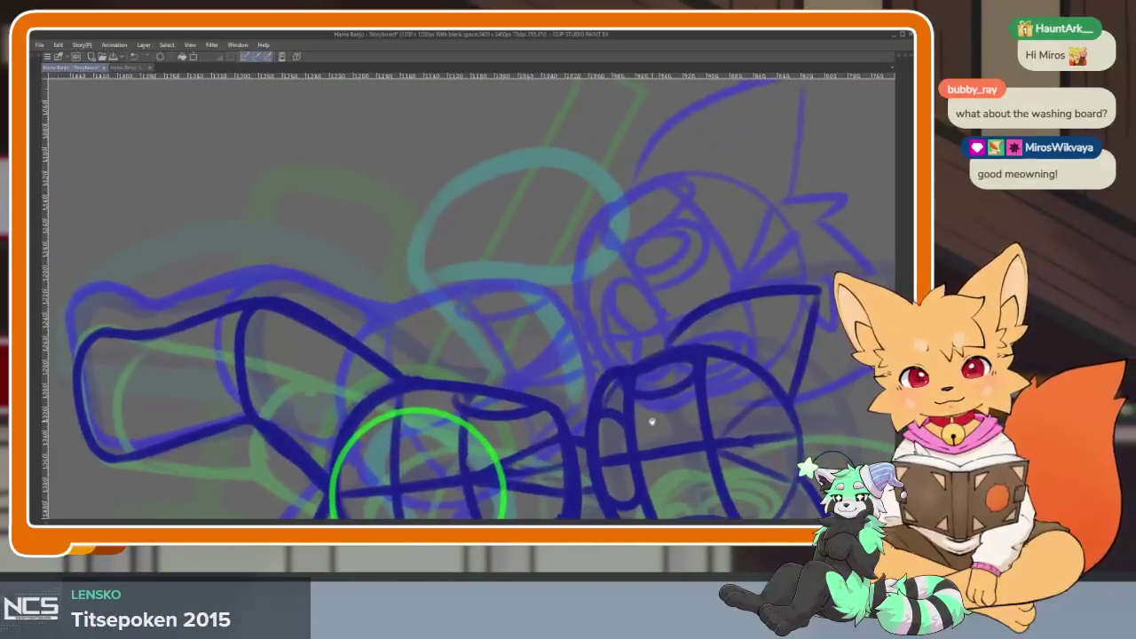
Tilt the view and draw a tall green rectangle rising from the circle as the neck.
scroll(629, 428, down, 1)
scroll(629, 428, down, 1)
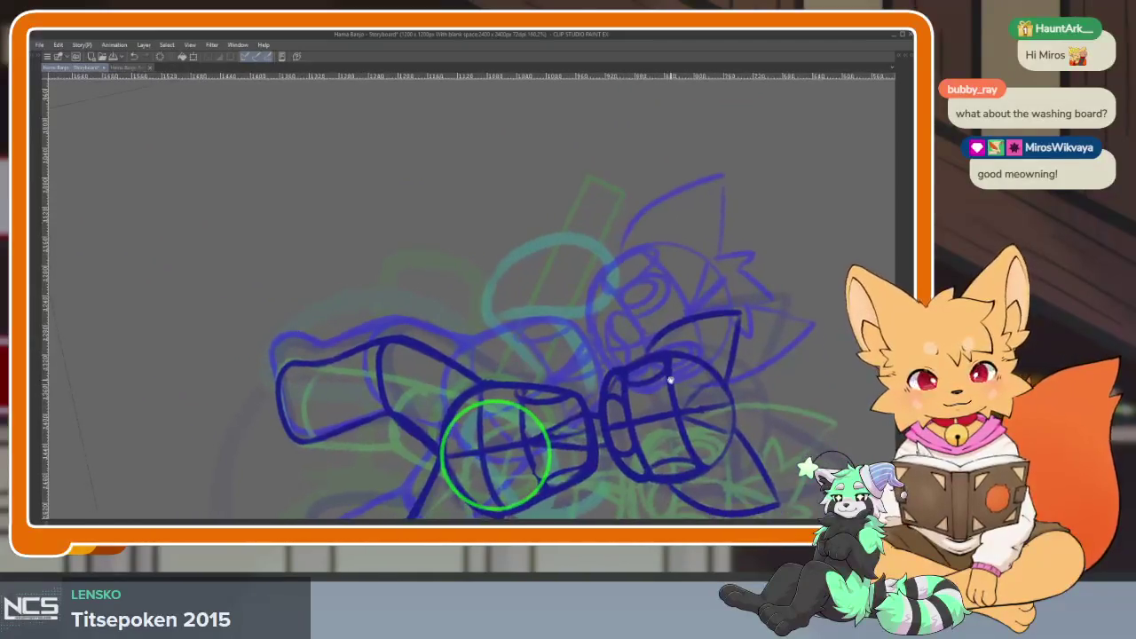
scroll(622, 424, down, 1)
drag(622, 424, 569, 391)
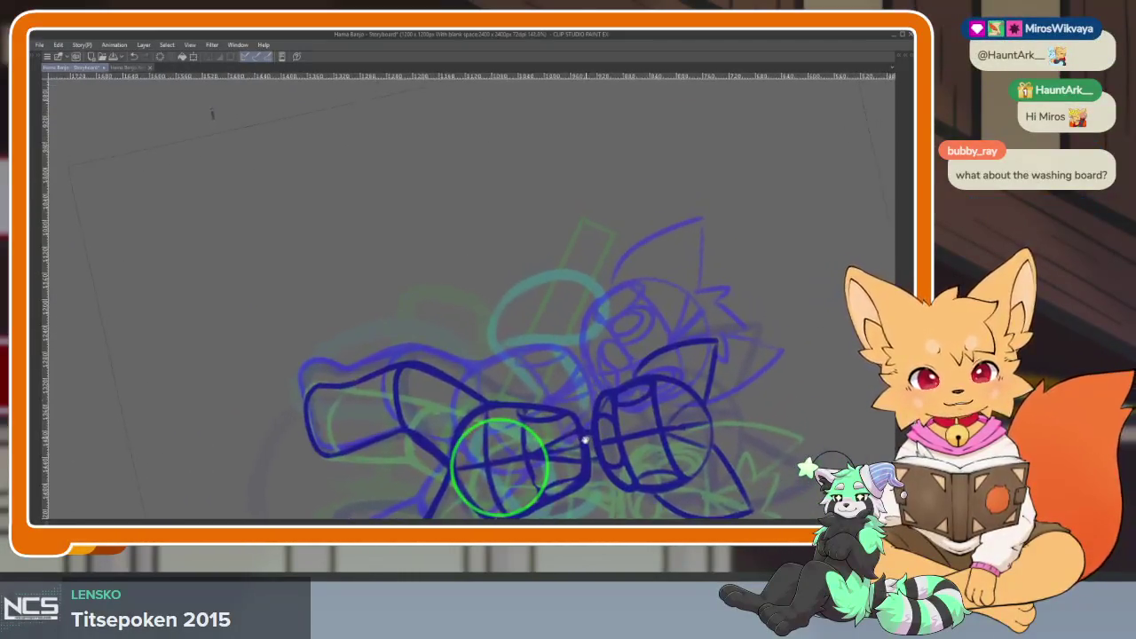
key(Tab)
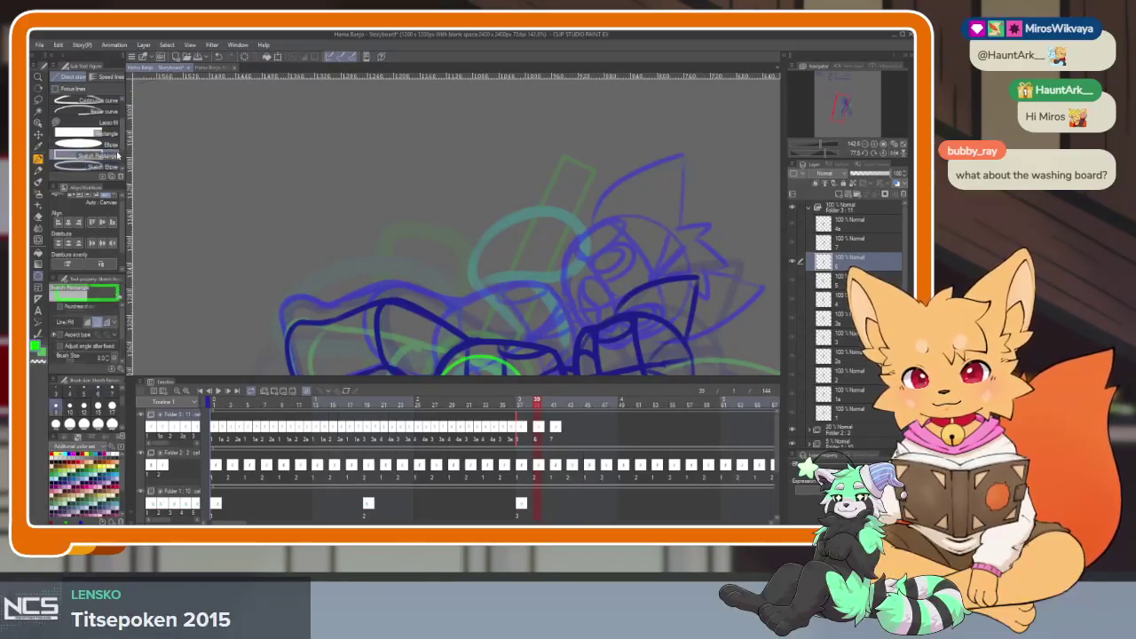
key(Tab)
scroll(559, 366, up, 1)
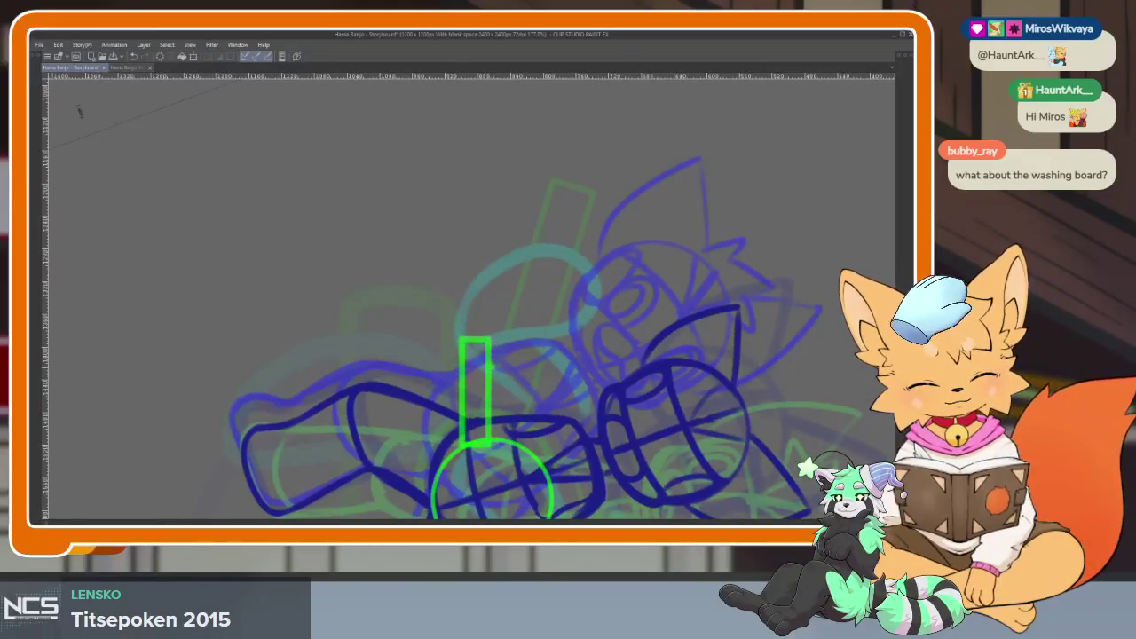
mouse_move(446, 395)
mouse_down()
mouse_move(447, 306)
mouse_move(485, 391)
mouse_up()
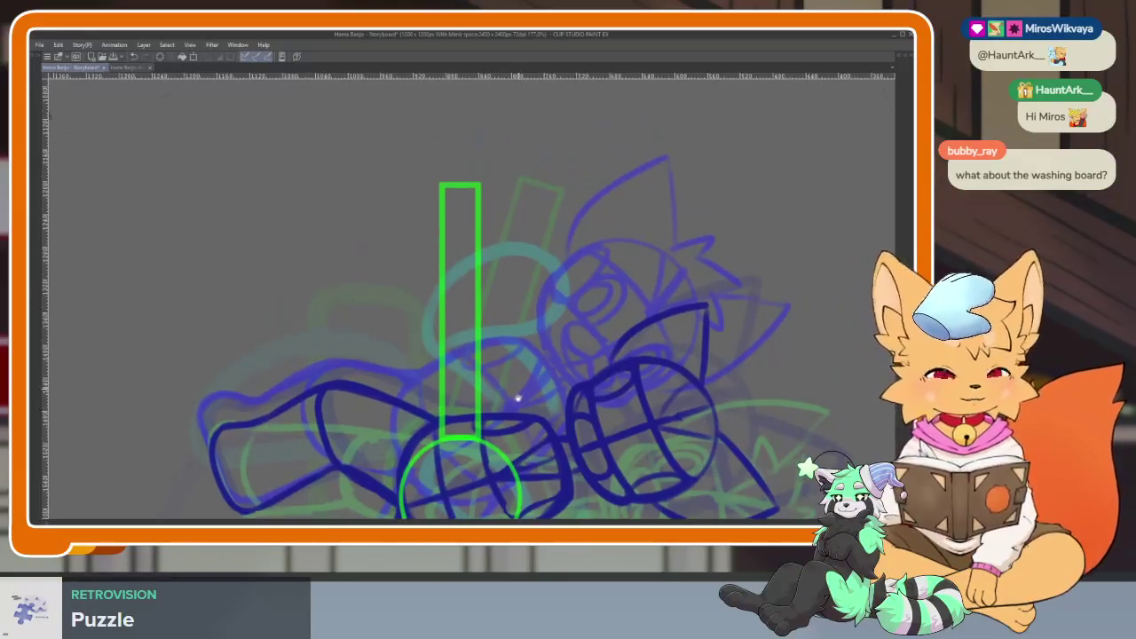
Add a headstock line across the neck's top and curled tuning pegs on both sides.
scroll(464, 364, up, 3)
scroll(468, 391, up, 1)
scroll(468, 391, up, 3)
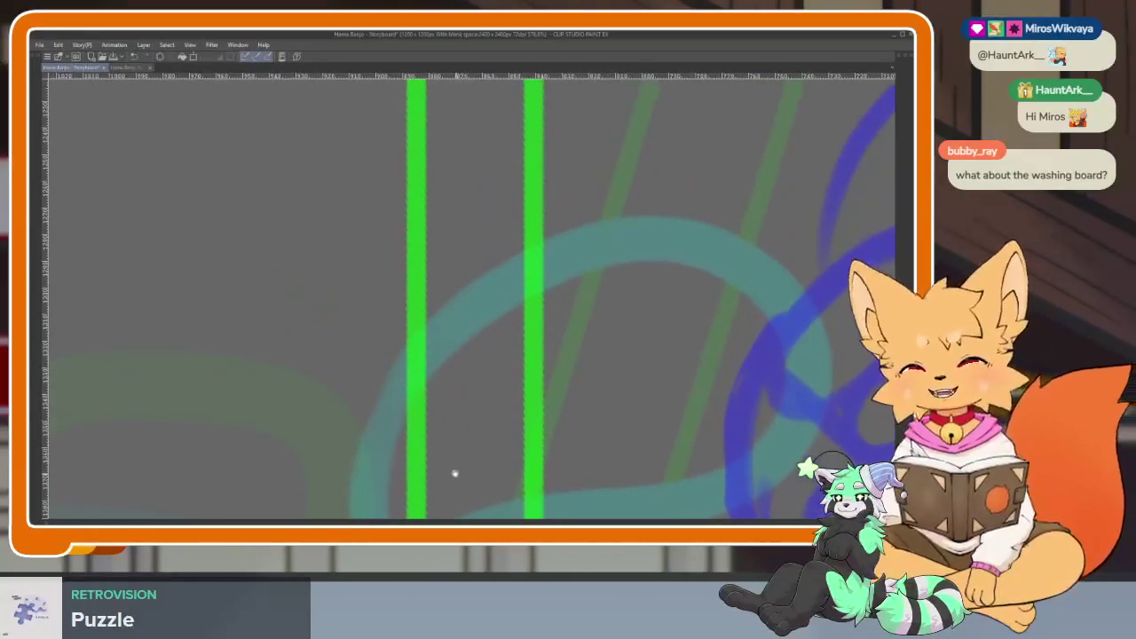
scroll(420, 385, up, 5)
drag(388, 353, 569, 367)
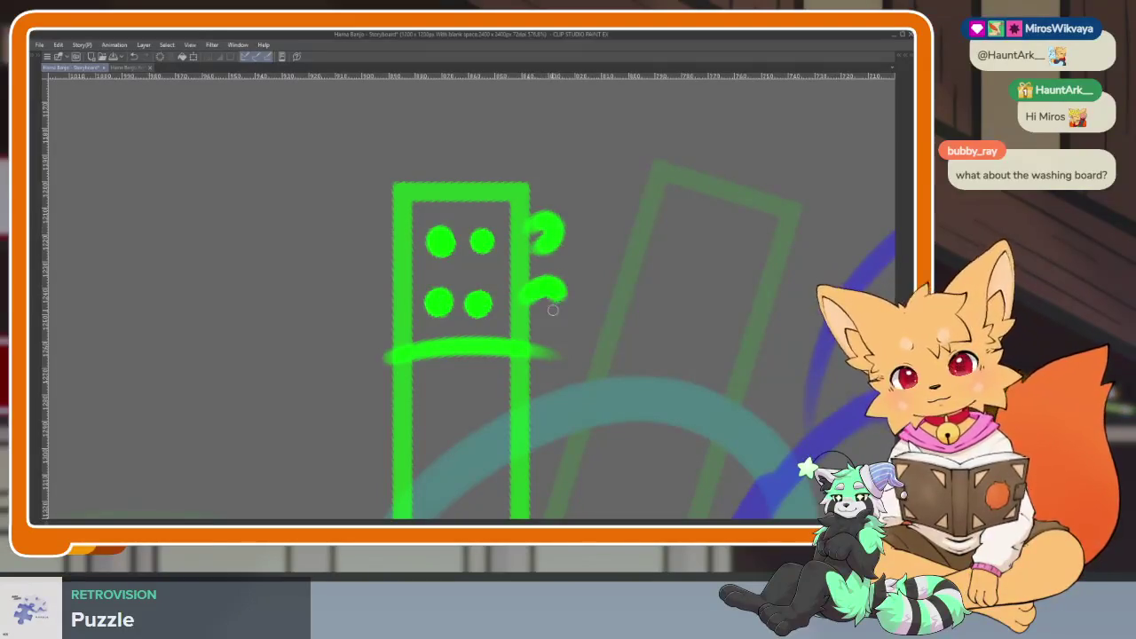
drag(533, 282, 561, 310)
drag(396, 220, 378, 256)
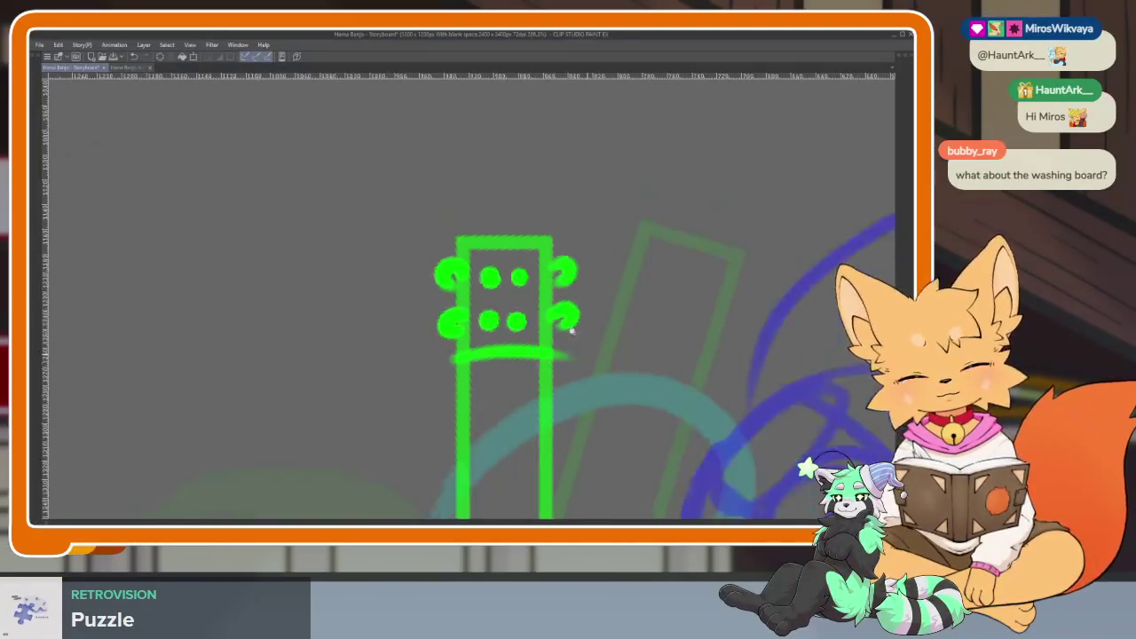
scroll(374, 317, down, 5)
scroll(482, 196, up, 2)
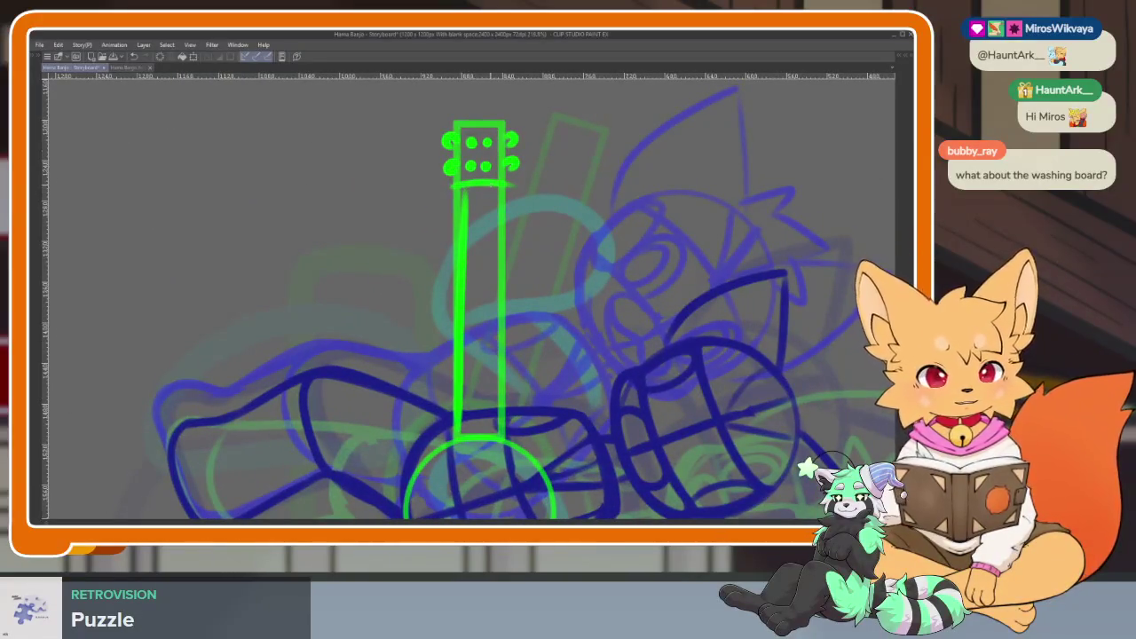
scroll(548, 417, down, 3)
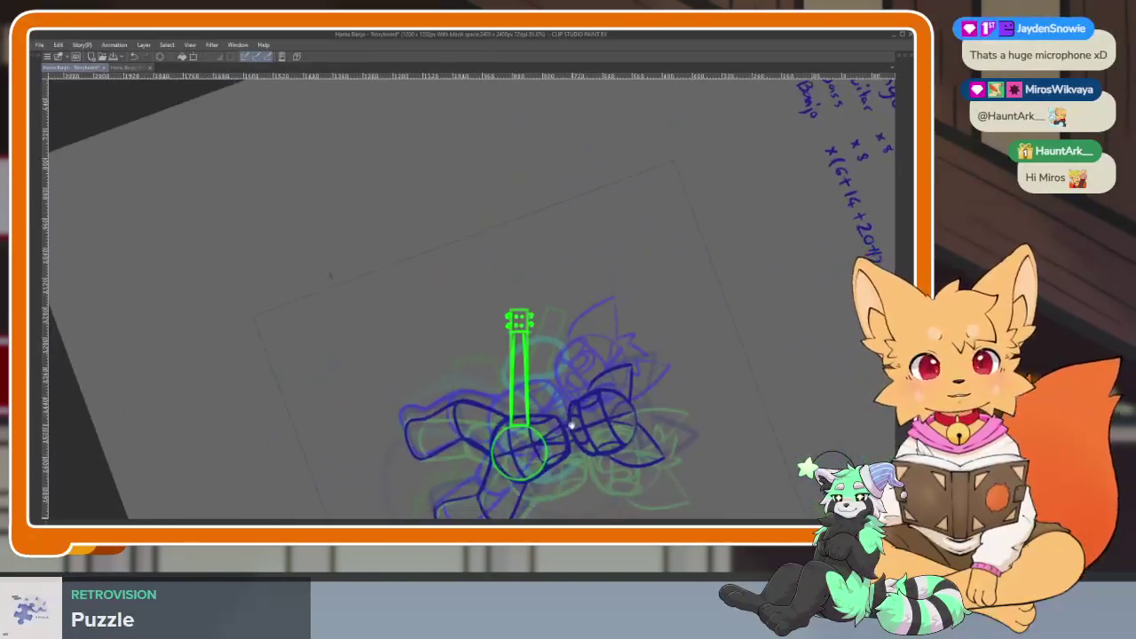
Lasso the headstock and rotate and shift it with Ctrl+T to match the angled neck.
scroll(537, 380, up, 4)
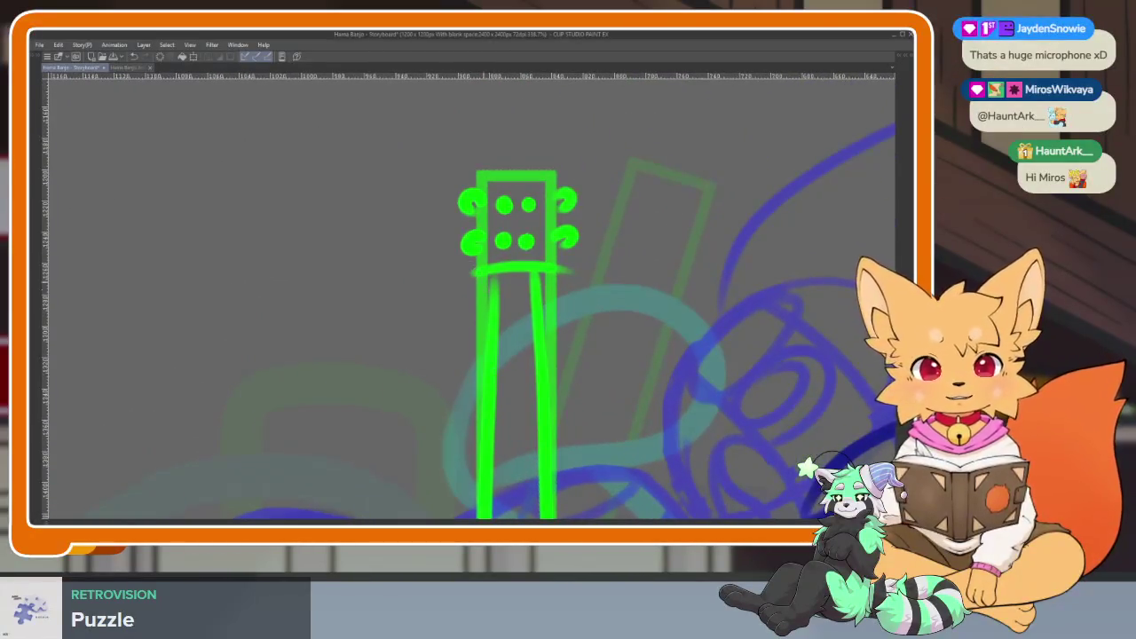
scroll(533, 337, down, 3)
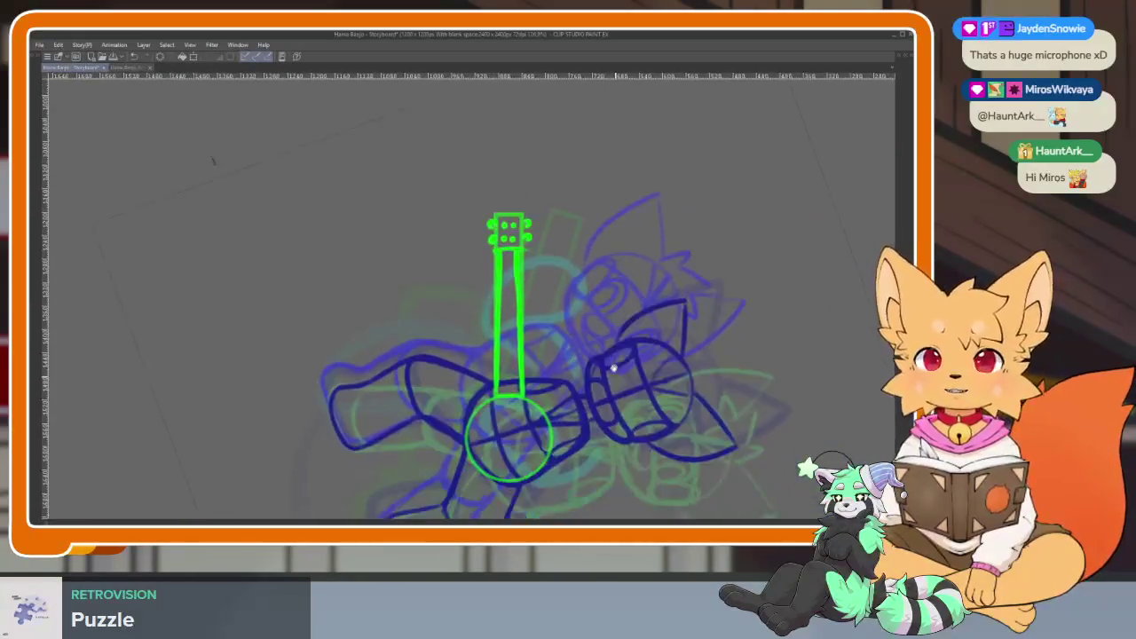
scroll(688, 239, up, 2)
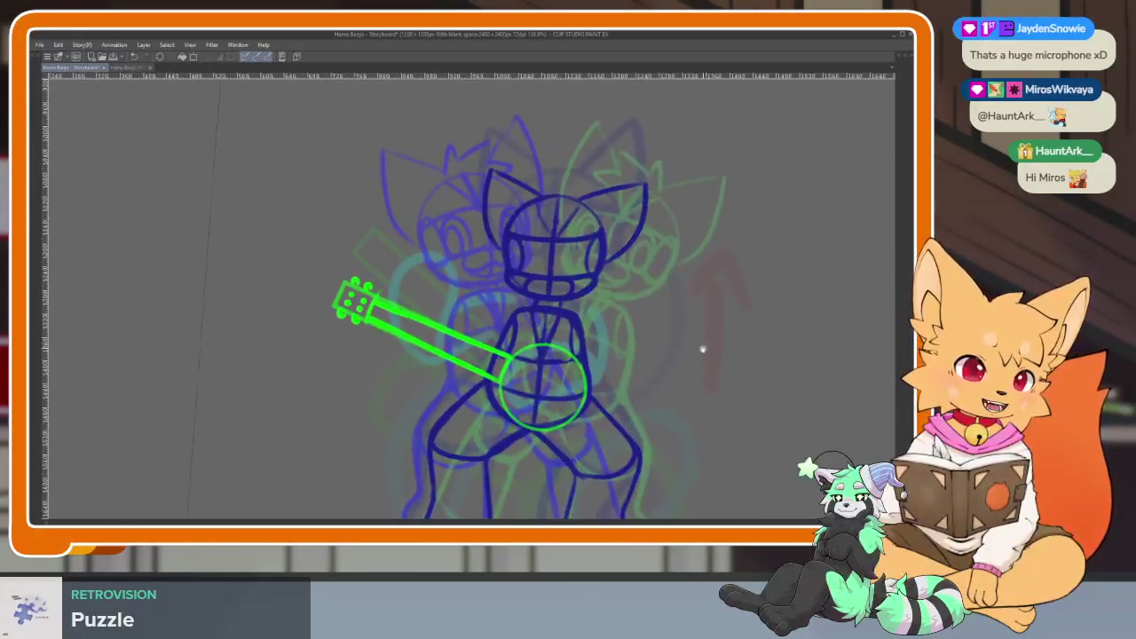
key(Tab)
key(Tab)
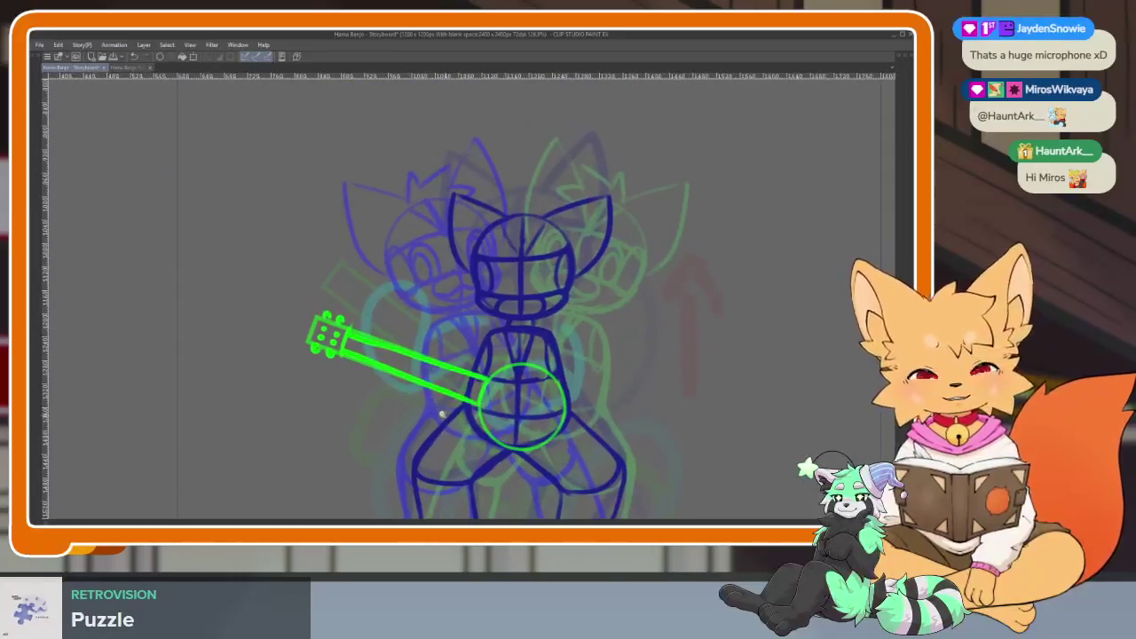
scroll(634, 433, up, 2)
scroll(634, 432, down, 1)
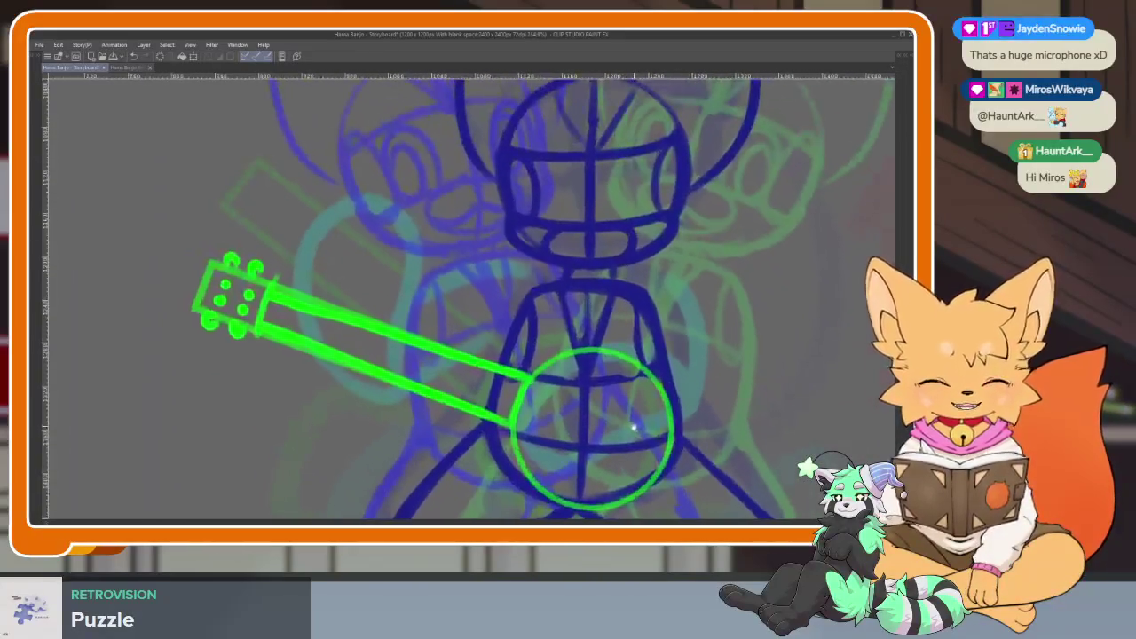
key(Tab)
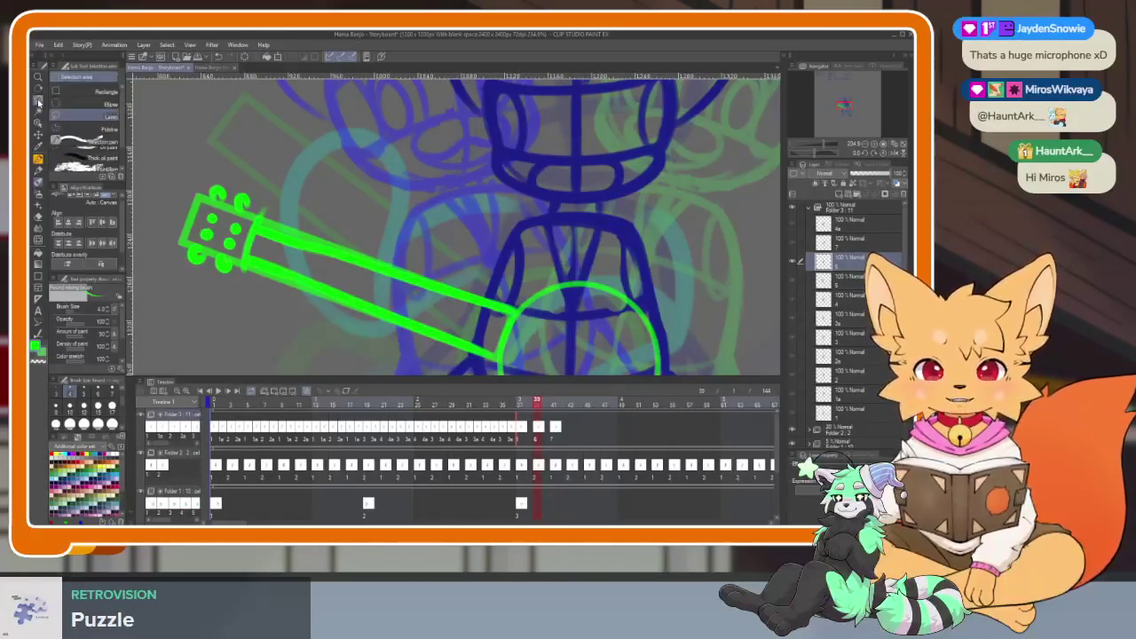
click(39, 102)
key(Tab)
scroll(183, 145, up, 1)
mouse_move(169, 229)
mouse_down()
mouse_move(195, 348)
mouse_move(220, 353)
mouse_up()
key(ctrl+t)
key(Return)
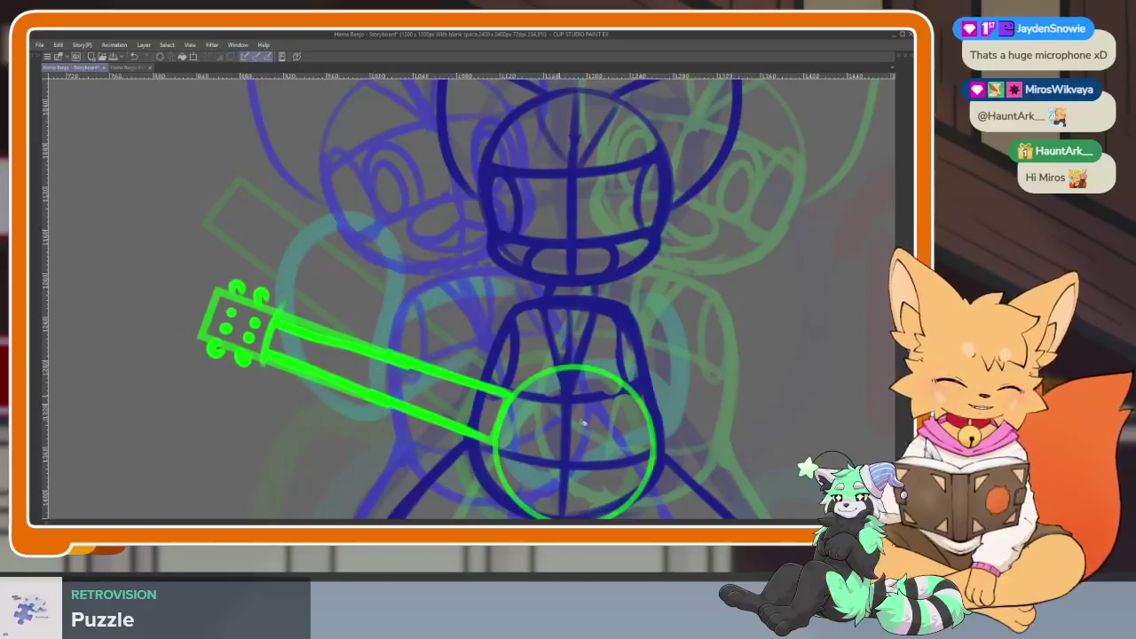
Brush a small curved mark near the lower right edge inside the banjo body.
scroll(583, 423, down, 3)
scroll(551, 417, up, 2)
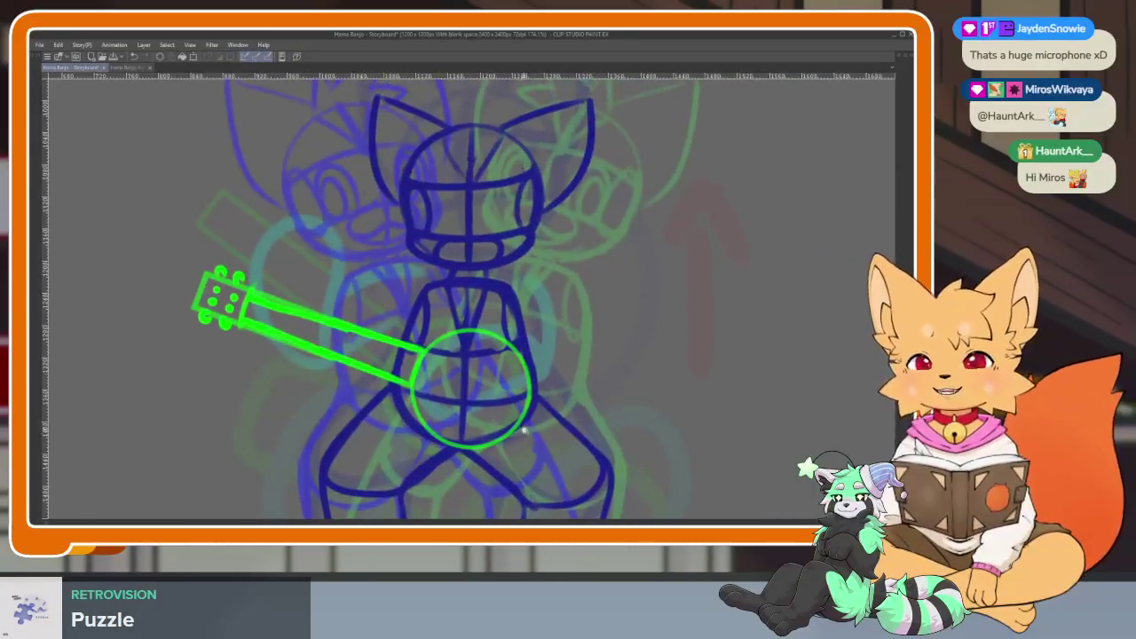
scroll(522, 430, up, 2)
scroll(497, 435, up, 2)
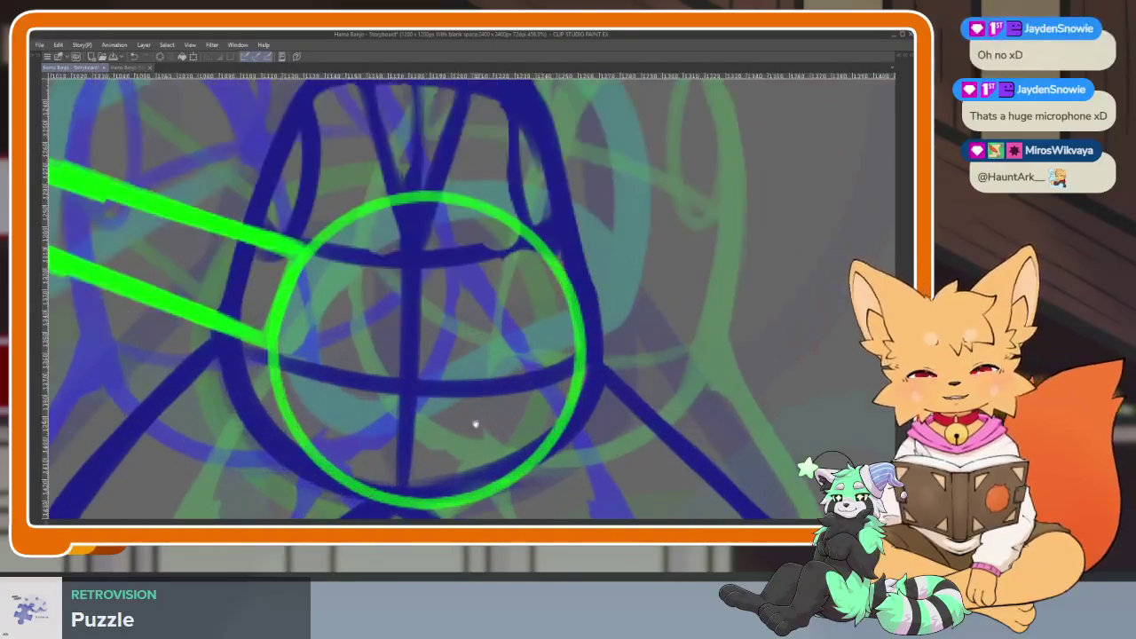
scroll(475, 421, down, 1)
scroll(485, 423, down, 1)
scroll(533, 442, up, 1)
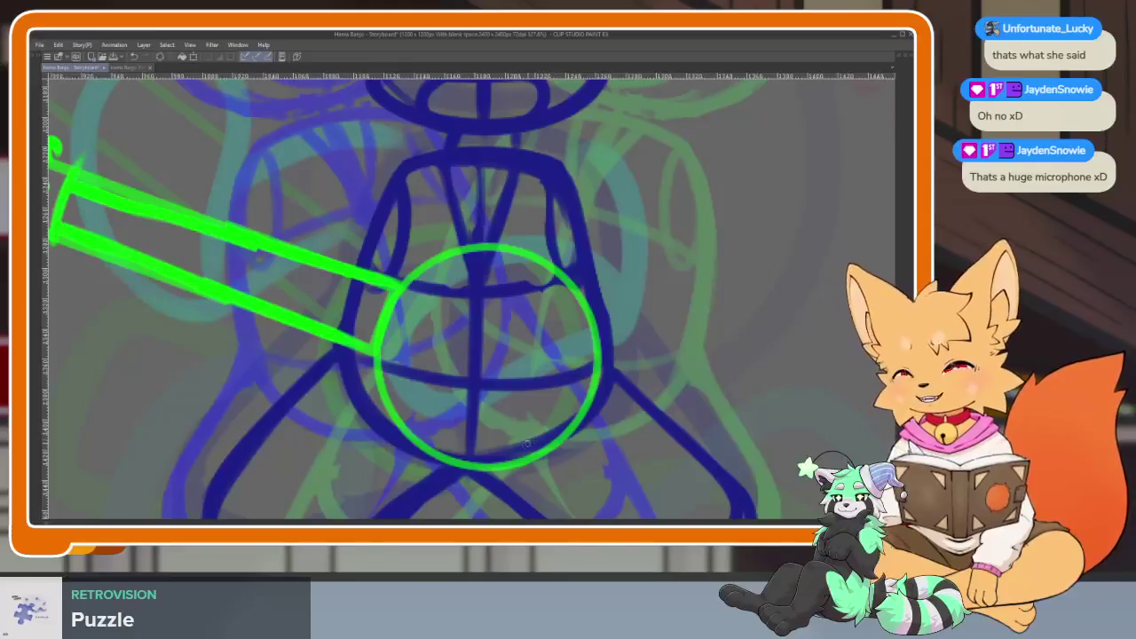
scroll(537, 440, up, 2)
scroll(528, 438, down, 1)
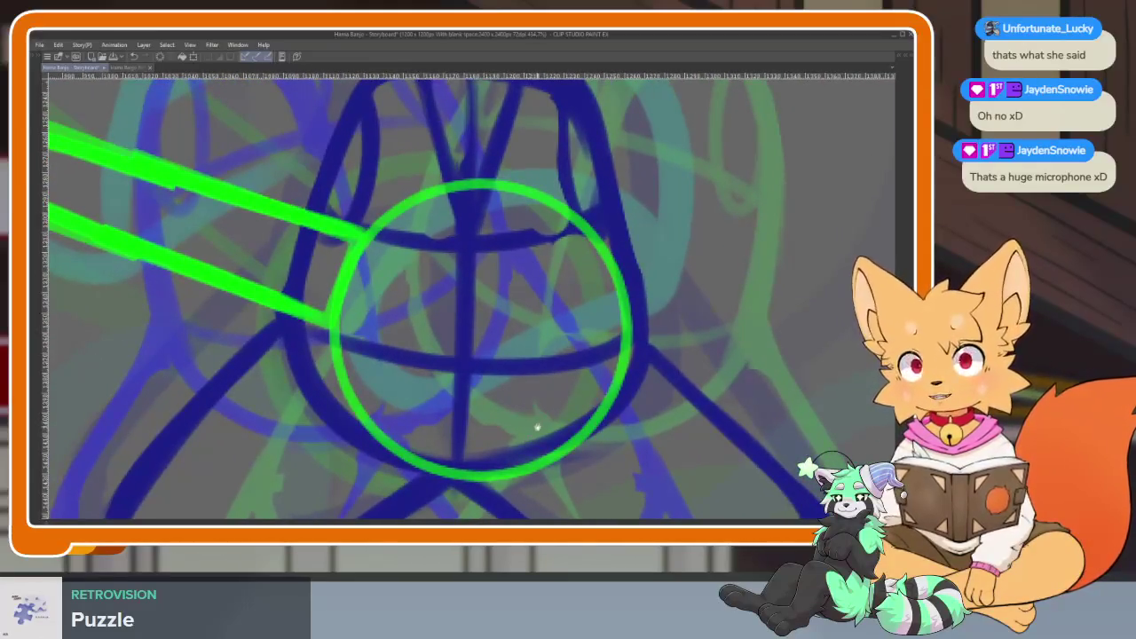
scroll(537, 428, down, 1)
scroll(545, 431, up, 1)
scroll(630, 401, down, 1)
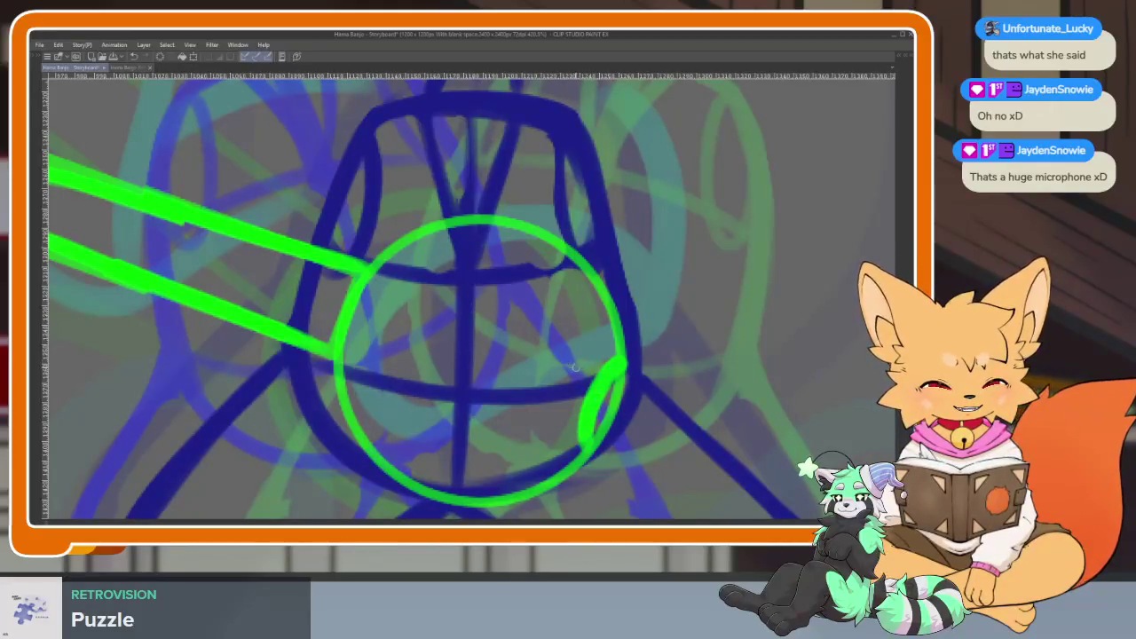
drag(582, 342, 547, 425)
scroll(568, 391, down, 2)
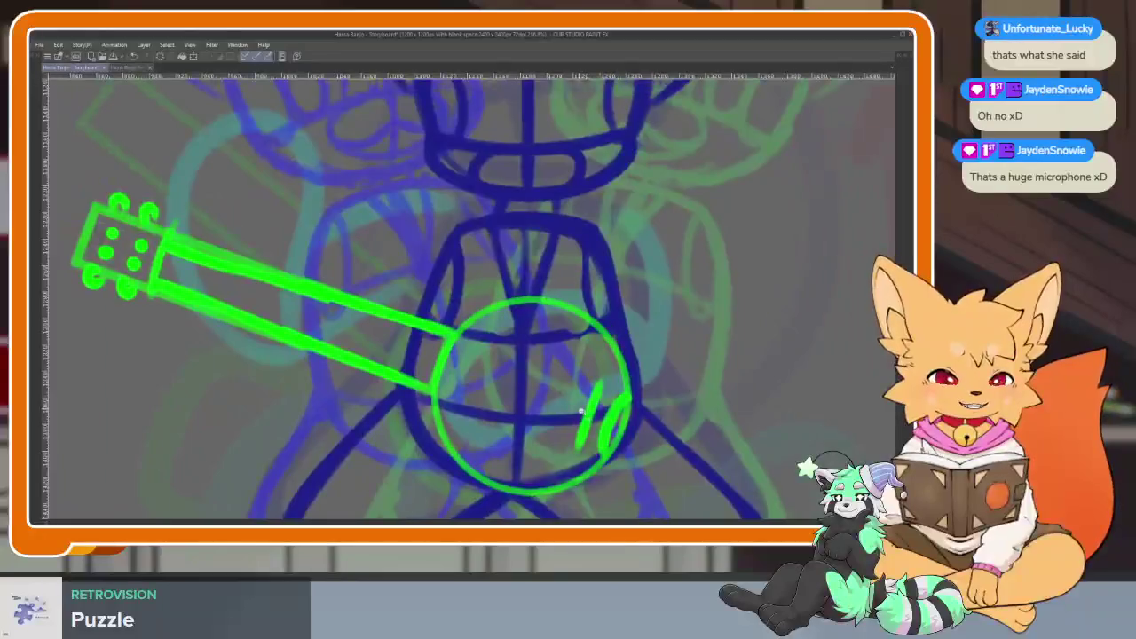
scroll(548, 229, up, 2)
Dot brackets around the banjo rim on the lower-left, top, right and bottom edges.
click(406, 452)
click(421, 221)
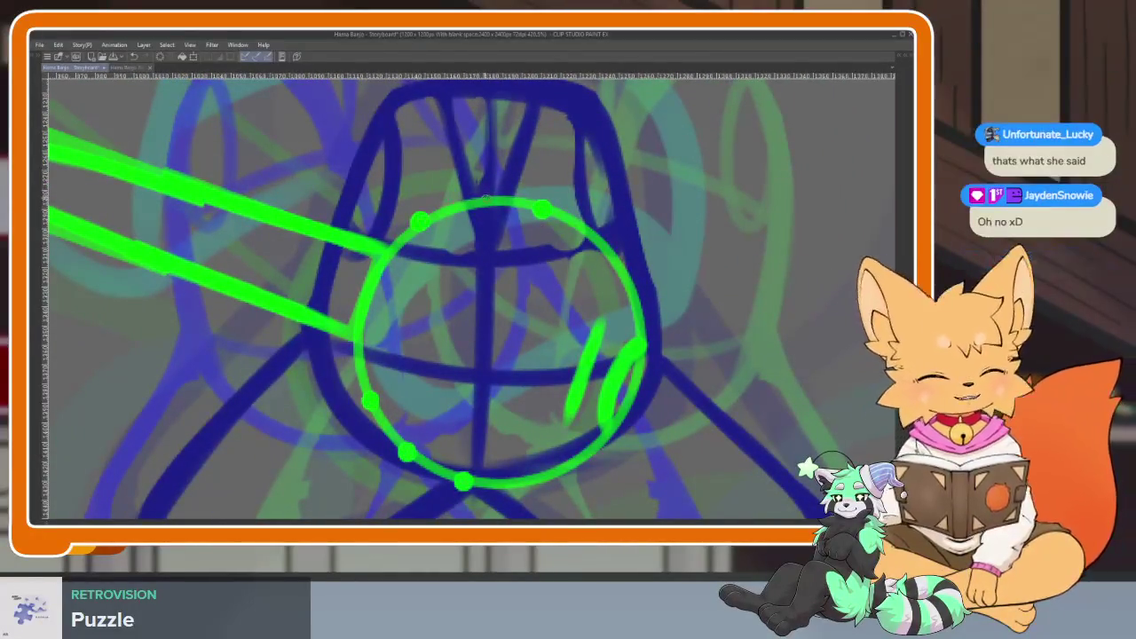
click(484, 198)
click(596, 232)
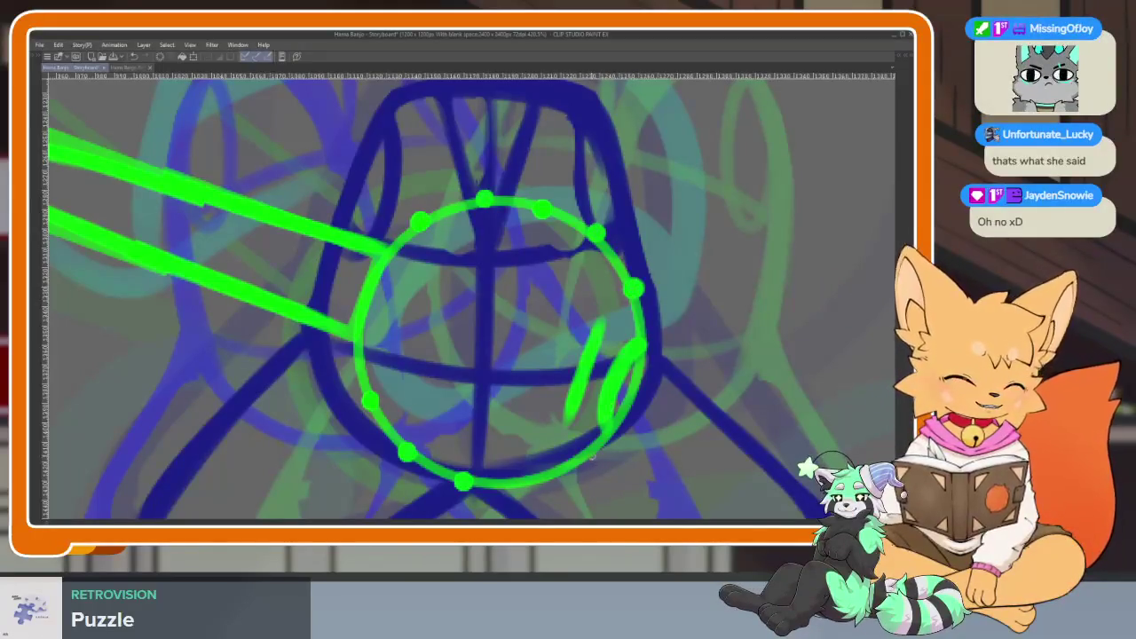
click(633, 288)
click(590, 453)
click(529, 482)
Draw long strings from the headstock along the neck into the body, redoing one misplaced string.
scroll(698, 401, down, 5)
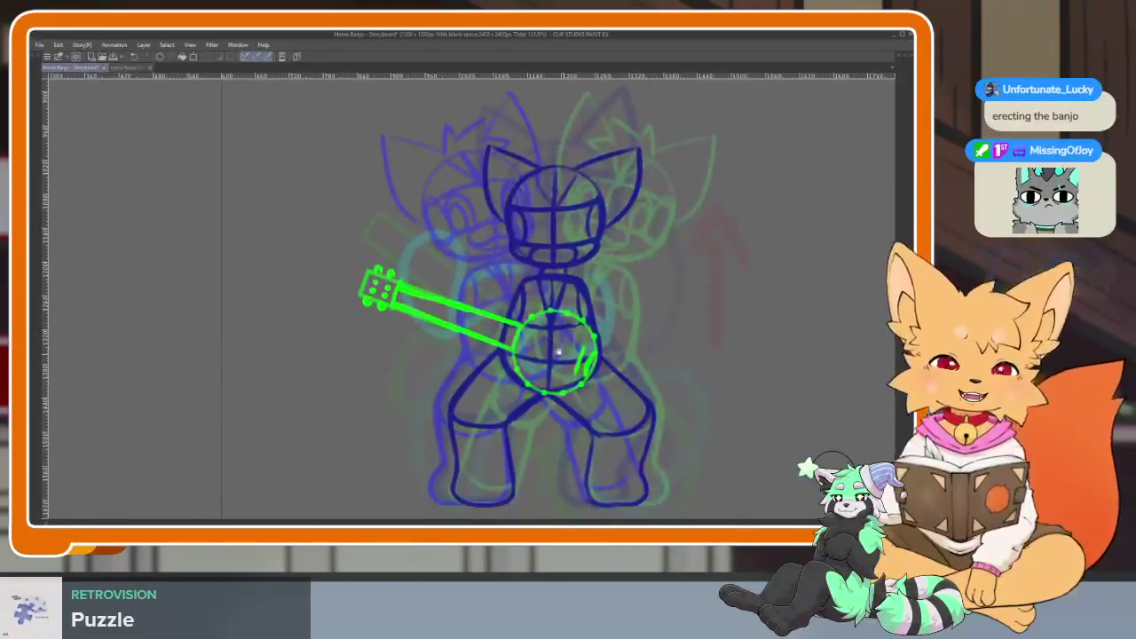
scroll(494, 392, up, 5)
scroll(495, 391, down, 3)
scroll(599, 329, down, 2)
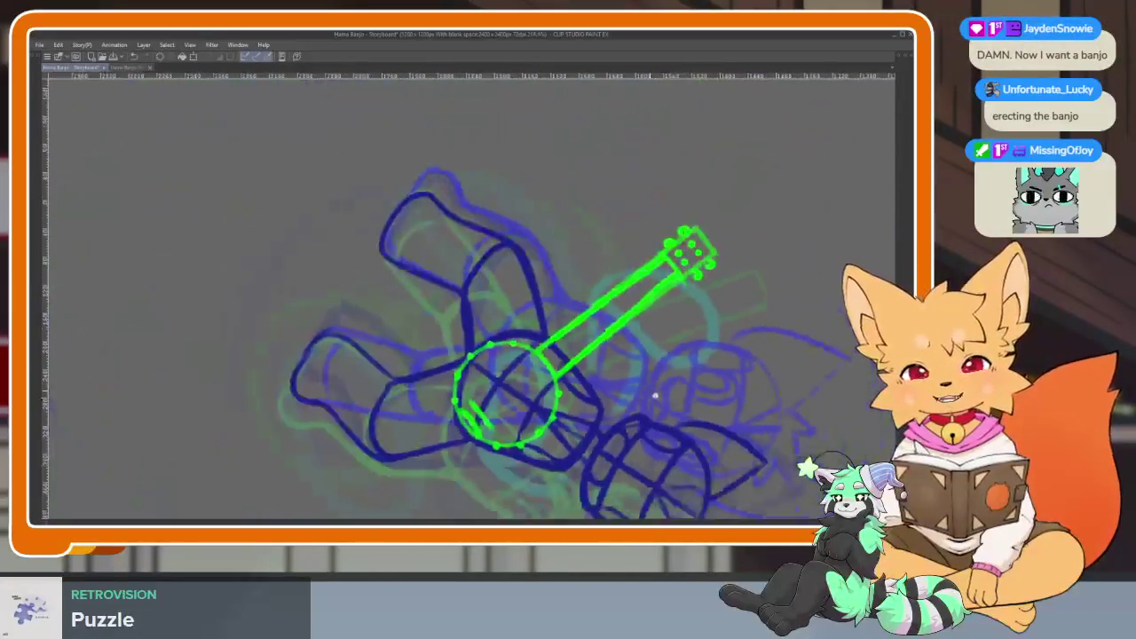
scroll(654, 393, up, 2)
scroll(577, 391, up, 2)
scroll(596, 401, up, 1)
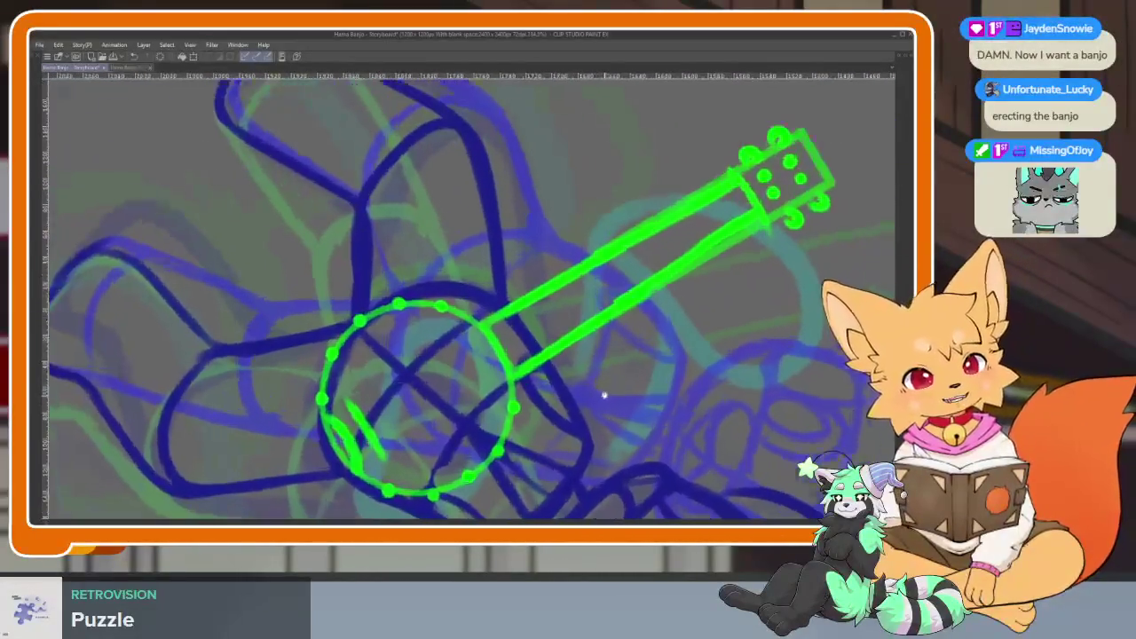
scroll(604, 399, up, 2)
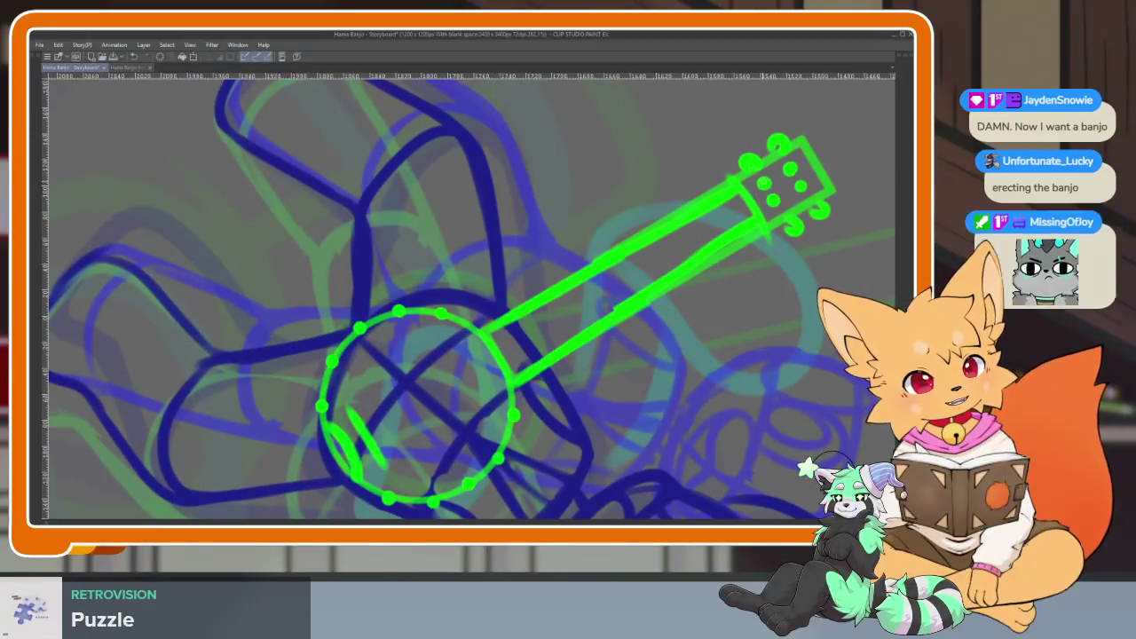
drag(502, 328, 354, 435)
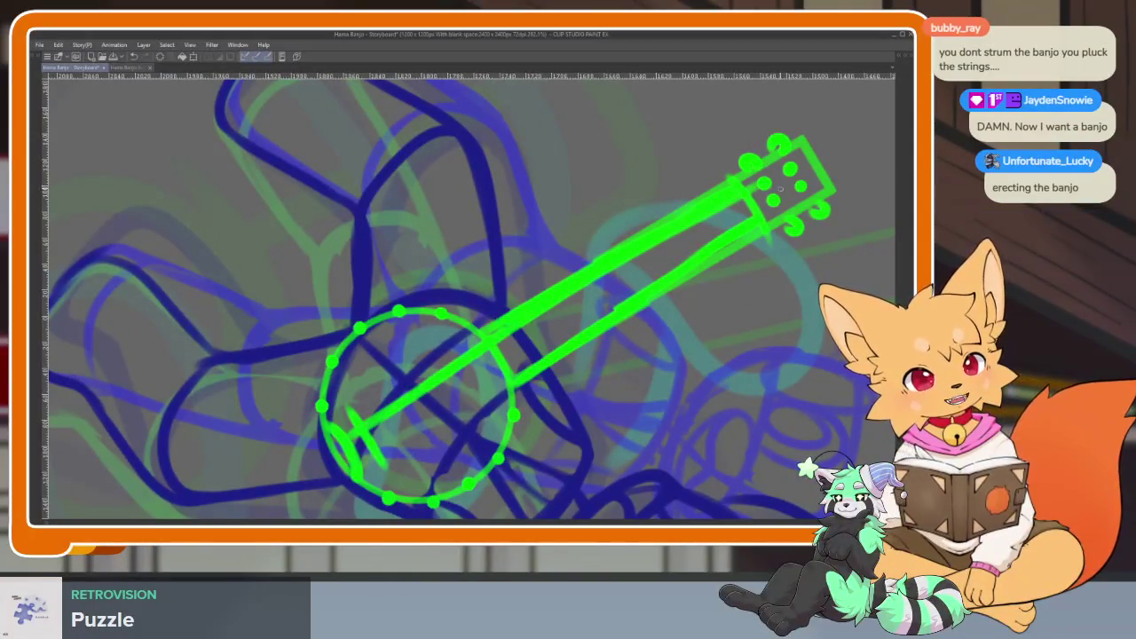
drag(766, 207, 381, 458)
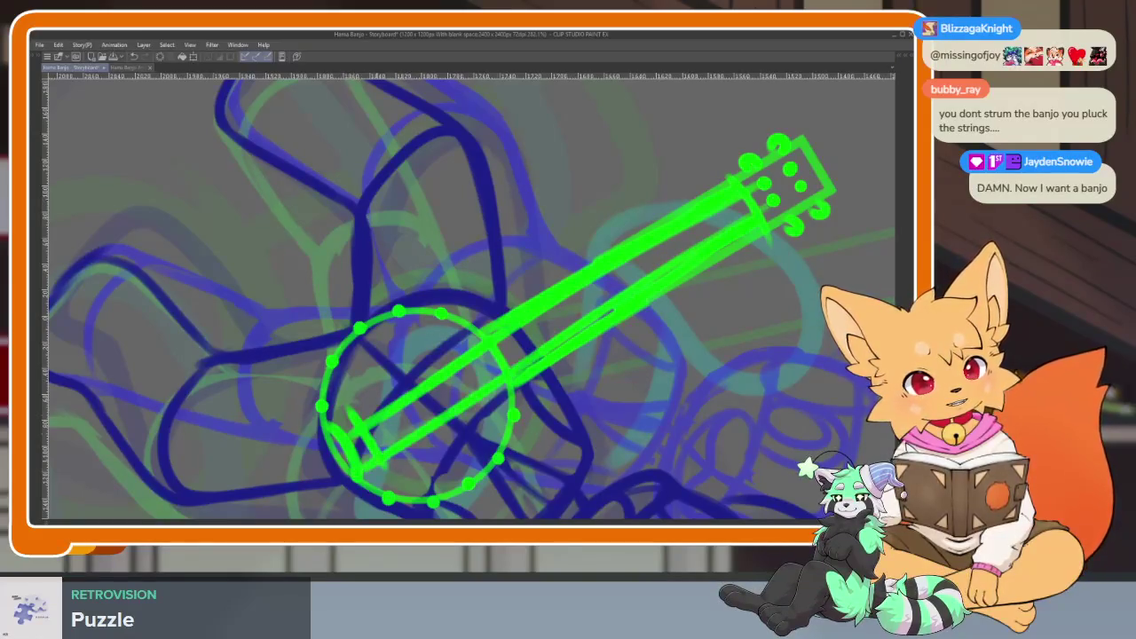
key(ctrl+z)
drag(753, 212, 382, 458)
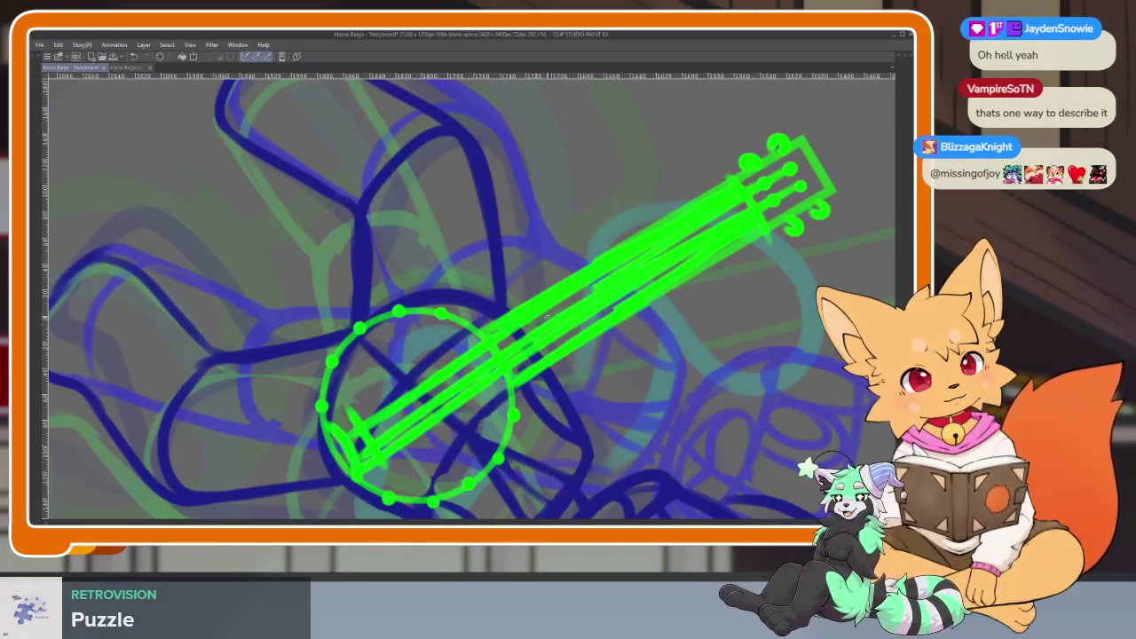
scroll(552, 313, down, 5)
key(Tab)
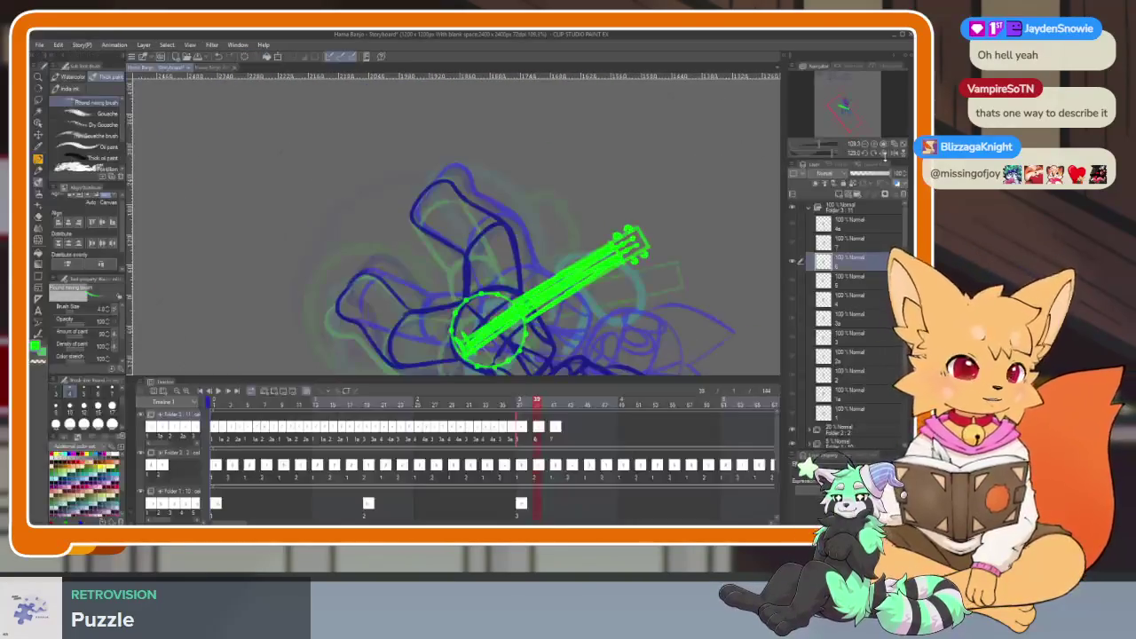
Level the view, recentre it on the figure and zoom around the banjo sketch.
key(Tab)
drag(567, 403, 582, 418)
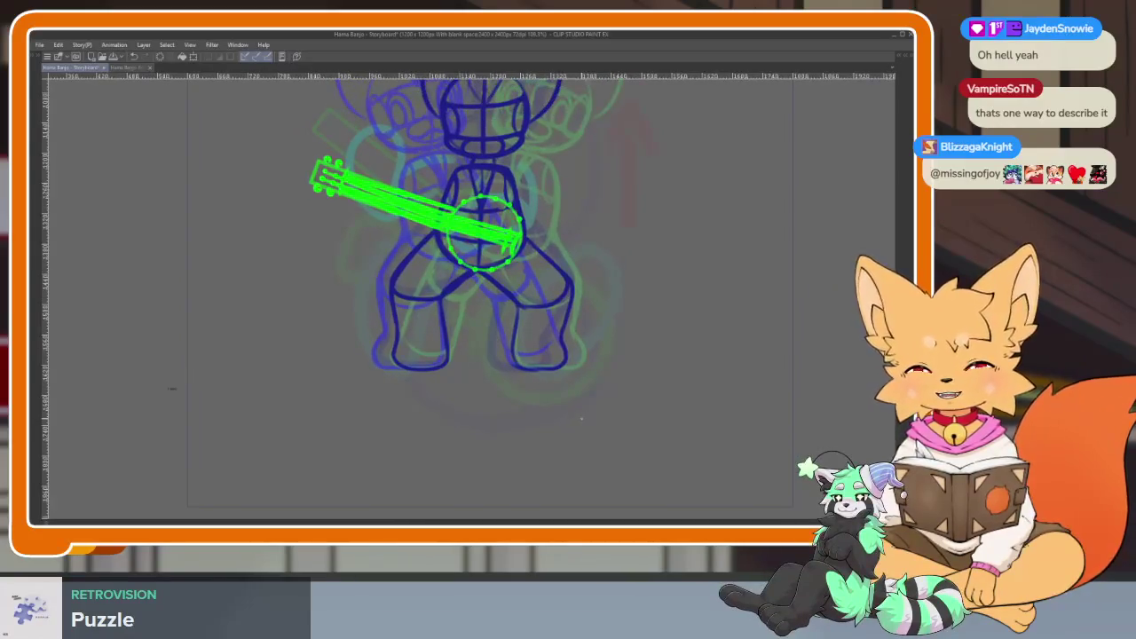
scroll(582, 418, up, 2)
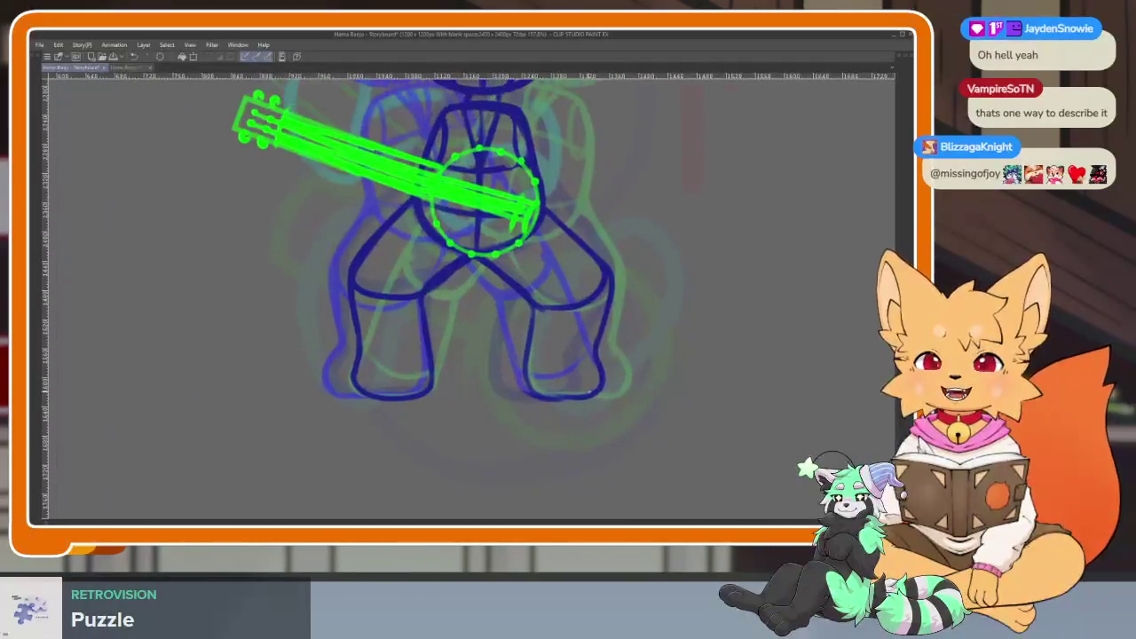
scroll(558, 426, down, 2)
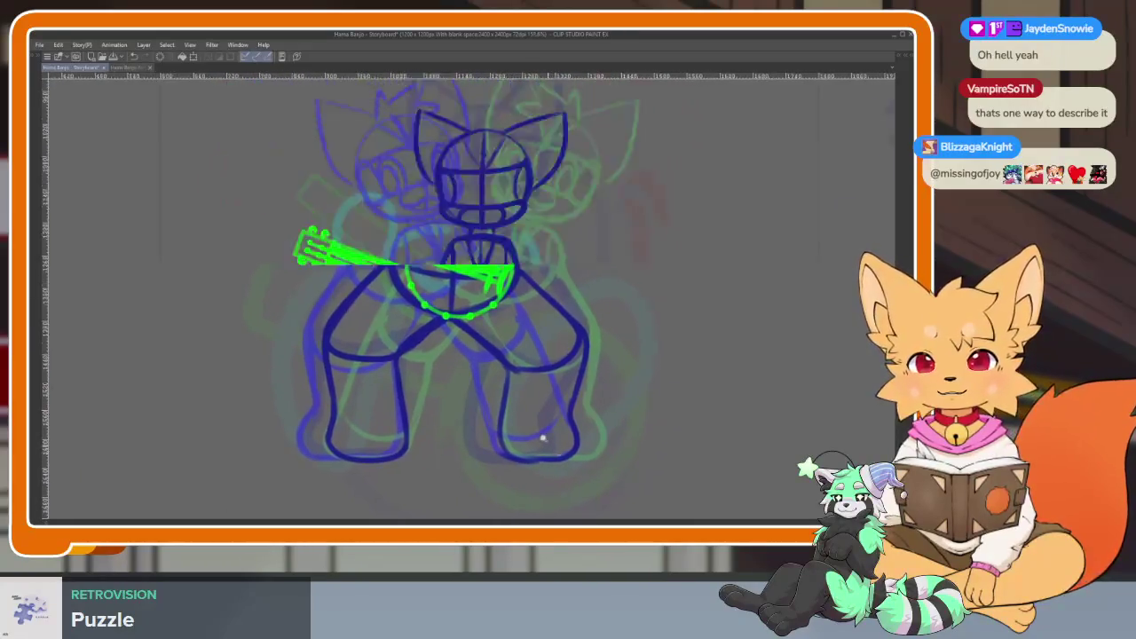
scroll(540, 436, up, 2)
scroll(538, 431, up, 1)
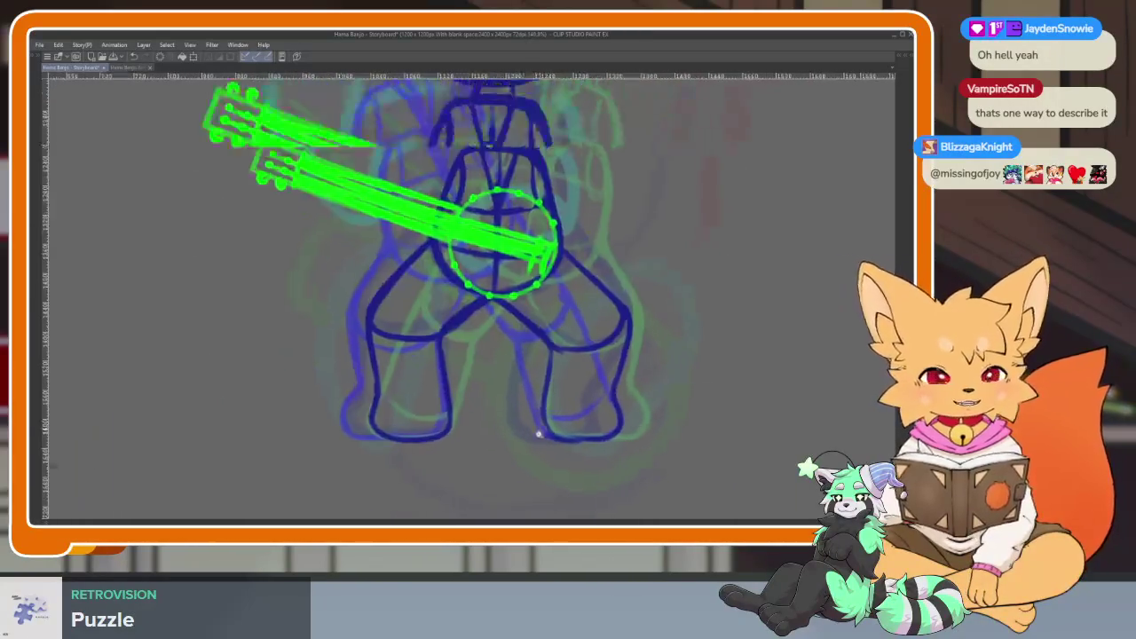
scroll(530, 426, up, 1)
scroll(527, 404, down, 1)
scroll(528, 448, up, 2)
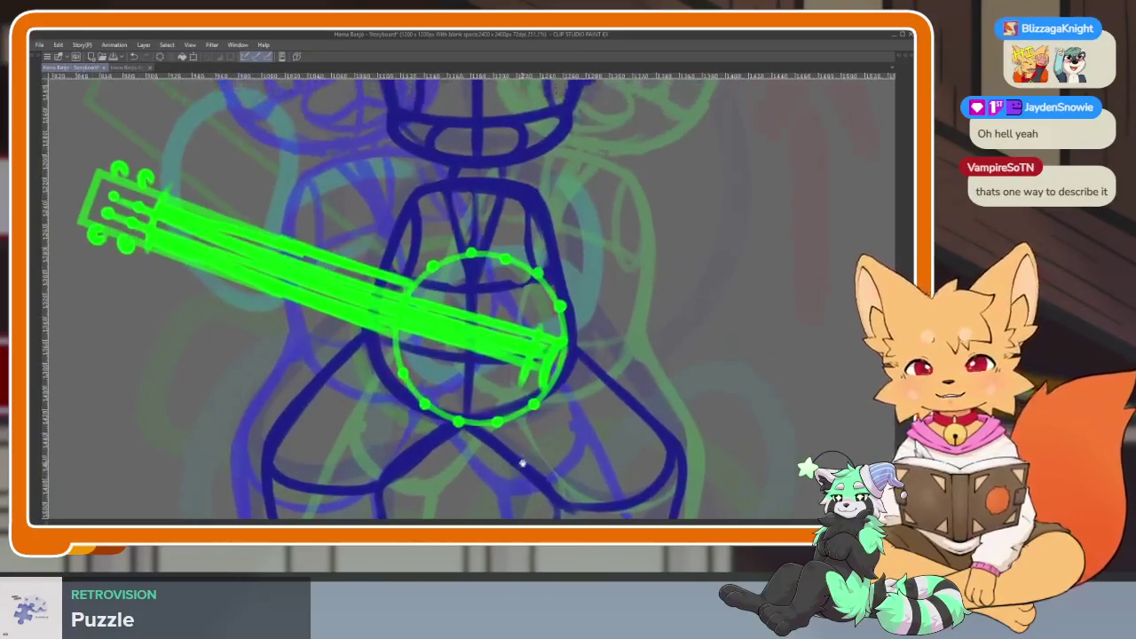
scroll(518, 431, down, 1)
scroll(516, 439, up, 1)
scroll(516, 440, up, 1)
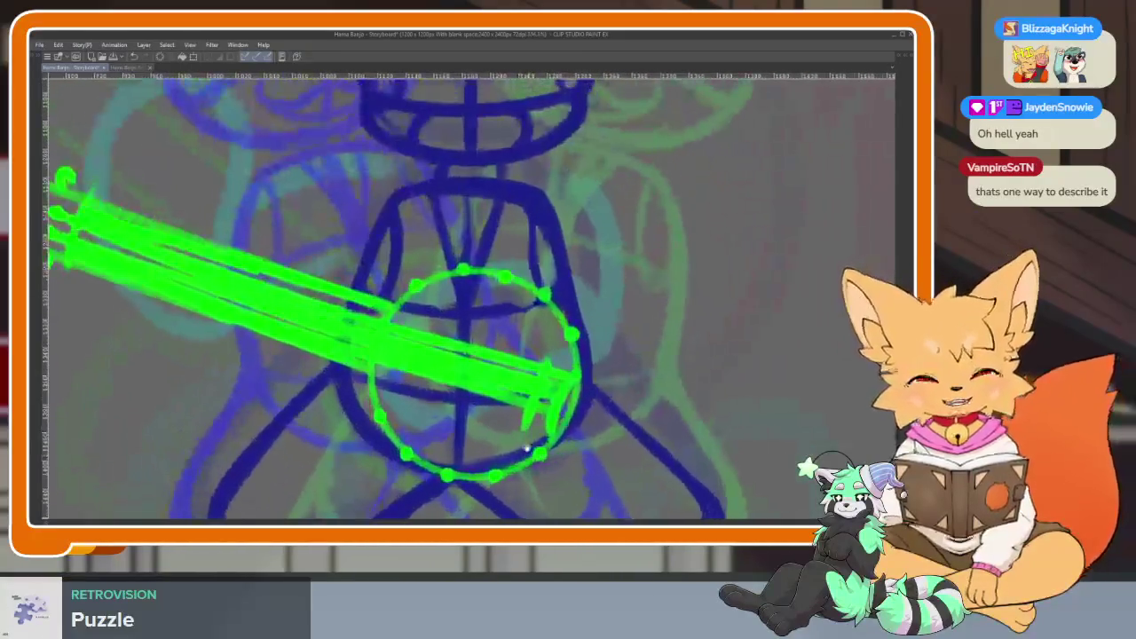
Toggle the palettes, then switch to the browser's YouTube results for 'colapsable guitar'.
key(Tab)
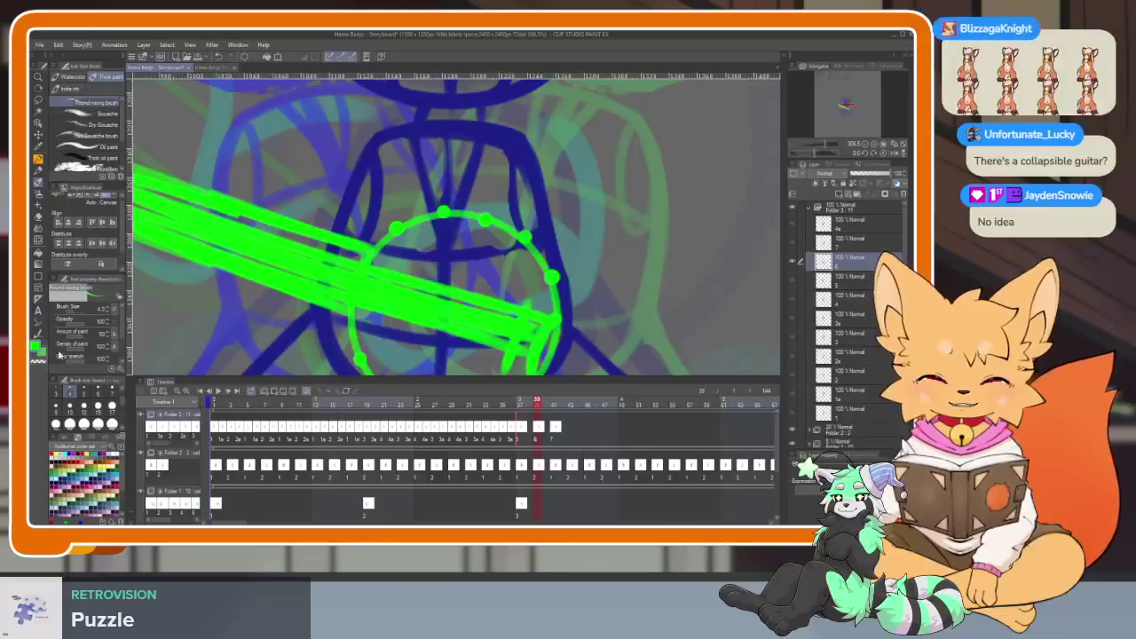
key(Tab)
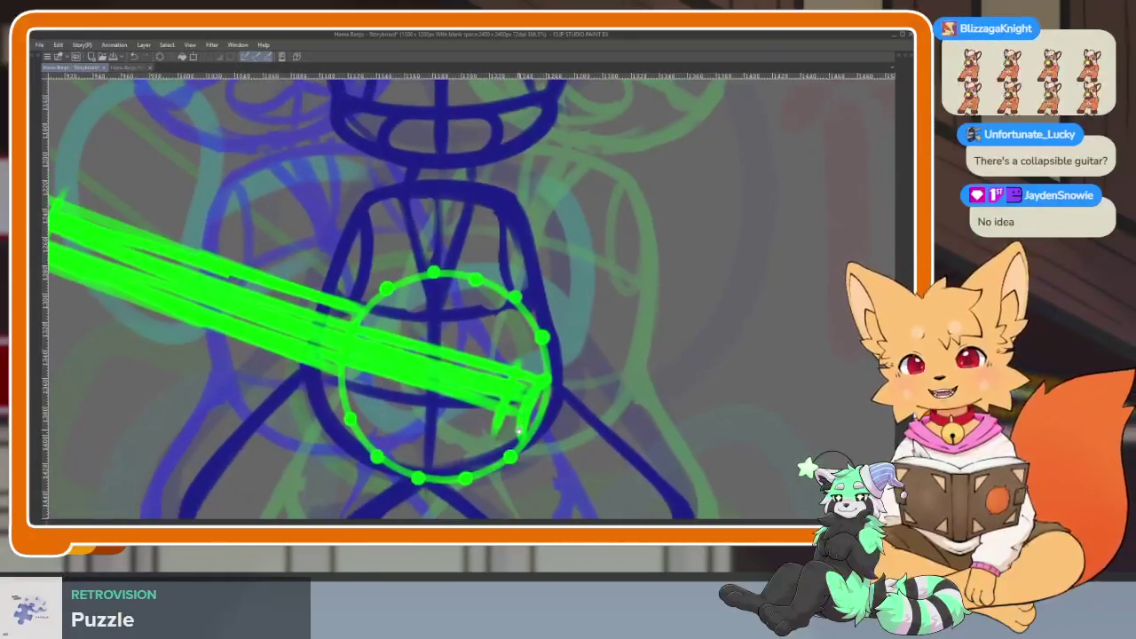
scroll(516, 435, down, 2)
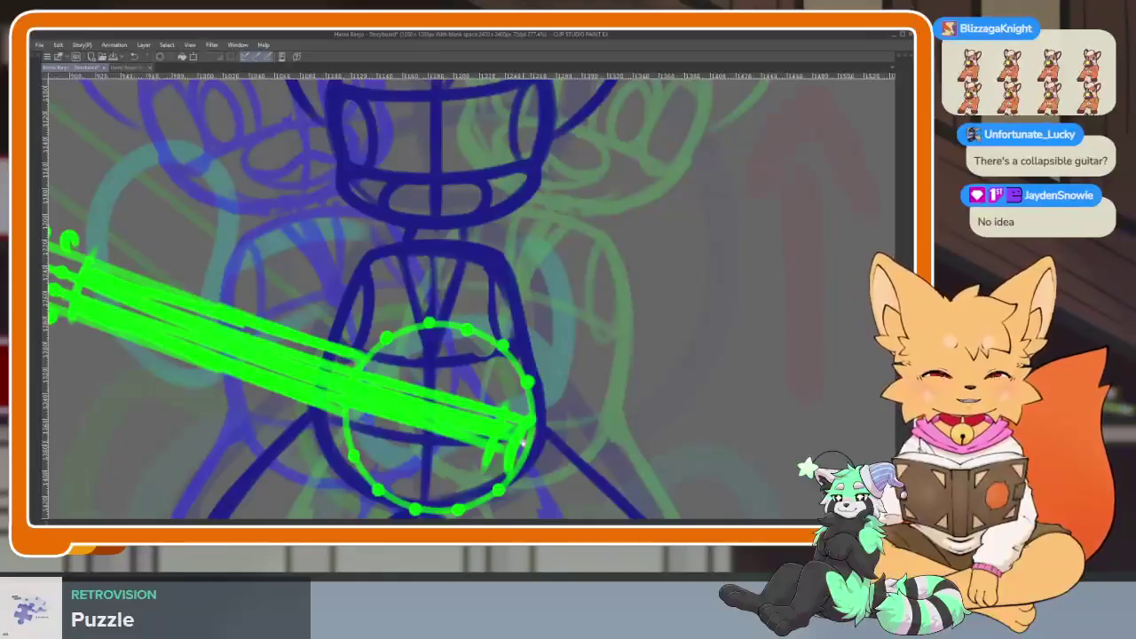
scroll(520, 434, down, 2)
scroll(524, 433, up, 3)
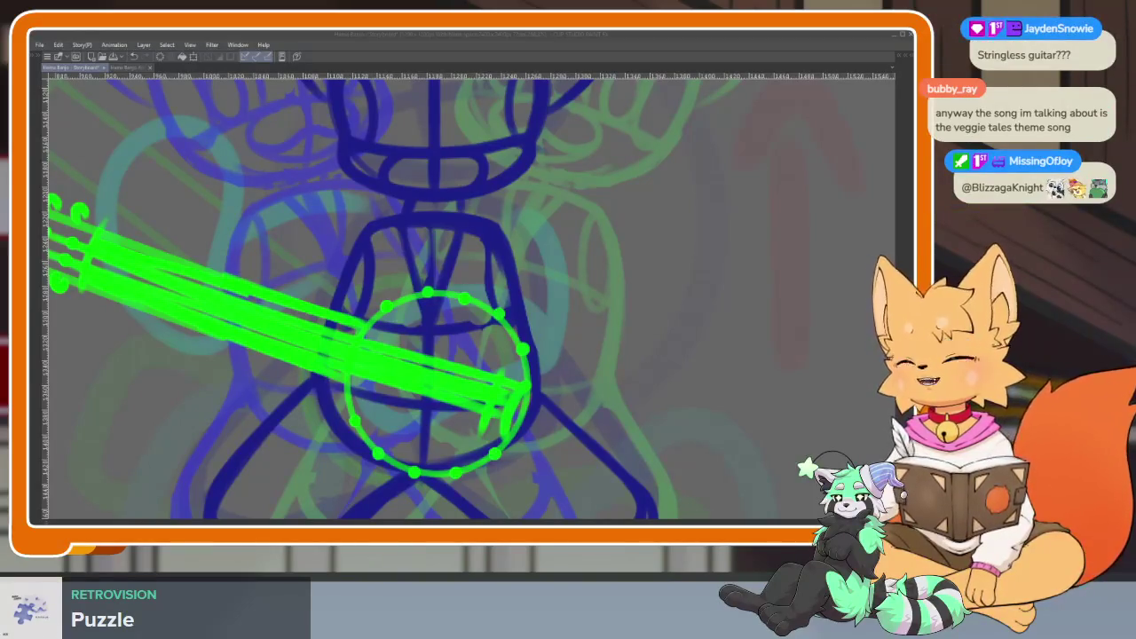
key(alt+Tab)
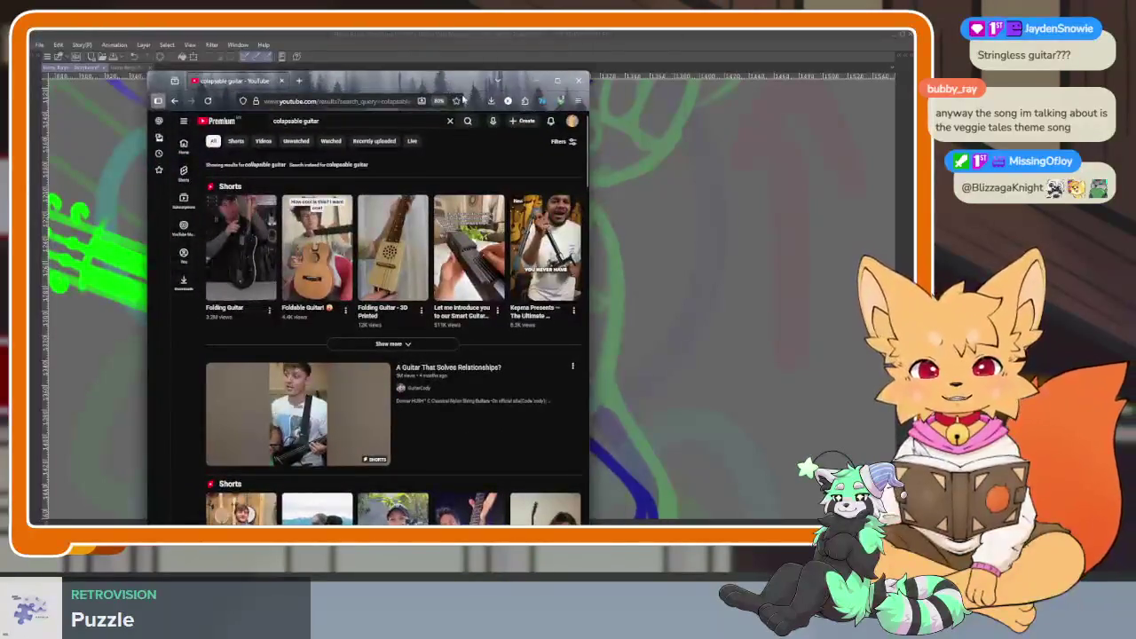
Open the smart guitar Short, pause it, raise the browser window slightly and resume.
click(471, 228)
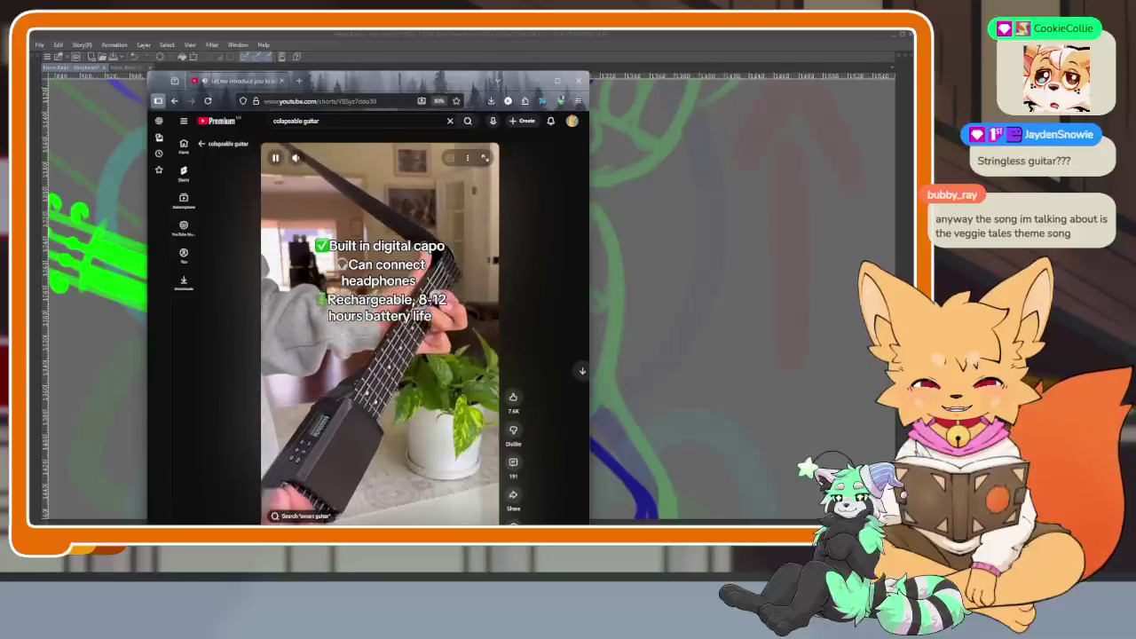
click(486, 258)
drag(471, 82, 469, 44)
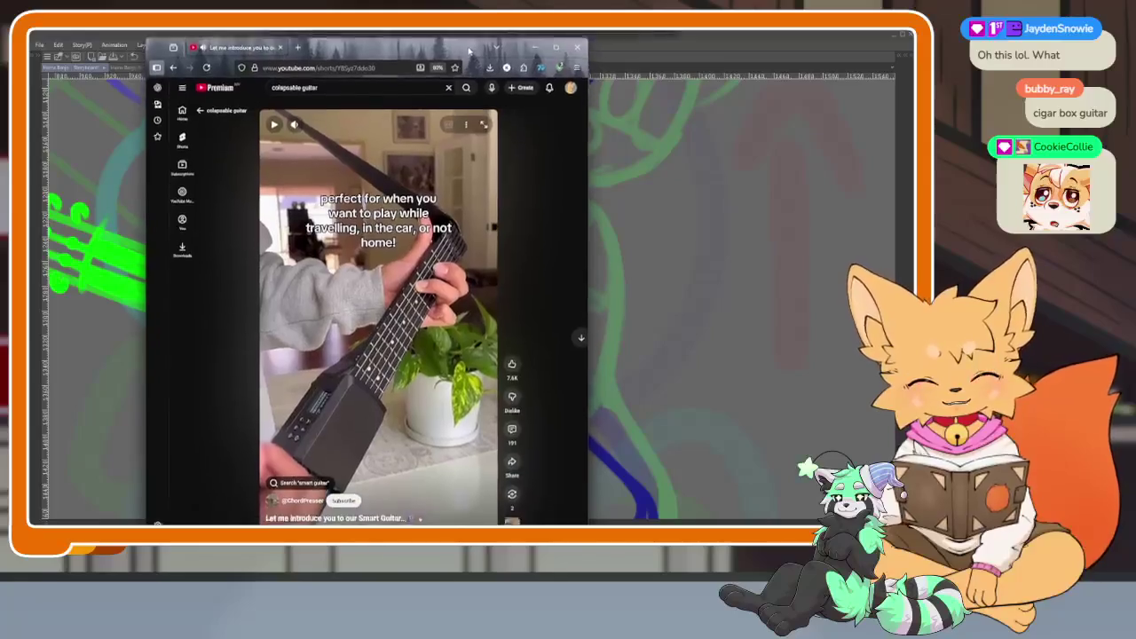
click(387, 406)
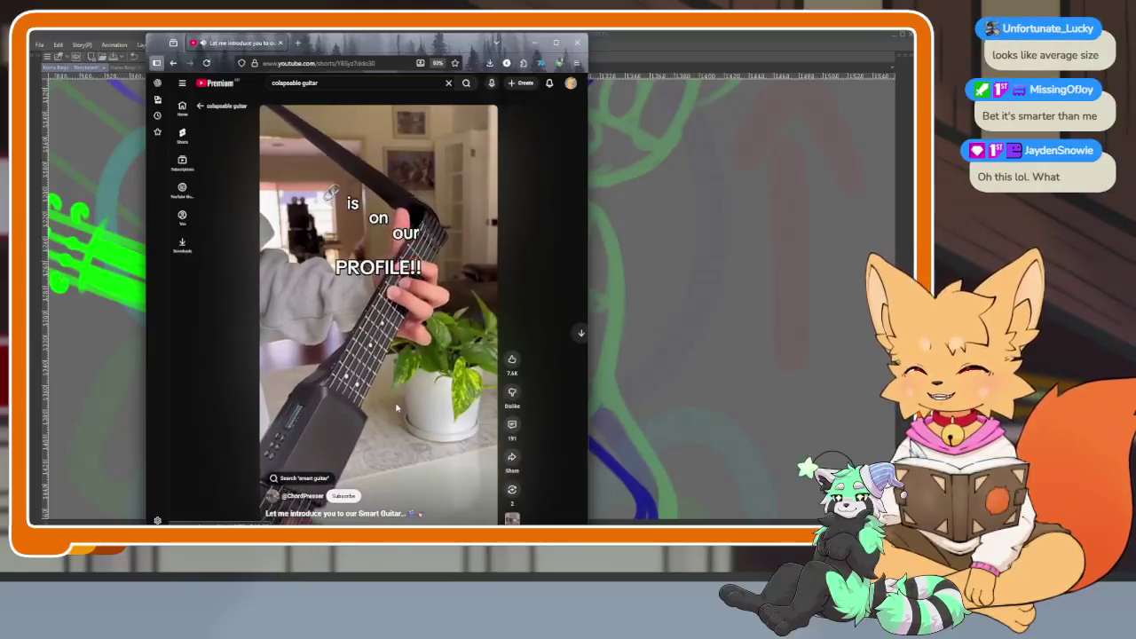
Pause and replay the Short, then close the browser and refocus Clip Studio Paint.
click(397, 407)
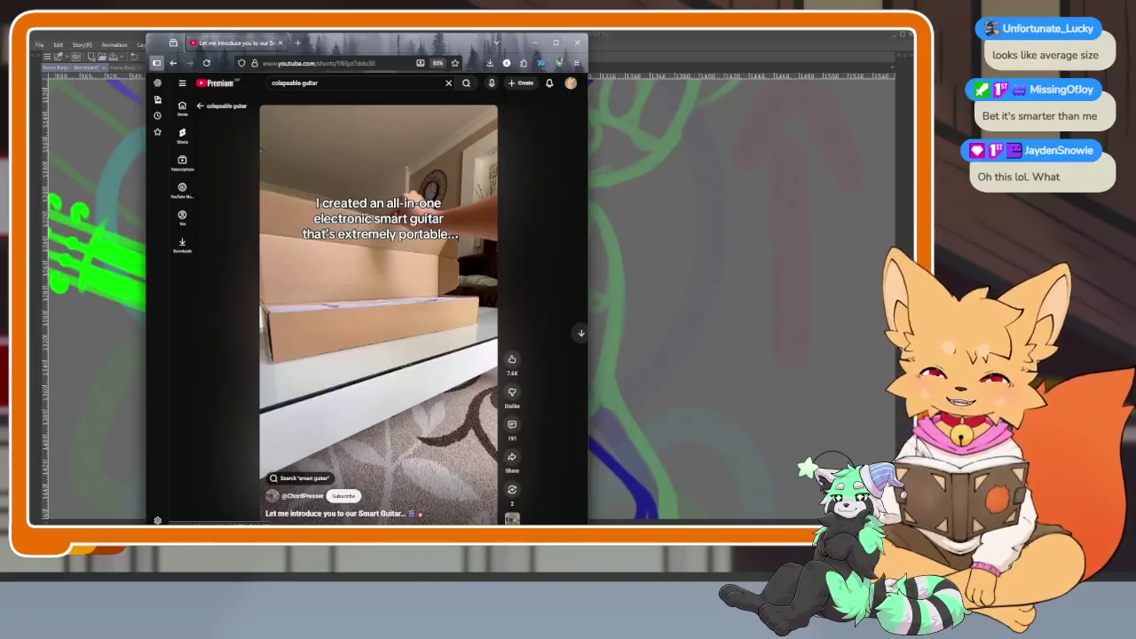
click(412, 367)
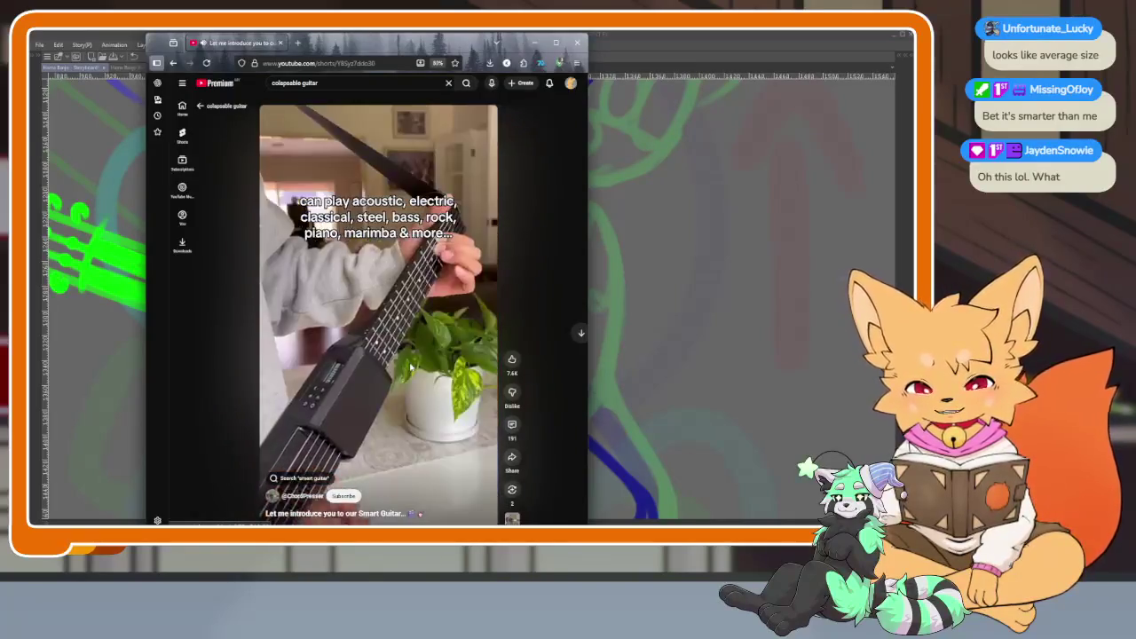
click(412, 368)
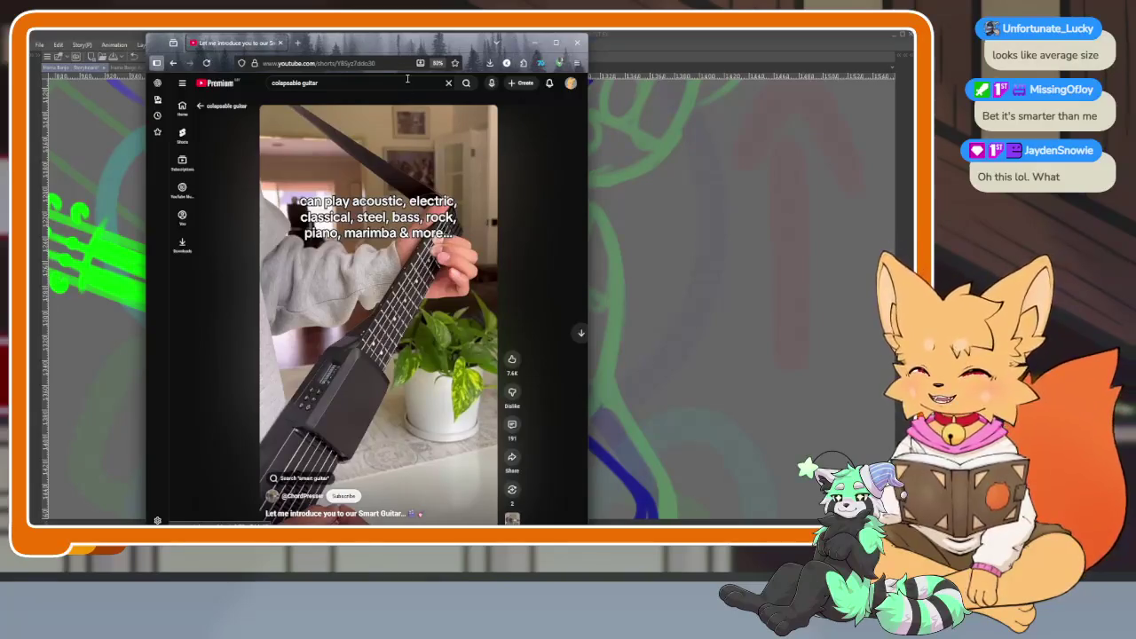
click(573, 45)
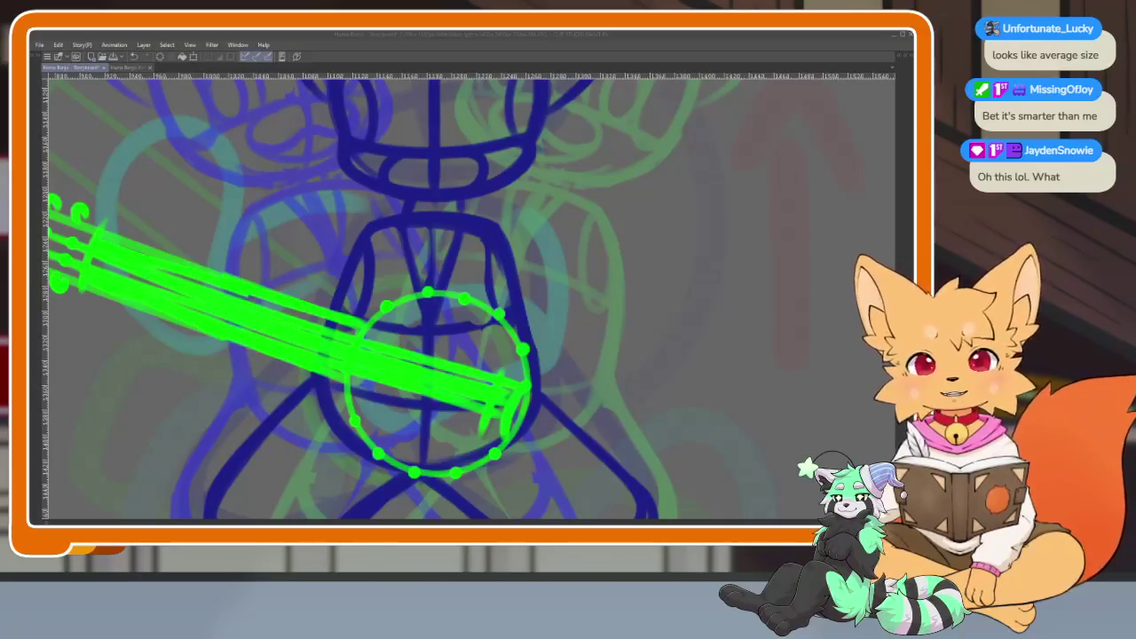
click(484, 36)
scroll(517, 349, down, 2)
scroll(497, 373, down, 1)
scroll(479, 369, down, 1)
scroll(470, 370, down, 1)
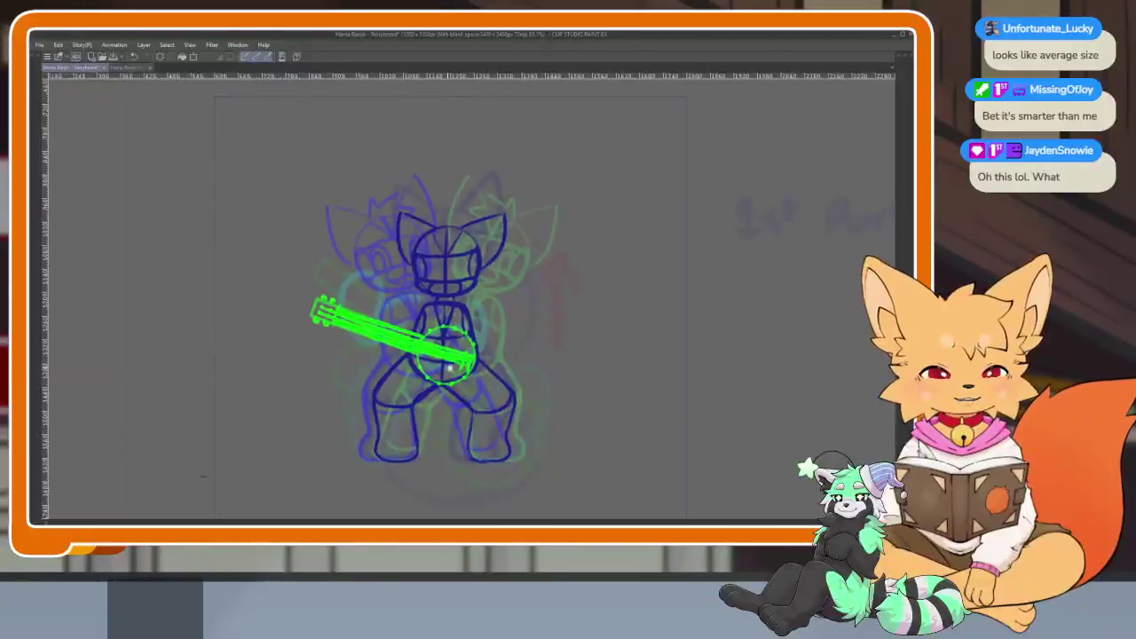
scroll(470, 370, up, 3)
scroll(466, 397, up, 1)
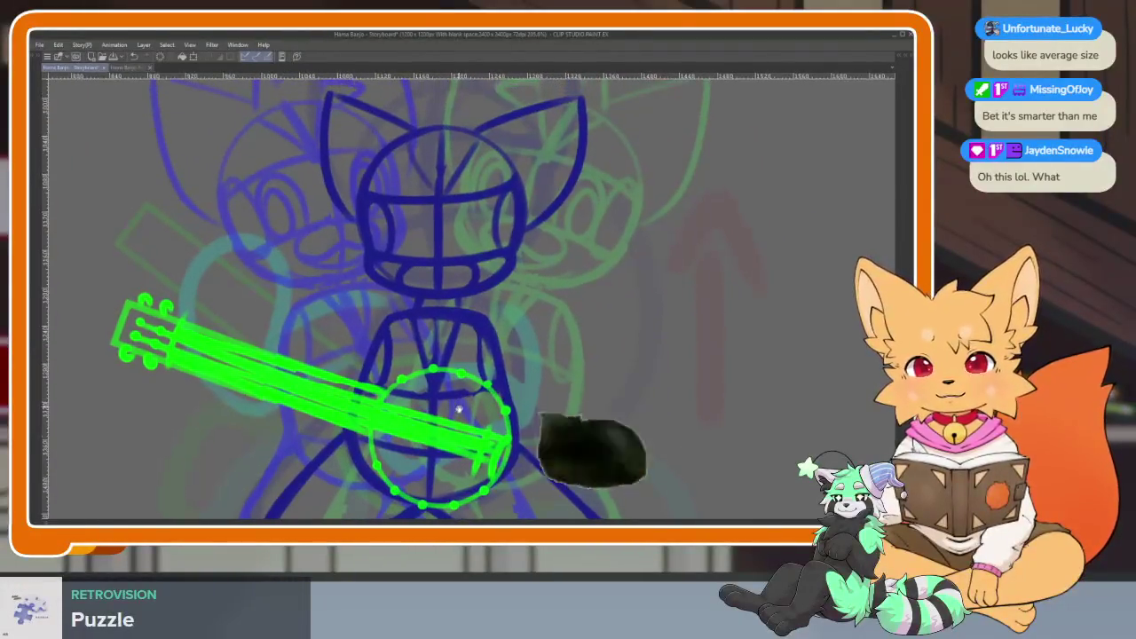
scroll(466, 396, up, 2)
scroll(452, 411, up, 1)
scroll(452, 411, down, 3)
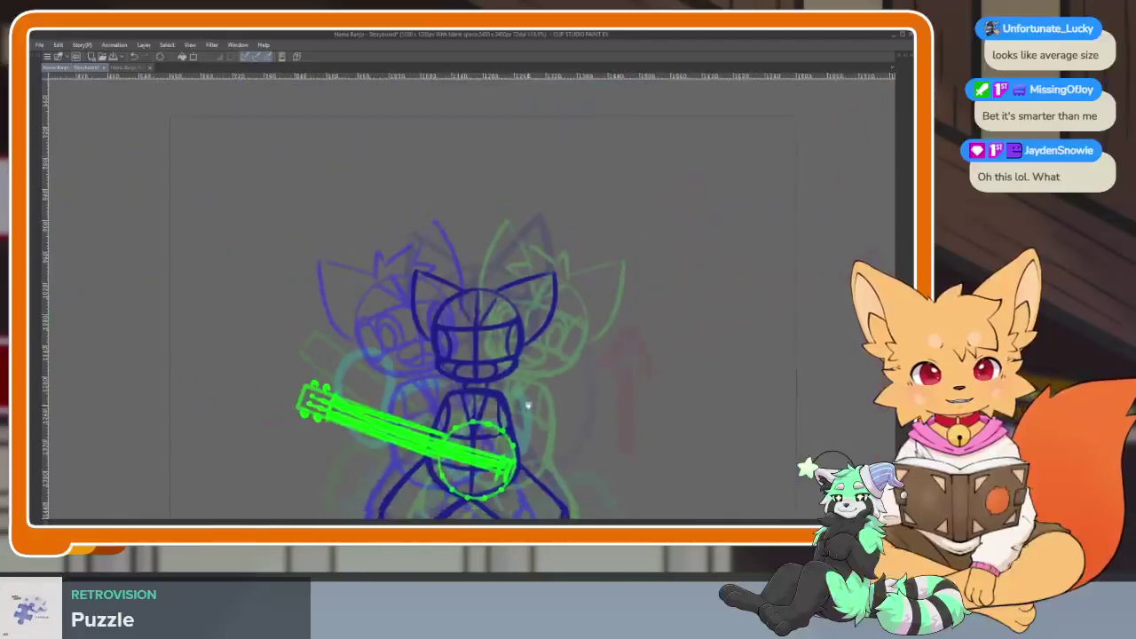
scroll(511, 433, up, 3)
key(Tab)
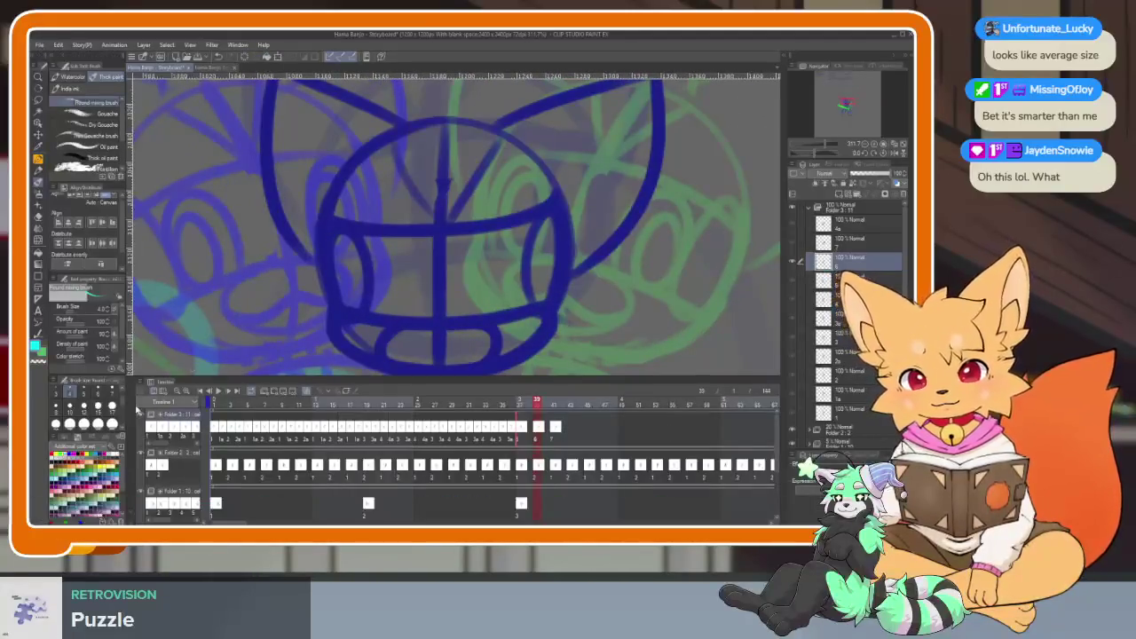
key(Tab)
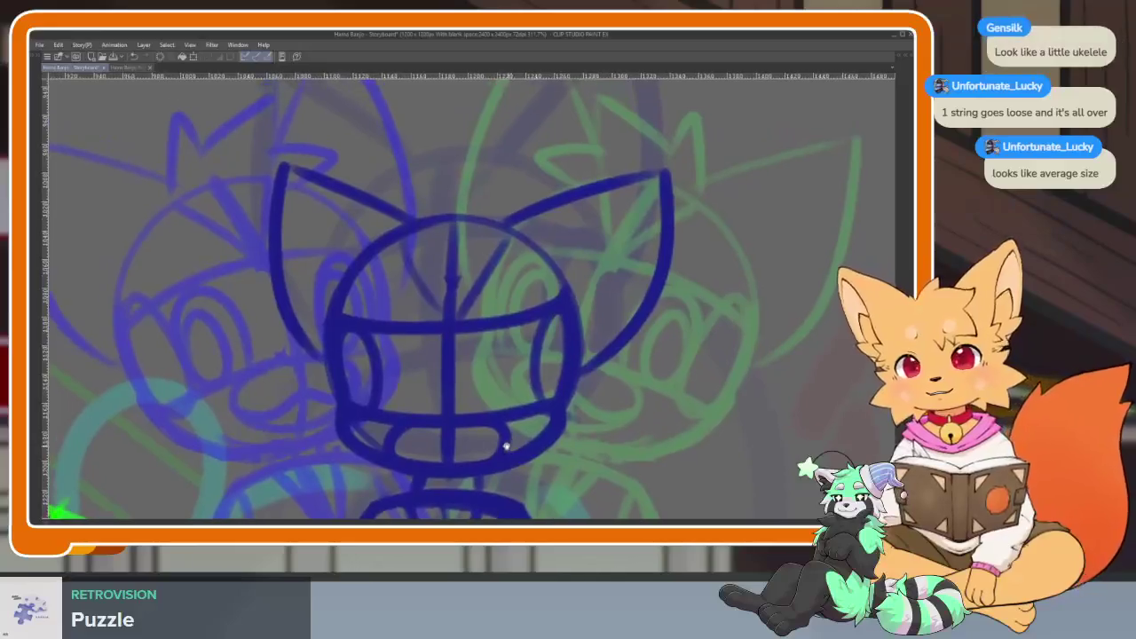
scroll(503, 449, up, 2)
scroll(511, 424, down, 2)
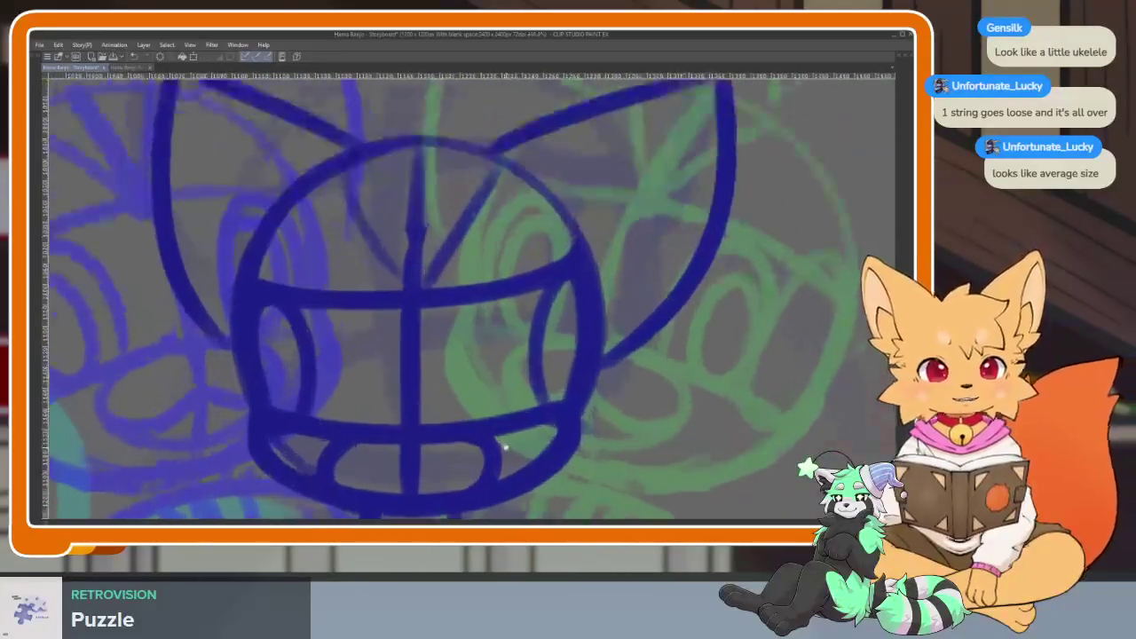
scroll(499, 447, up, 1)
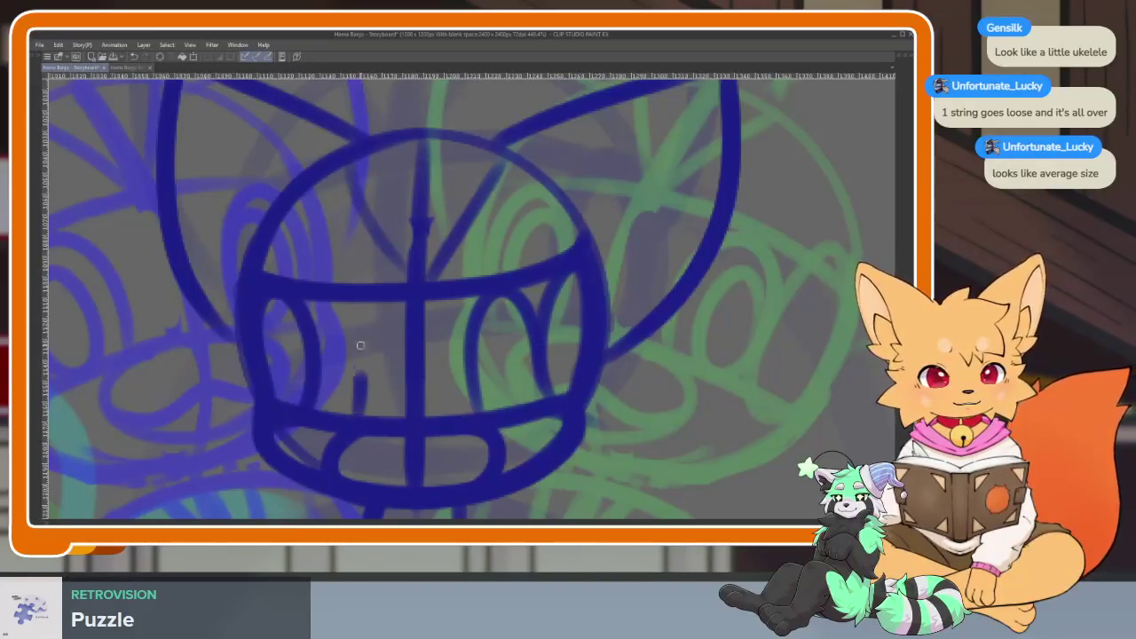
scroll(294, 402, down, 3)
scroll(404, 370, up, 3)
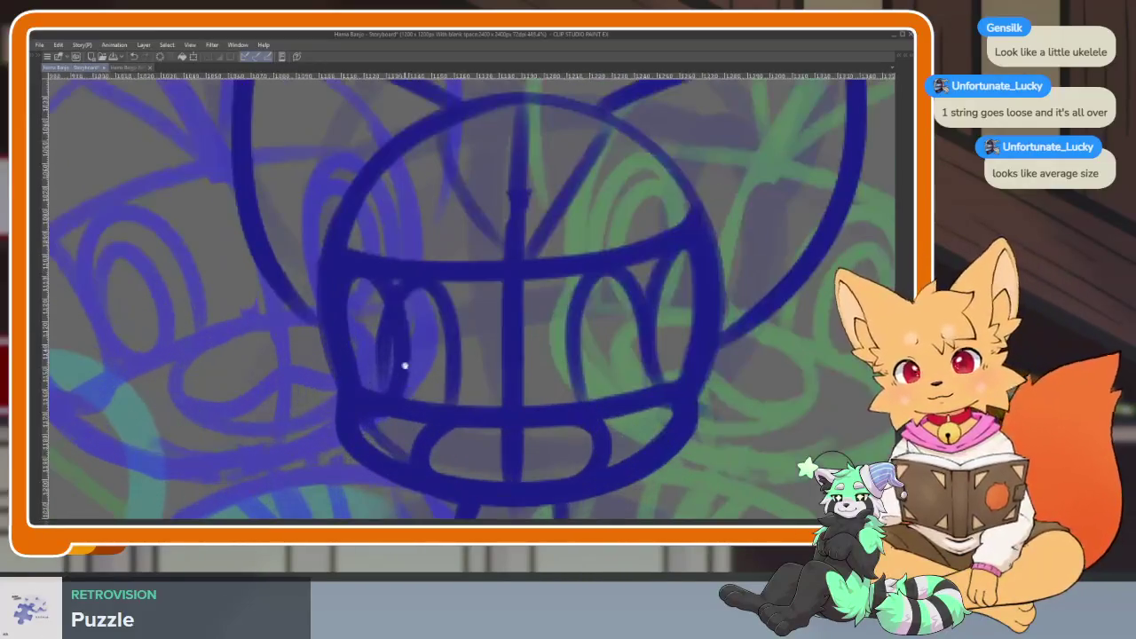
scroll(404, 377, down, 3)
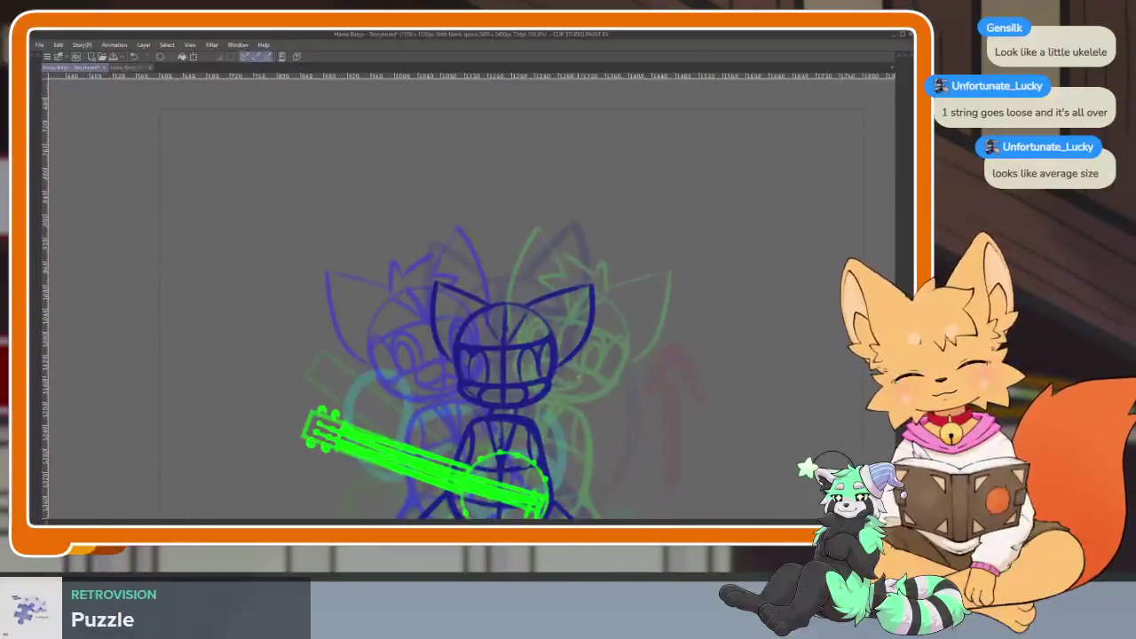
drag(444, 355, 431, 365)
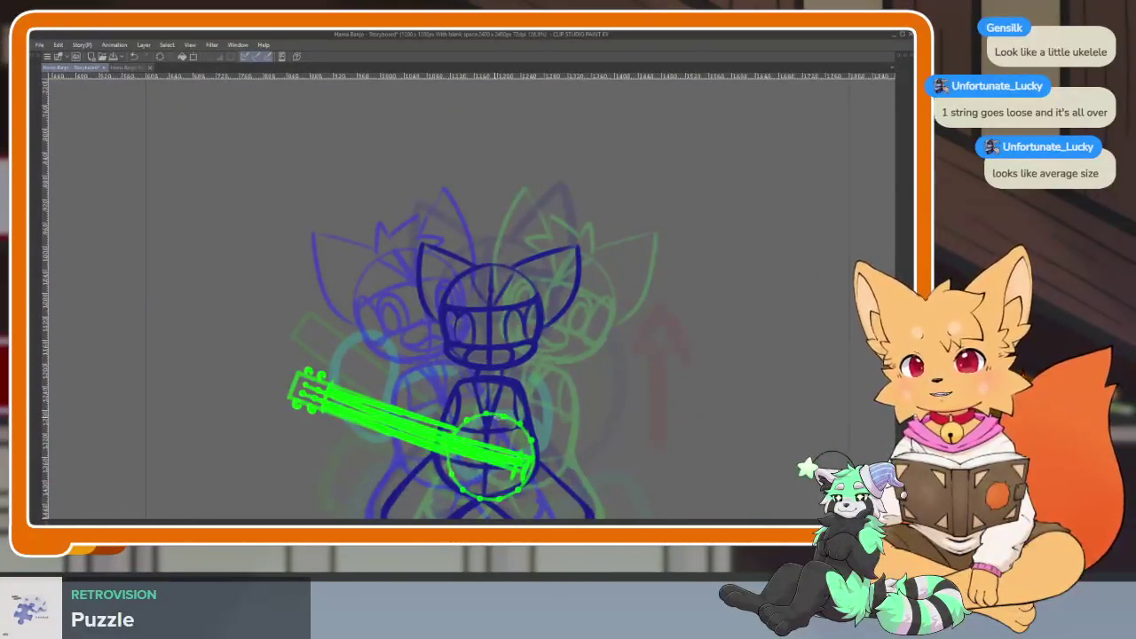
scroll(507, 430, up, 2)
scroll(445, 397, up, 1)
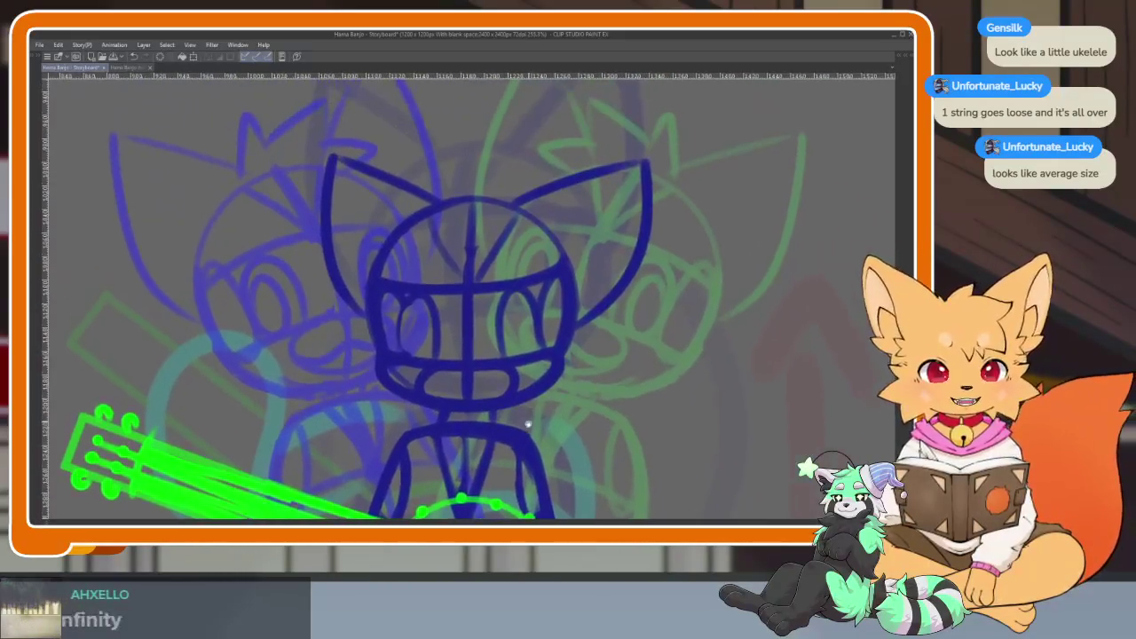
scroll(445, 397, up, 2)
scroll(436, 406, up, 1)
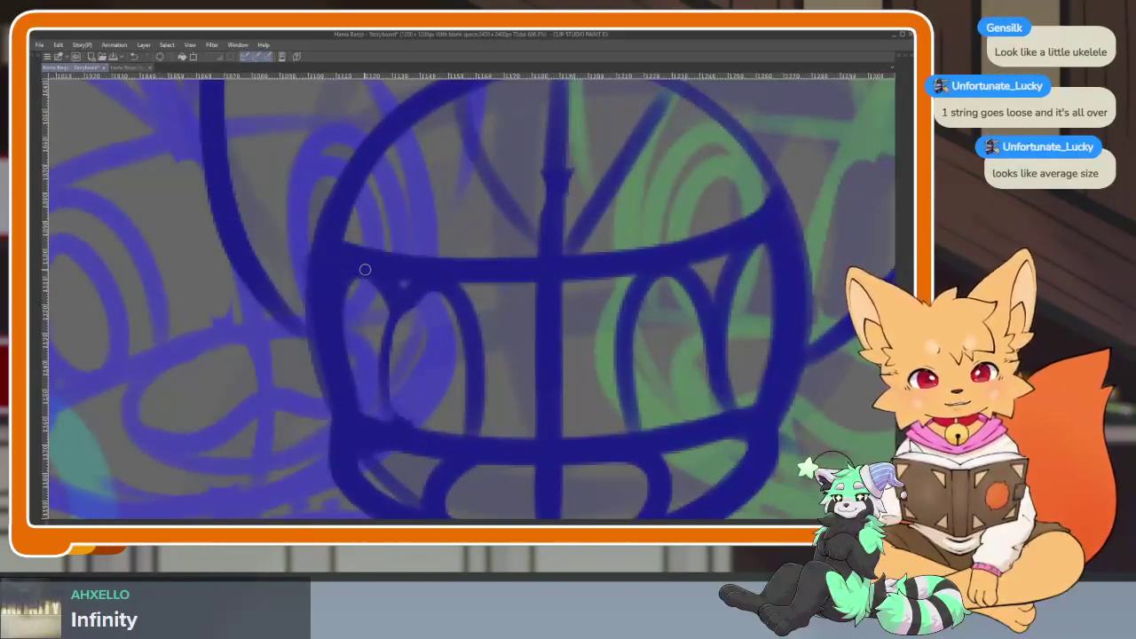
drag(375, 287, 390, 417)
Redraw the dark-blue line down the left side of the helmet's oval.
key(ctrl+z)
drag(373, 277, 381, 419)
scroll(379, 376, down, 8)
scroll(596, 411, up, 1)
scroll(578, 375, up, 1)
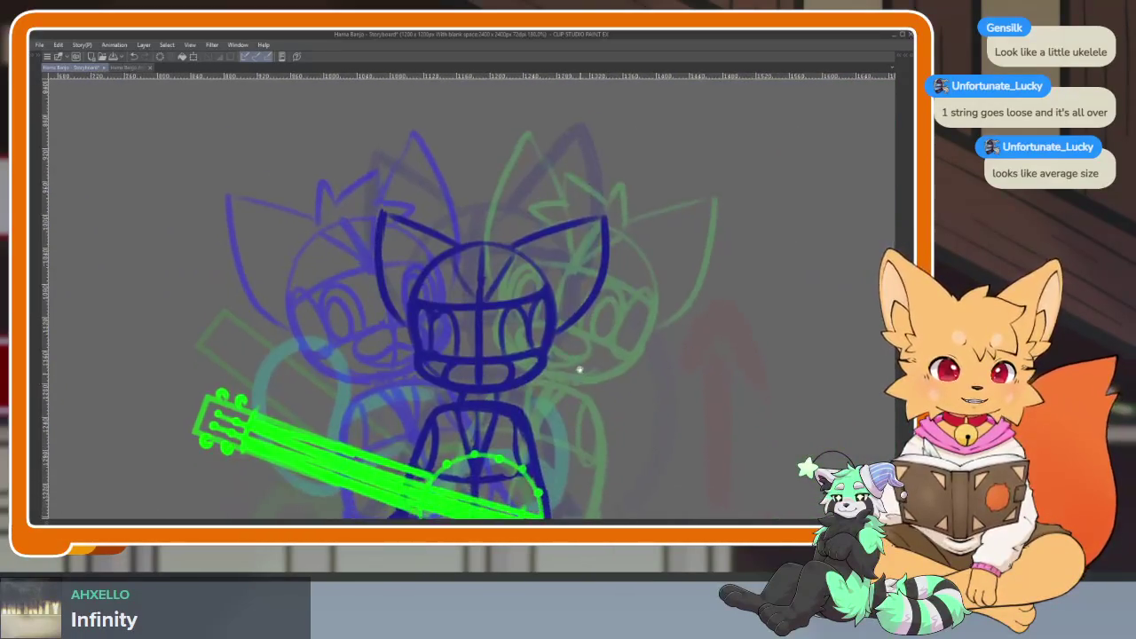
scroll(578, 376, up, 1)
scroll(519, 355, up, 1)
scroll(520, 356, up, 2)
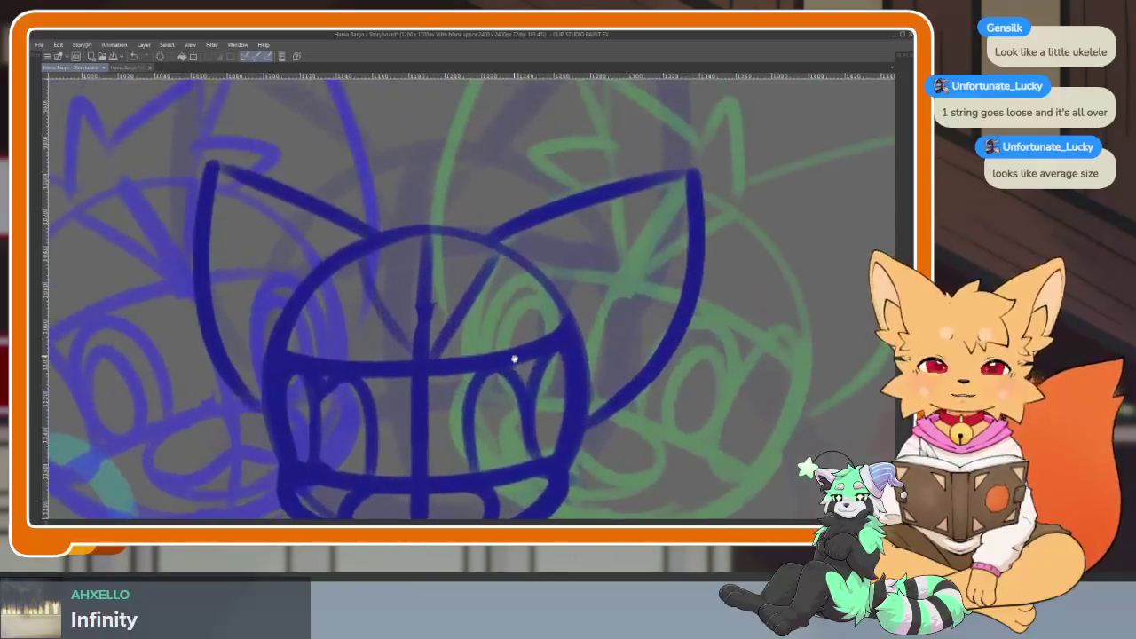
scroll(494, 325, up, 1)
scroll(495, 325, up, 2)
scroll(513, 387, down, 2)
Erase the lower part of the diagonal blue stroke with a large eraser.
key(e)
drag(435, 480, 482, 317)
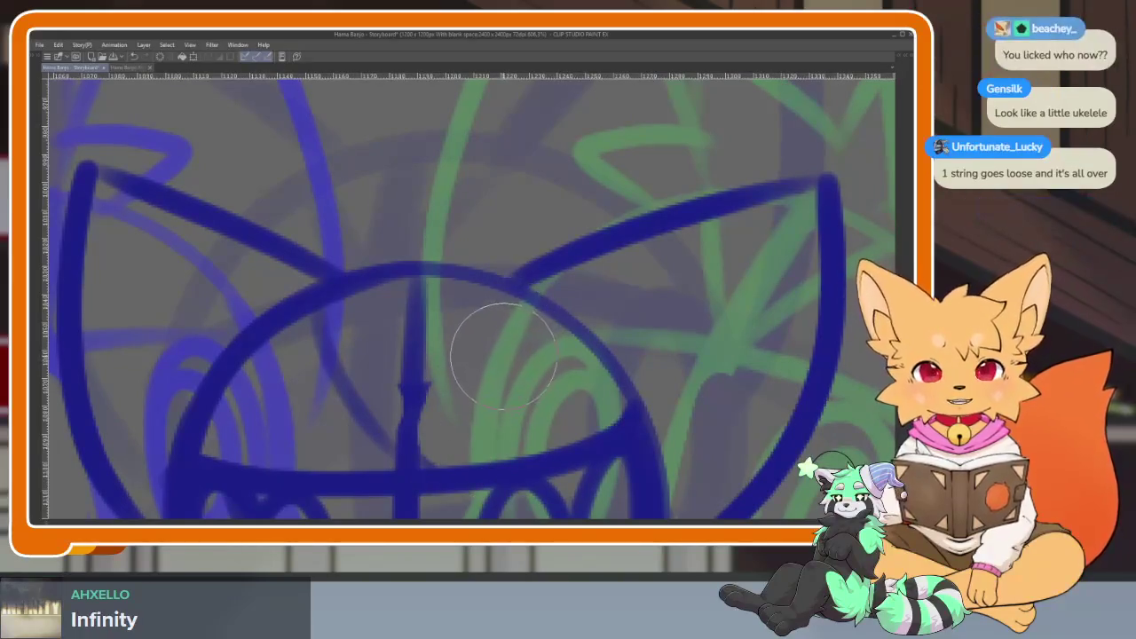
scroll(475, 418, down, 1)
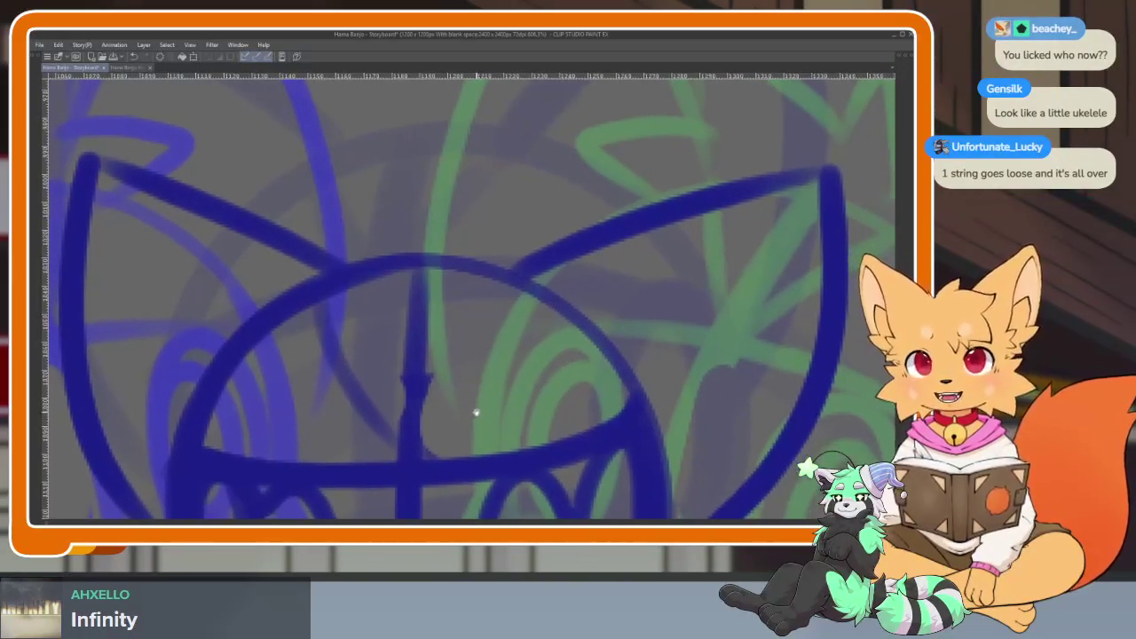
scroll(491, 405, up, 1)
scroll(487, 413, down, 1)
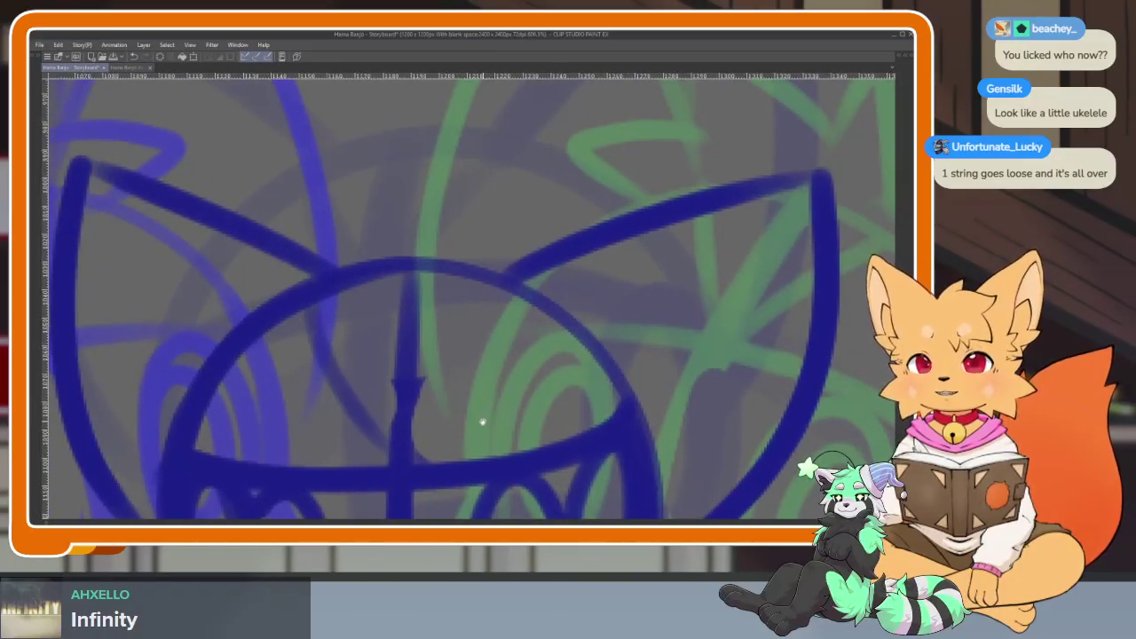
scroll(496, 424, up, 1)
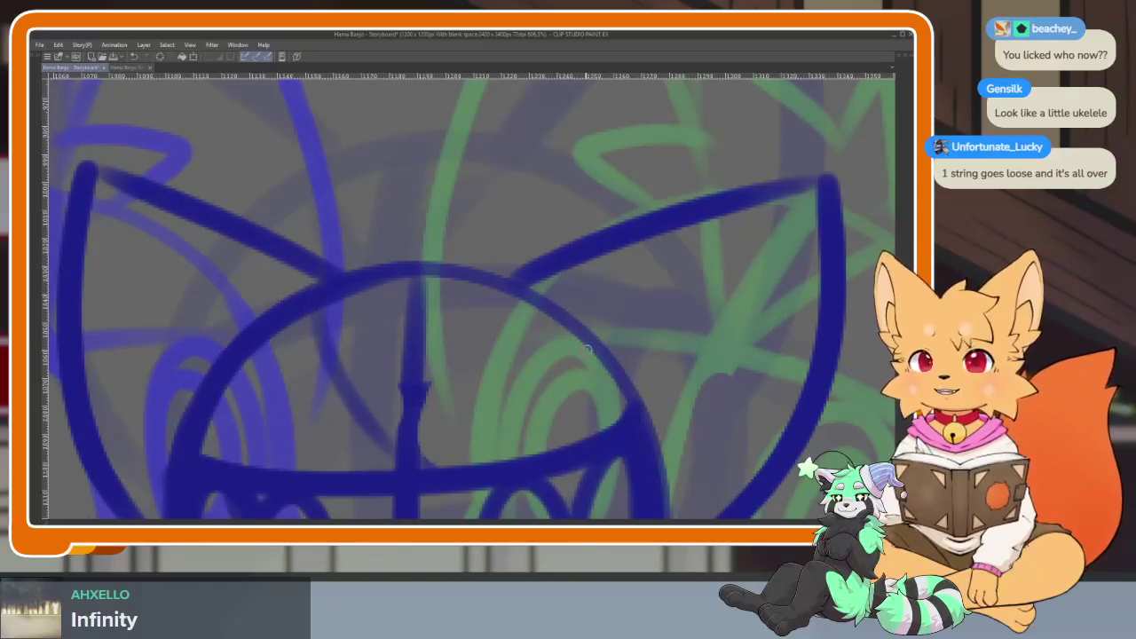
scroll(524, 433, down, 1)
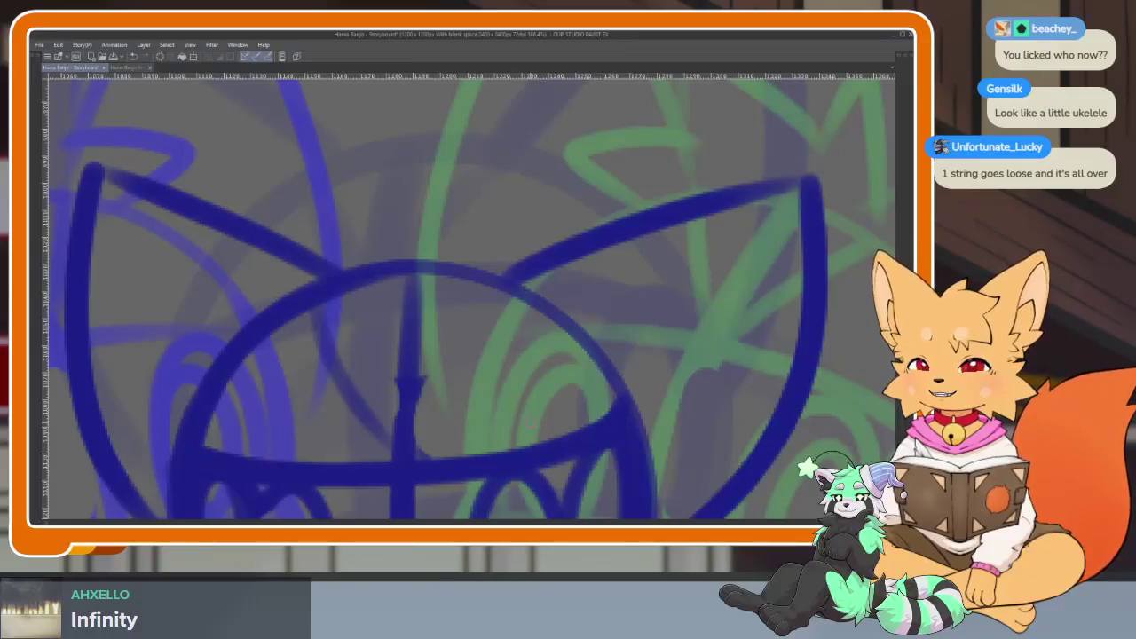
scroll(559, 391, up, 1)
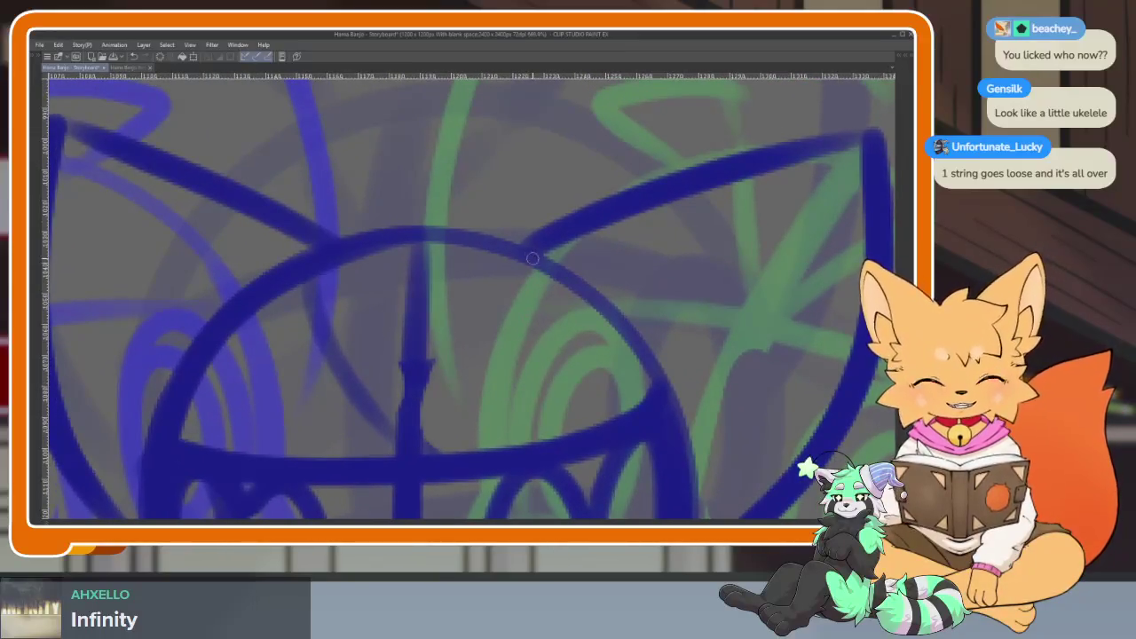
Sketch dark-blue head centre lines, a hooked top stroke, lower face lines and body outline.
drag(512, 282, 418, 444)
scroll(505, 352, up, 1)
mouse_move(515, 300)
mouse_down()
mouse_move(482, 173)
mouse_move(453, 220)
mouse_move(272, 193)
mouse_move(213, 282)
mouse_move(337, 352)
mouse_up()
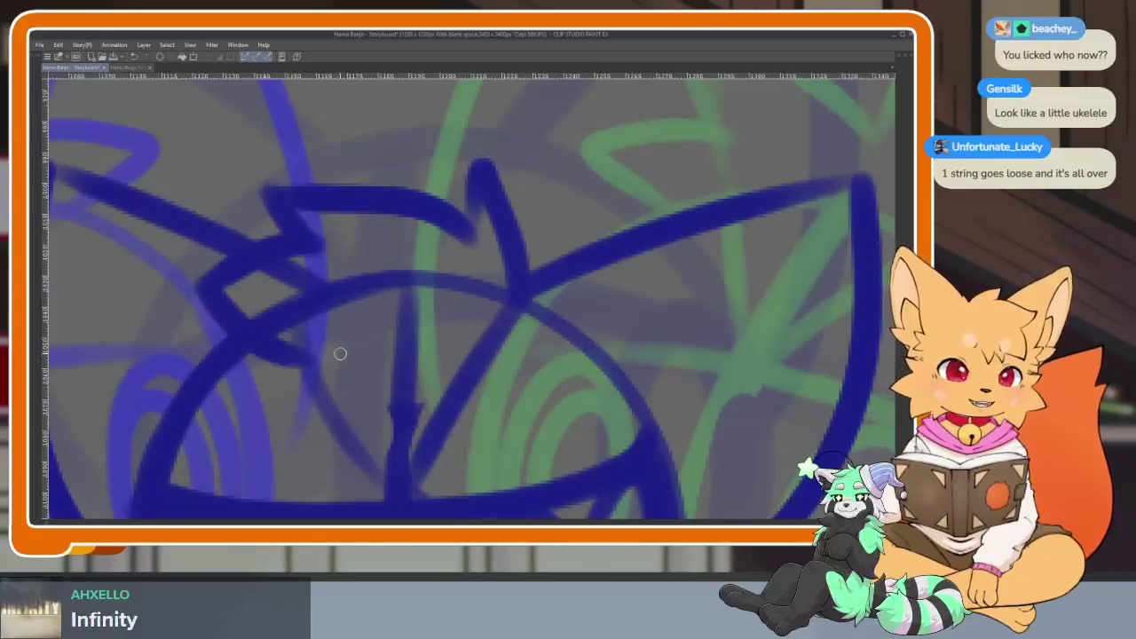
scroll(505, 394, down, 3)
scroll(505, 393, down, 1)
drag(293, 444, 500, 431)
drag(372, 484, 507, 426)
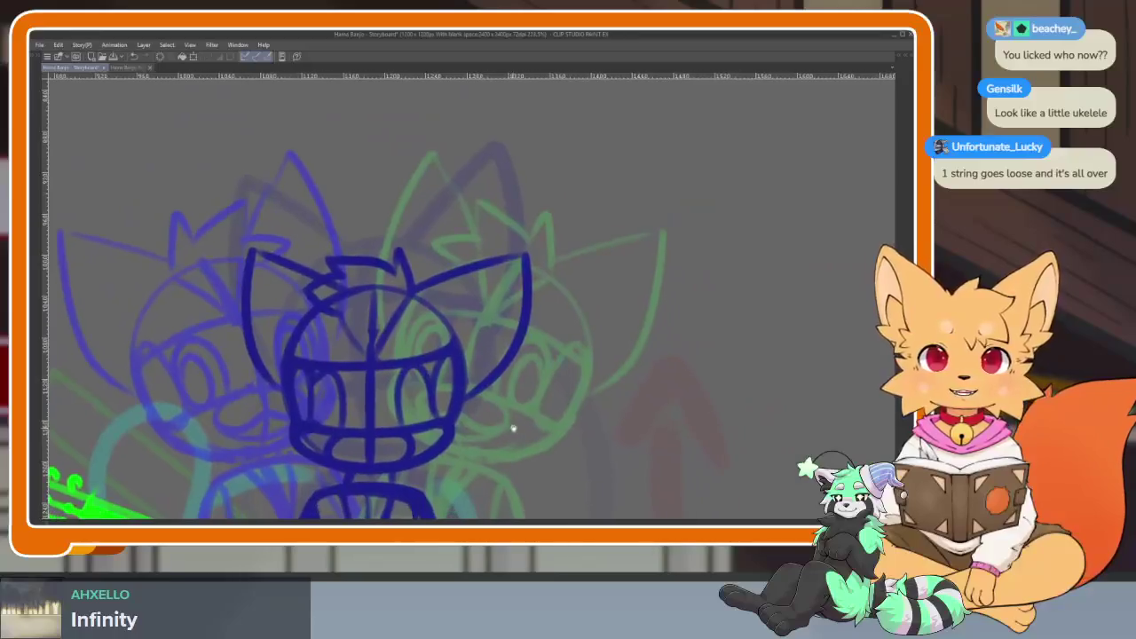
scroll(418, 366, up, 1)
scroll(418, 366, up, 1)
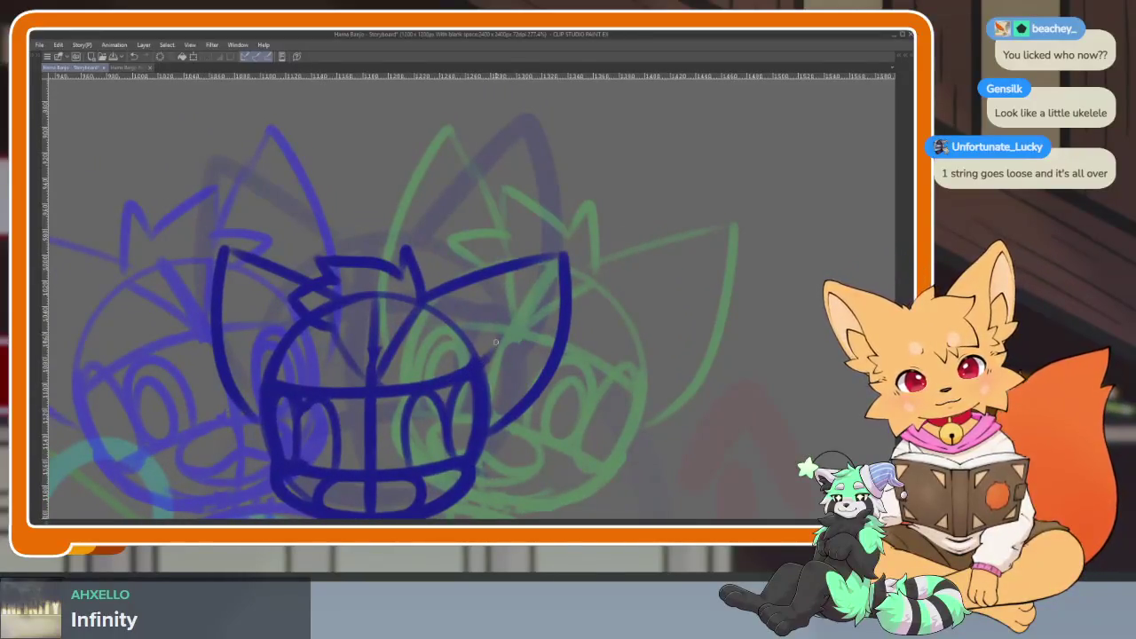
Outline the right side of the head down from the ear in dark blue.
drag(552, 291, 520, 389)
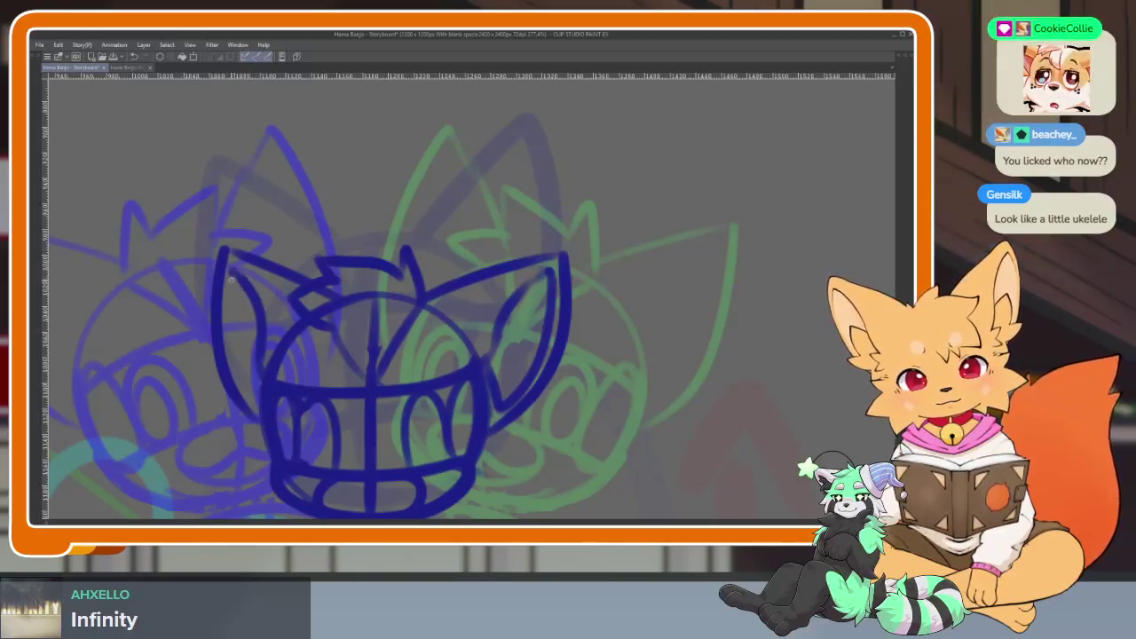
scroll(417, 402, down, 2)
scroll(533, 382, down, 1)
scroll(480, 426, down, 2)
scroll(491, 407, down, 1)
scroll(491, 407, up, 1)
scroll(489, 412, up, 2)
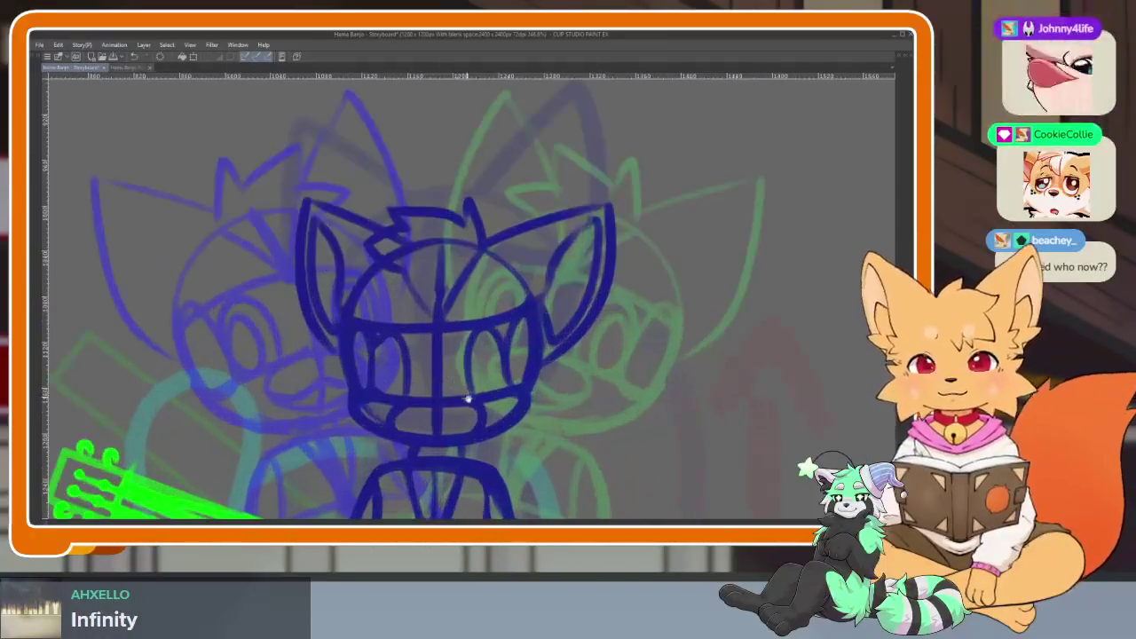
scroll(482, 418, up, 1)
scroll(512, 438, up, 1)
scroll(512, 437, down, 1)
scroll(512, 438, down, 1)
Lasso the right ear and head side, narrow it slightly and nudge it left.
scroll(512, 438, up, 2)
scroll(513, 437, up, 1)
key(Tab)
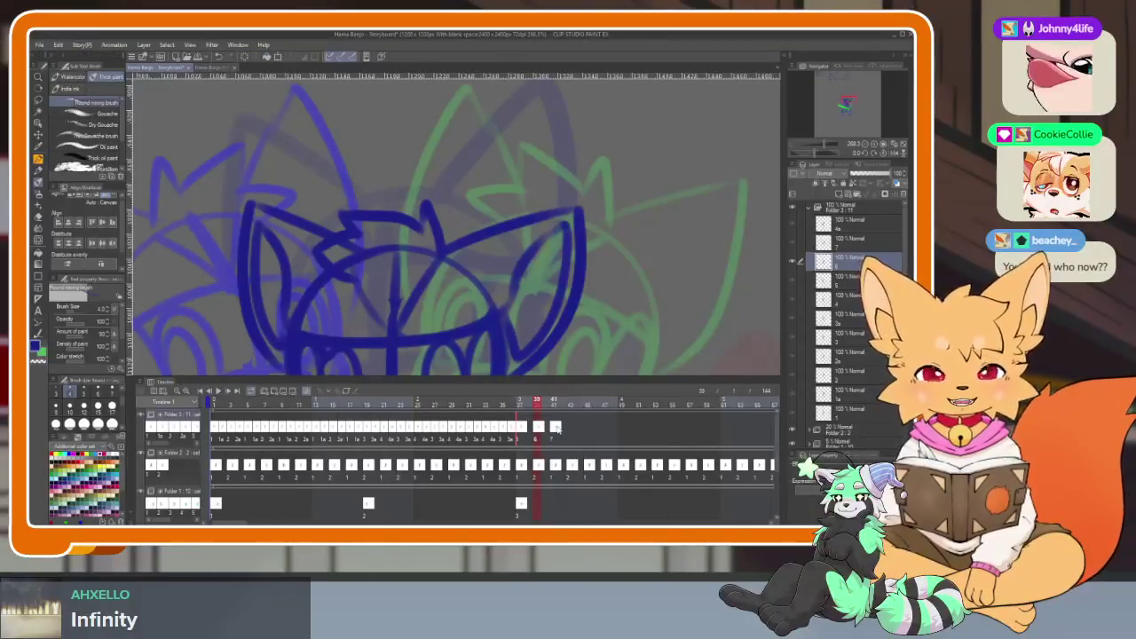
key(Tab)
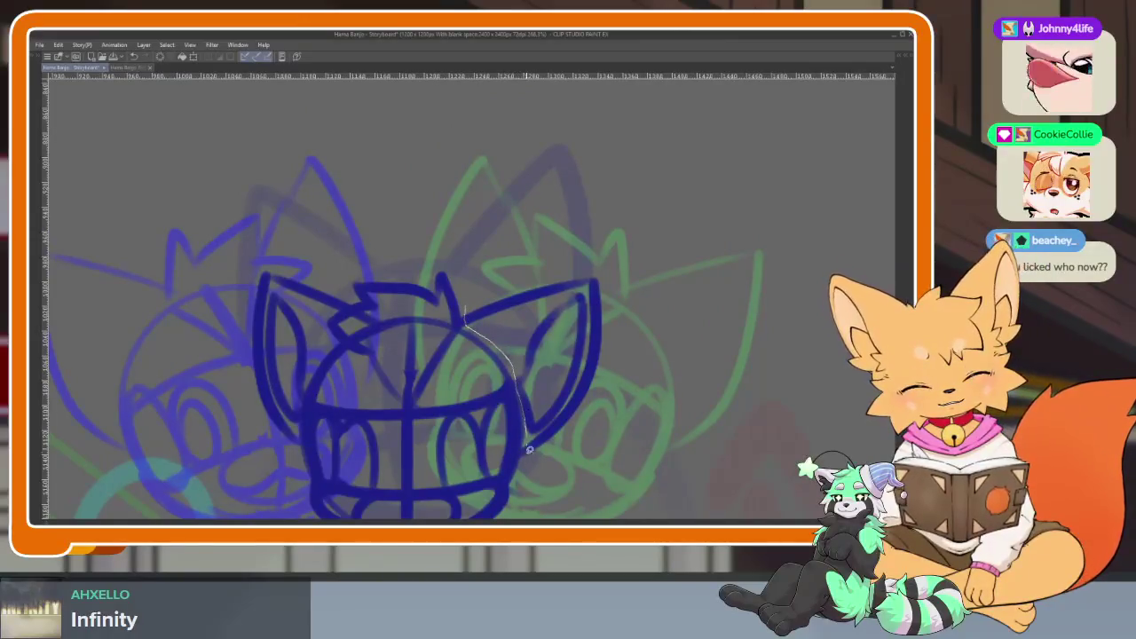
drag(590, 238, 437, 287)
key(ctrl+t)
drag(627, 362, 621, 364)
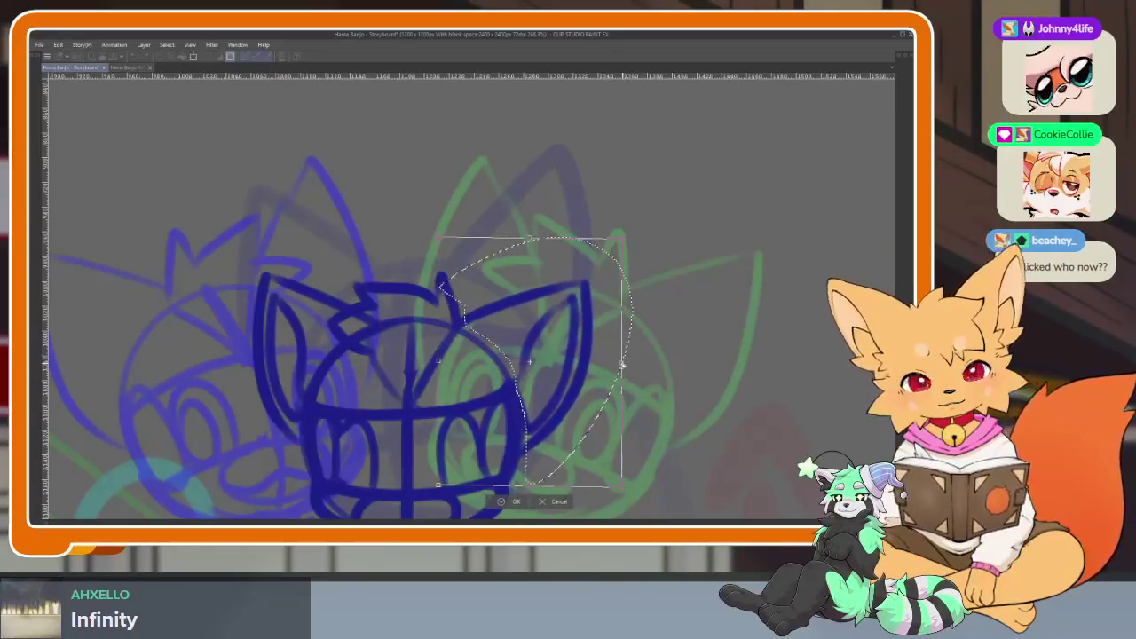
drag(589, 399, 586, 400)
click(510, 502)
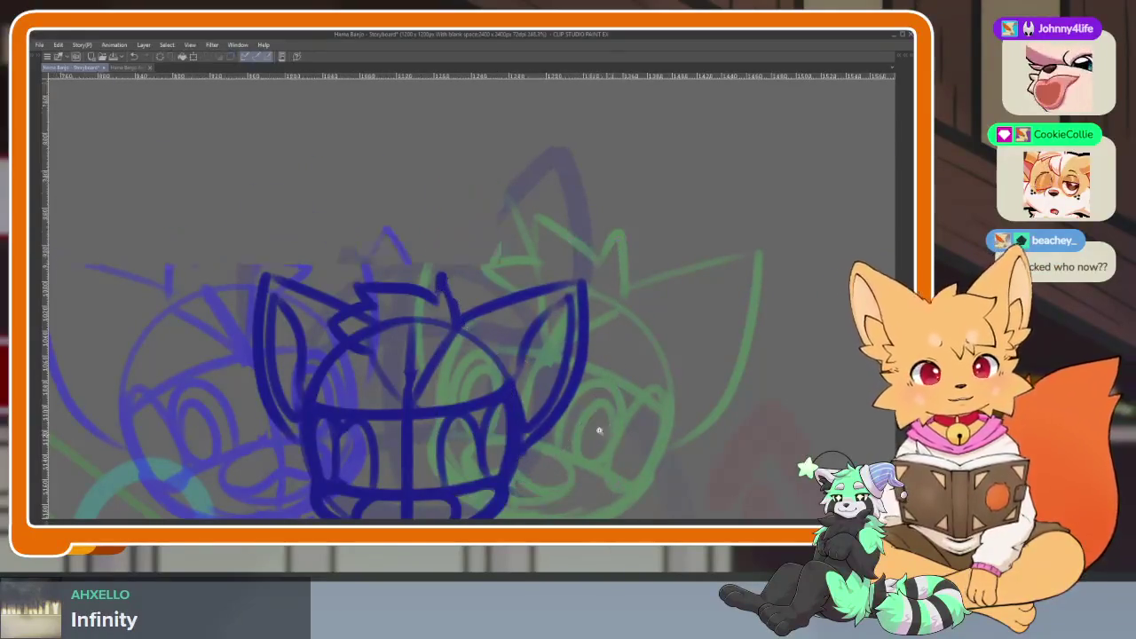
Bring the panels back and sketch a cyan stroke across the banjo body.
scroll(621, 417, down, 5)
scroll(588, 368, up, 2)
scroll(559, 400, up, 1)
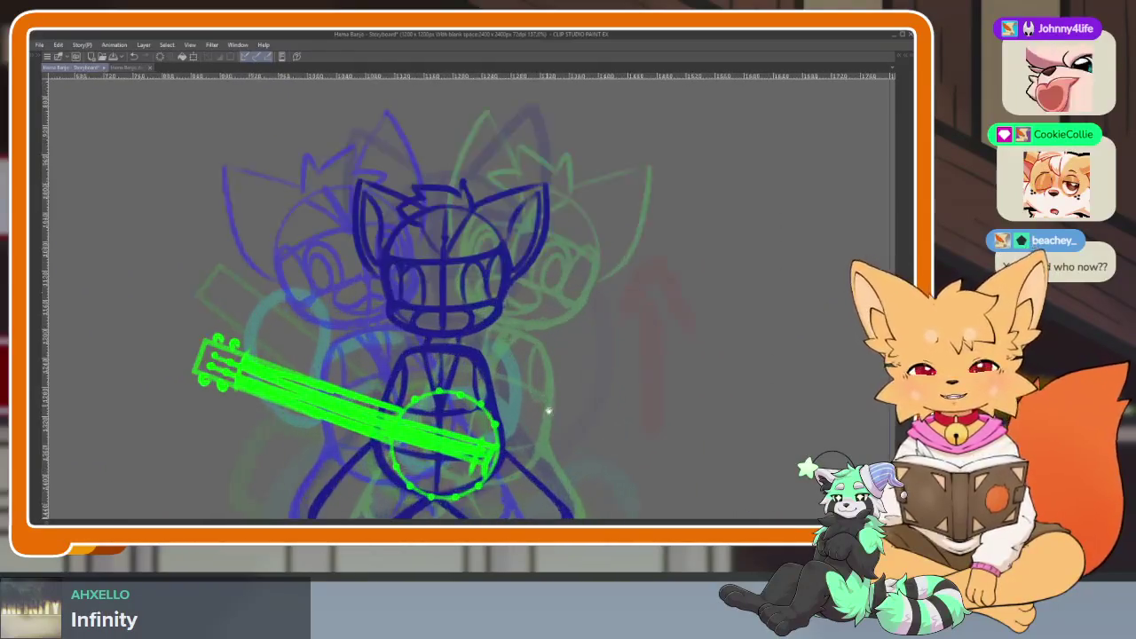
scroll(547, 407, up, 1)
scroll(542, 426, up, 1)
scroll(540, 439, up, 1)
scroll(540, 439, down, 3)
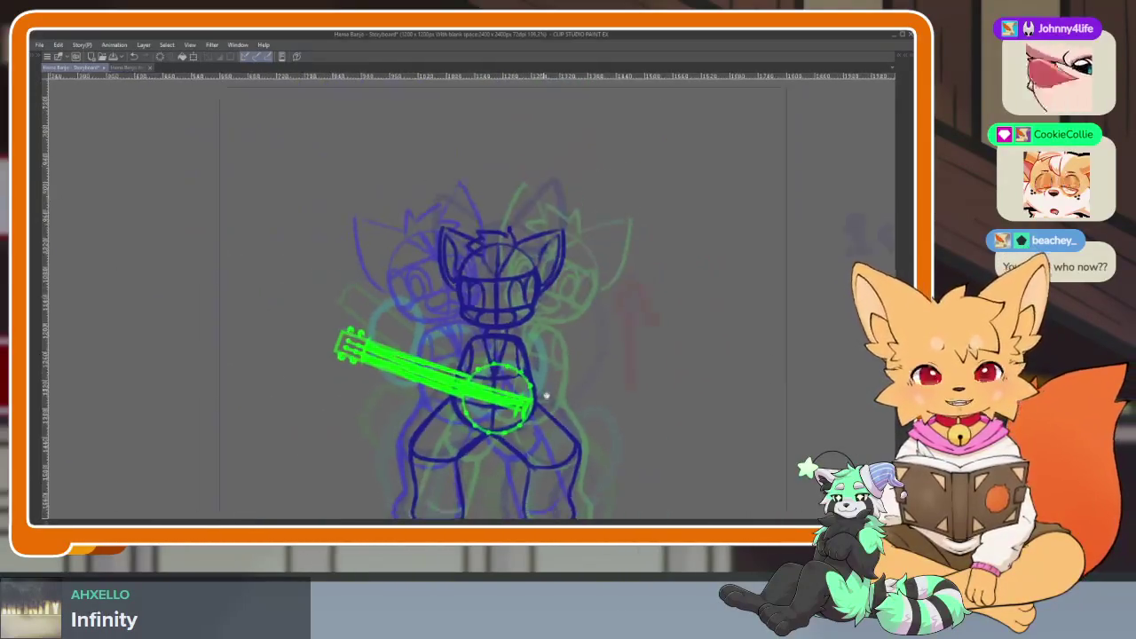
scroll(533, 435, up, 4)
scroll(524, 430, up, 2)
key(Tab)
key(Tab)
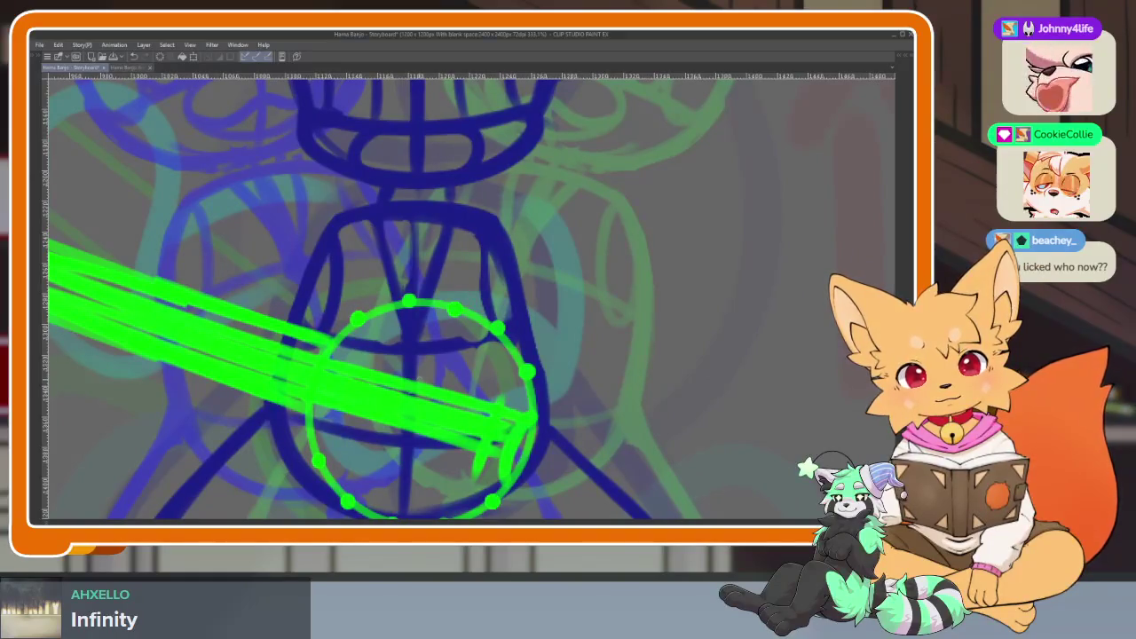
drag(501, 259, 430, 410)
Try cyan hand strokes across the banjo circle, then undo them.
drag(431, 330, 582, 404)
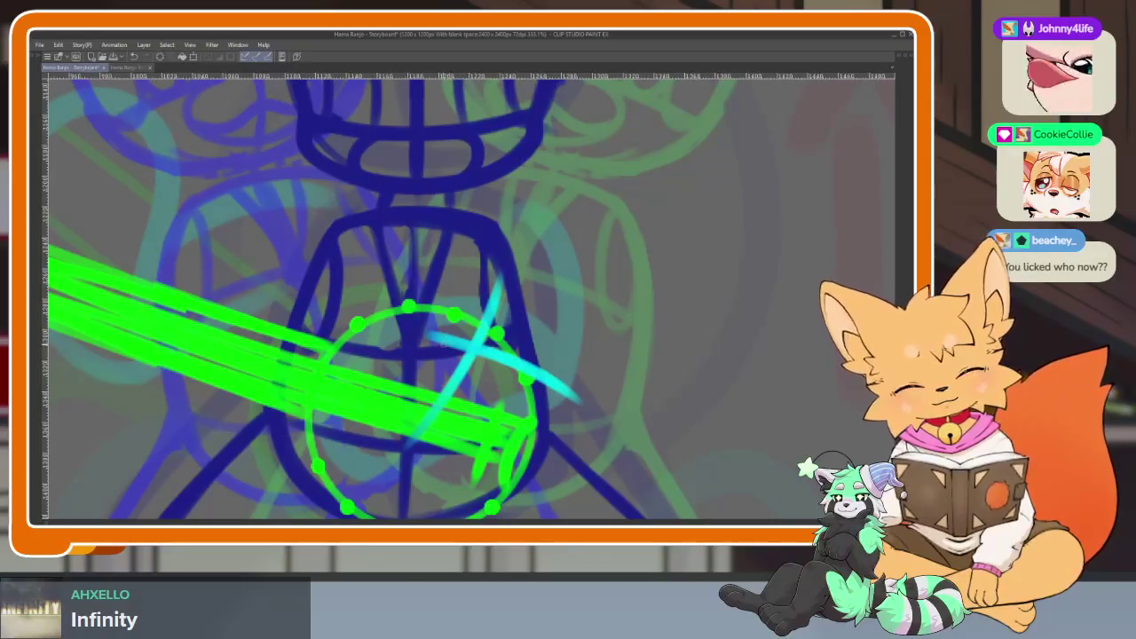
drag(424, 359, 357, 433)
key(ctrl+z)
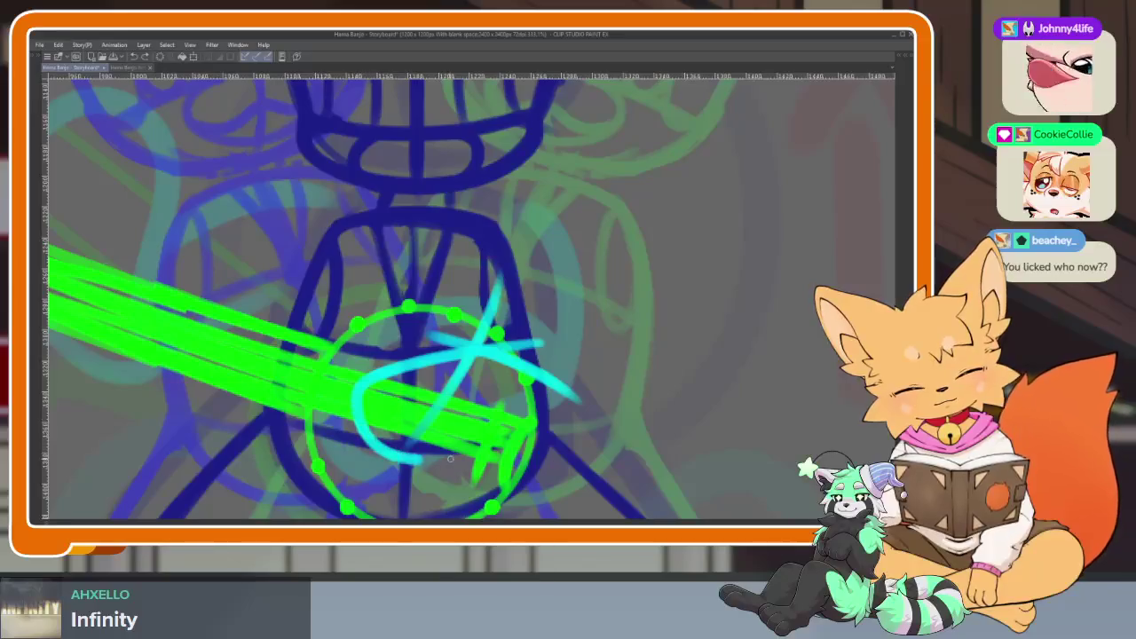
key(ctrl+z)
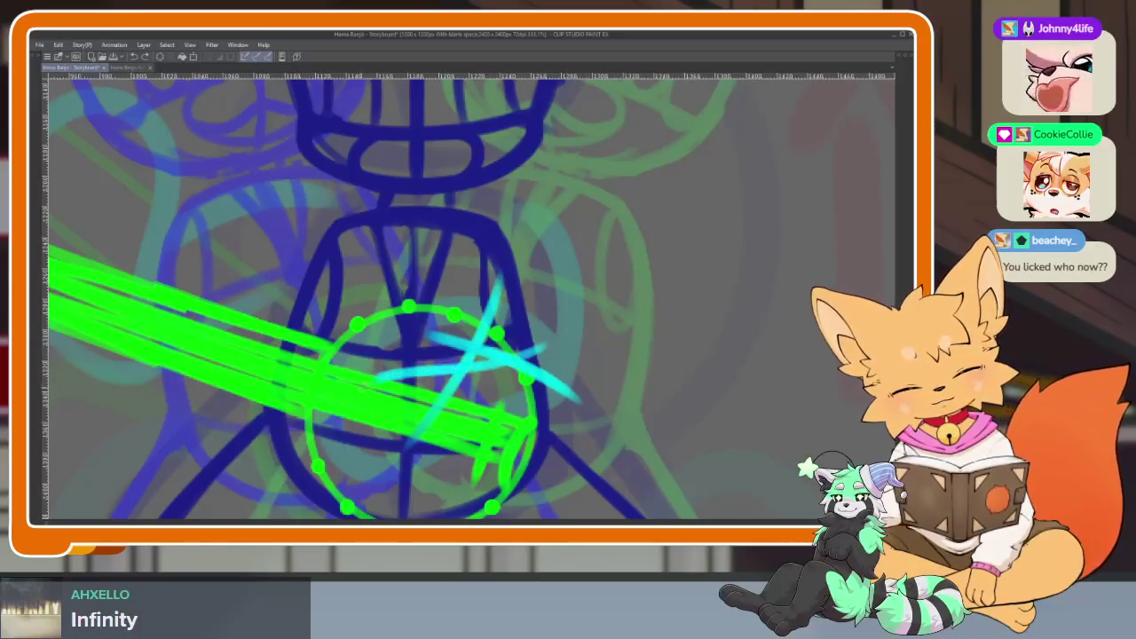
Draw a cyan hand loop under the banjo neck and an arm above the body.
drag(389, 451, 496, 446)
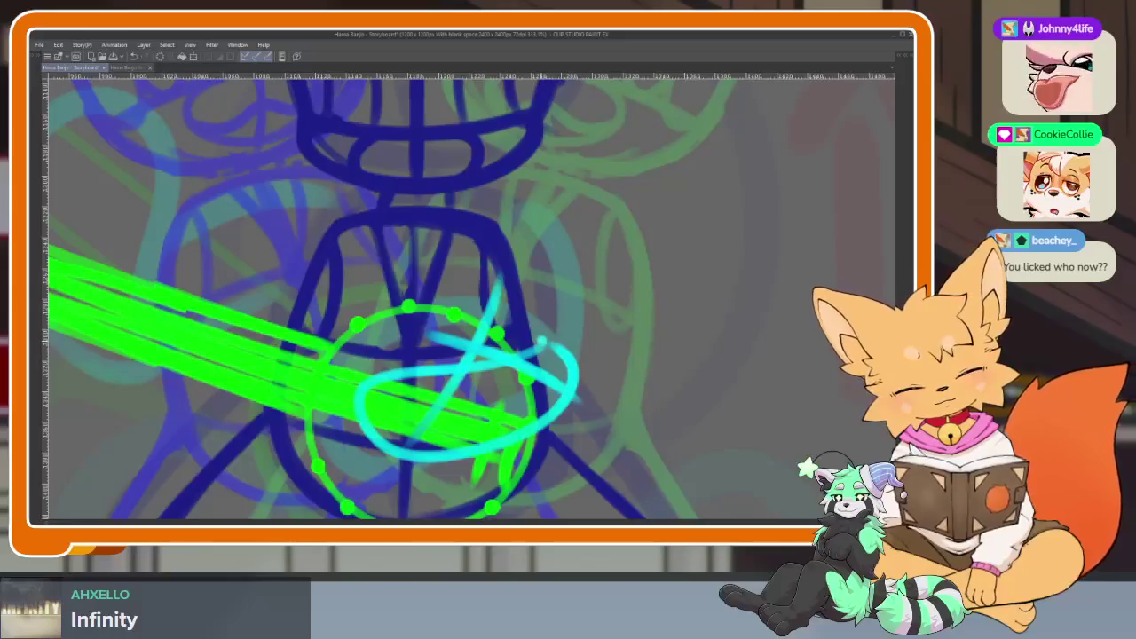
scroll(624, 428, down, 5)
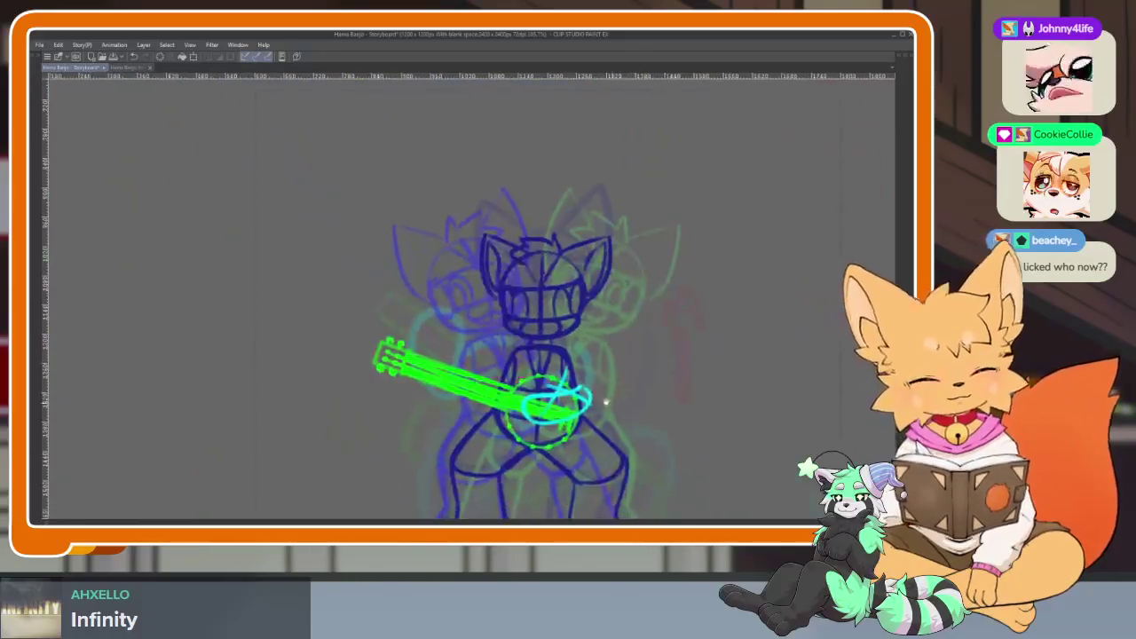
scroll(624, 428, up, 5)
drag(517, 299, 581, 418)
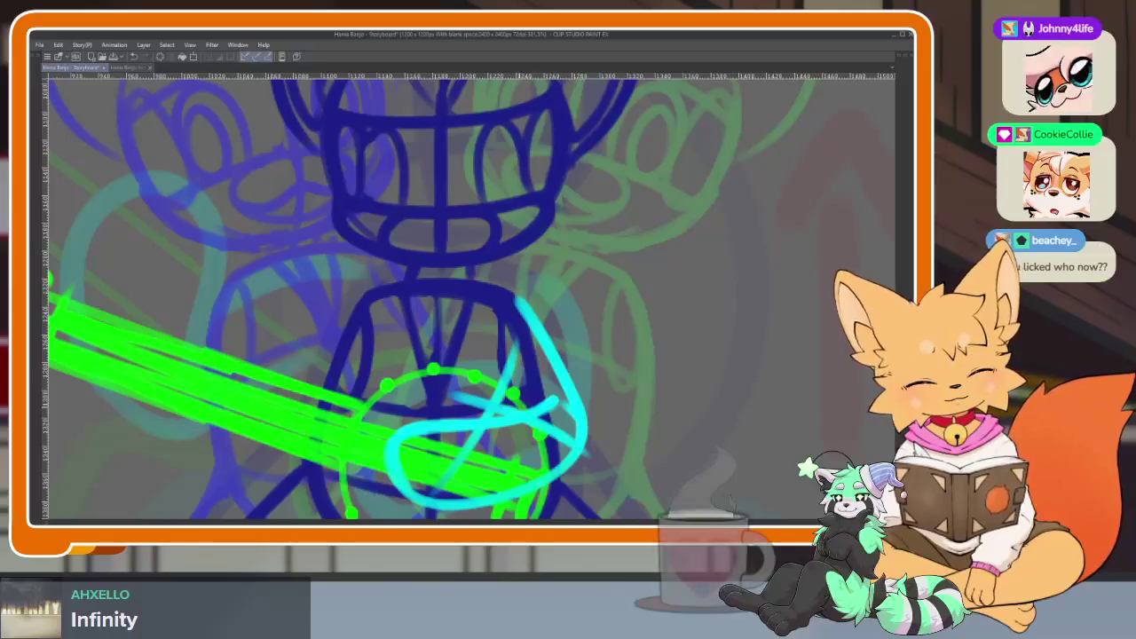
scroll(555, 344, down, 5)
scroll(577, 390, up, 3)
scroll(586, 408, up, 2)
scroll(591, 418, up, 1)
scroll(591, 418, up, 1)
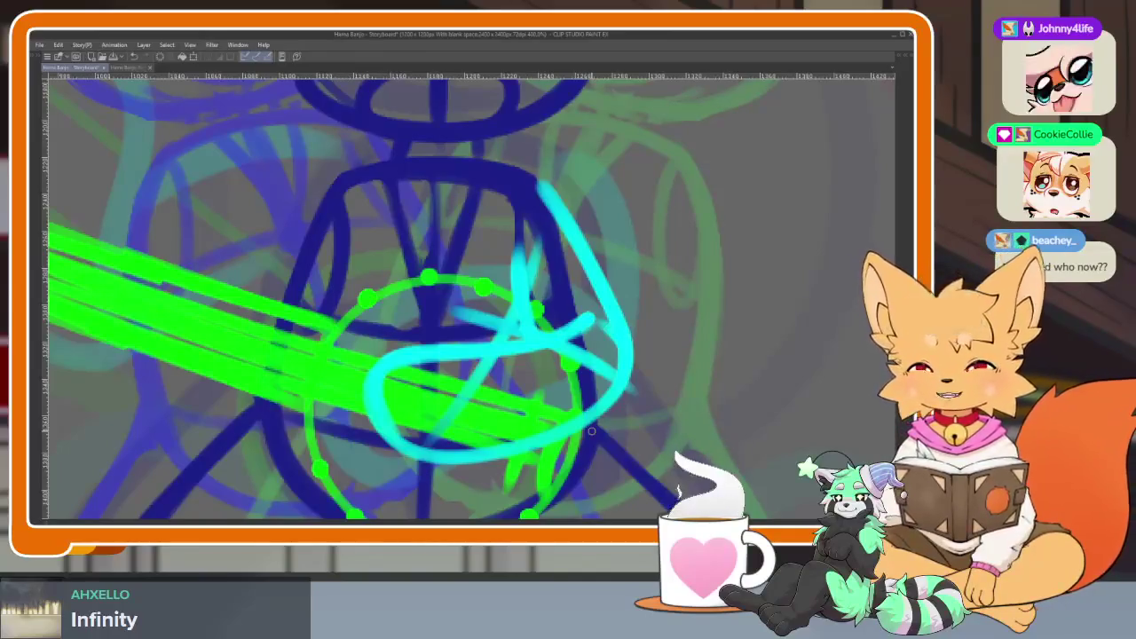
Replace stray cyan strokes with a hand curve around the strings and a rising arm.
scroll(538, 415, down, 2)
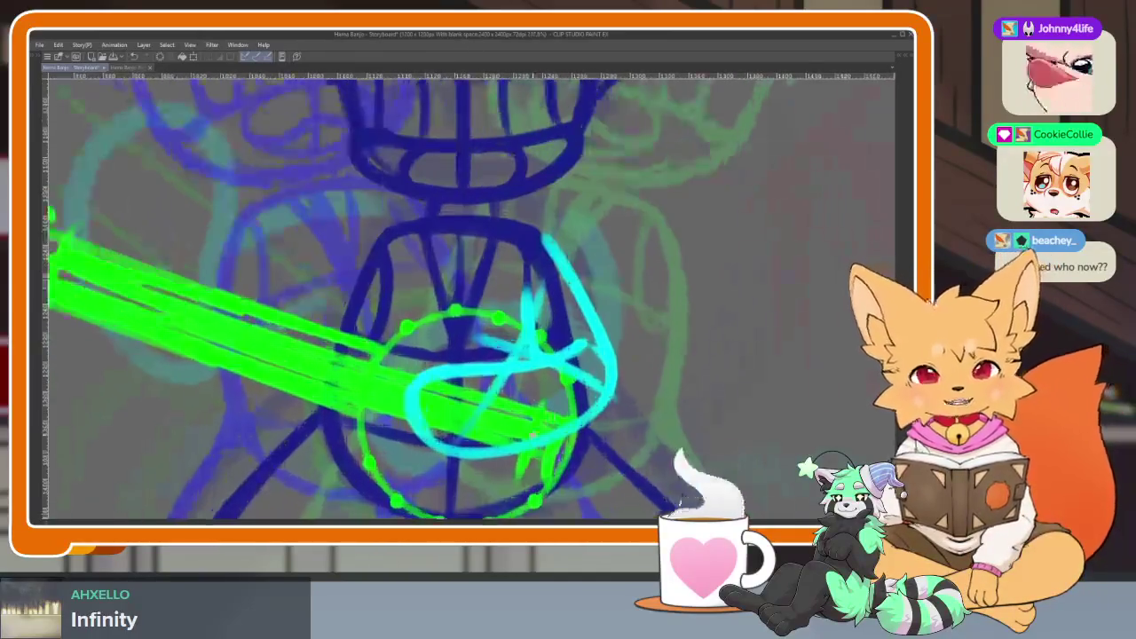
scroll(524, 432, up, 4)
scroll(523, 433, down, 1)
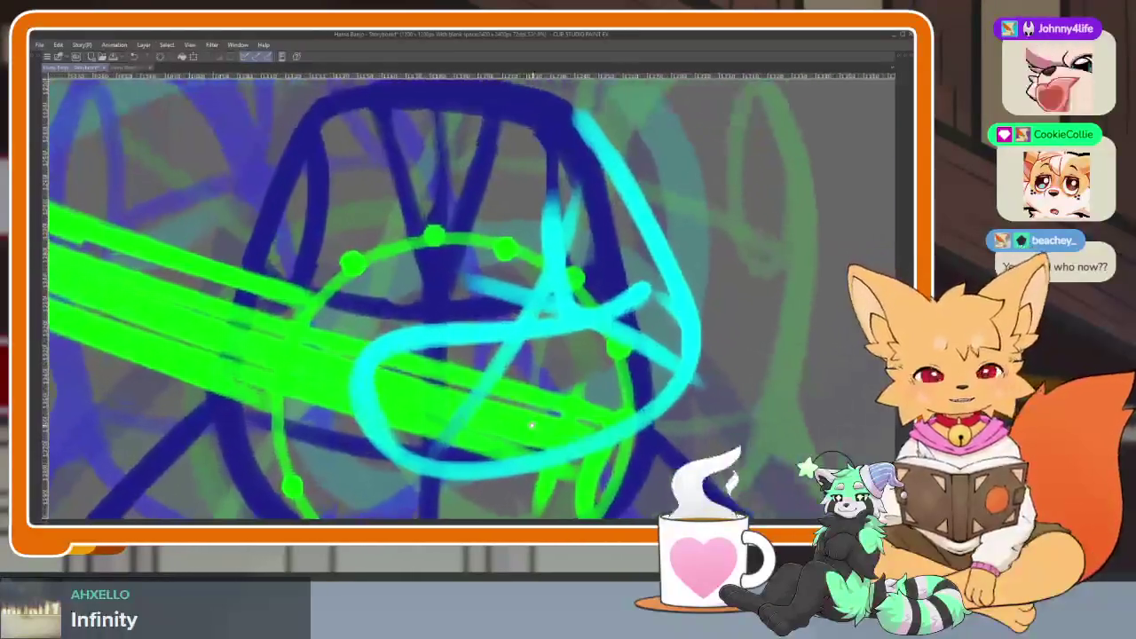
scroll(524, 432, down, 1)
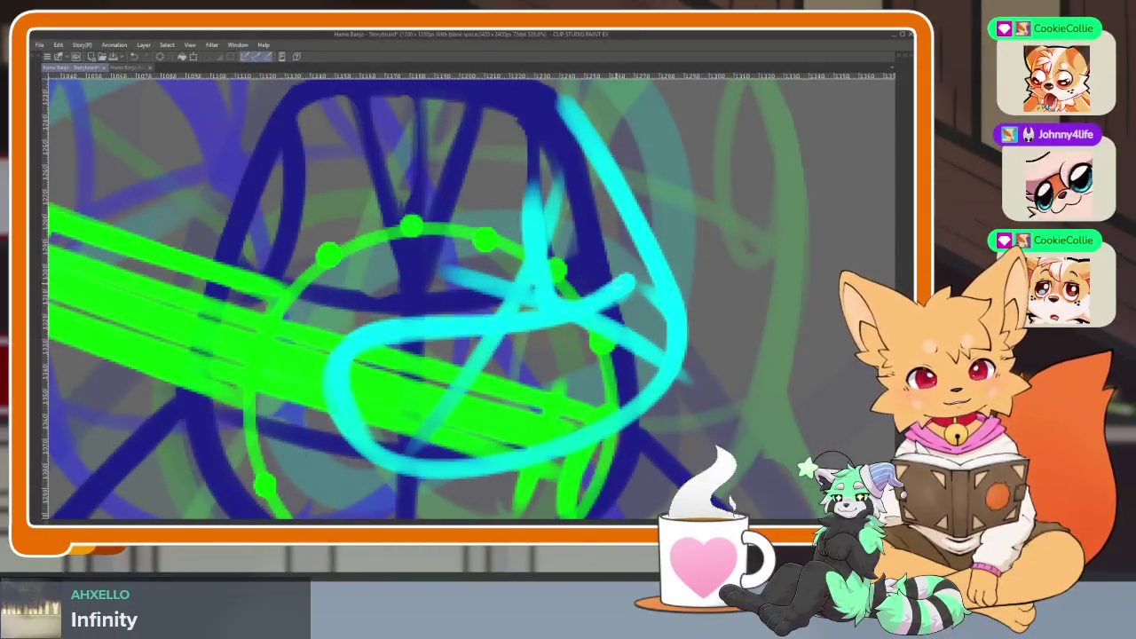
key(ctrl+z)
key(ctrl+z)
key(ctrl+z)
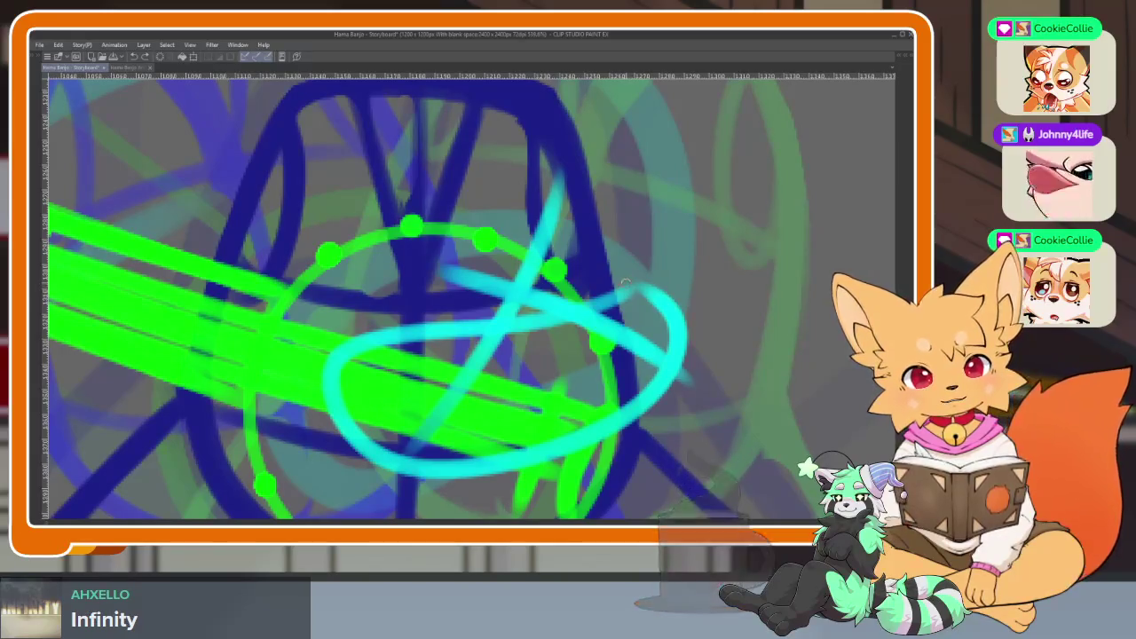
drag(624, 289, 364, 463)
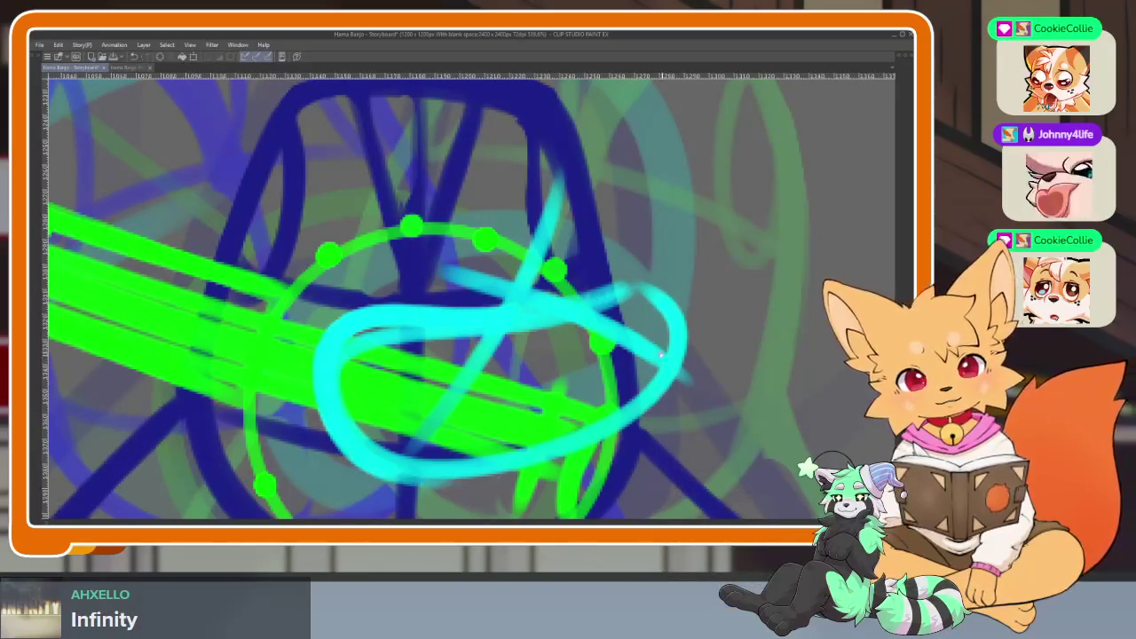
scroll(646, 404, up, 2)
drag(648, 357, 543, 184)
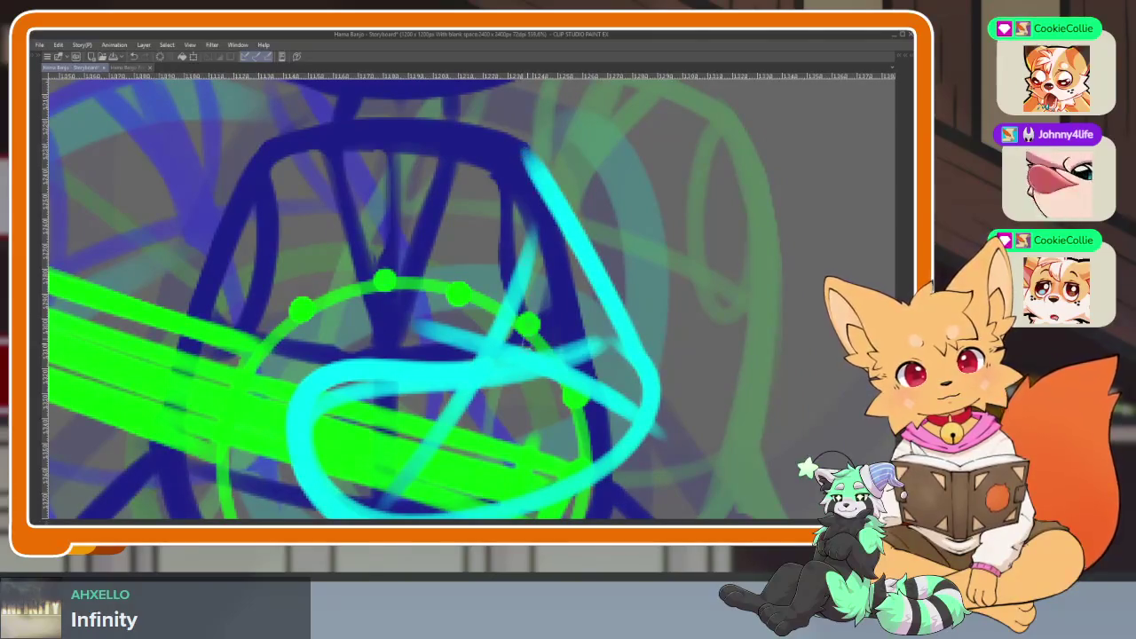
Swap the short vertical cyan stroke for a diagonal cyan finger over the strings.
scroll(503, 370, down, 5)
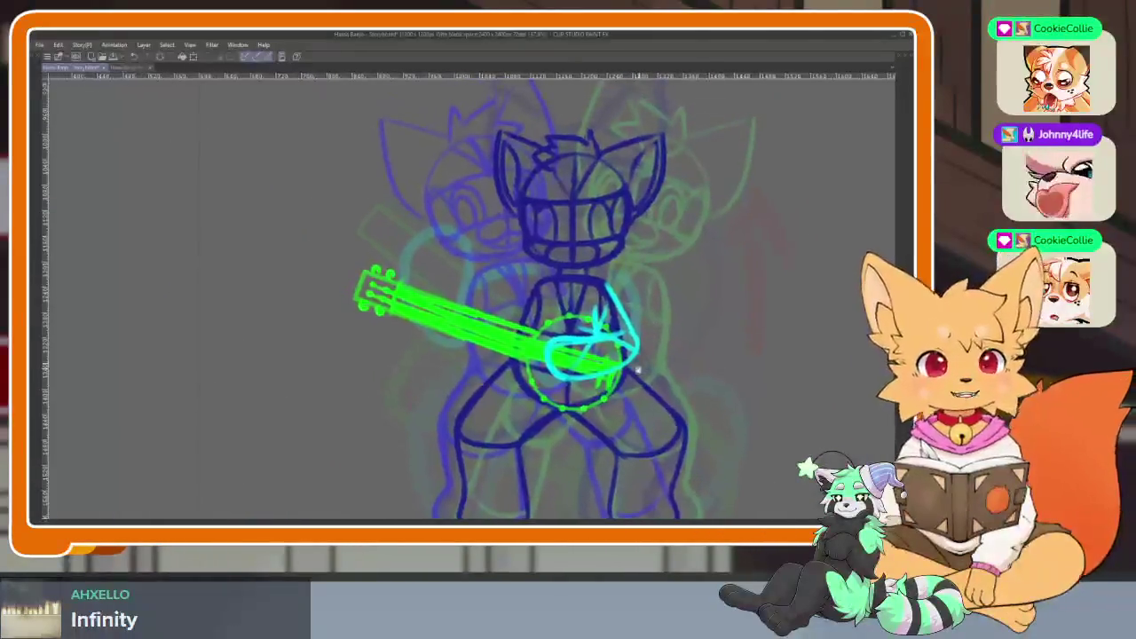
scroll(653, 351, up, 4)
key(ctrl+z)
drag(639, 353, 537, 444)
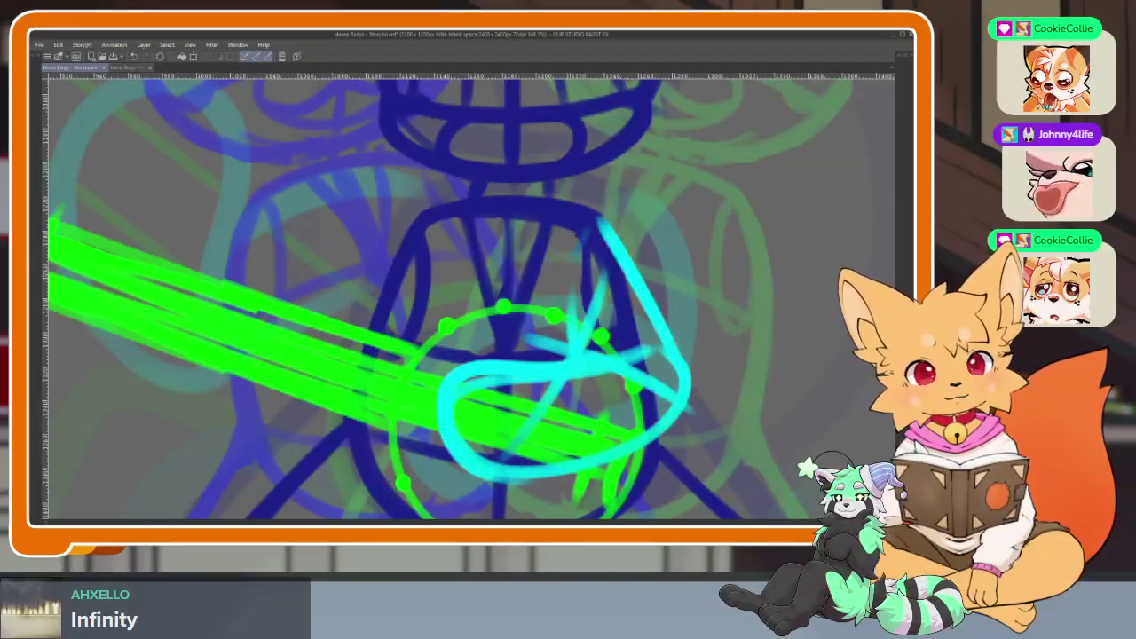
scroll(567, 276, down, 5)
scroll(649, 366, up, 4)
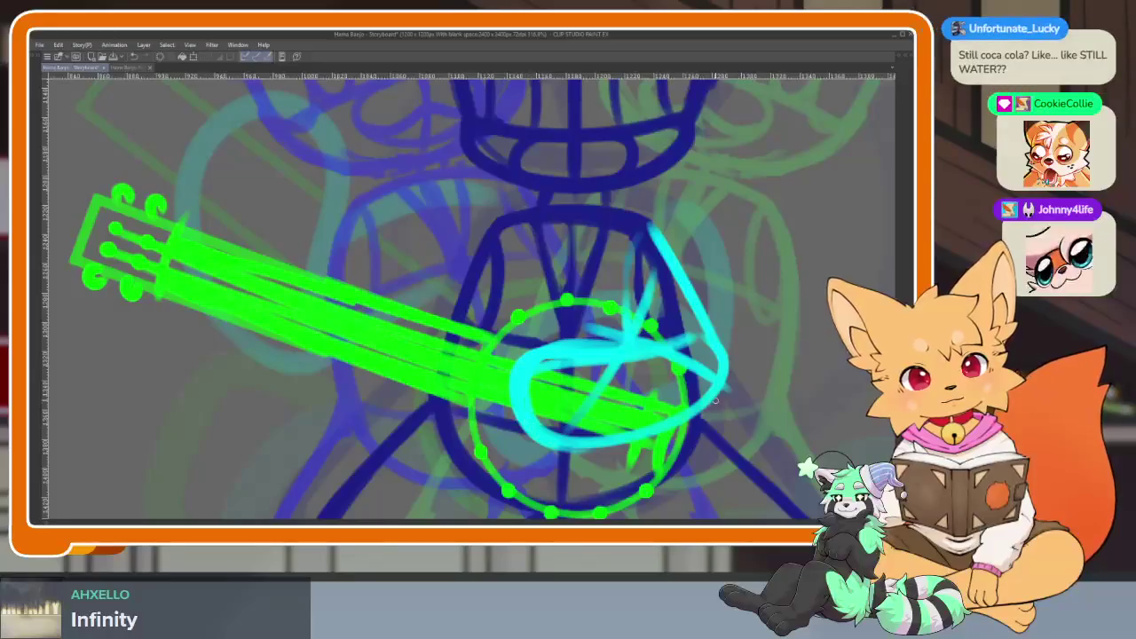
Zoom and pan over the banjo sketch, then restore the tool, timeline and layer panels.
scroll(607, 346, up, 2)
scroll(606, 409, up, 2)
scroll(606, 410, up, 1)
scroll(606, 410, up, 1)
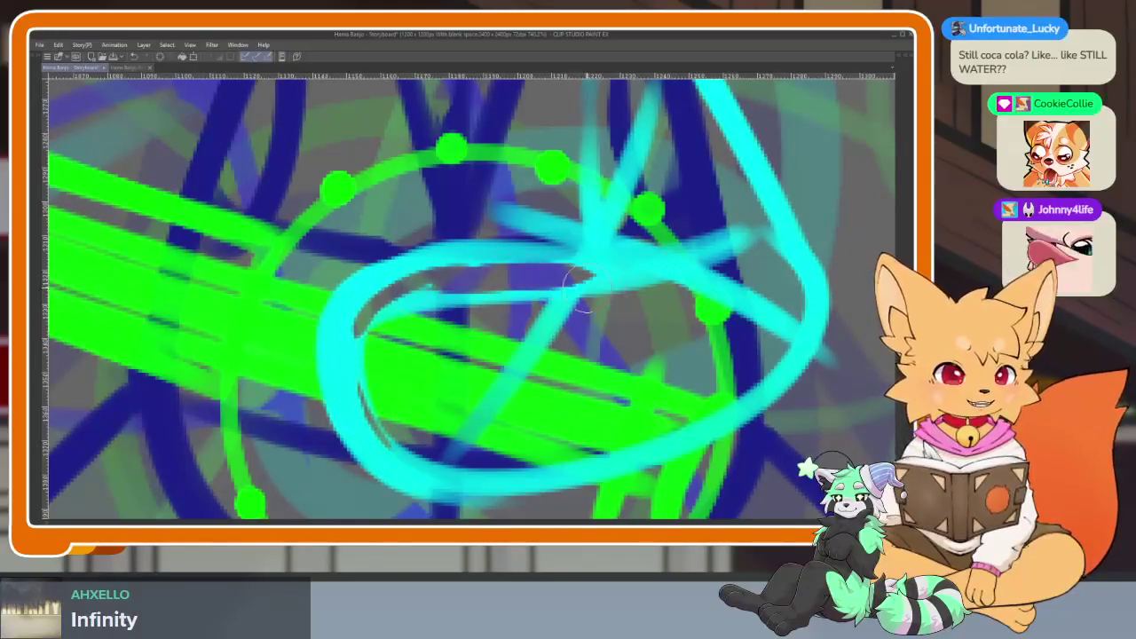
scroll(753, 362, down, 4)
scroll(753, 362, down, 1)
scroll(622, 382, up, 3)
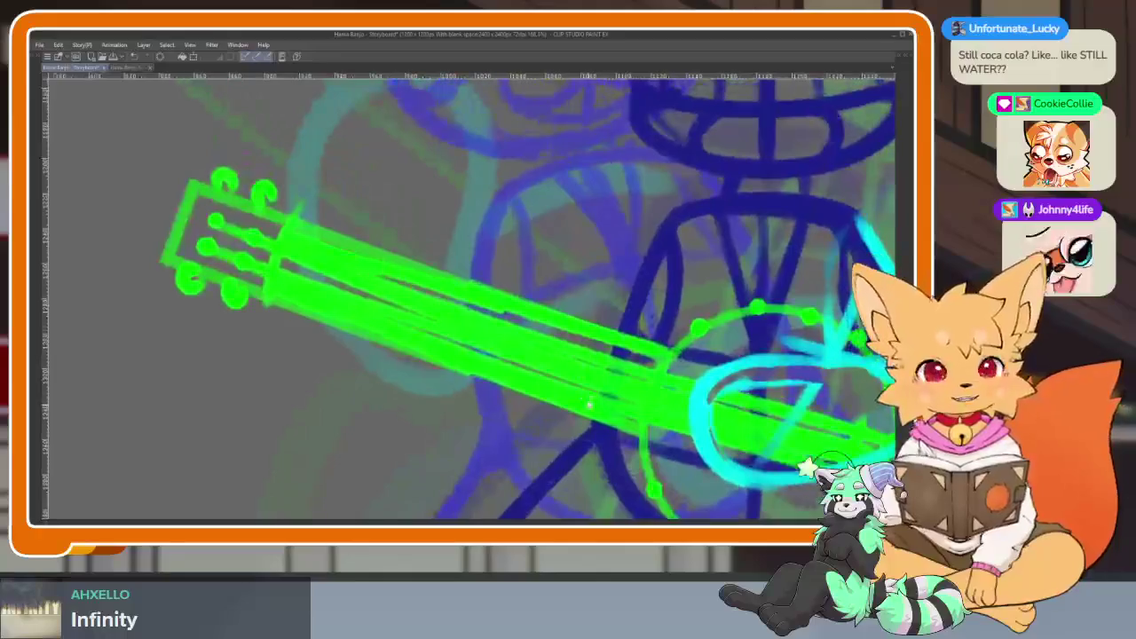
scroll(577, 395, down, 1)
scroll(535, 405, up, 1)
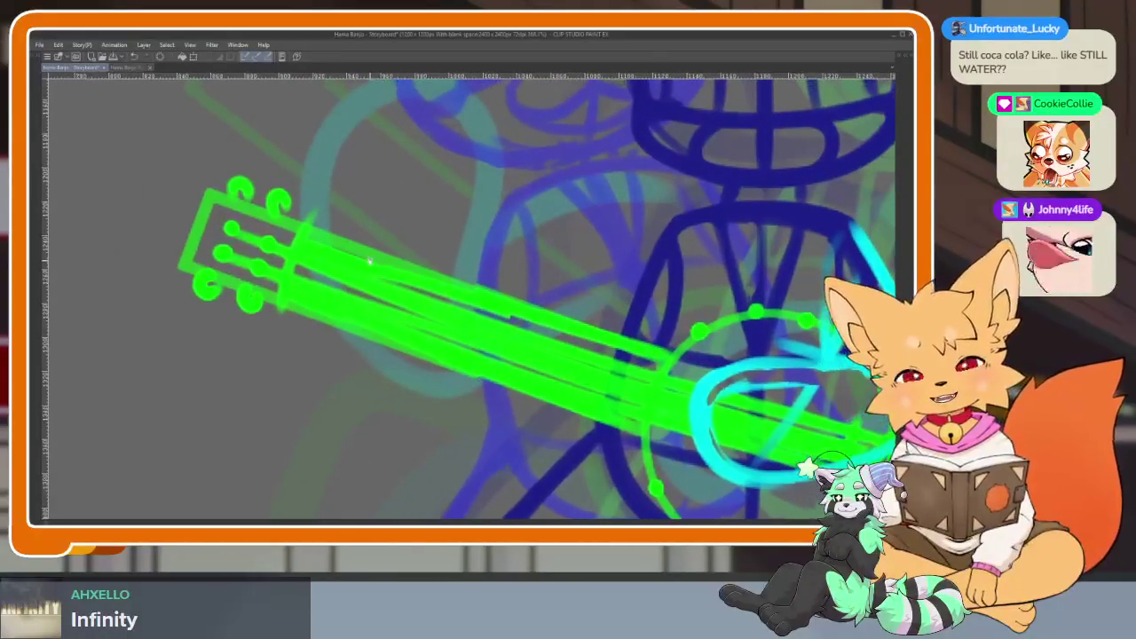
drag(535, 405, 507, 425)
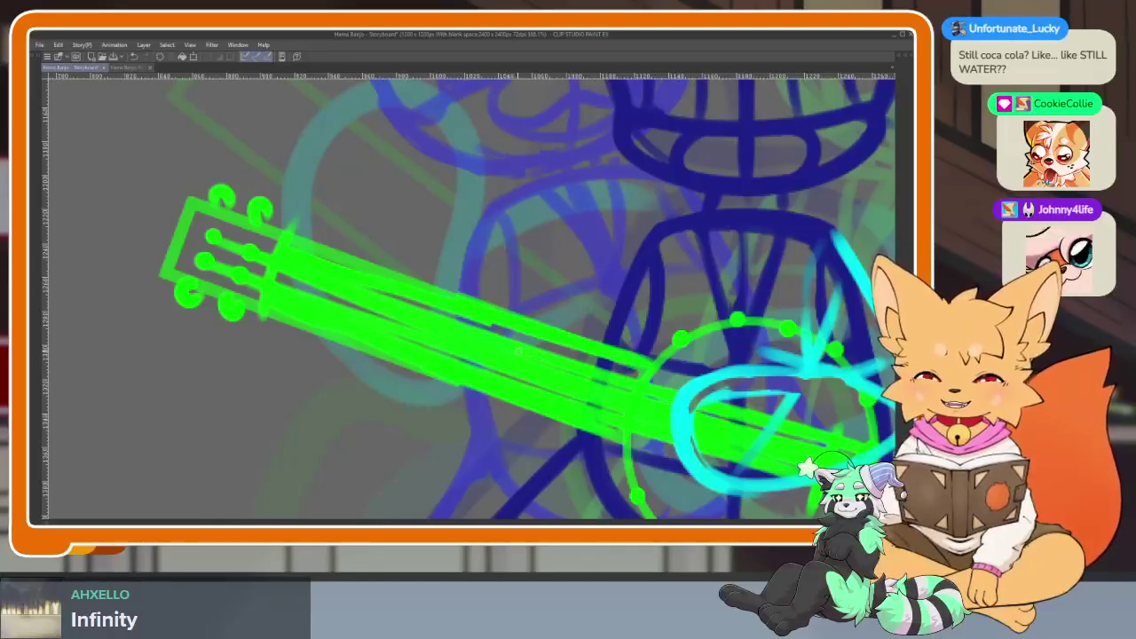
scroll(497, 373, down, 2)
scroll(470, 395, up, 1)
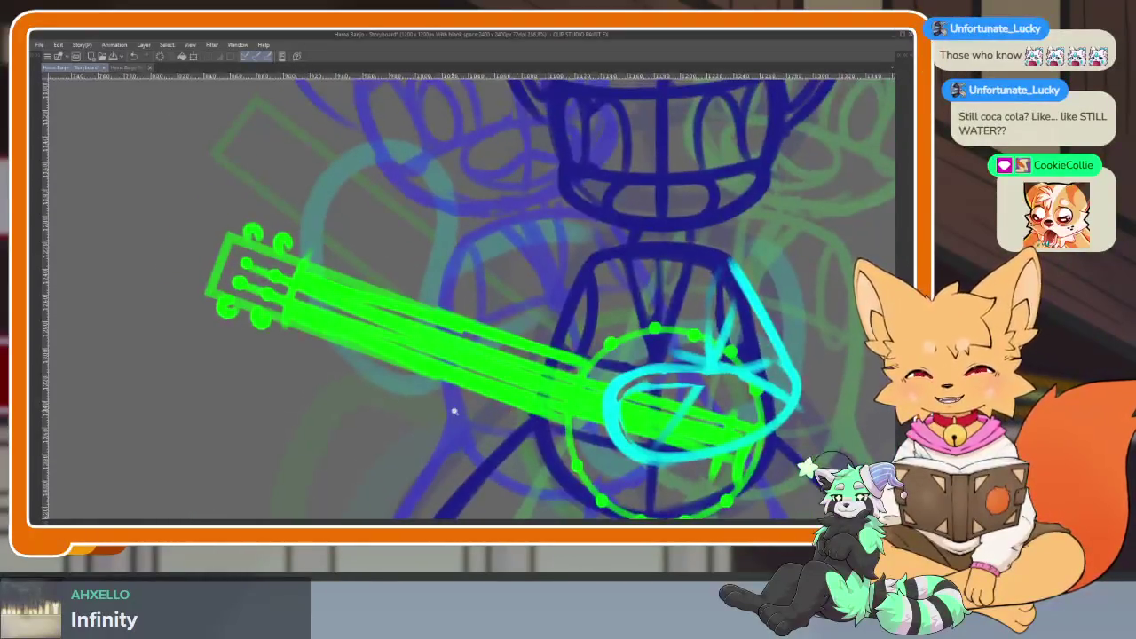
scroll(452, 410, down, 1)
scroll(472, 418, down, 1)
scroll(533, 410, down, 1)
scroll(612, 404, down, 1)
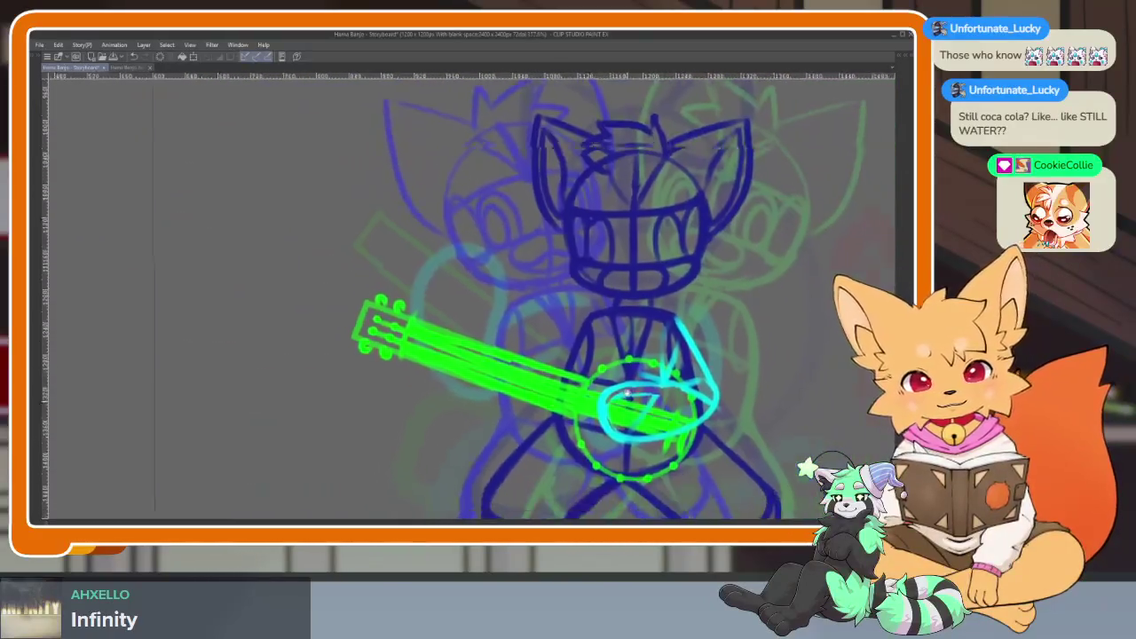
scroll(628, 401, up, 2)
scroll(626, 390, up, 1)
scroll(622, 355, down, 3)
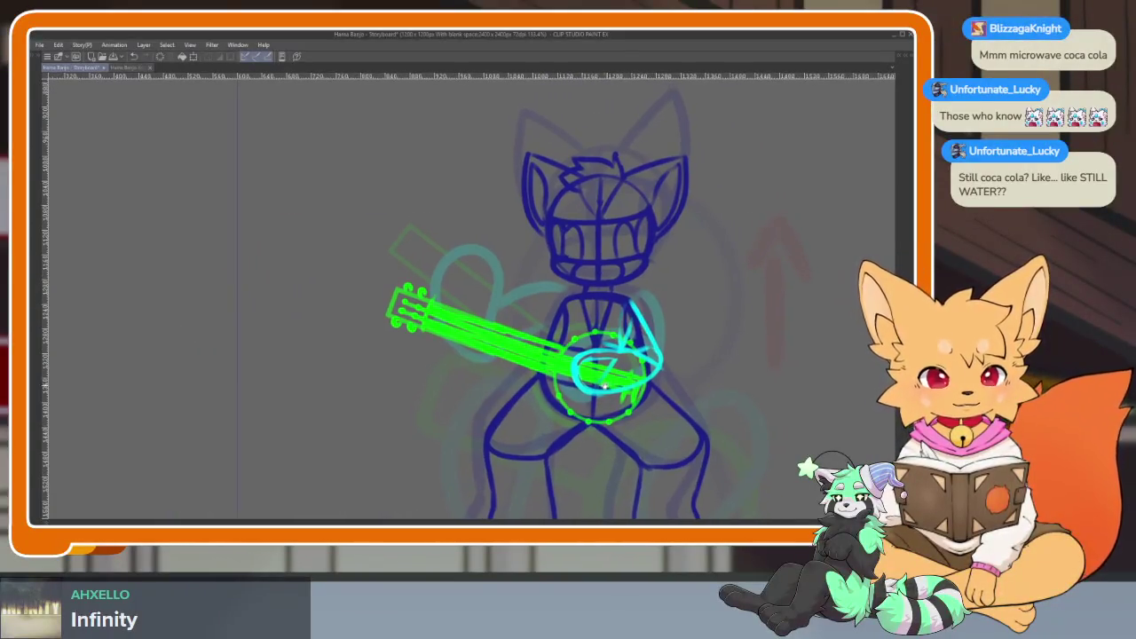
scroll(622, 373, up, 1)
scroll(586, 386, up, 2)
scroll(560, 399, up, 1)
key(Tab)
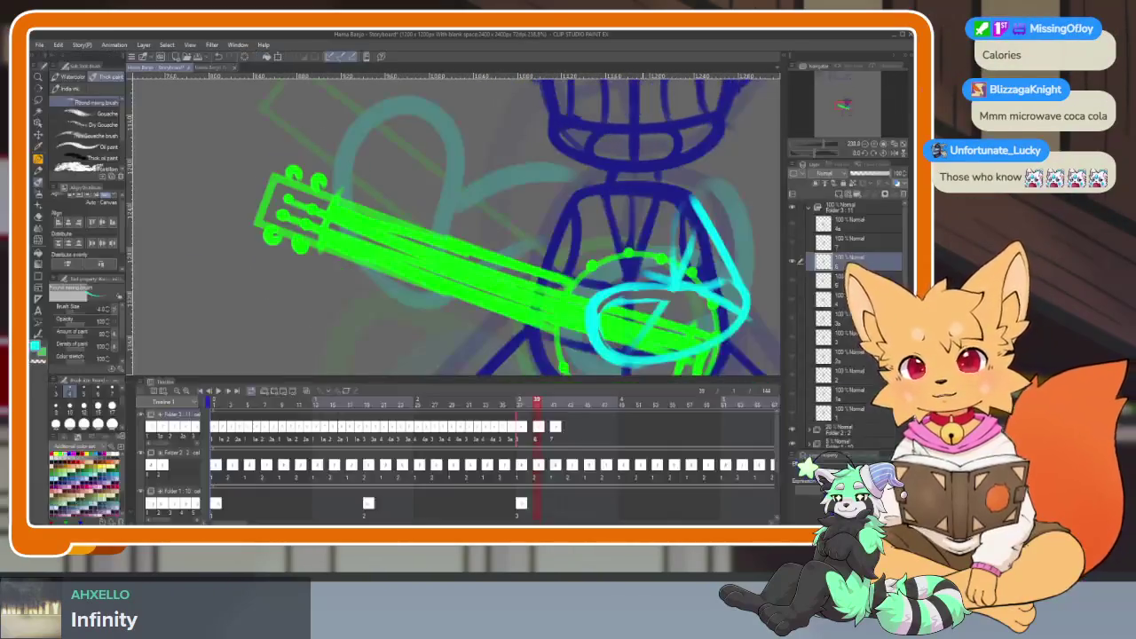
Hide all panels, clear a stray oval selection, and zoom in close on the banjo.
key(Tab)
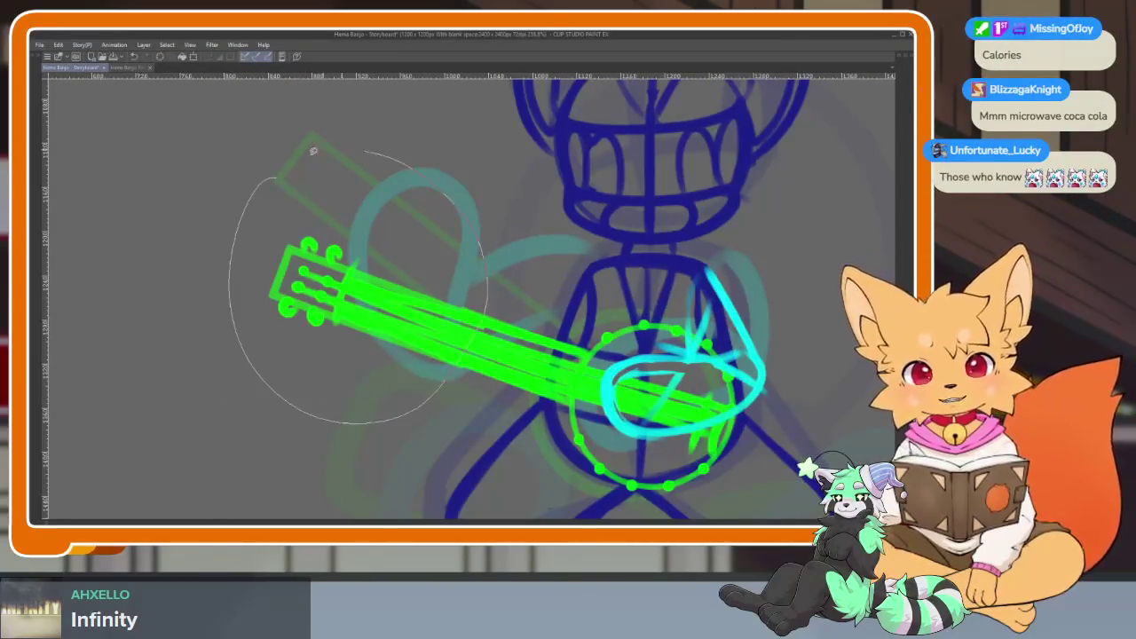
drag(338, 146, 338, 148)
key(ctrl+d)
scroll(480, 346, down, 2)
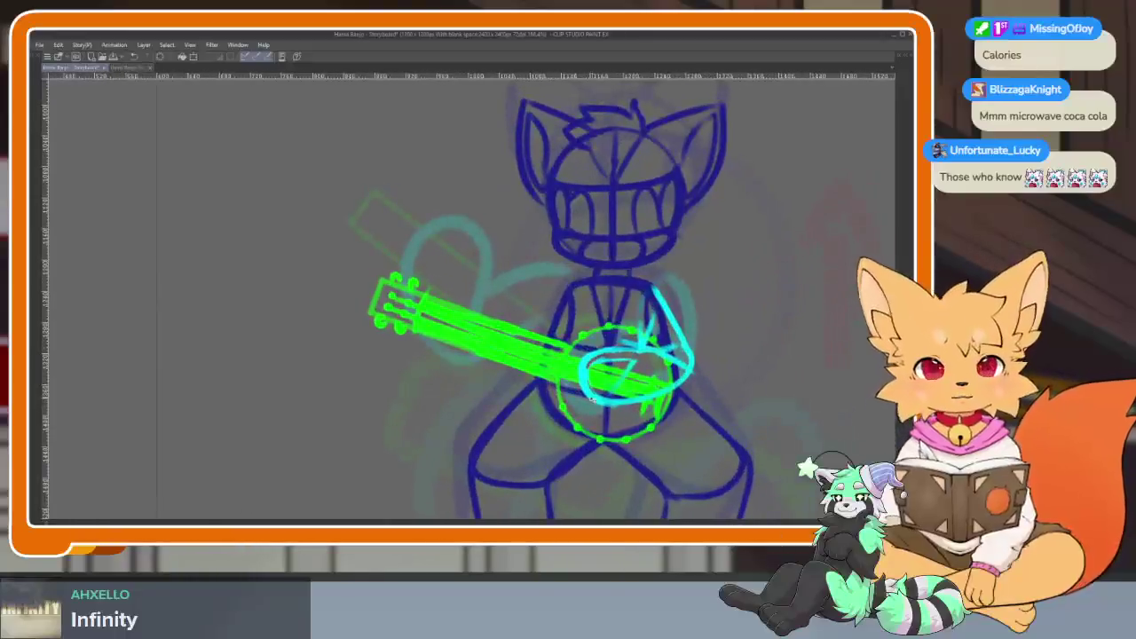
scroll(515, 373, down, 1)
scroll(555, 414, down, 1)
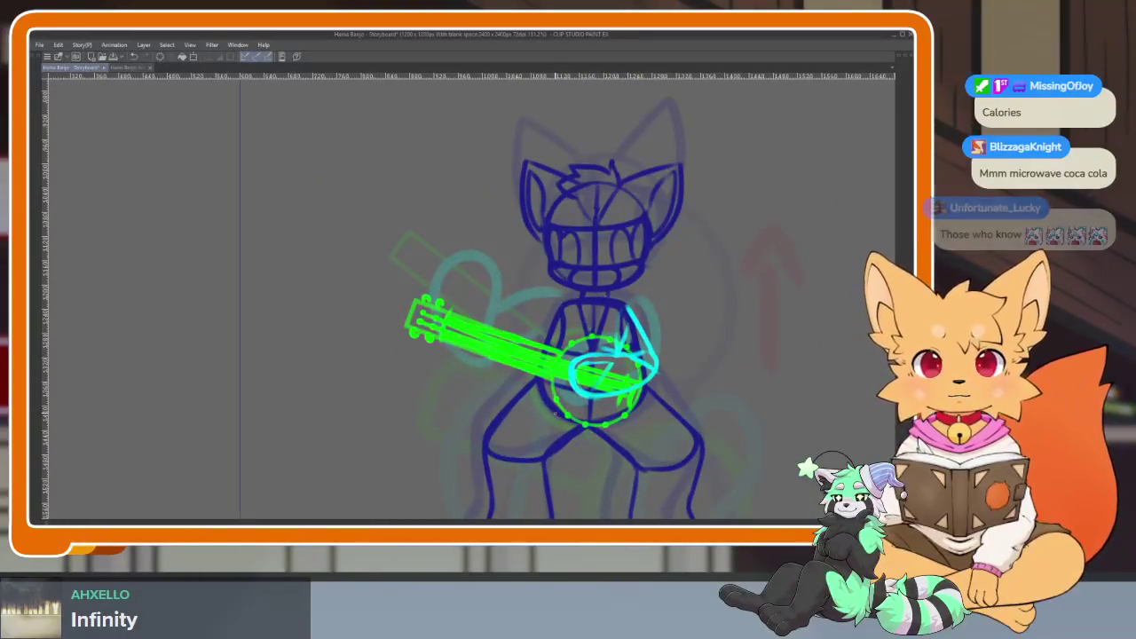
scroll(555, 413, up, 1)
scroll(502, 429, up, 2)
scroll(503, 429, up, 1)
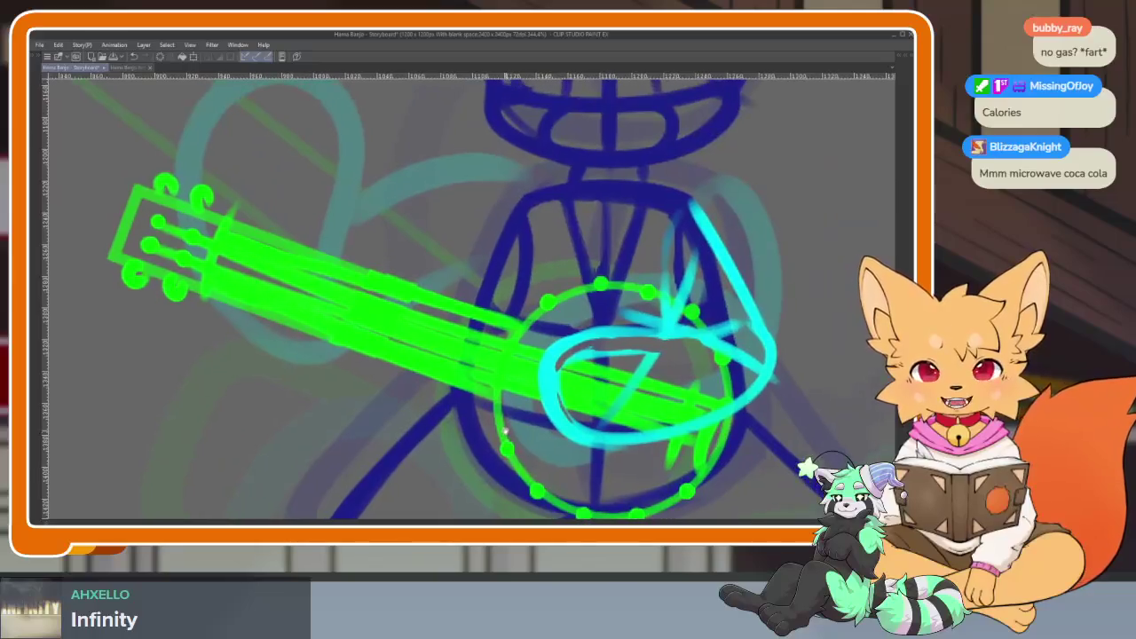
drag(511, 418, 508, 424)
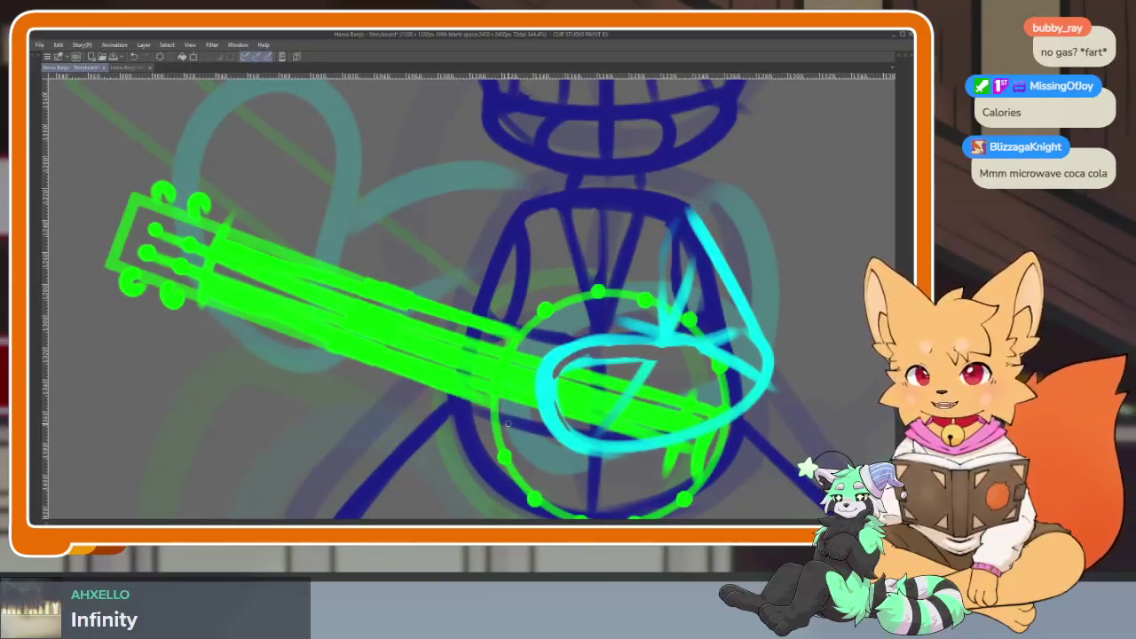
scroll(525, 424, down, 2)
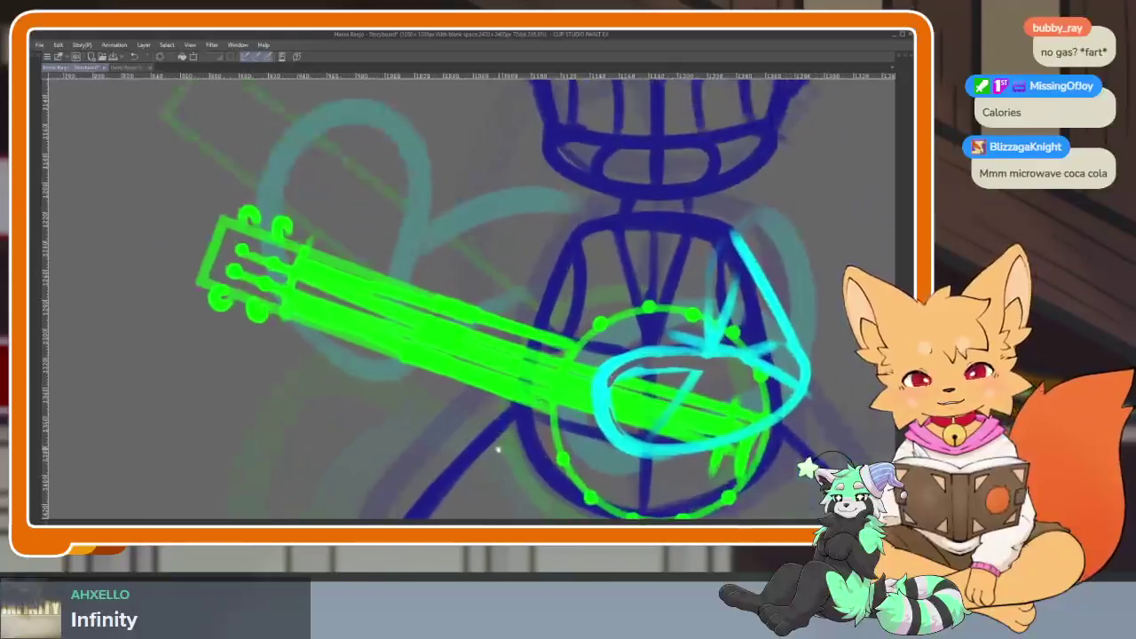
scroll(505, 433, down, 1)
scroll(493, 451, down, 1)
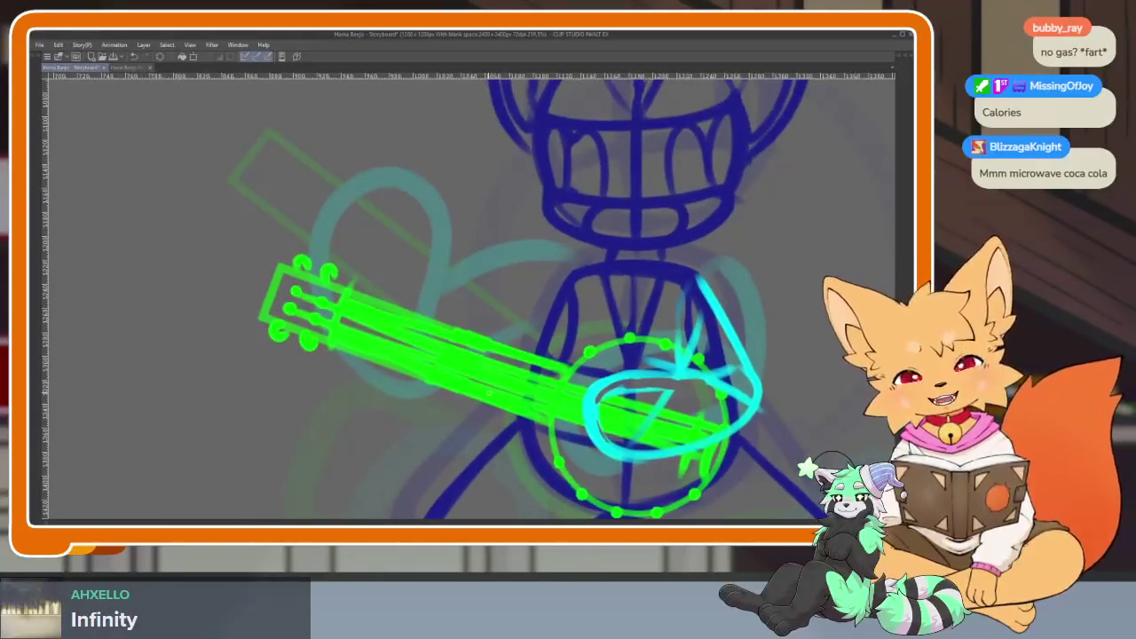
Sketch two cyan strokes across and beside the banjo neck.
drag(433, 345, 573, 298)
drag(487, 300, 498, 462)
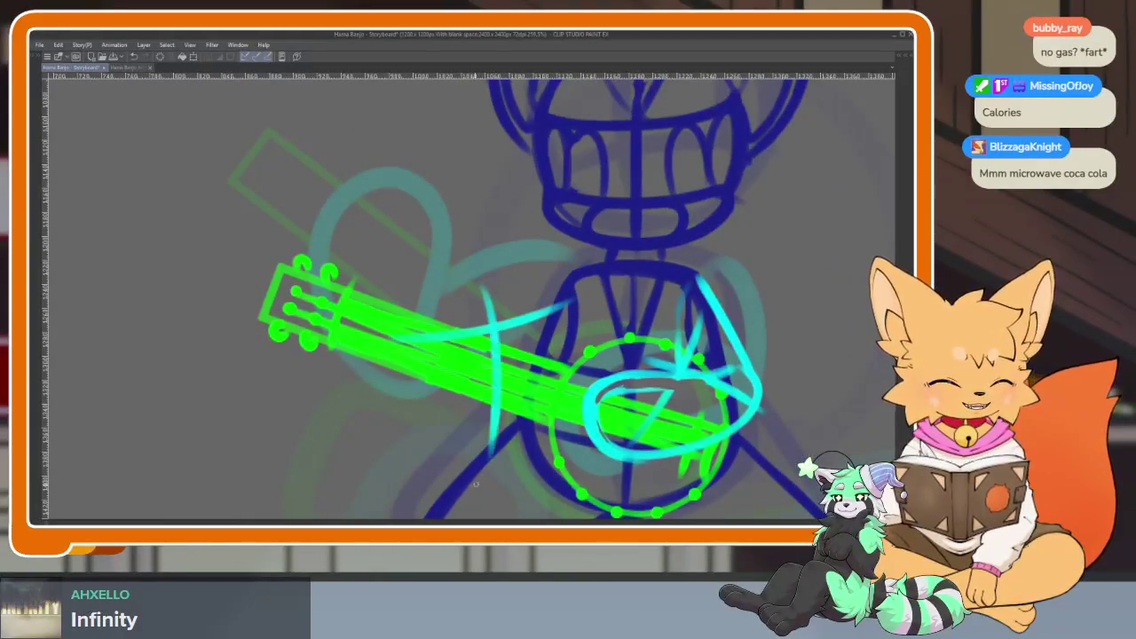
scroll(482, 436, up, 2)
scroll(485, 453, down, 1)
scroll(485, 453, up, 1)
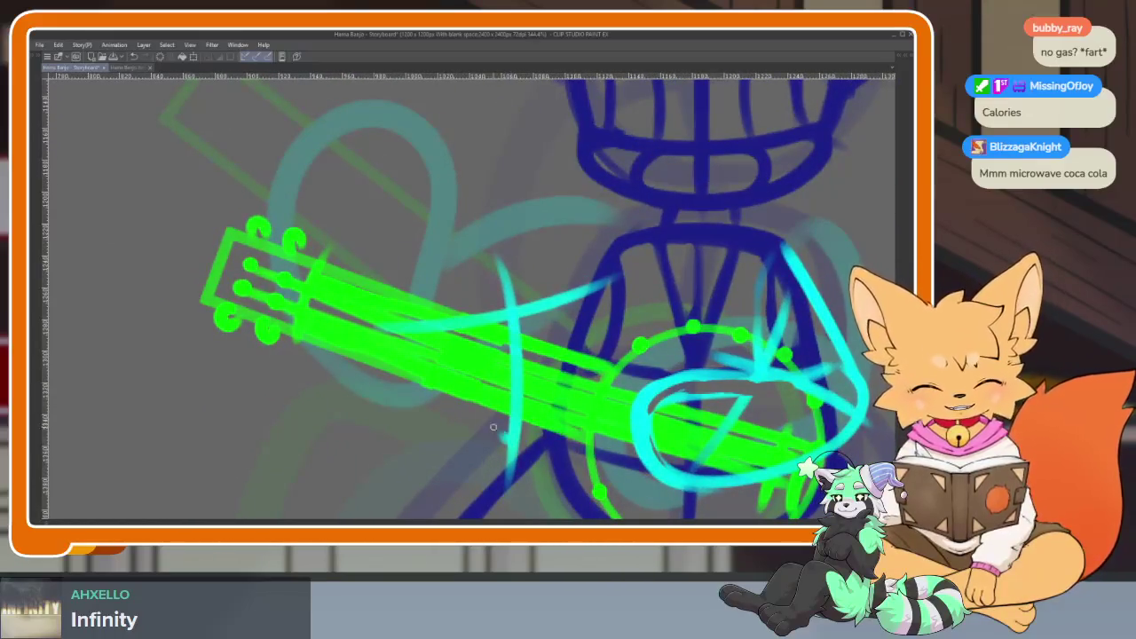
Draw a cyan hand loop around the banjo neck, then compare neighbouring frames.
mouse_move(342, 329)
mouse_down()
mouse_move(444, 466)
mouse_move(519, 444)
mouse_move(417, 257)
mouse_up()
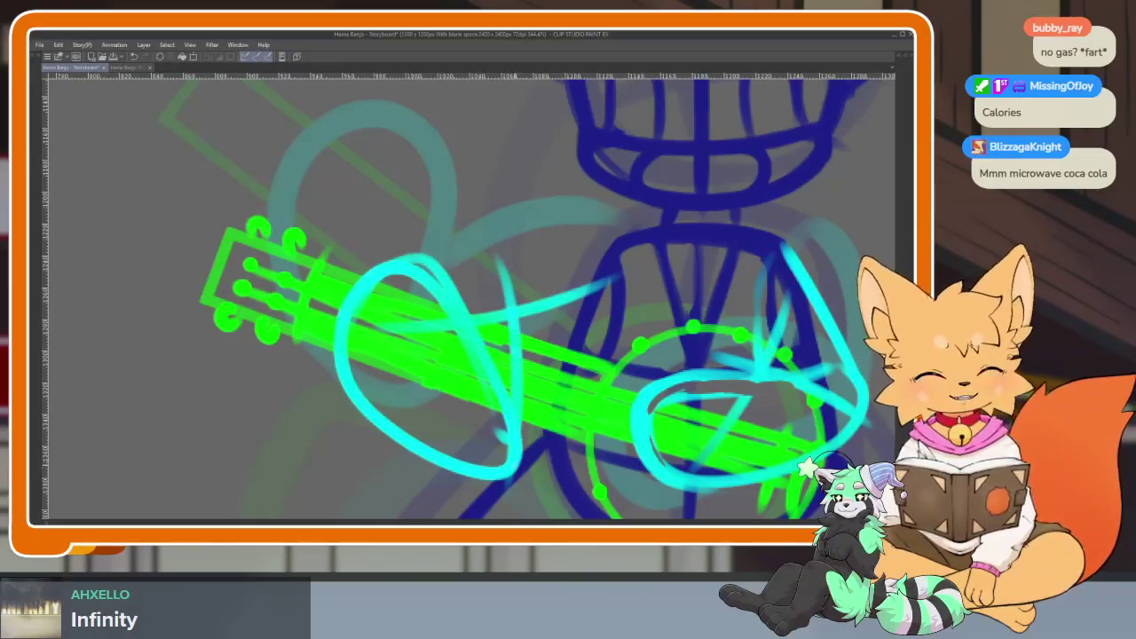
scroll(673, 427, down, 5)
scroll(673, 427, up, 1)
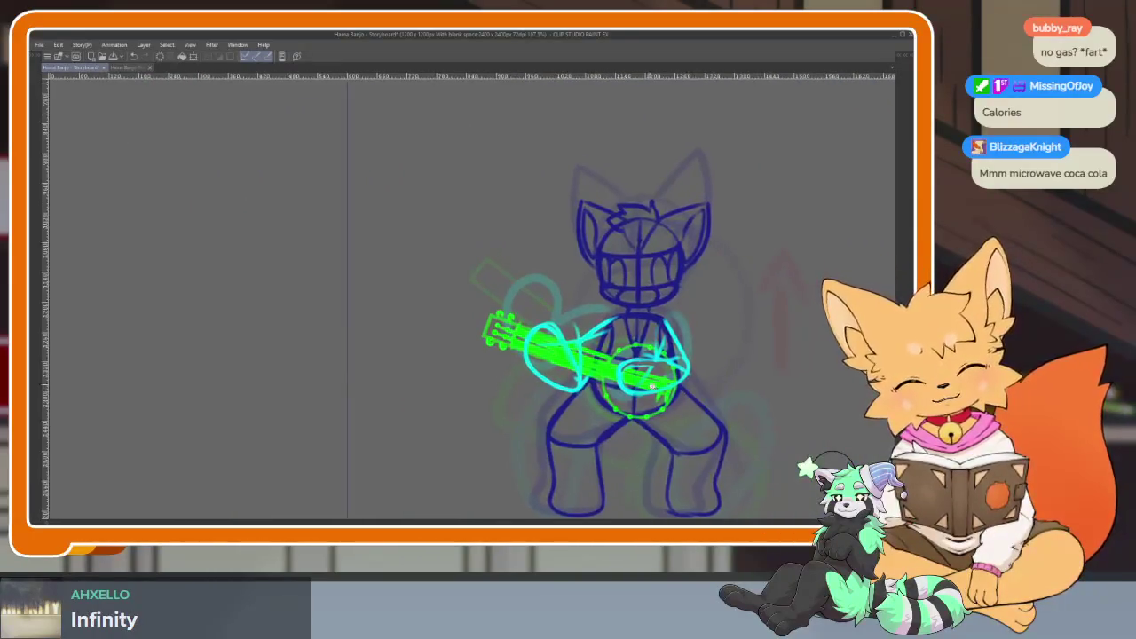
scroll(673, 427, up, 1)
scroll(657, 426, down, 2)
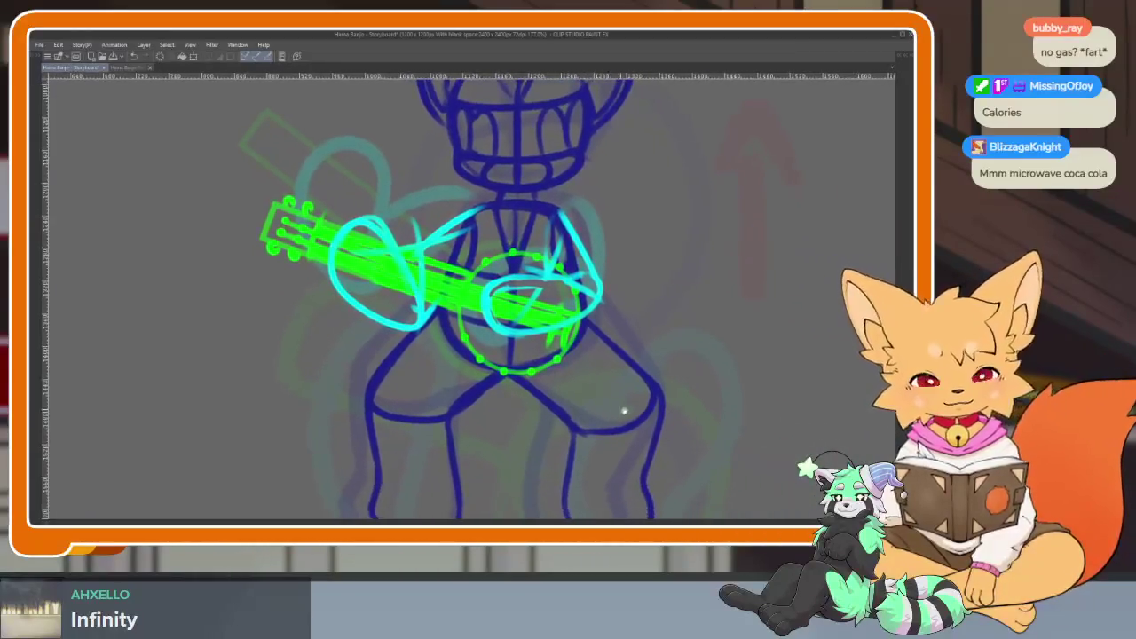
drag(609, 416, 609, 396)
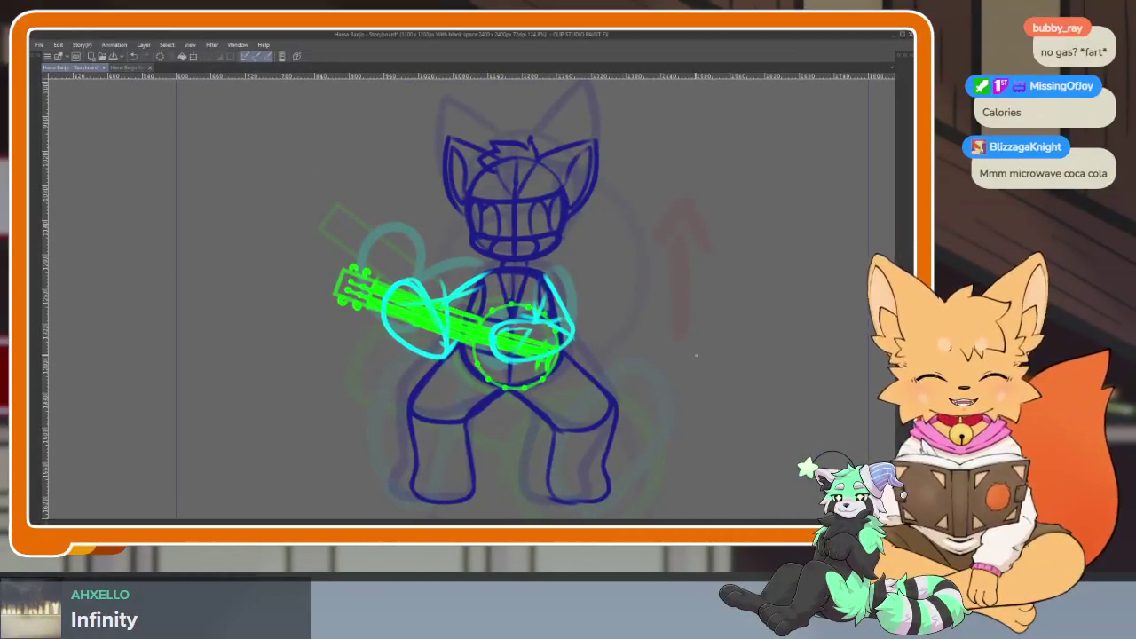
key(Left)
key(Right)
Step through neighbouring frames and settle on the frame with the new pose.
key(Left)
key(Right)
key(Left)
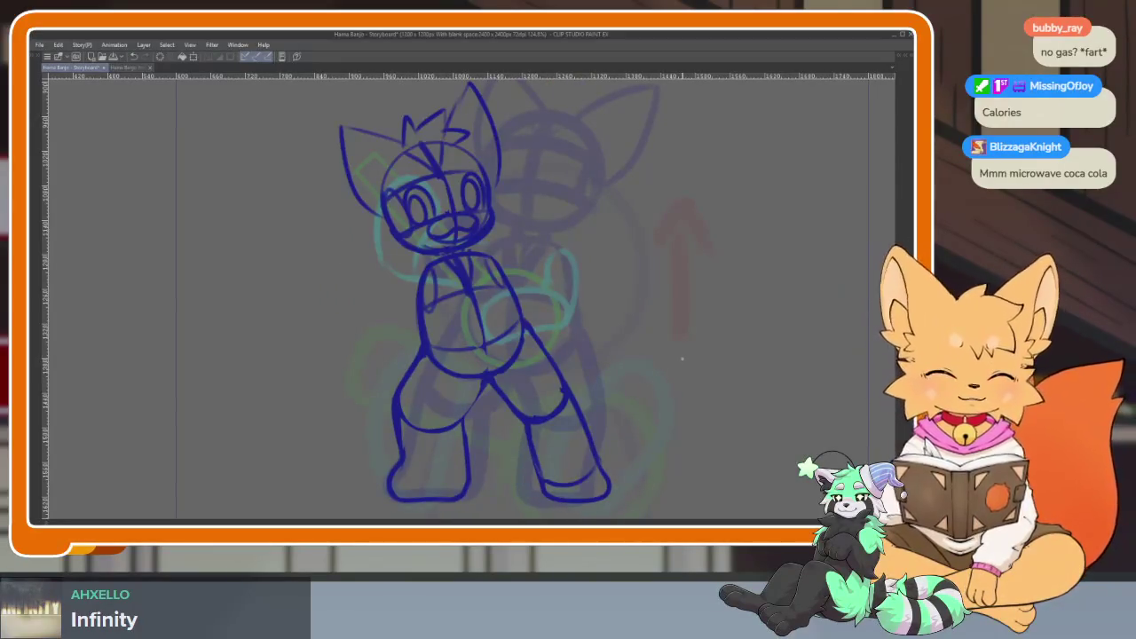
scroll(576, 376, up, 2)
scroll(497, 435, up, 2)
scroll(520, 398, up, 2)
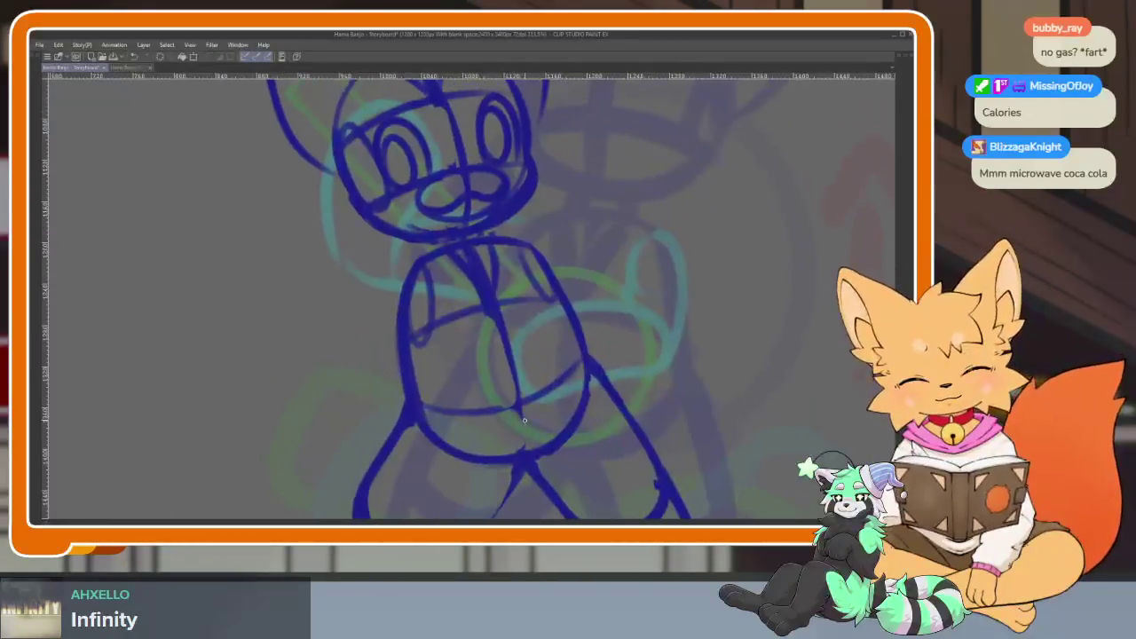
scroll(522, 416, down, 2)
Select the sketchy ellipse shape from the figure tools.
key(Tab)
click(39, 277)
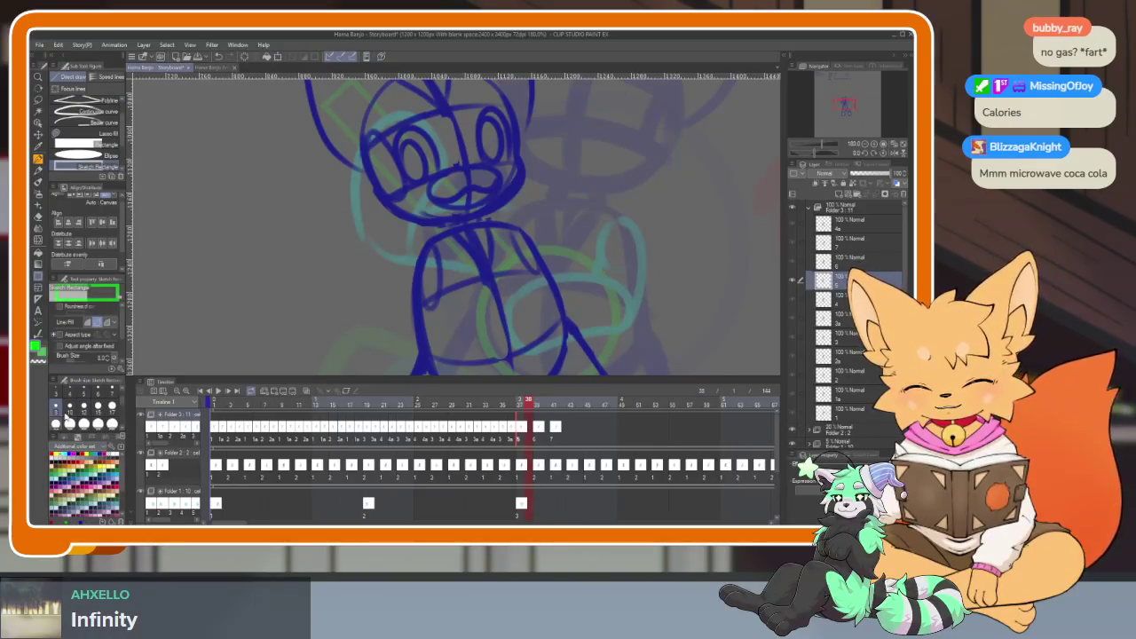
click(89, 161)
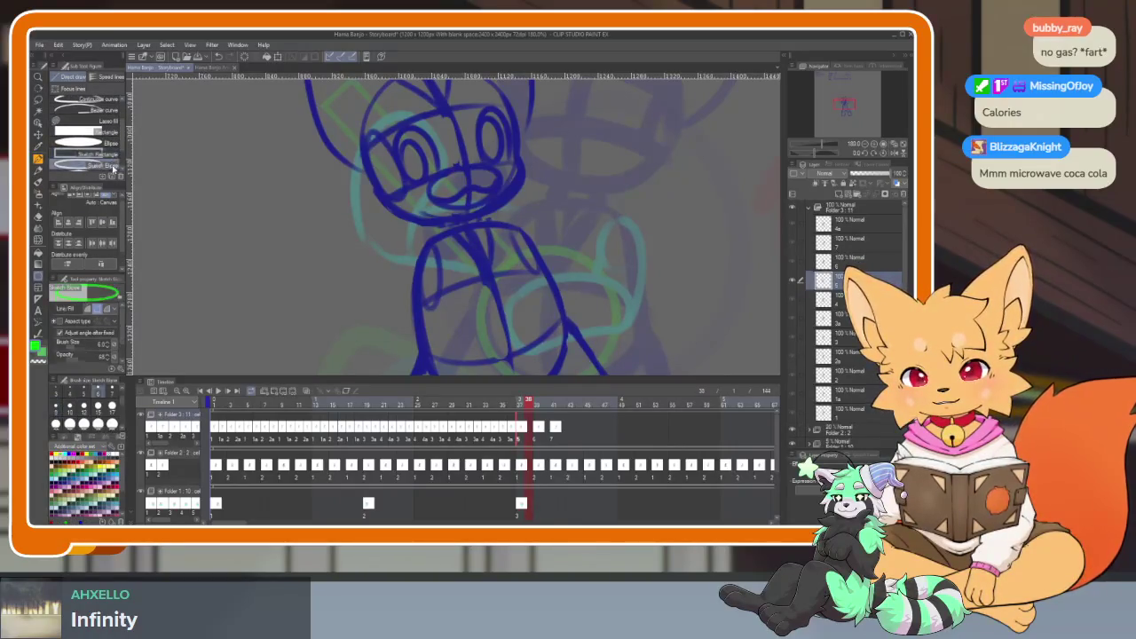
key(Tab)
Draw the green banjo-body ellipse across the figure's chest.
scroll(522, 349, up, 2)
scroll(522, 349, up, 1)
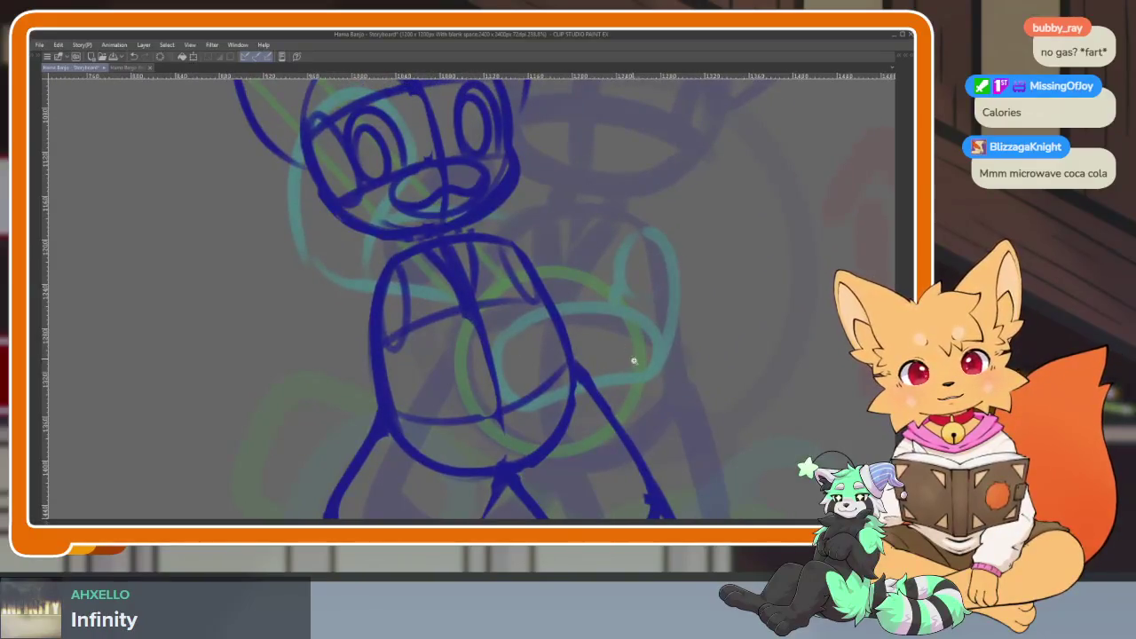
scroll(630, 357, down, 3)
scroll(619, 383, up, 3)
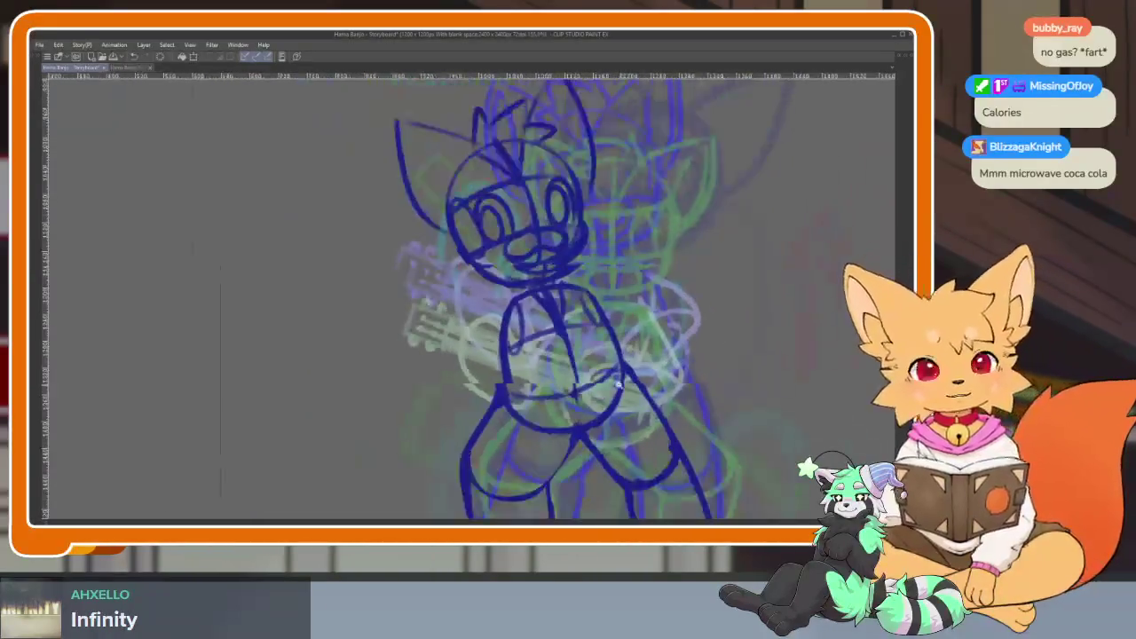
scroll(619, 384, up, 1)
scroll(622, 391, down, 2)
scroll(626, 398, up, 2)
scroll(629, 404, up, 1)
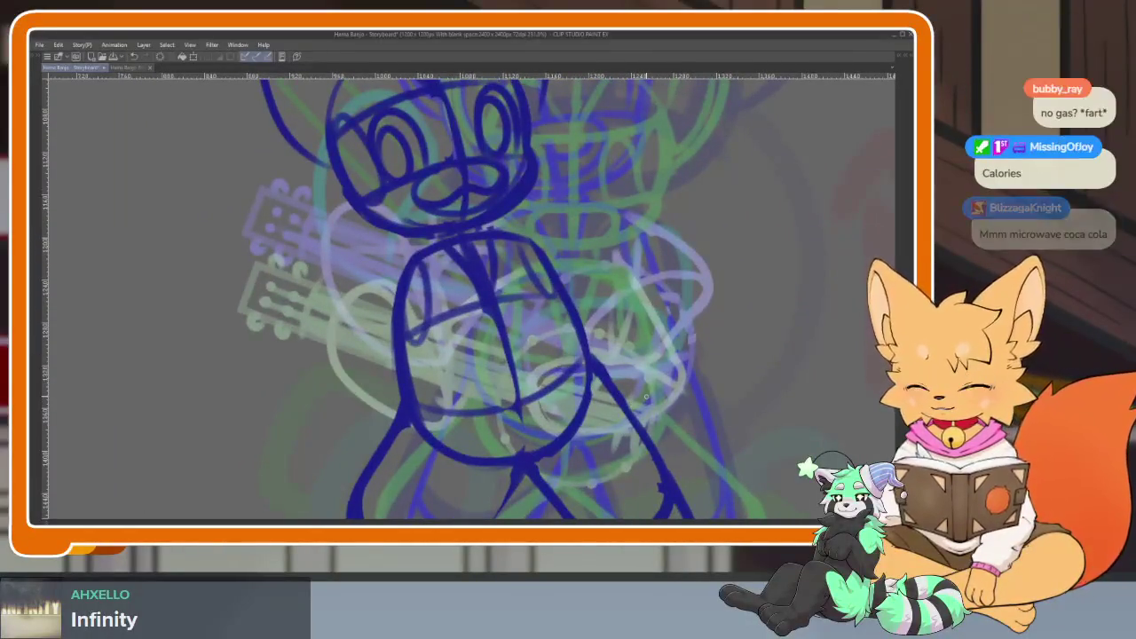
scroll(646, 397, down, 2)
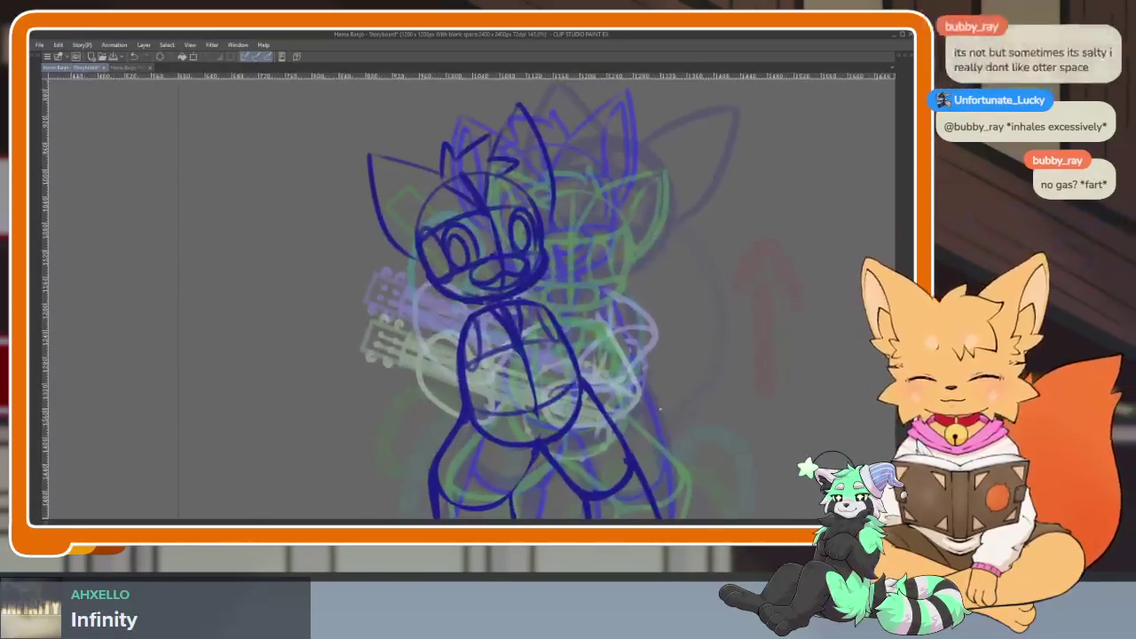
scroll(658, 408, up, 2)
scroll(589, 423, down, 1)
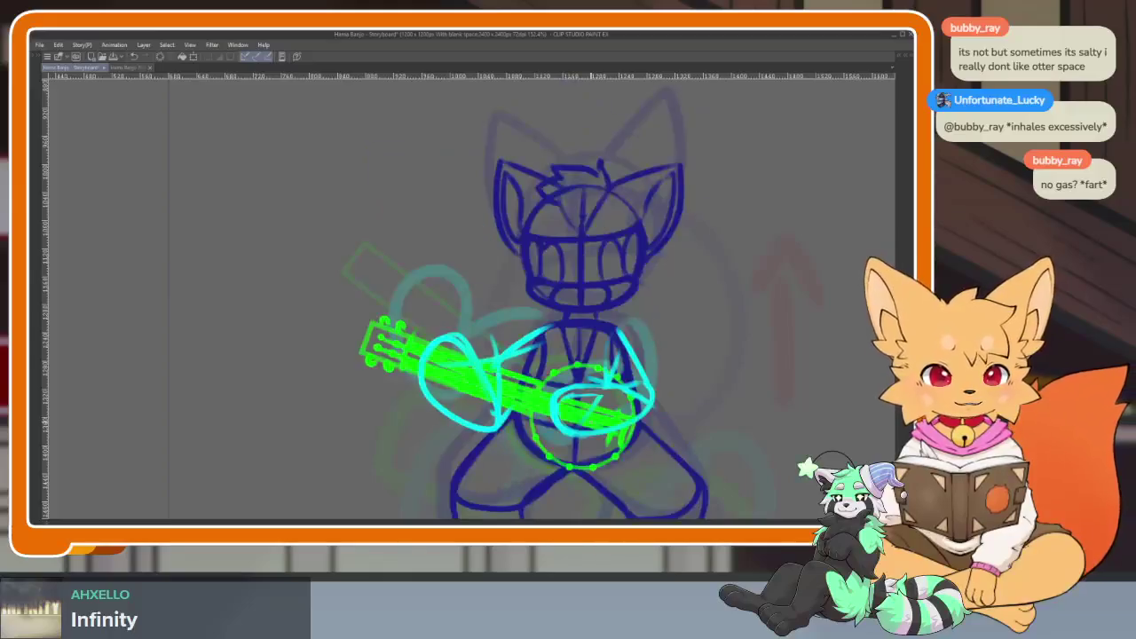
scroll(577, 413, up, 3)
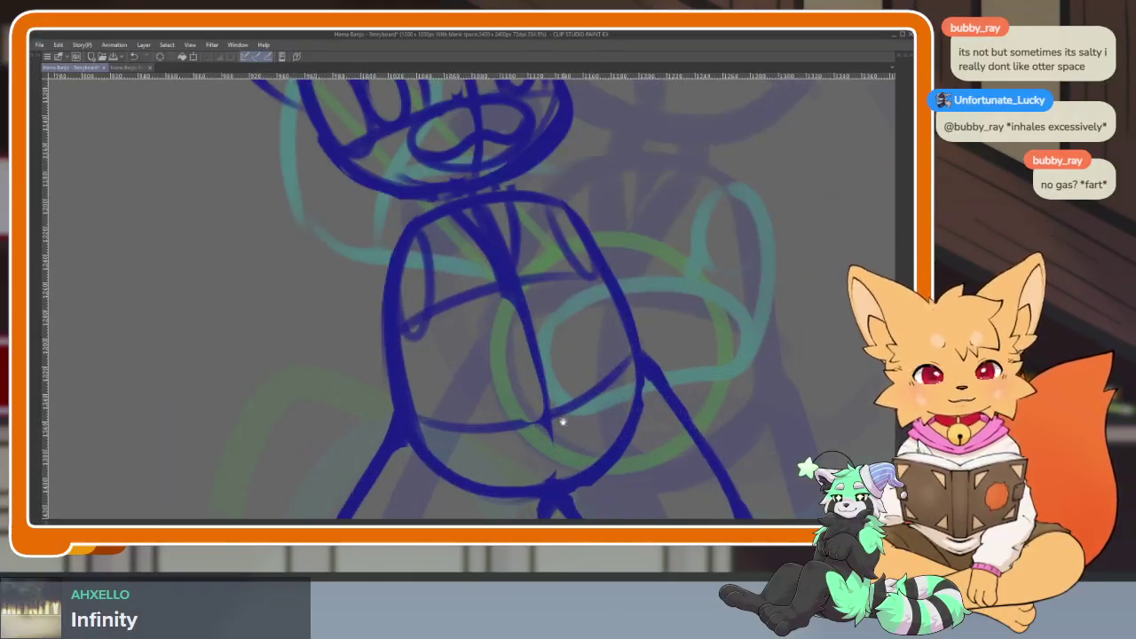
scroll(601, 427, down, 3)
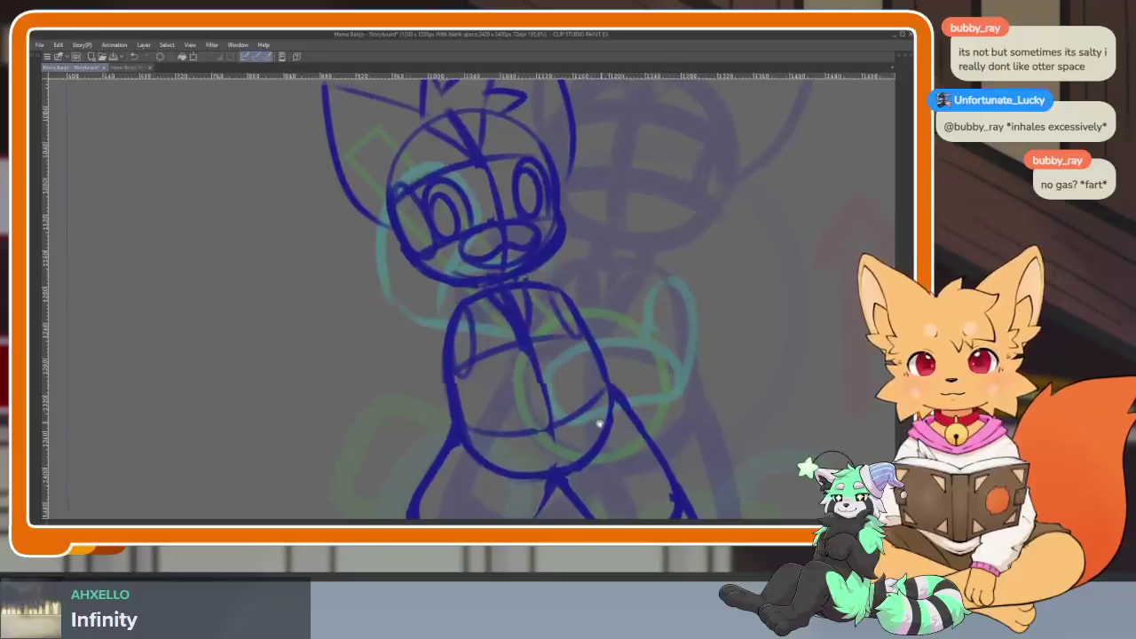
scroll(559, 435, up, 2)
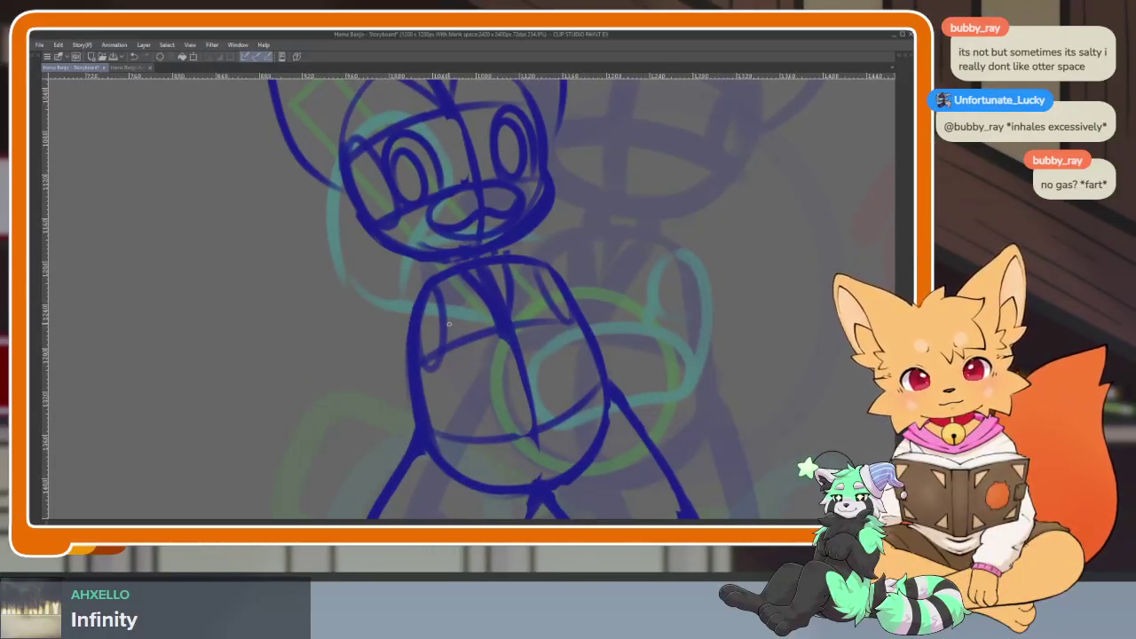
drag(442, 319, 555, 293)
key(Tab)
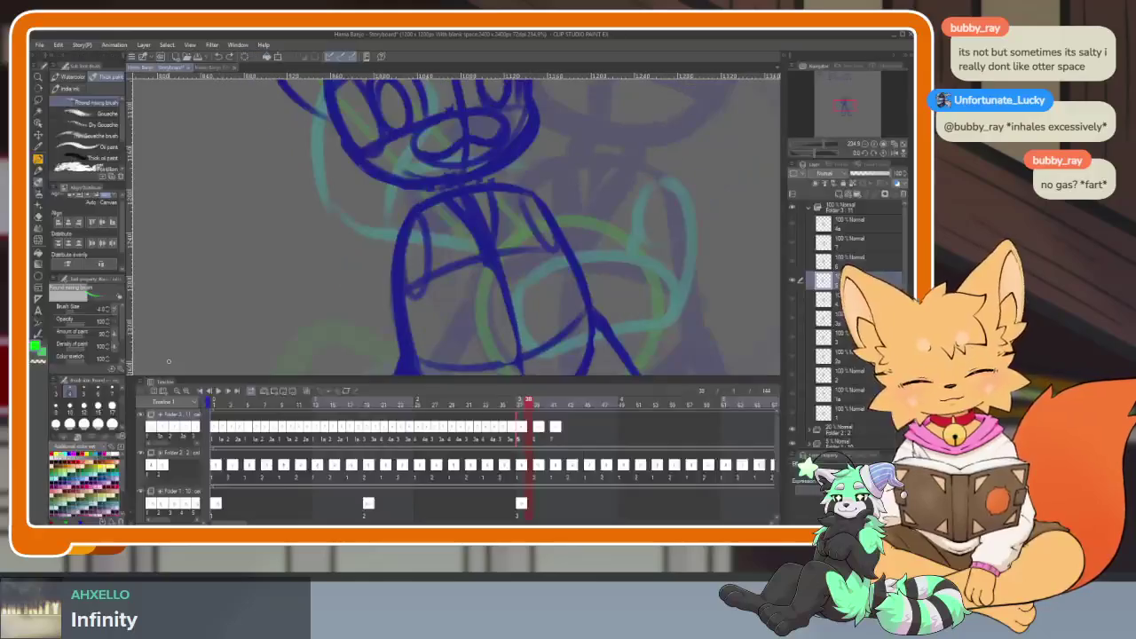
key(Tab)
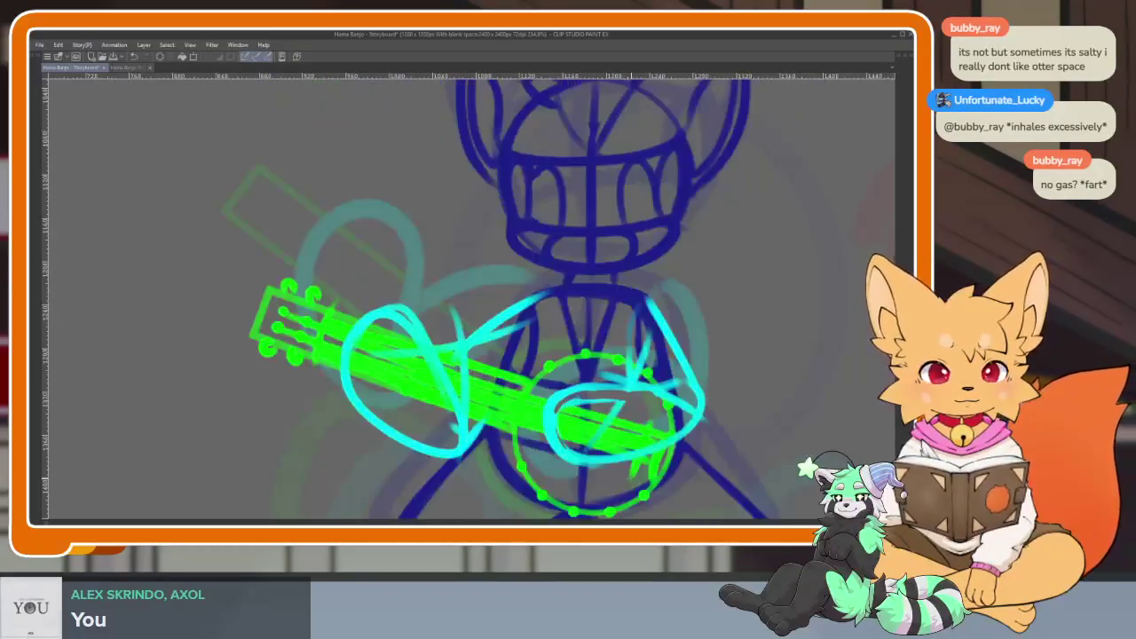
scroll(553, 414, down, 4)
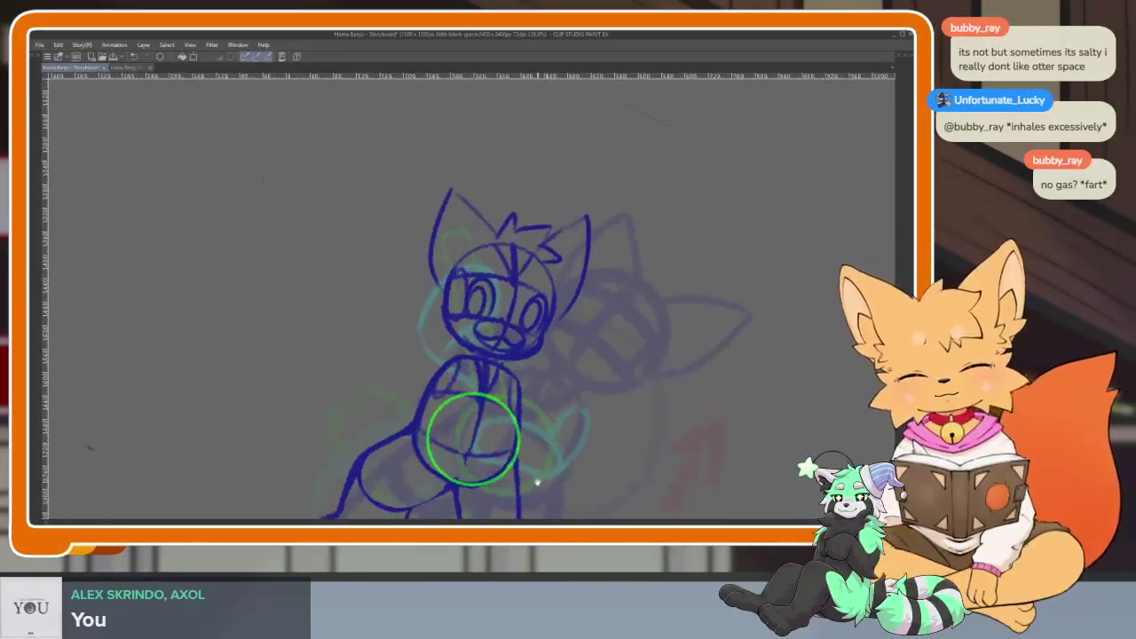
Try a first green rectangle neck, rotate the view slightly, then undo it.
scroll(538, 477, up, 3)
scroll(515, 371, up, 2)
scroll(665, 393, down, 3)
scroll(630, 431, up, 2)
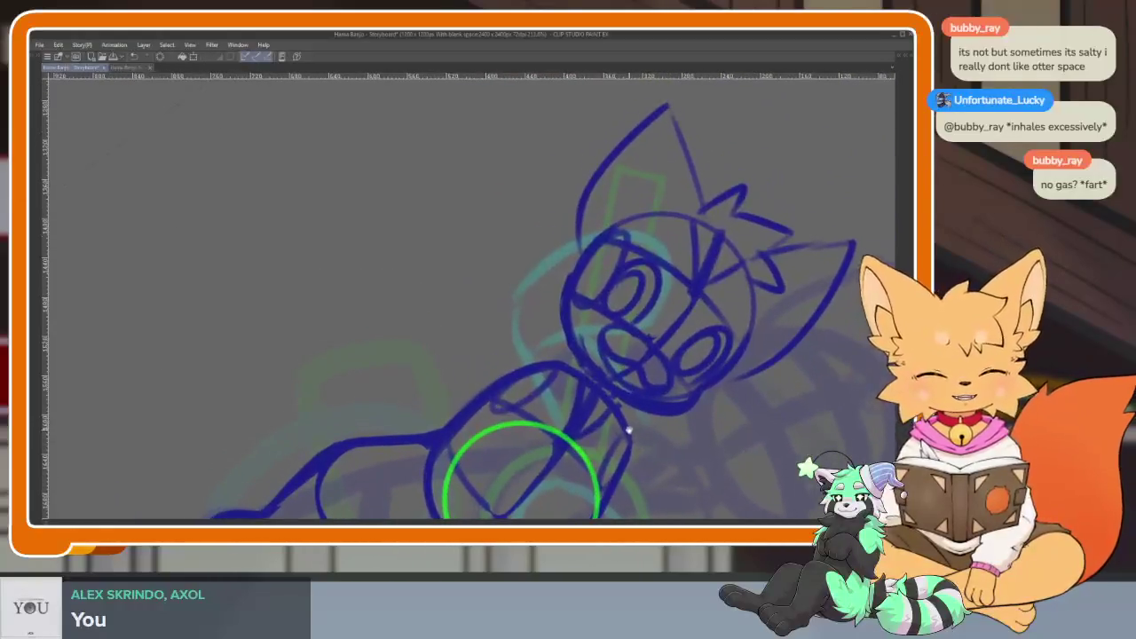
key(Tab)
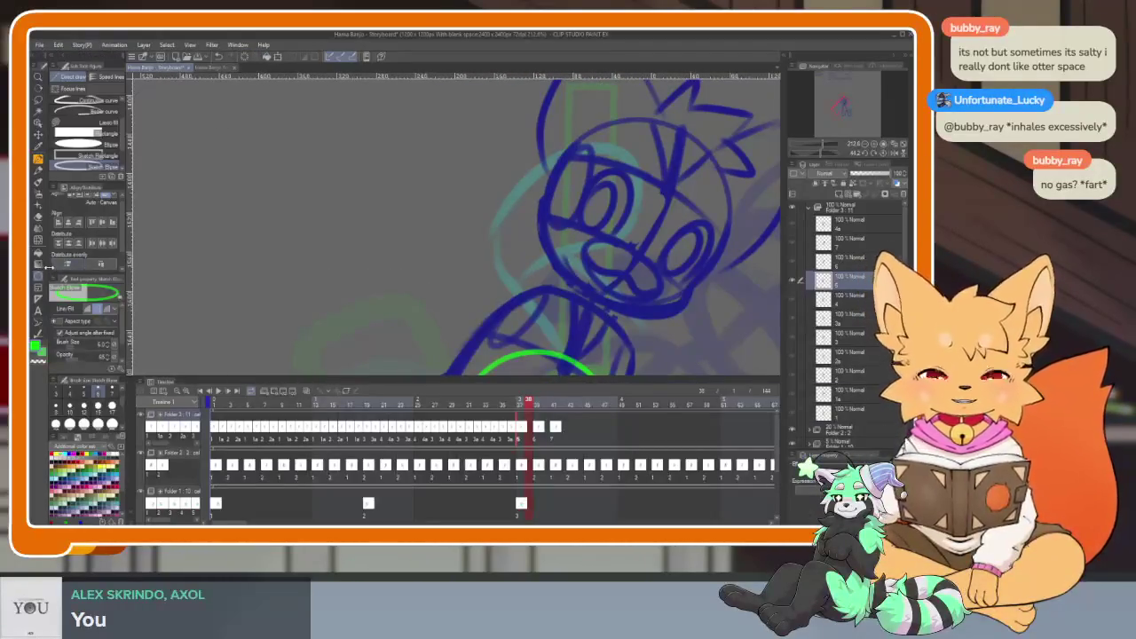
key(Tab)
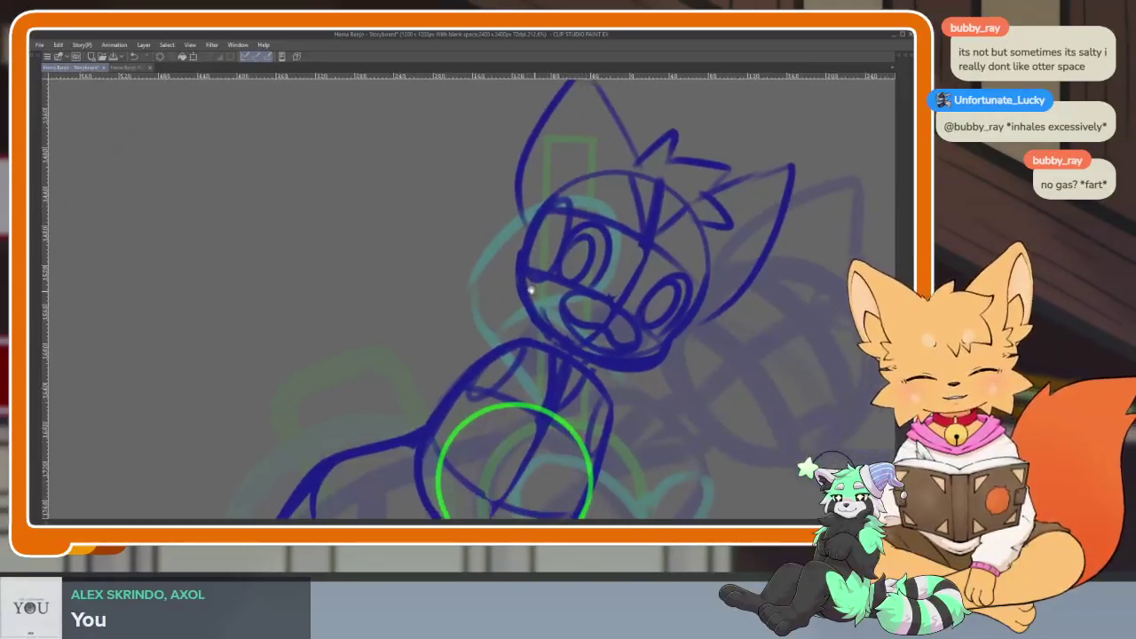
scroll(597, 331, up, 2)
scroll(598, 332, up, 1)
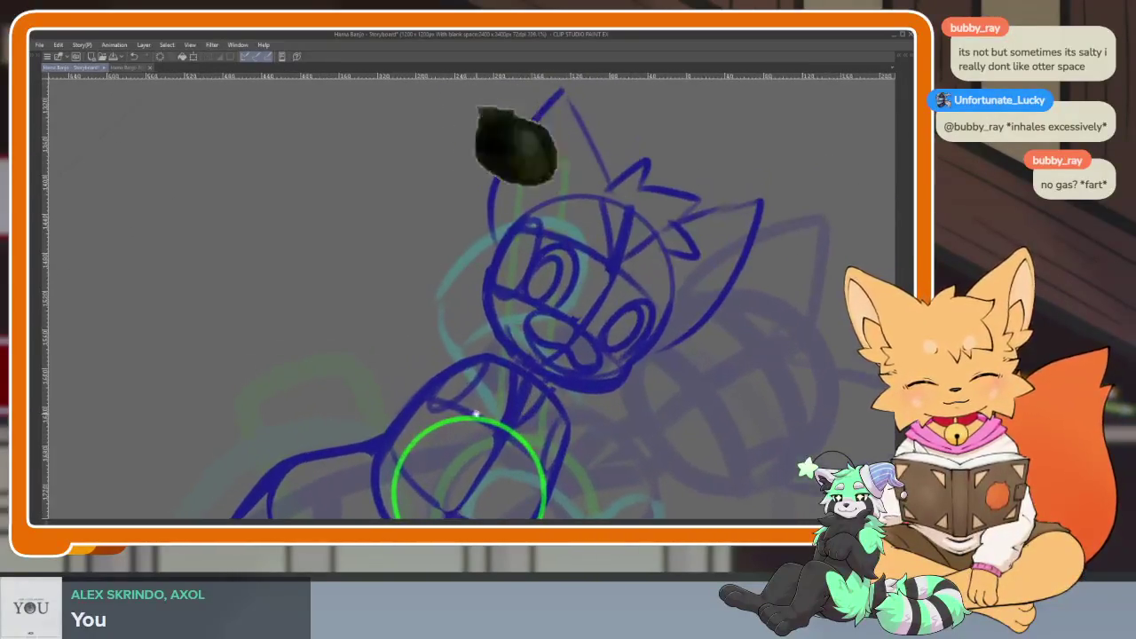
drag(455, 373, 469, 309)
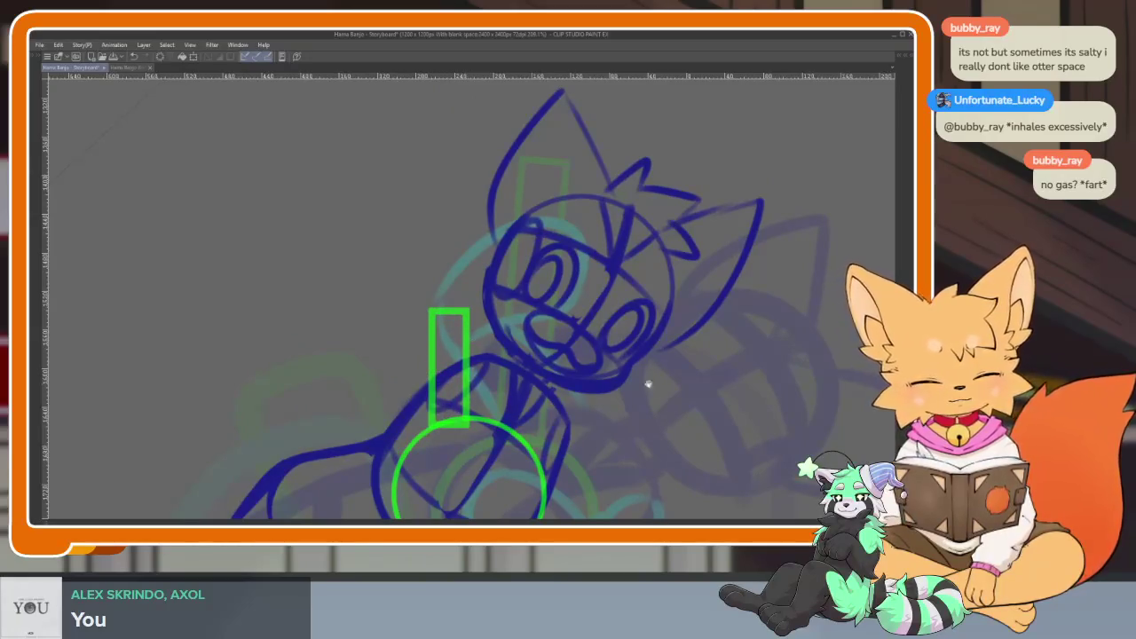
drag(638, 383, 480, 391)
key(ctrl+z)
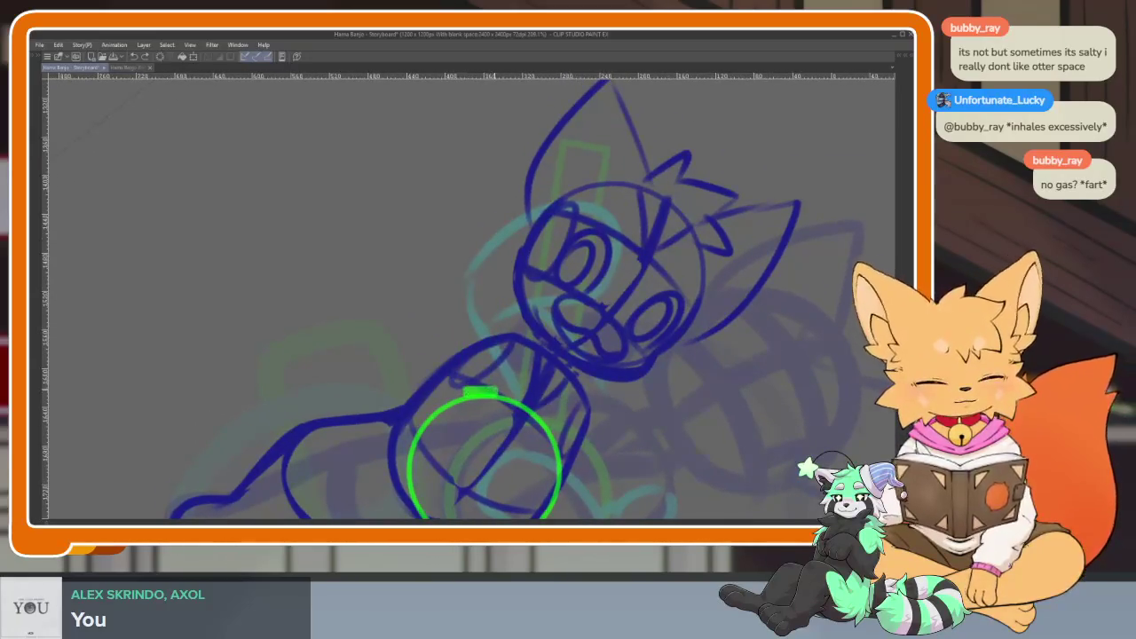
Draw a tall green rectangle rising past the shoulder as the banjo neck.
drag(499, 391, 511, 169)
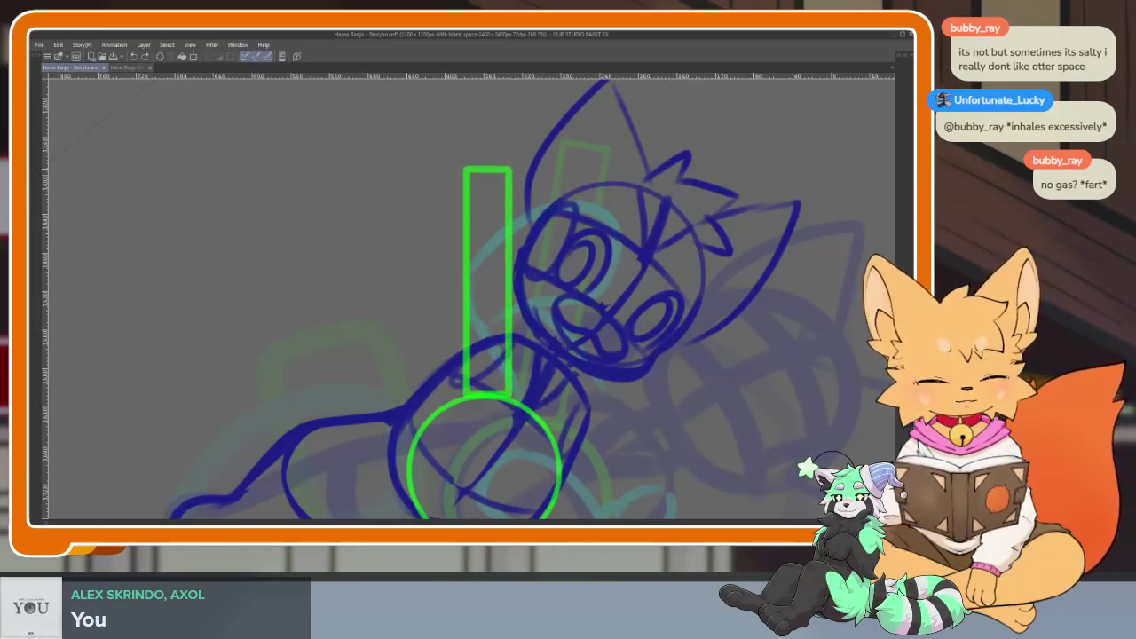
scroll(615, 273, down, 5)
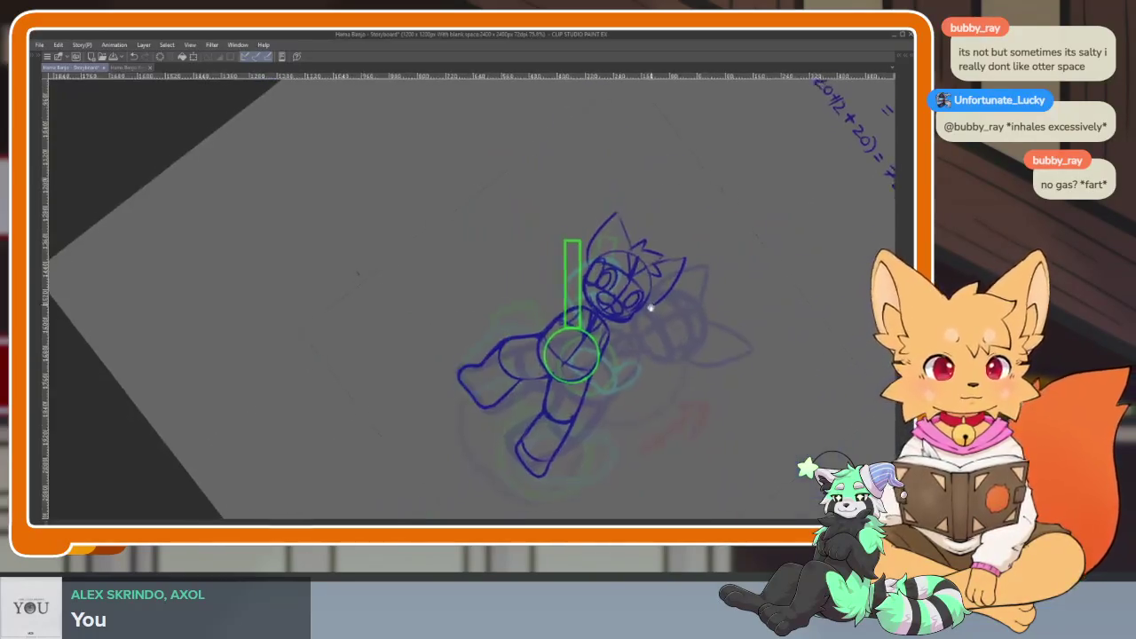
key(Tab)
key(Tab)
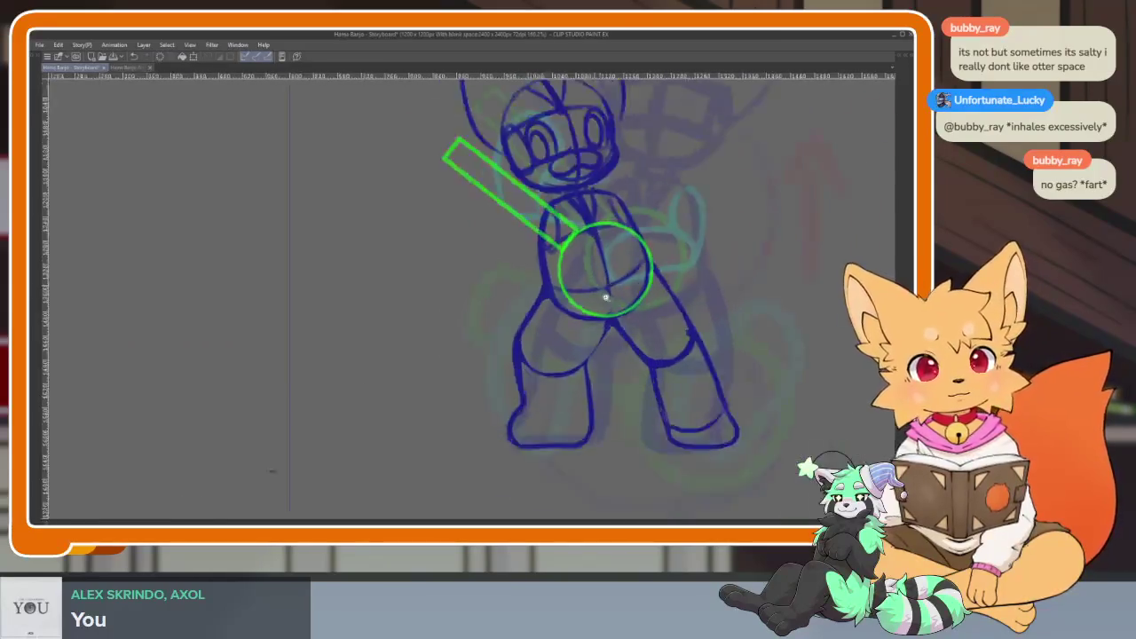
scroll(611, 324, up, 2)
scroll(611, 324, up, 2)
scroll(610, 324, up, 1)
drag(610, 325, 556, 342)
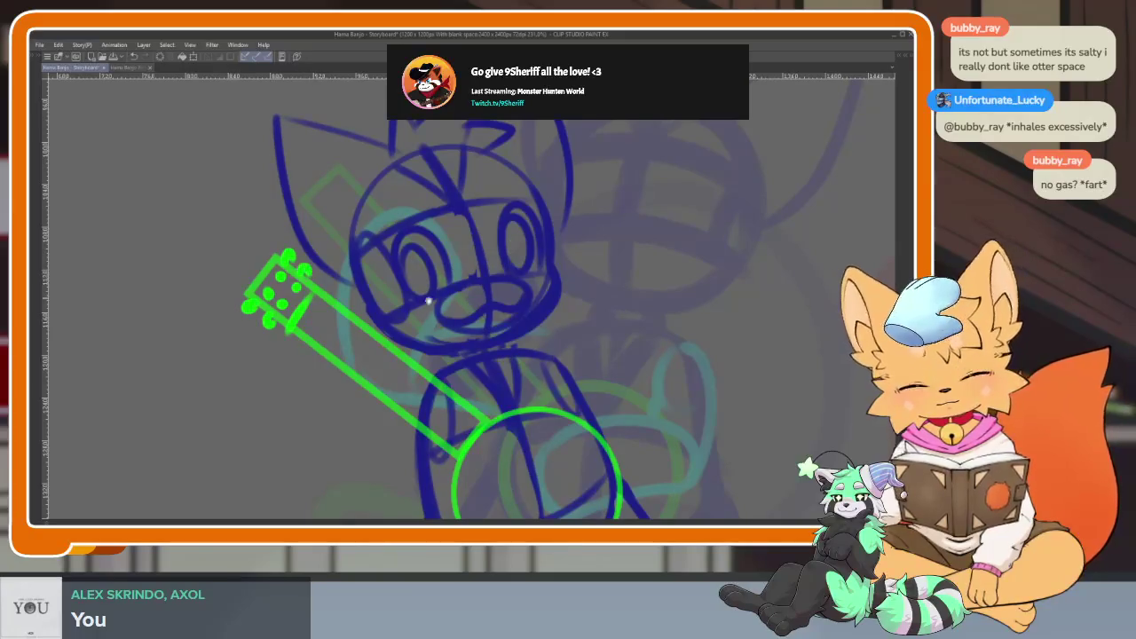
drag(310, 332, 287, 315)
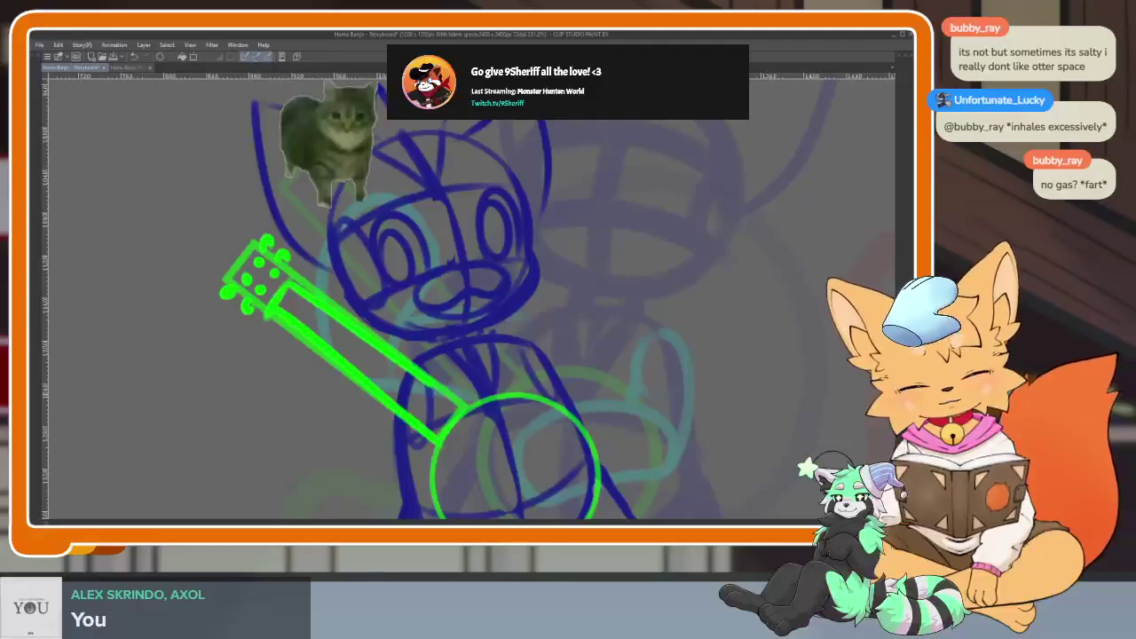
scroll(608, 424, down, 5)
scroll(608, 424, up, 1)
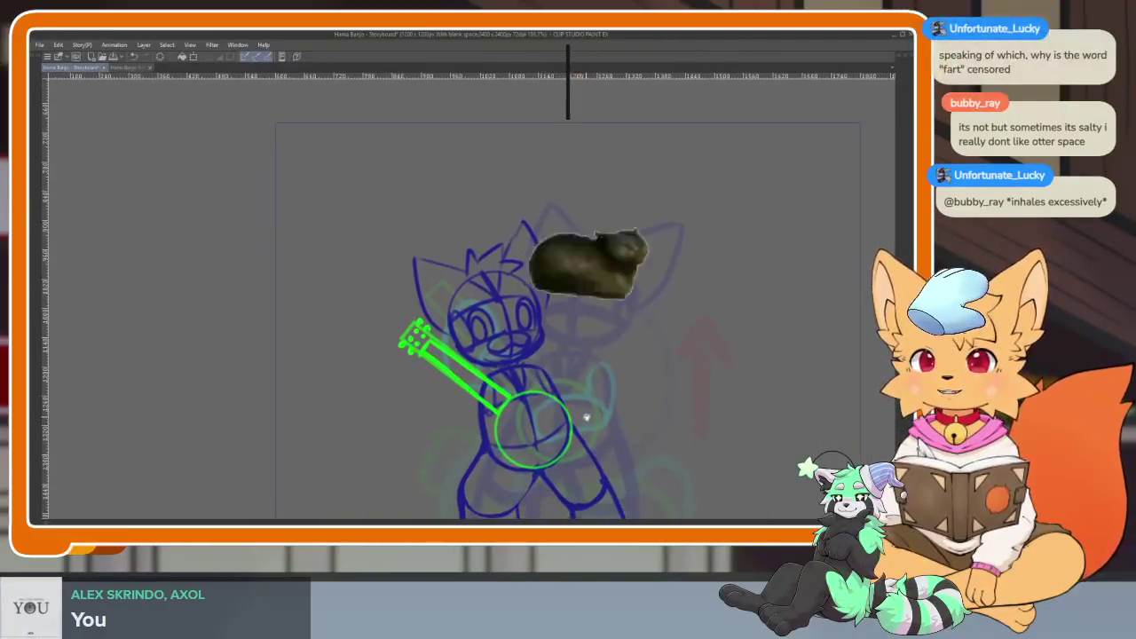
scroll(609, 423, up, 1)
scroll(608, 423, up, 1)
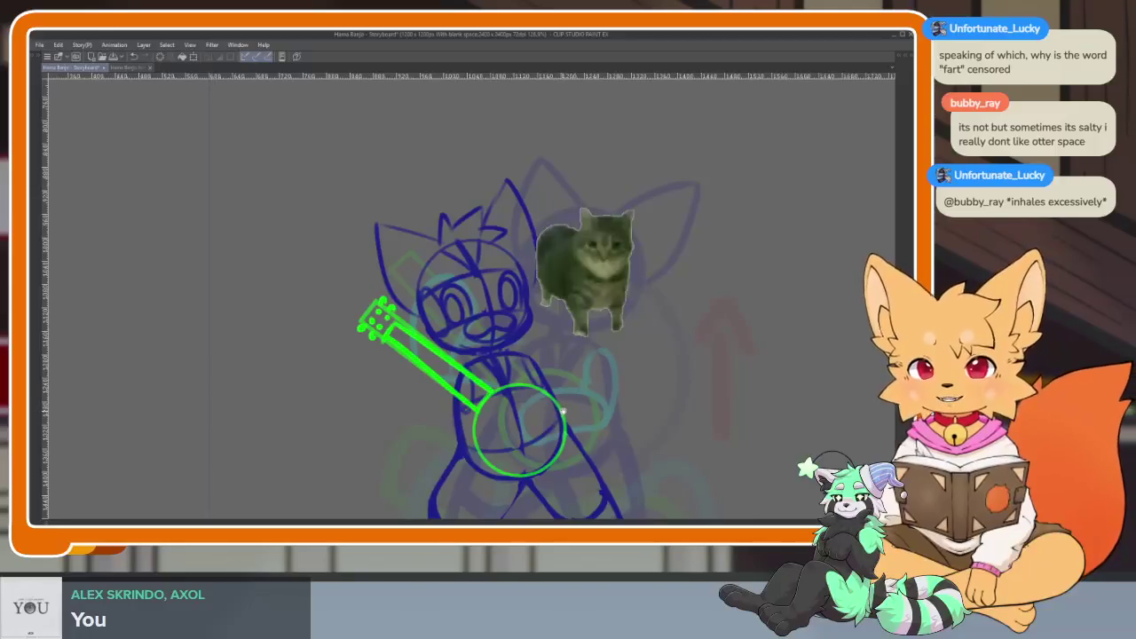
scroll(512, 453, up, 1)
scroll(512, 453, up, 2)
scroll(511, 453, up, 1)
scroll(511, 453, down, 1)
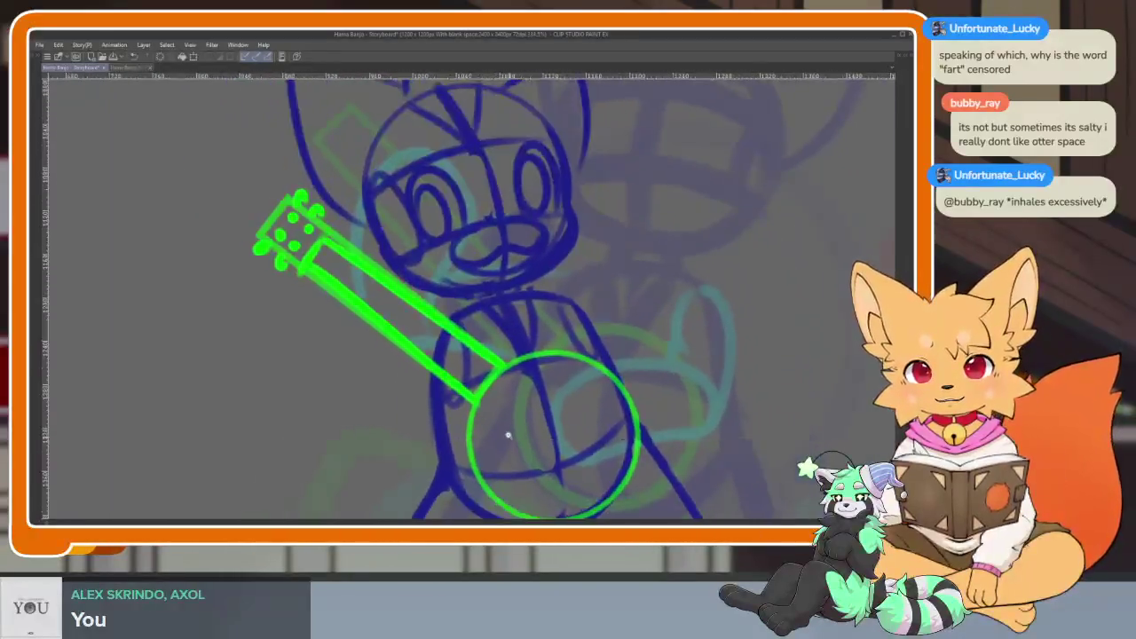
scroll(524, 427, up, 1)
scroll(550, 435, up, 1)
scroll(546, 430, up, 1)
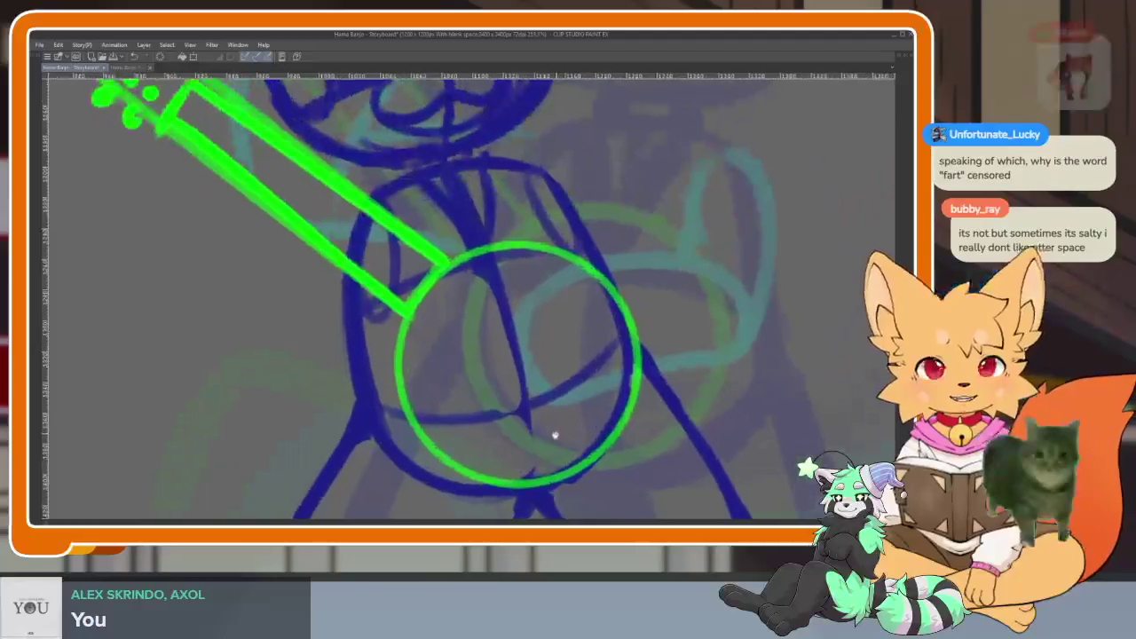
scroll(554, 440, up, 1)
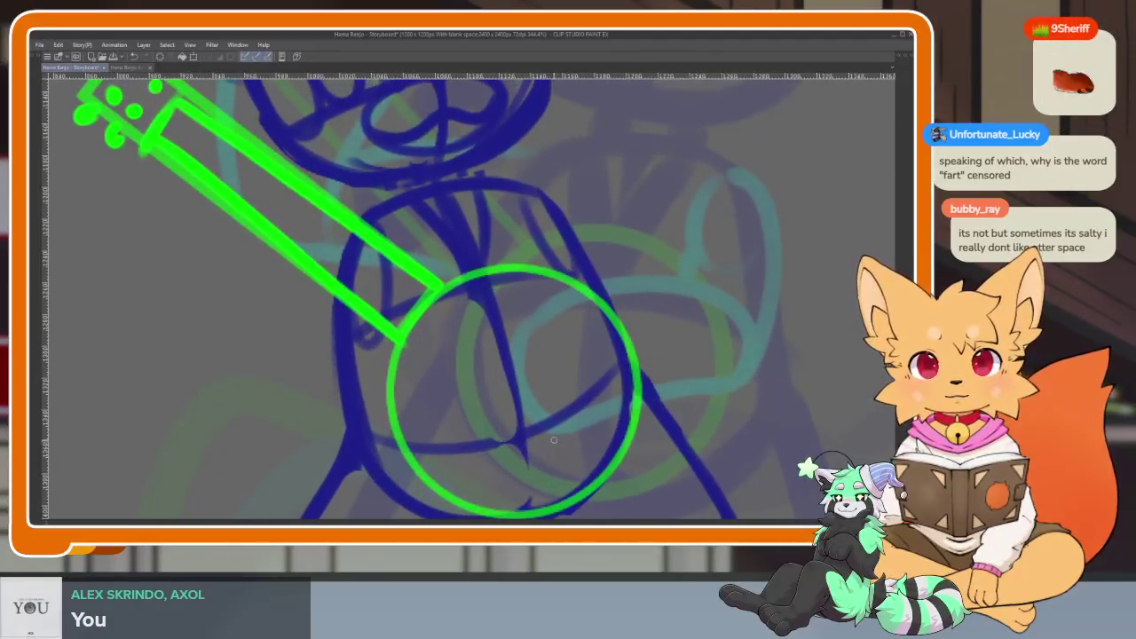
scroll(536, 467, down, 1)
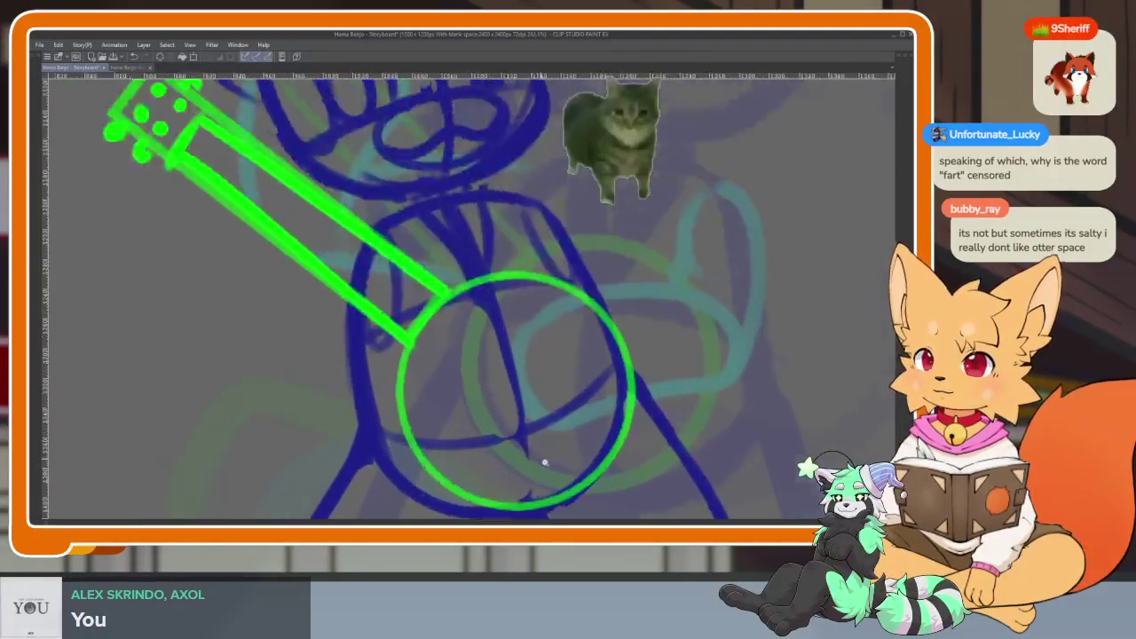
scroll(540, 465, up, 1)
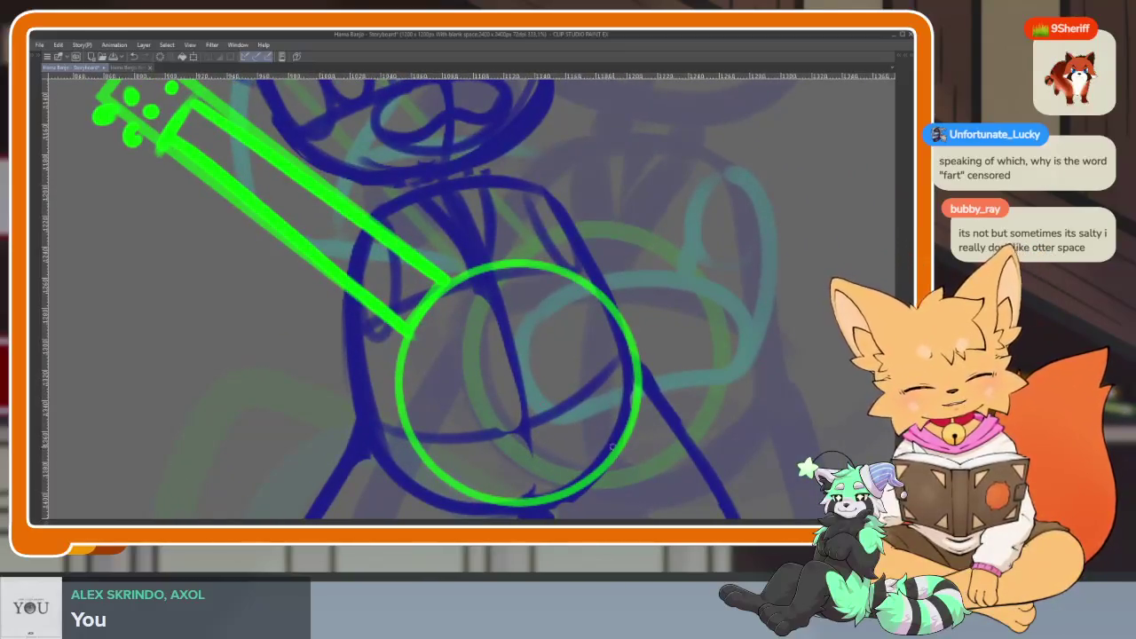
Add a green curve and short stroke inside the lower-right rim, plus dots along the top and bottom rim.
drag(632, 411, 586, 468)
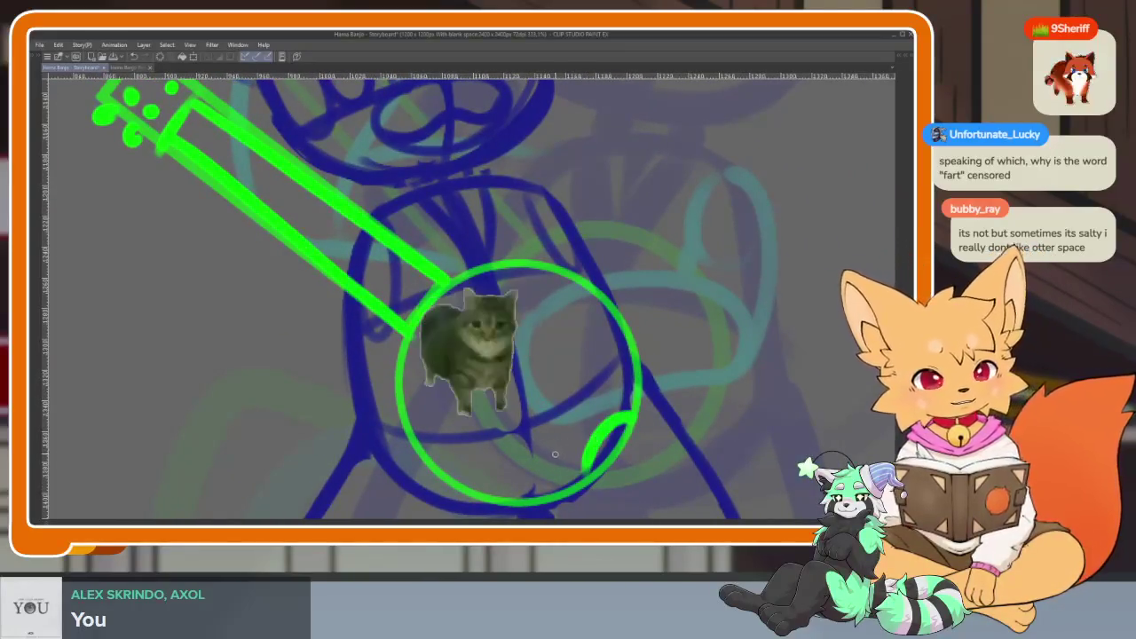
drag(609, 381, 559, 444)
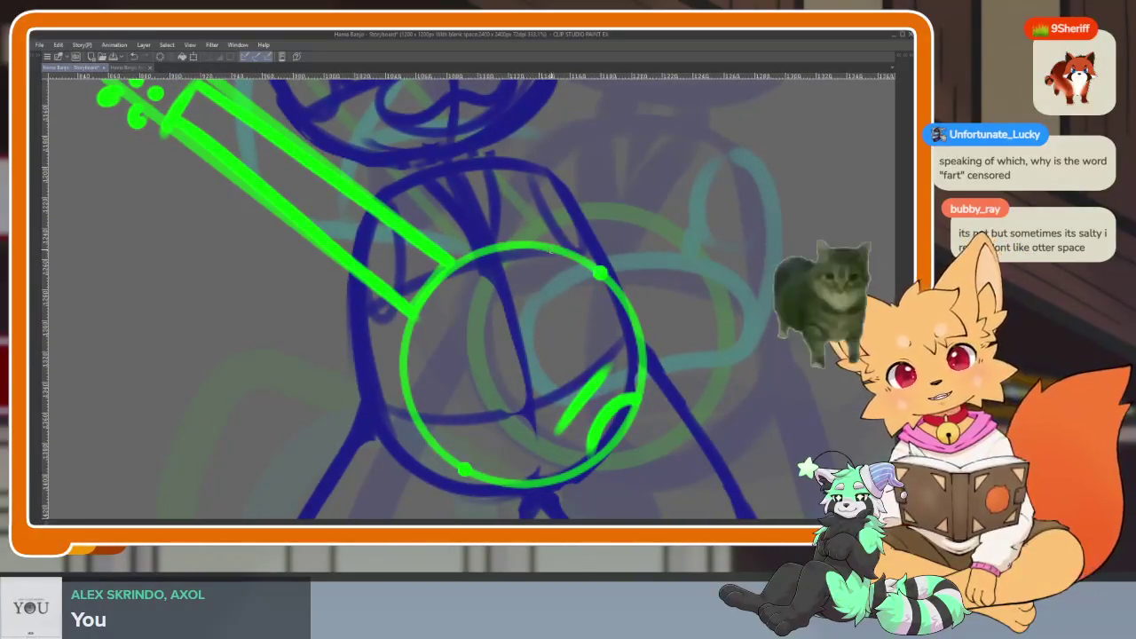
drag(552, 251, 502, 246)
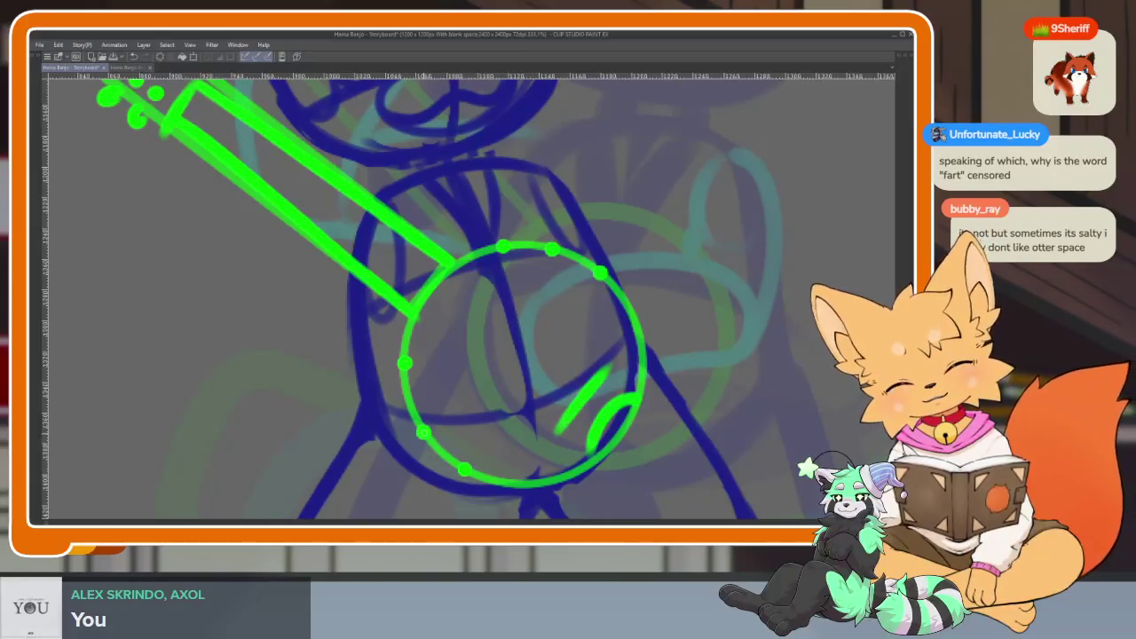
drag(425, 432, 518, 482)
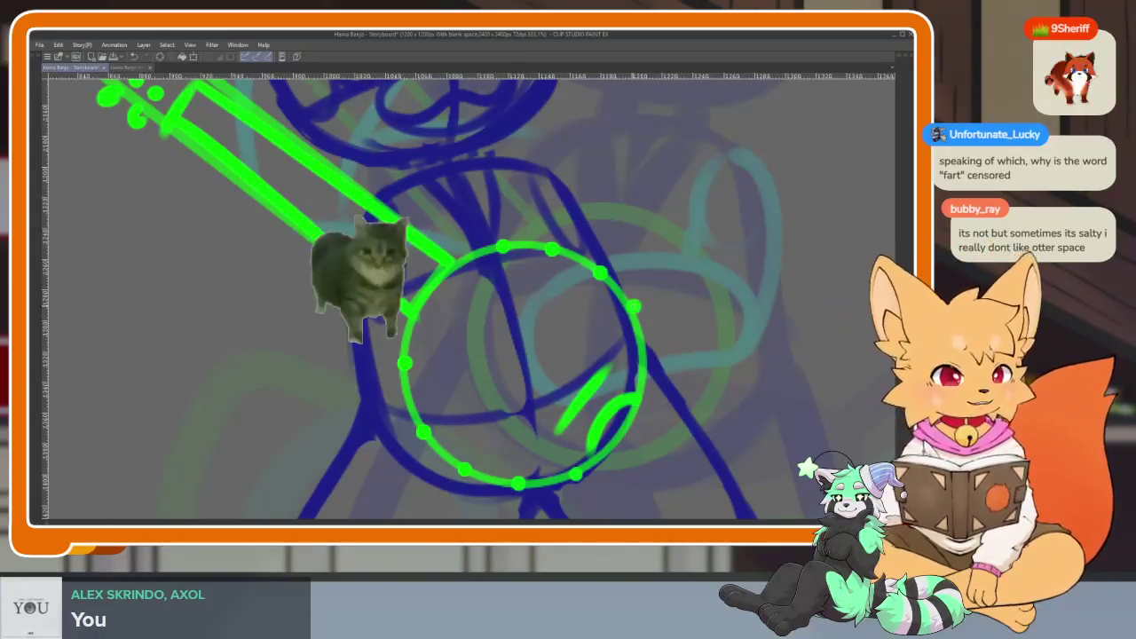
scroll(733, 359, down, 5)
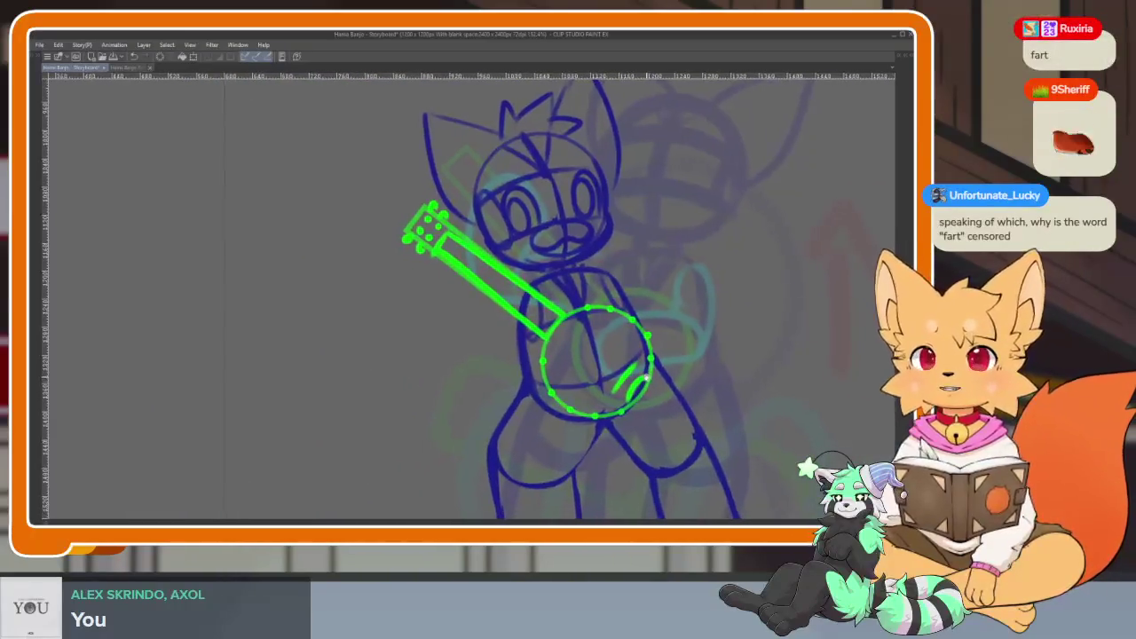
scroll(602, 436, up, 3)
scroll(603, 436, up, 2)
scroll(603, 436, up, 1)
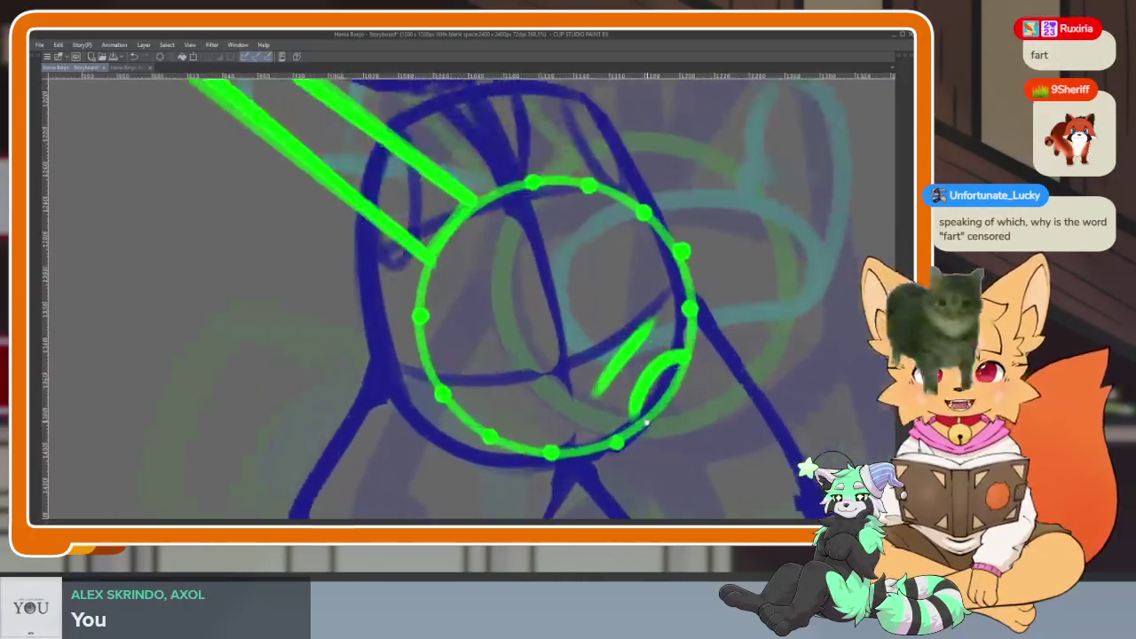
scroll(622, 432, up, 1)
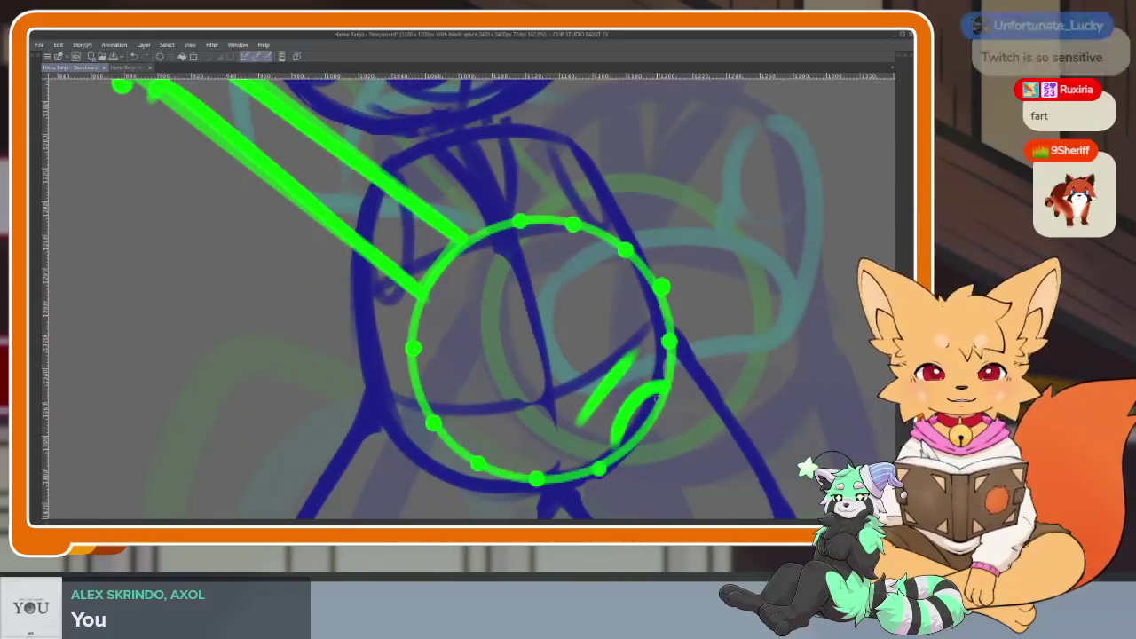
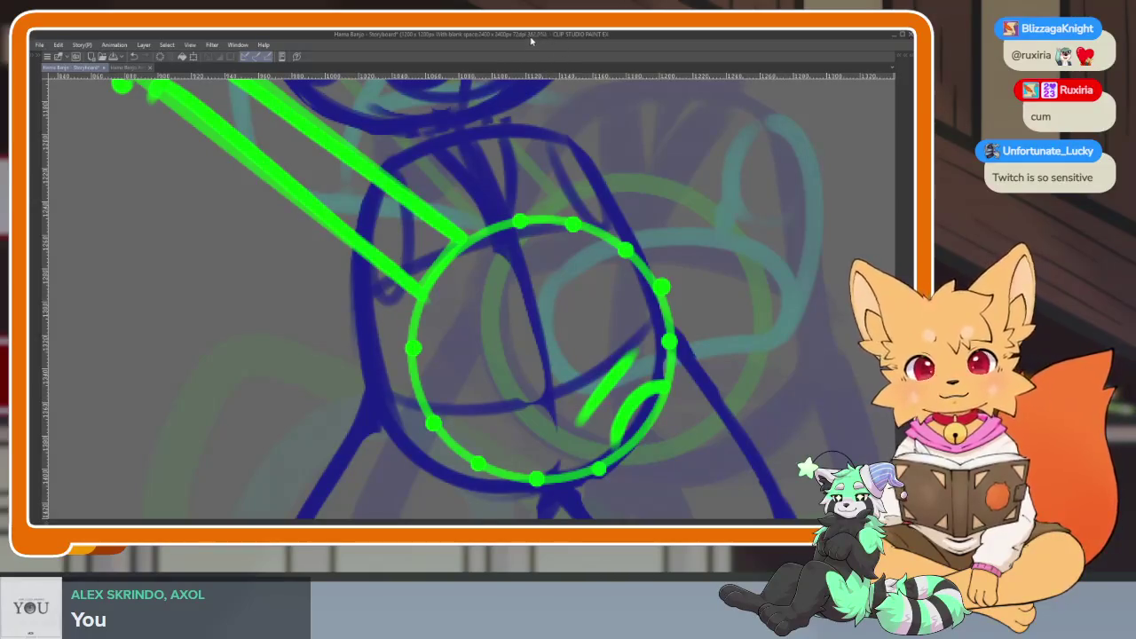
On a rotated view, draw four parallel green neck lines from the tuning head into the banjo circle, then reset the rotation.
mouse_move(520, 124)
mouse_down()
mouse_move(507, 368)
mouse_move(709, 361)
mouse_move(389, 399)
mouse_up()
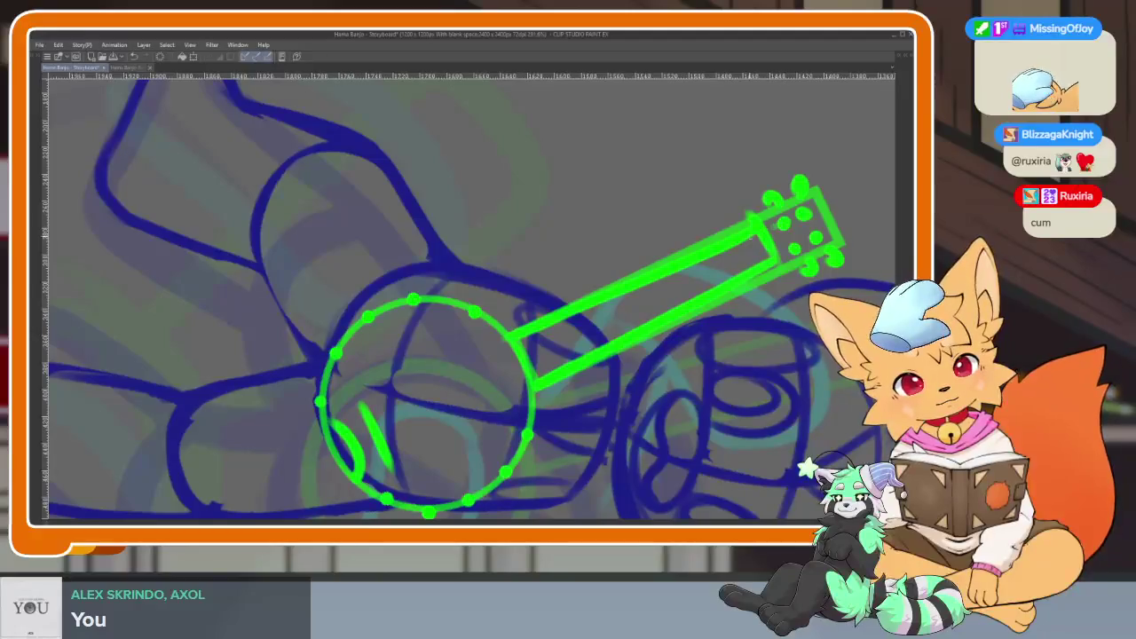
drag(462, 360, 339, 430)
drag(684, 293, 362, 449)
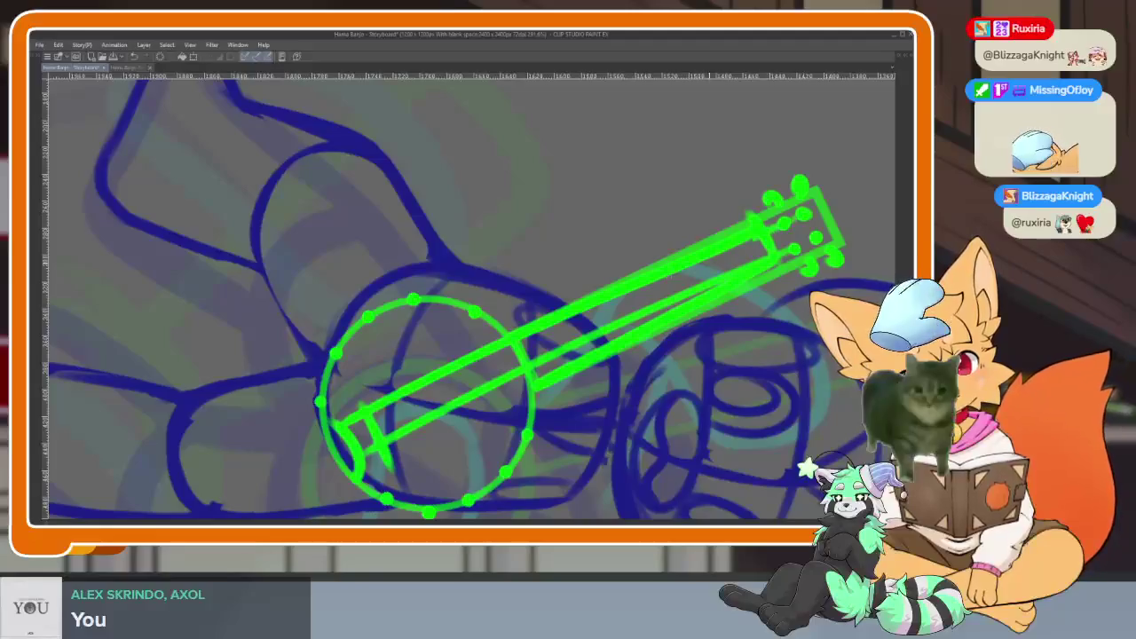
drag(756, 240, 431, 392)
drag(781, 238, 380, 435)
scroll(695, 373, down, 10)
key(Tab)
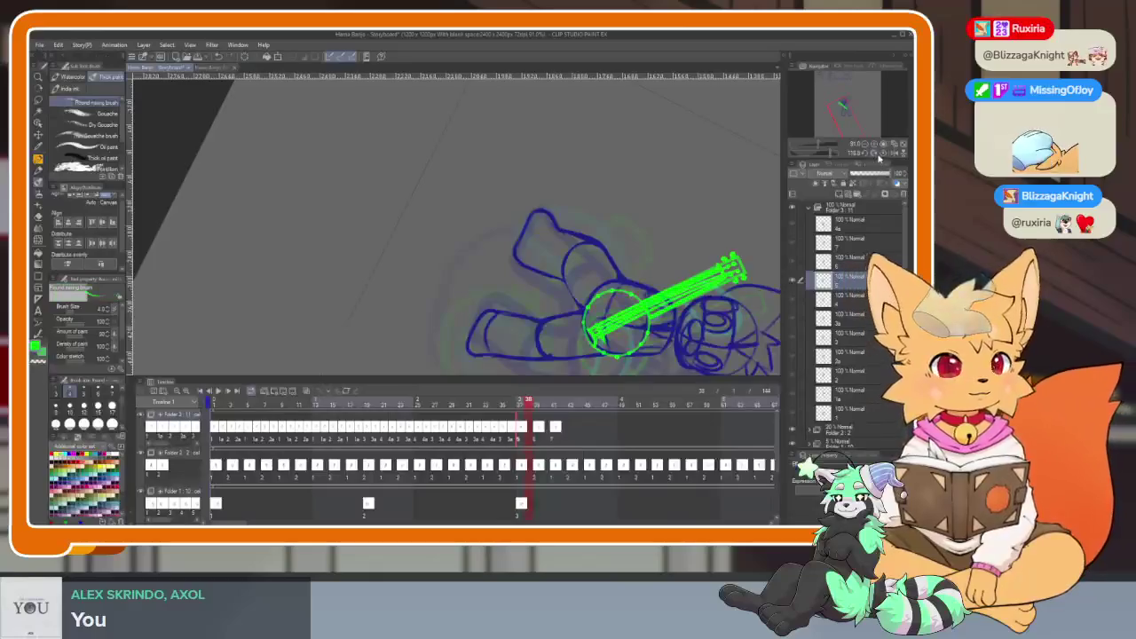
Zoom in on the banjo and draw a cyan loop over its round body.
key(ctrl+0)
key(Tab)
scroll(470, 381, up, 2)
scroll(451, 405, up, 2)
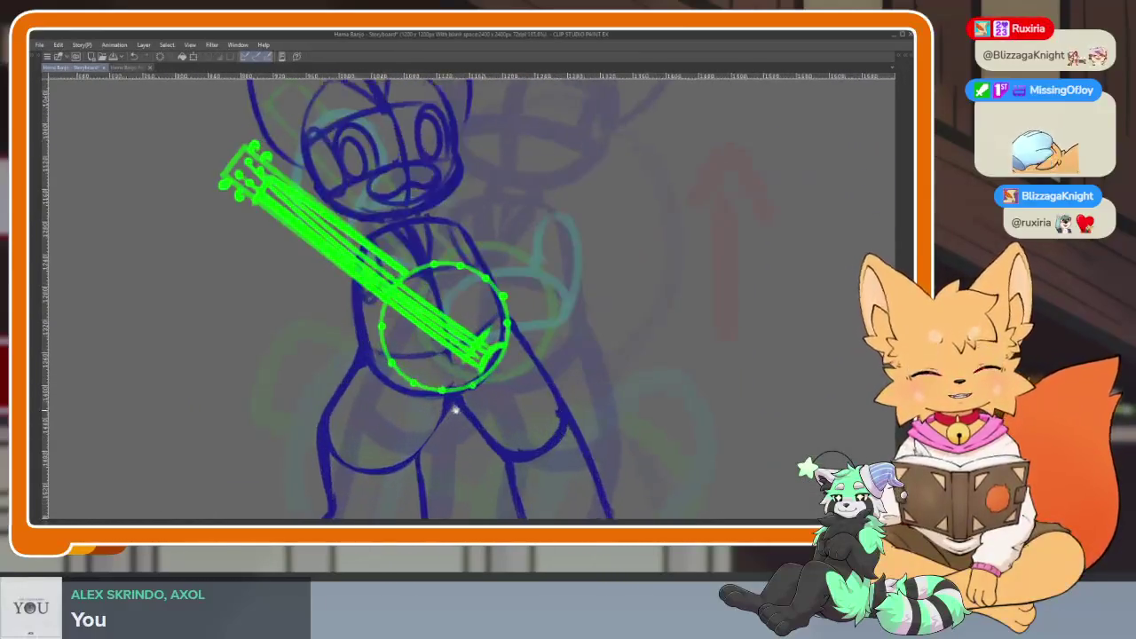
scroll(469, 401, up, 1)
scroll(461, 449, up, 2)
scroll(461, 449, up, 2)
scroll(479, 448, up, 2)
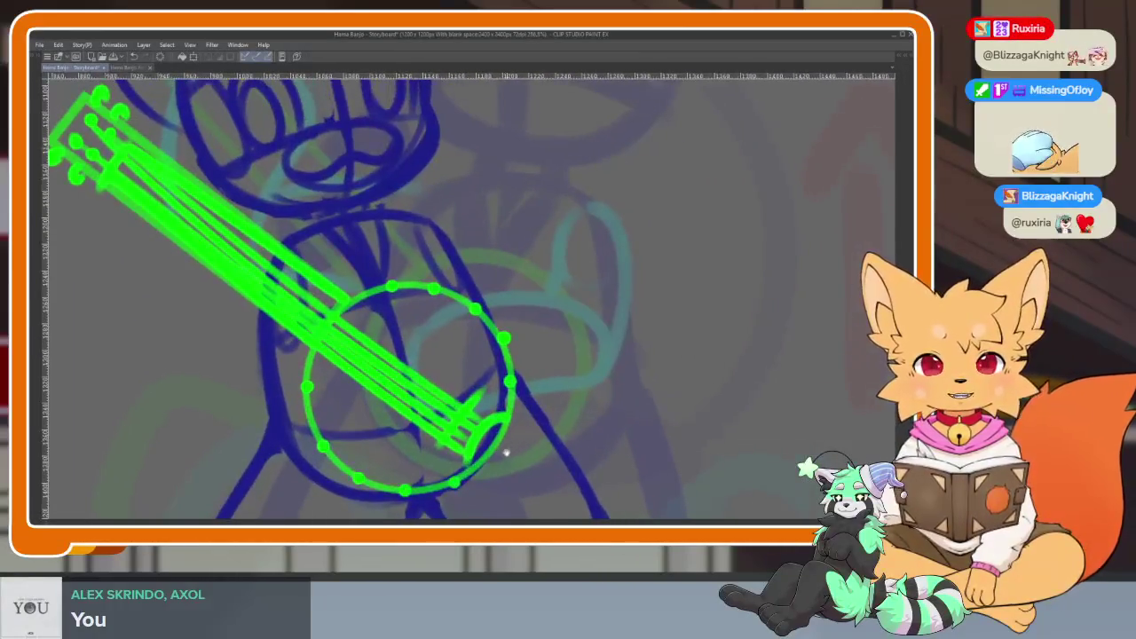
key(Tab)
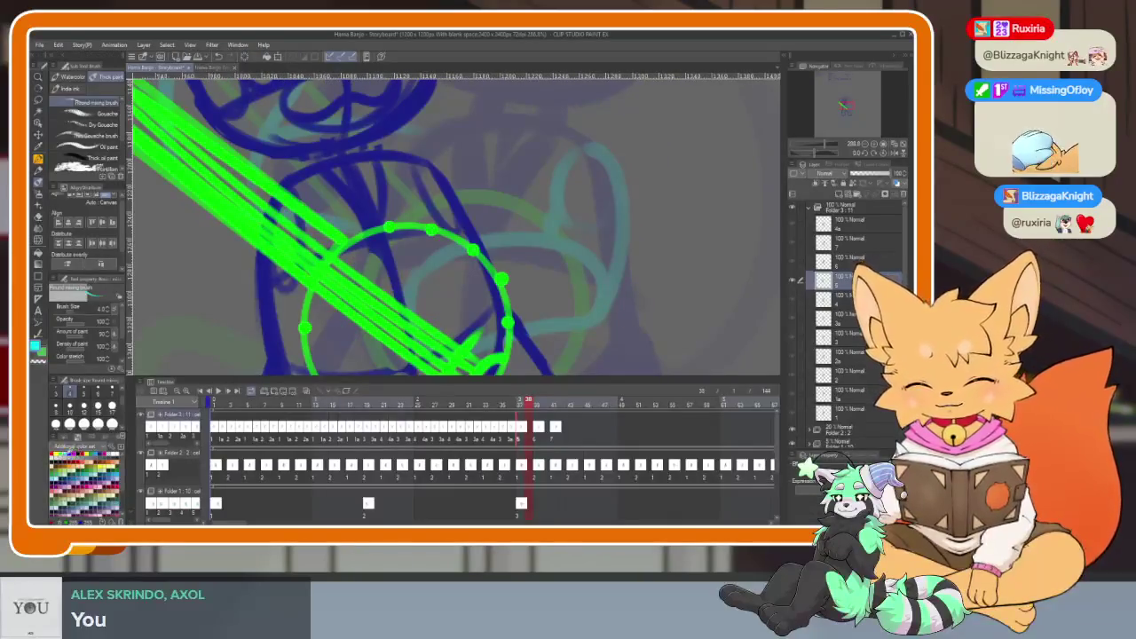
key(Tab)
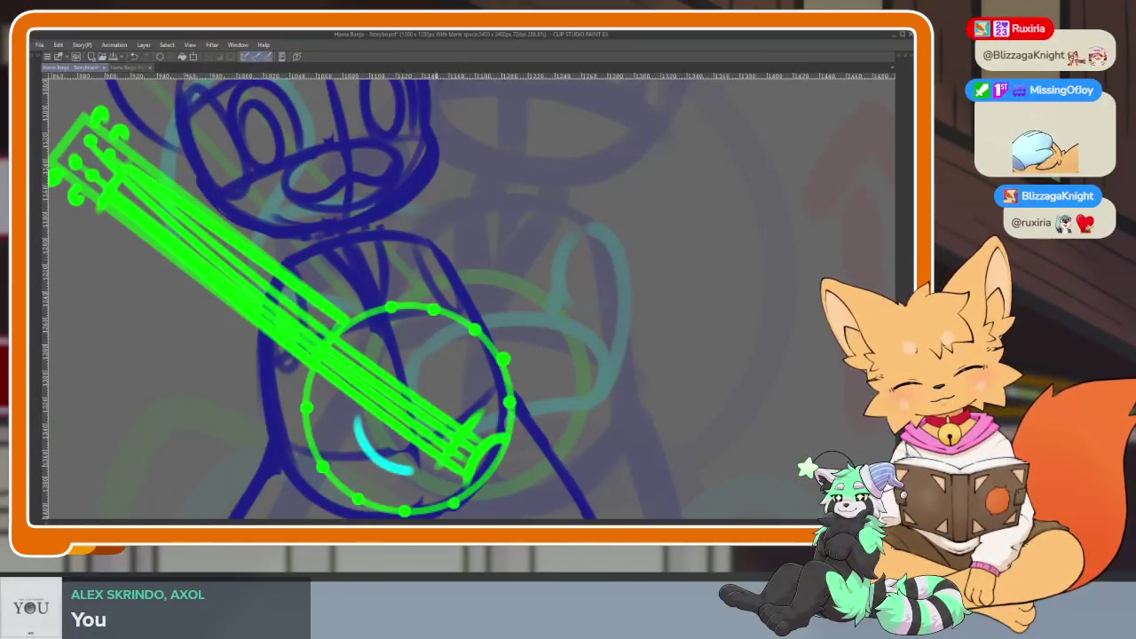
drag(524, 317, 359, 444)
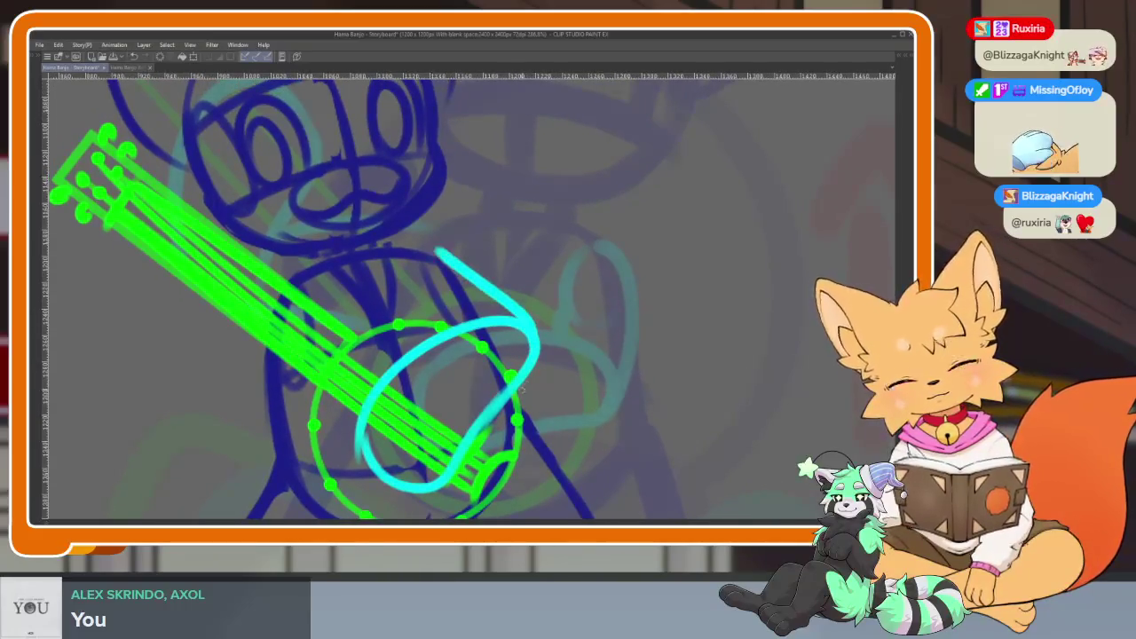
Draw a second cyan loop around the banjo neck.
drag(428, 301, 619, 357)
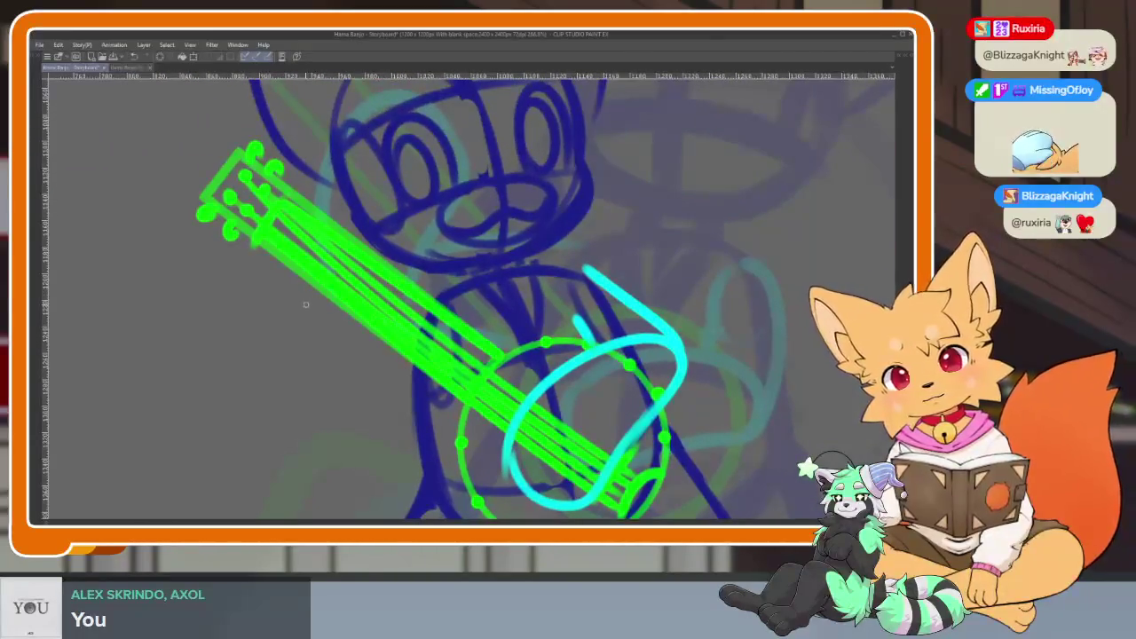
drag(300, 275, 296, 302)
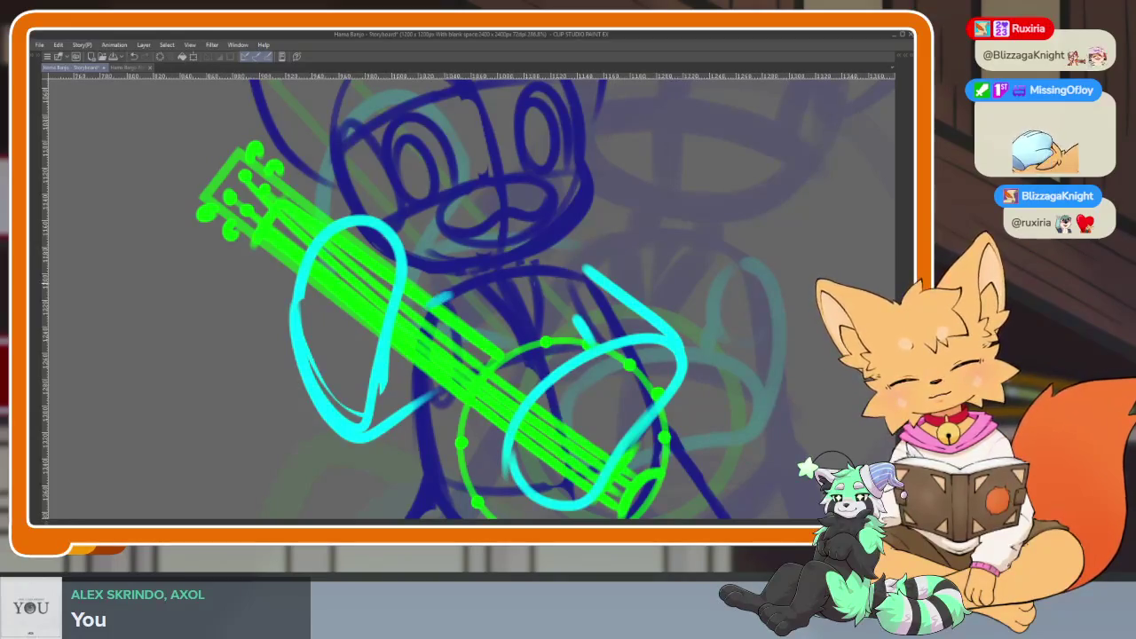
scroll(526, 282, down, 3)
scroll(660, 375, down, 2)
scroll(652, 398, down, 2)
scroll(644, 405, down, 2)
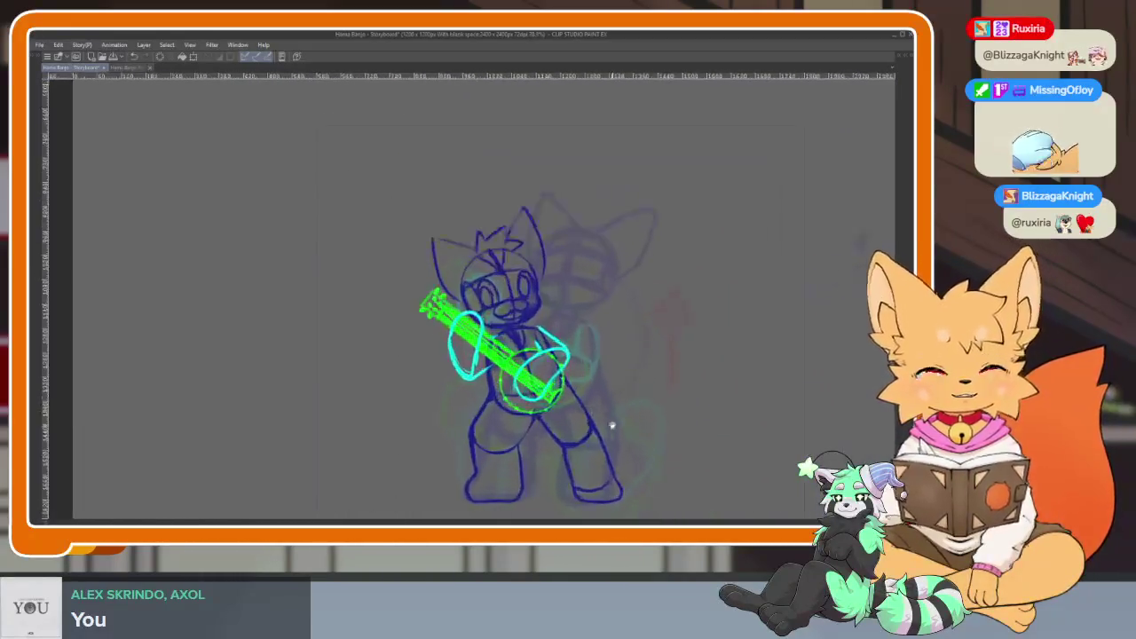
Try a green Sketch Rectangle over the fox's torso, then undo it.
scroll(606, 422, up, 1)
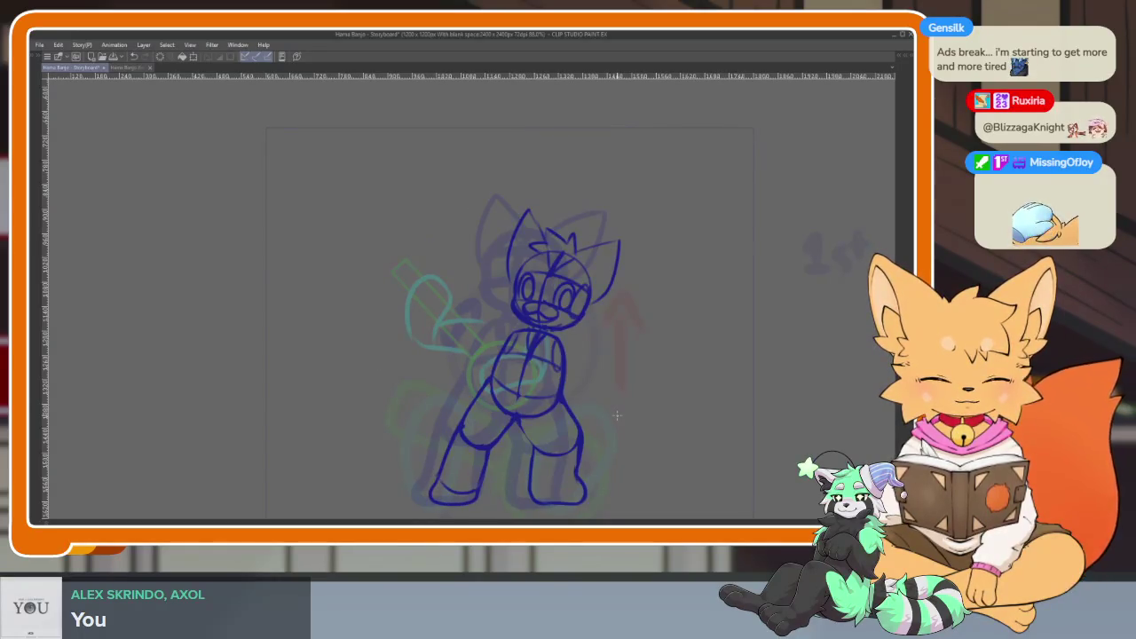
scroll(574, 400, up, 2)
scroll(521, 394, up, 3)
scroll(525, 406, up, 2)
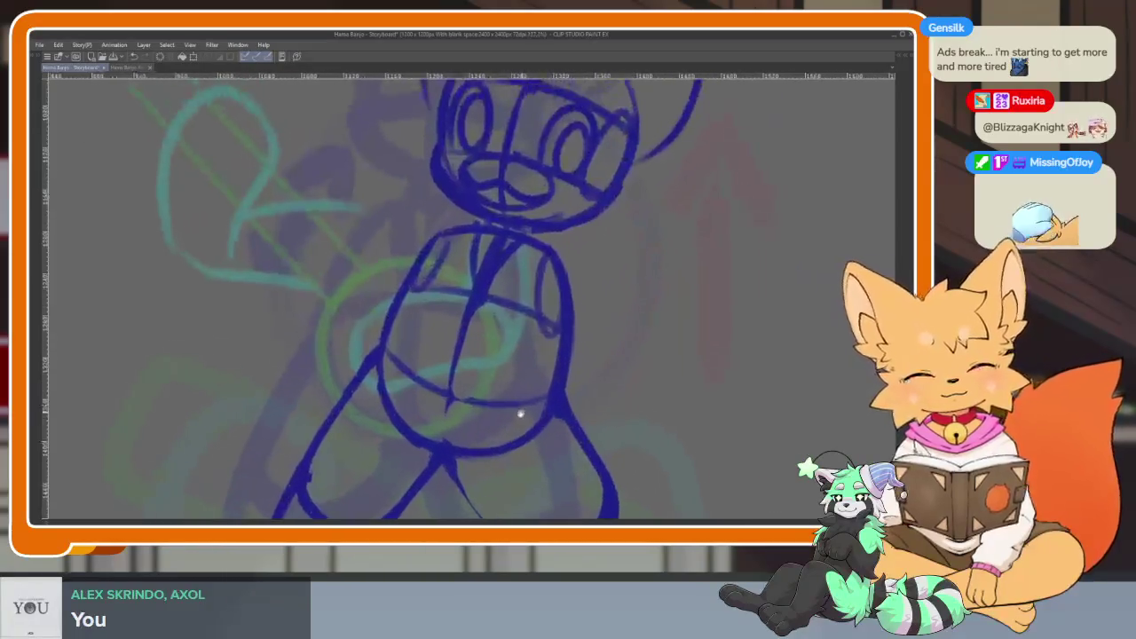
key(Tab)
click(40, 301)
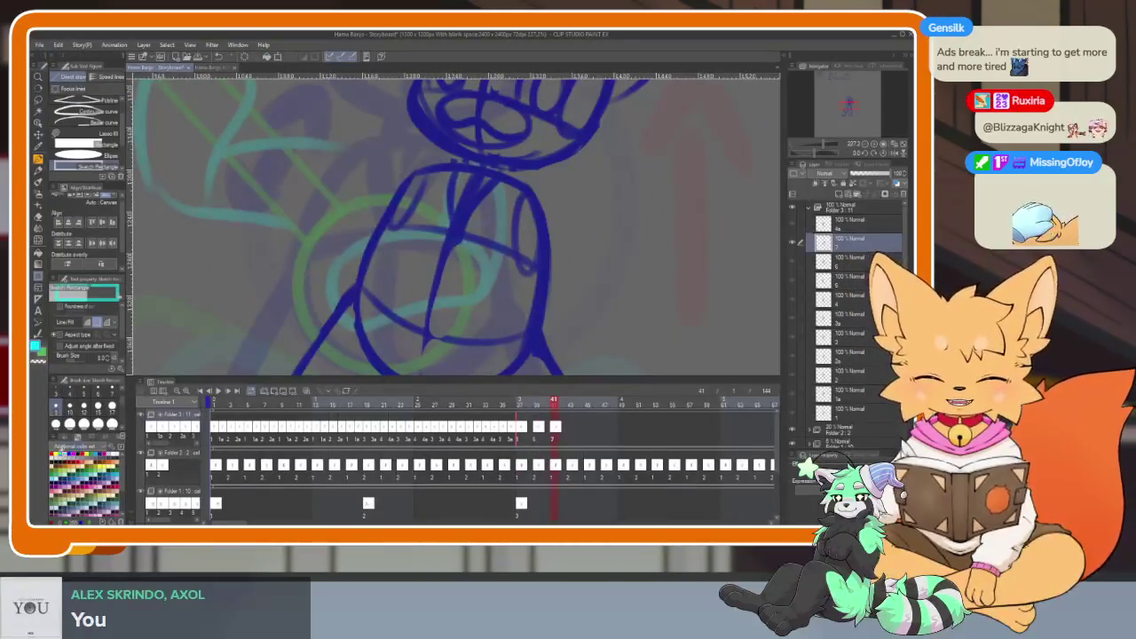
key(Tab)
drag(362, 303, 510, 448)
key(ctrl+z)
Draw a green ellipse circle over the torso as the banjo body.
key(Tab)
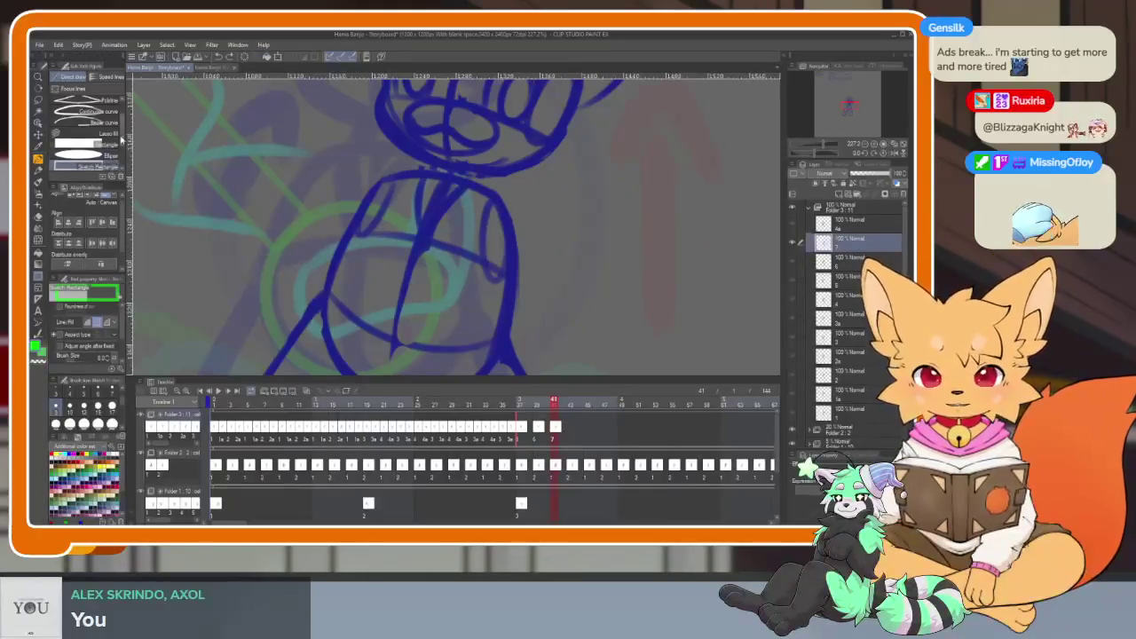
key(Tab)
mouse_move(373, 306)
mouse_down()
mouse_move(470, 404)
mouse_move(529, 439)
mouse_up()
key(ctrl+0)
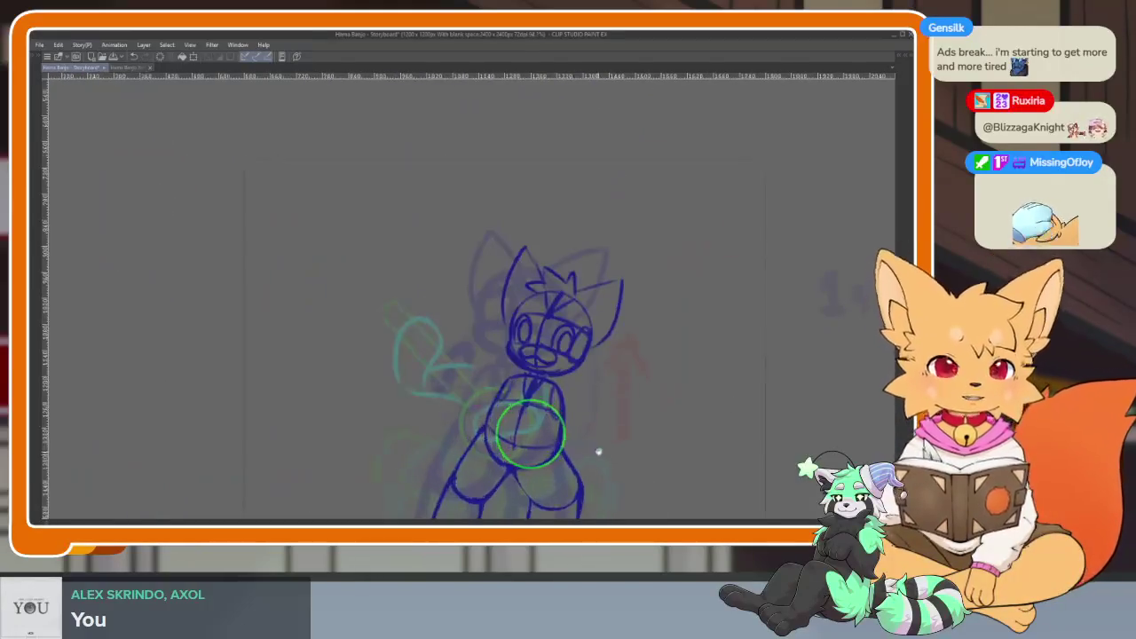
scroll(597, 453, up, 2)
scroll(586, 451, up, 1)
drag(575, 455, 548, 443)
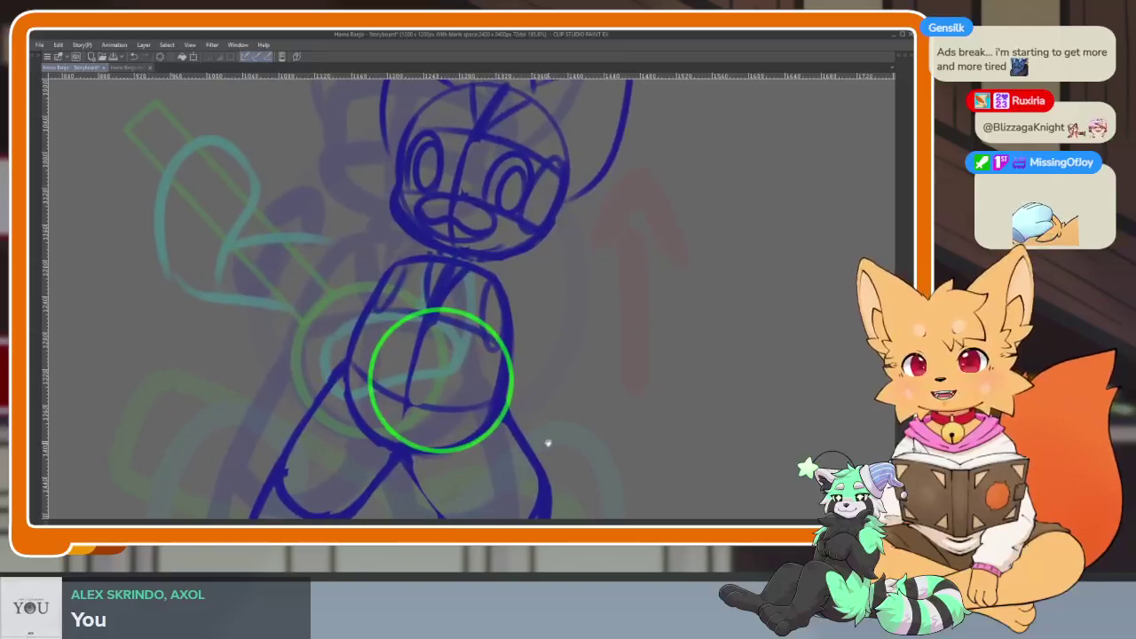
scroll(503, 404, up, 1)
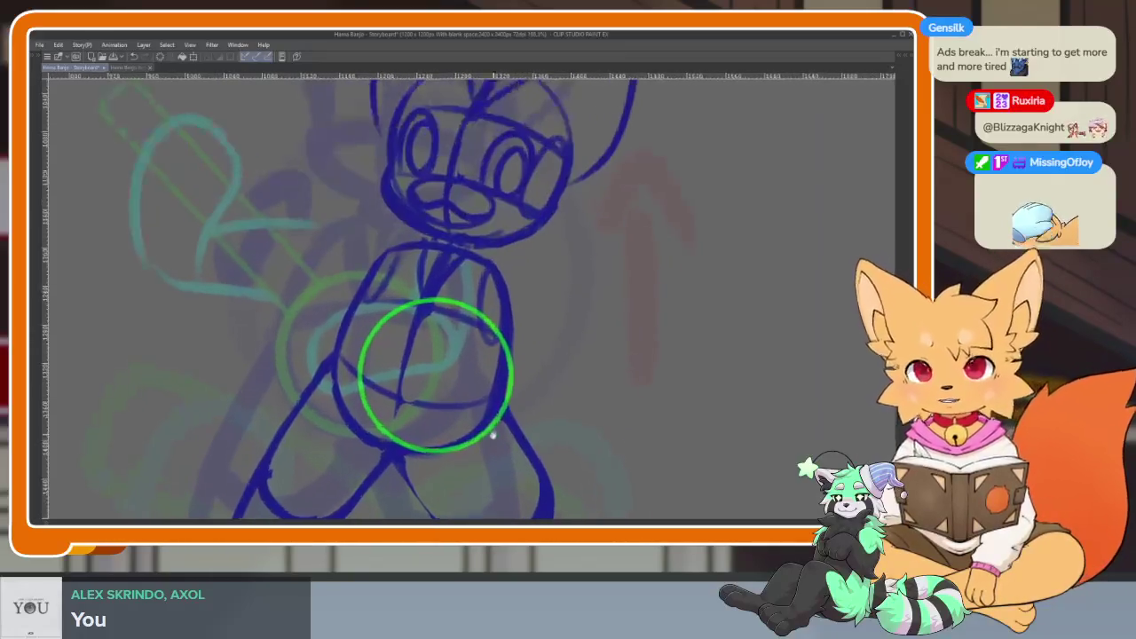
mouse_move(503, 404)
mouse_down()
mouse_move(499, 471)
mouse_move(553, 470)
mouse_move(616, 400)
mouse_move(478, 411)
mouse_move(440, 364)
mouse_up()
Try a green rectangle rising from the circle as the banjo neck, then undo it.
key(Tab)
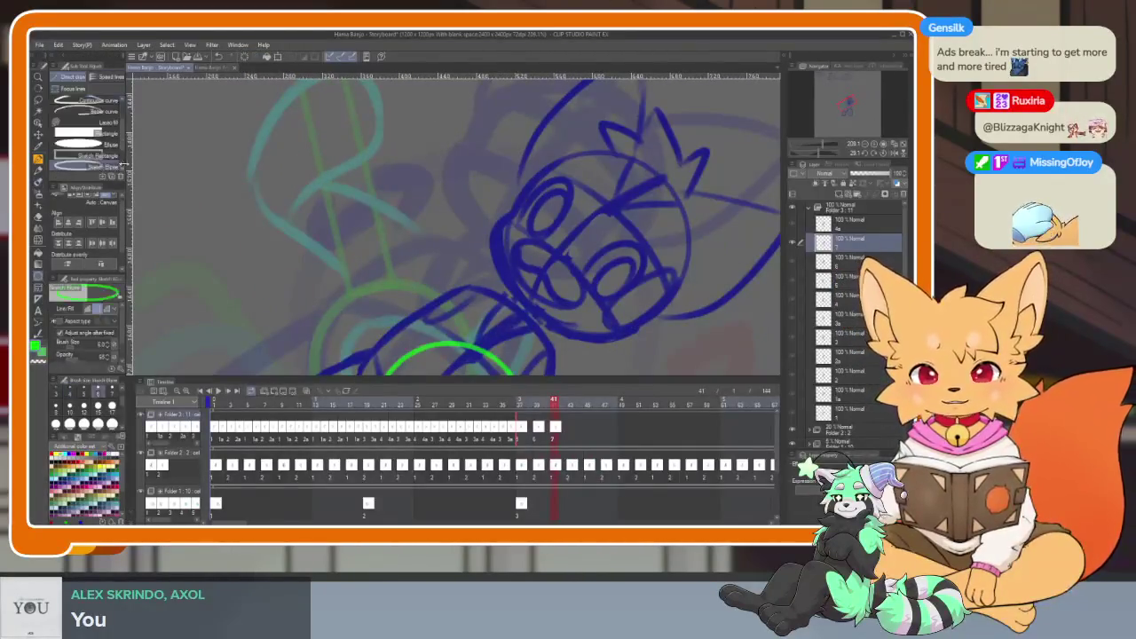
key(Tab)
scroll(545, 318, up, 2)
scroll(546, 318, up, 3)
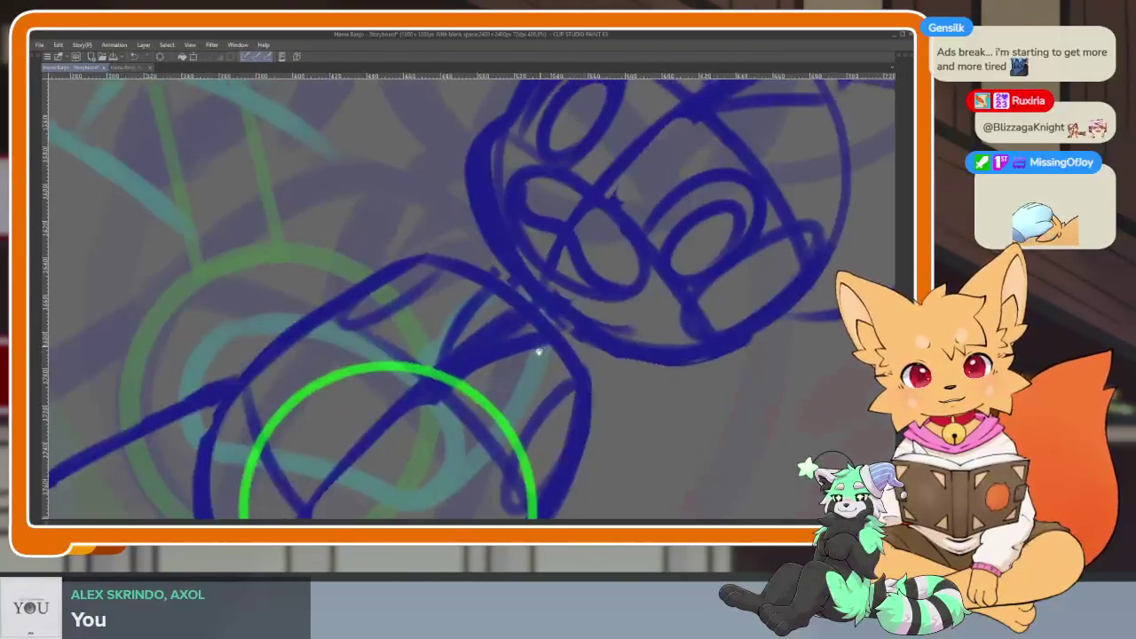
scroll(539, 337, down, 3)
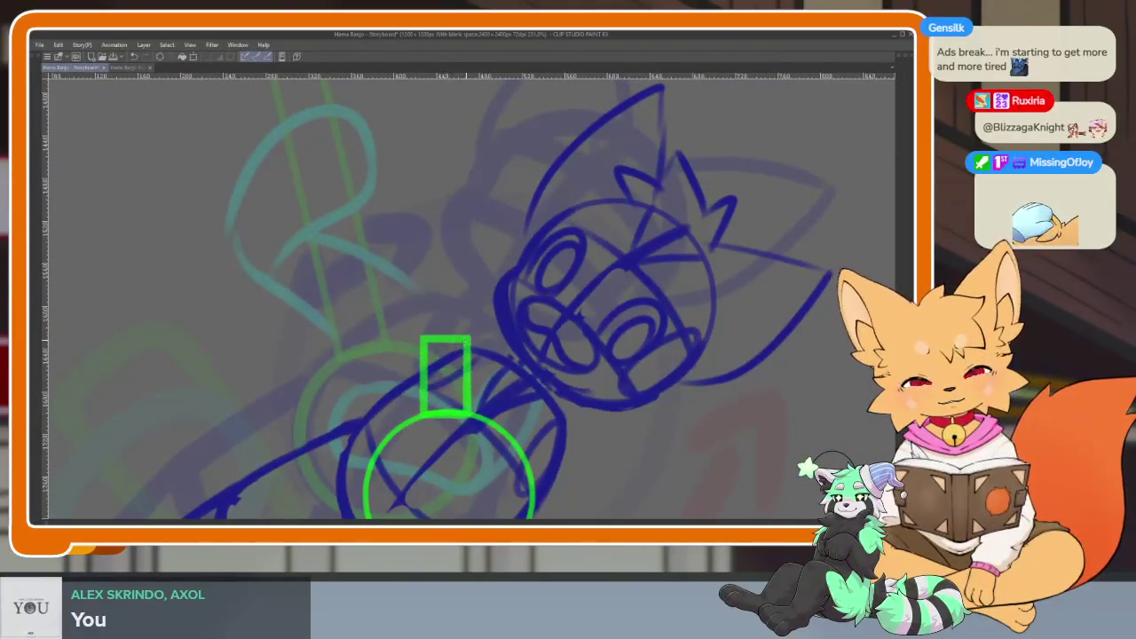
scroll(471, 298, down, 1)
scroll(470, 297, down, 1)
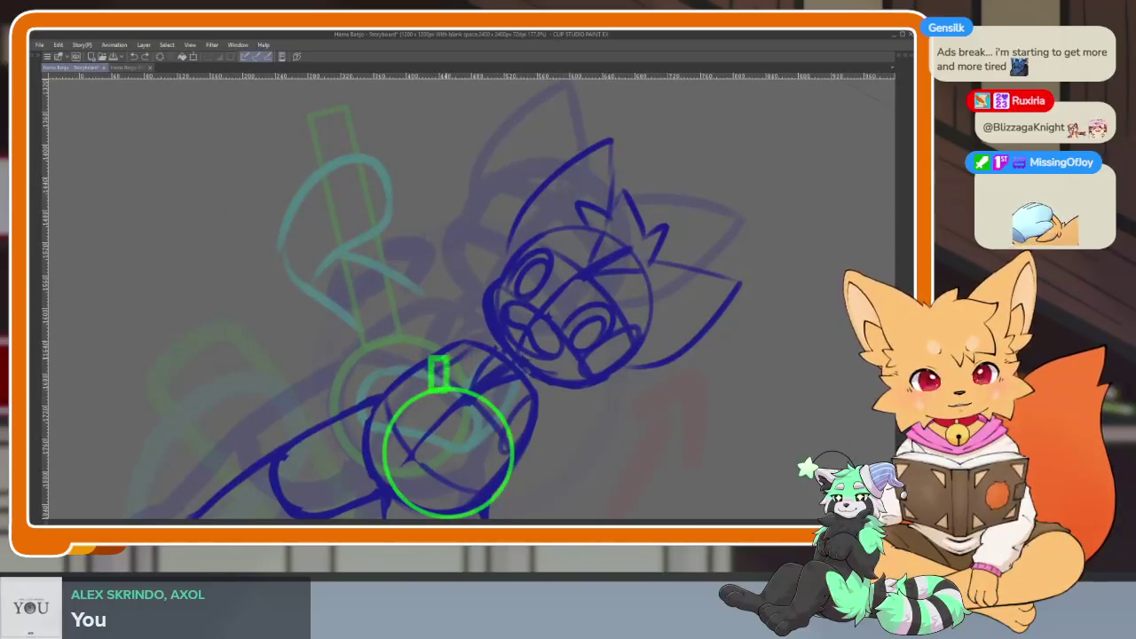
drag(444, 367, 464, 164)
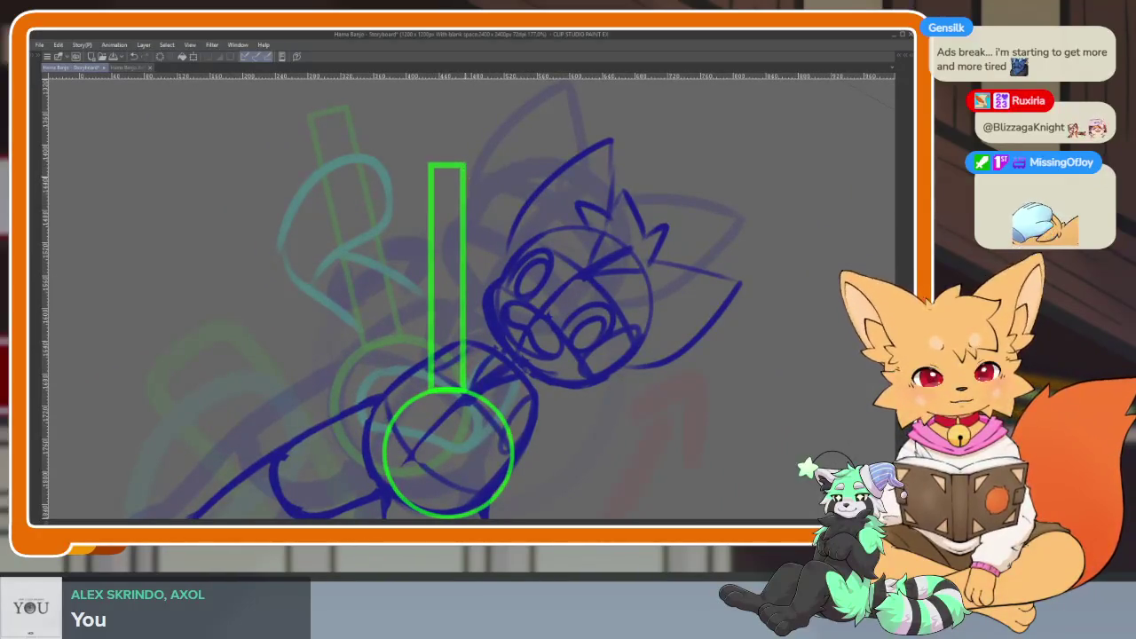
shift+space+drag(639, 293, 647, 360)
key(ctrl+z)
Redraw the neck rectangle until a tall one rises straight up from the circle.
mouse_move(462, 394)
mouse_down()
mouse_move(462, 268)
mouse_move(493, 193)
mouse_up()
shift+space+drag(675, 320, 707, 276)
key(ctrl+z)
drag(453, 391, 495, 160)
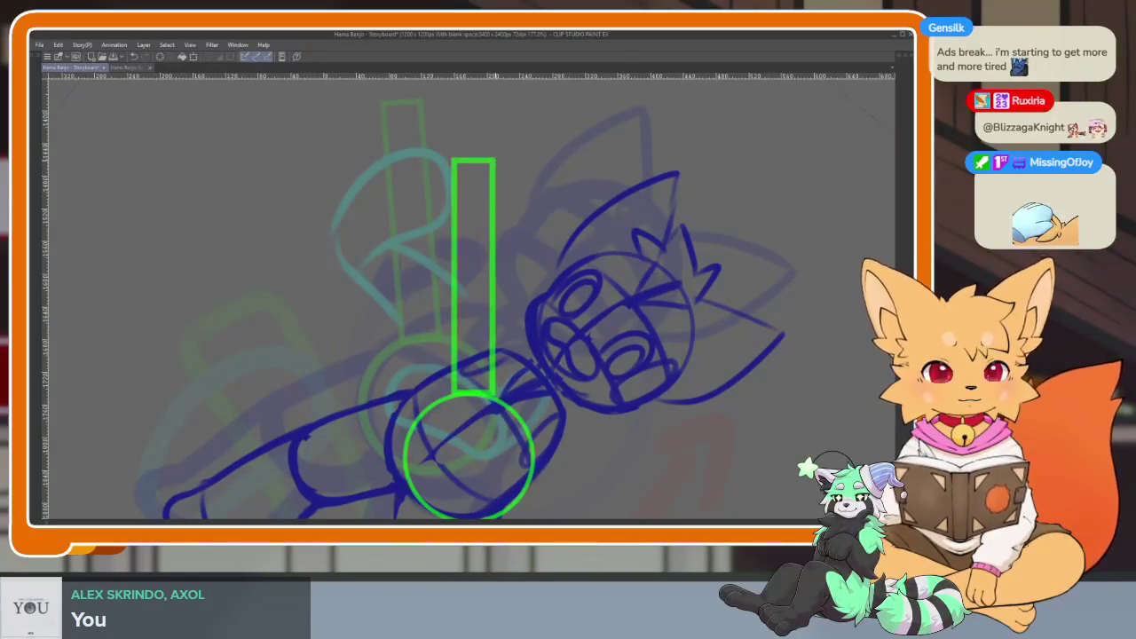
key(ctrl+z)
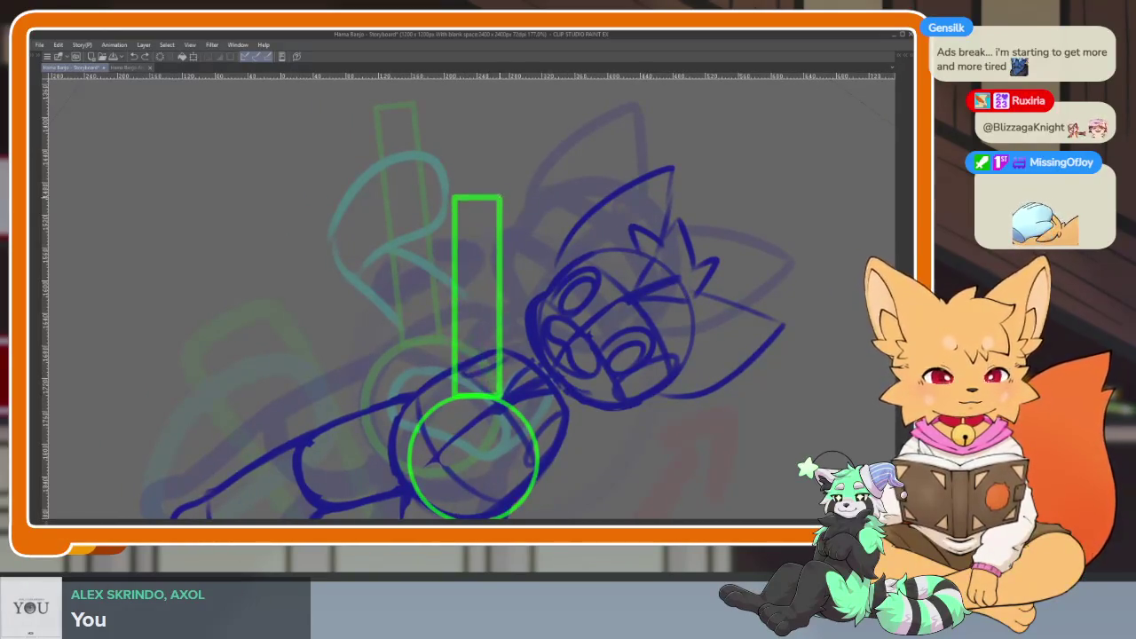
drag(493, 369, 493, 153)
scroll(622, 401, down, 5)
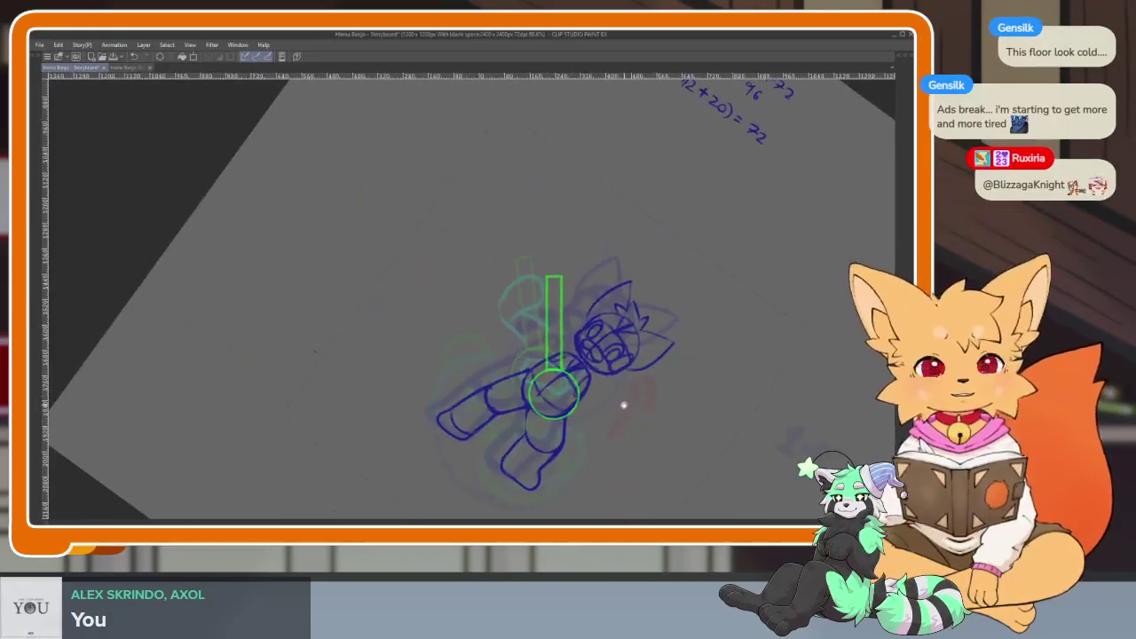
scroll(622, 400, up, 5)
key(Tab)
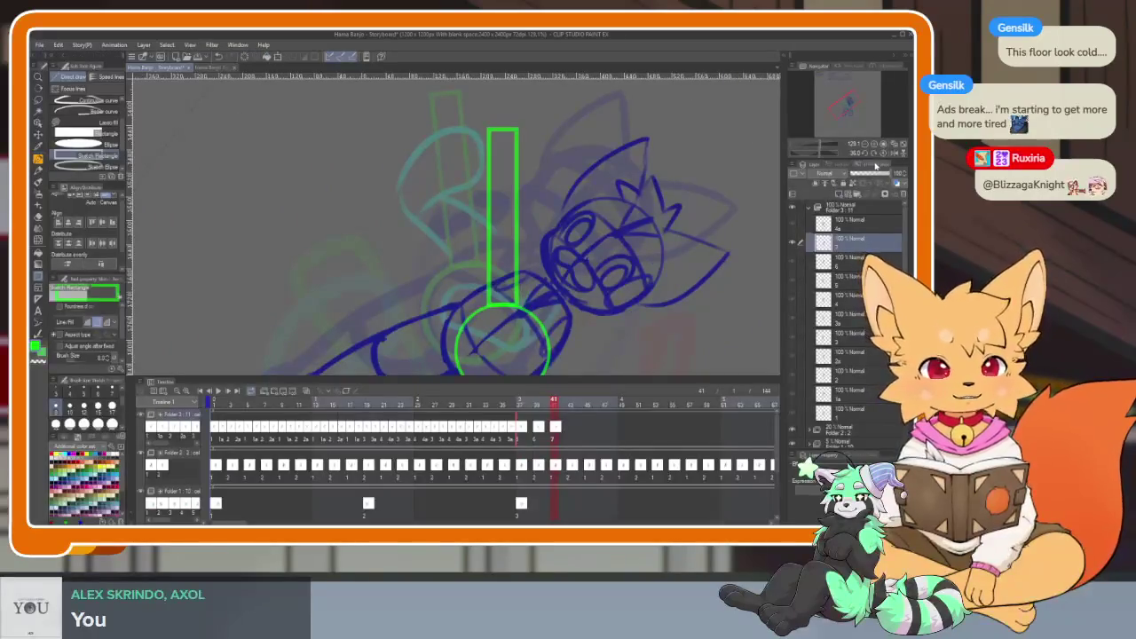
Add peg dots, edge strokes and a curled tuning peg at the green headstock.
key(Tab)
scroll(474, 388, up, 3)
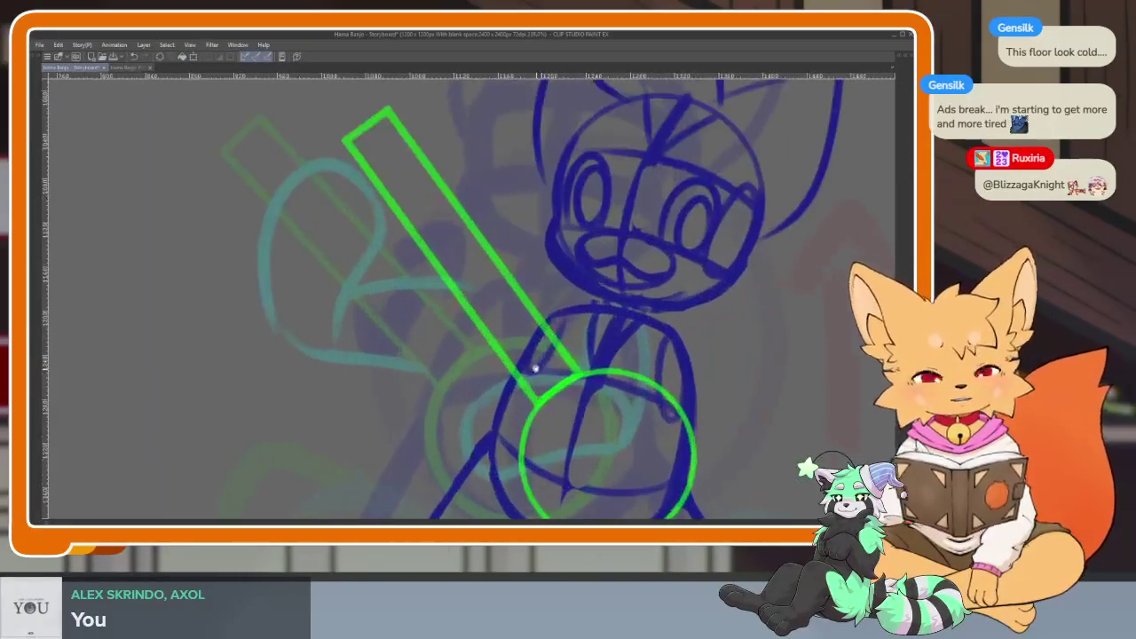
scroll(474, 388, up, 2)
scroll(474, 388, up, 2)
drag(383, 336, 438, 289)
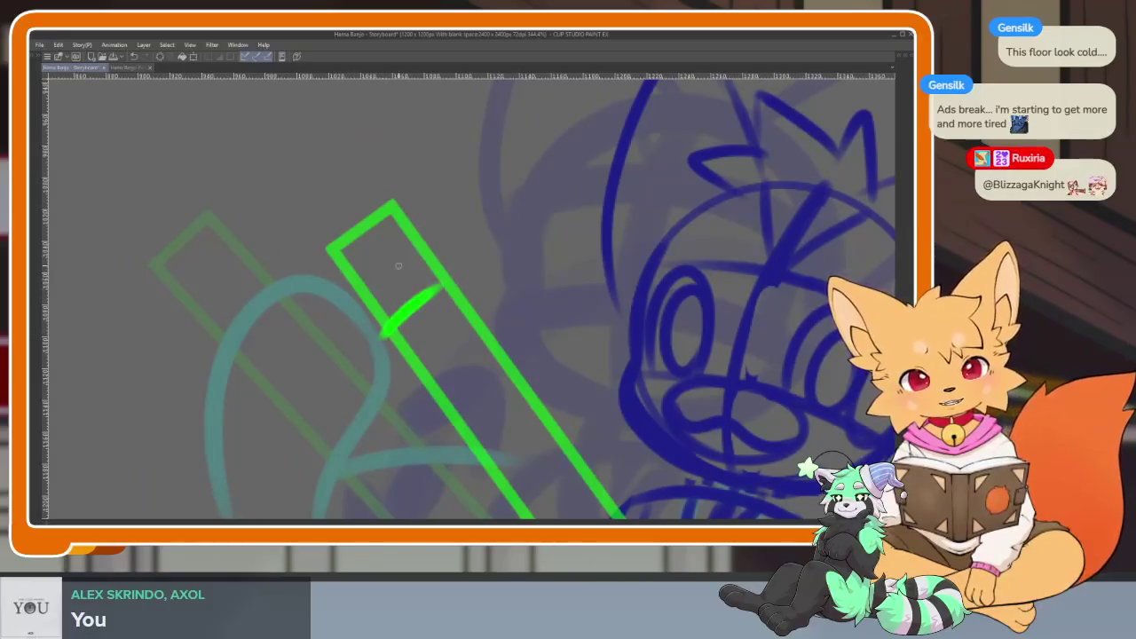
click(391, 251)
click(391, 294)
mouse_move(346, 270)
mouse_down()
mouse_move(342, 292)
mouse_move(364, 322)
mouse_up()
drag(408, 229, 432, 222)
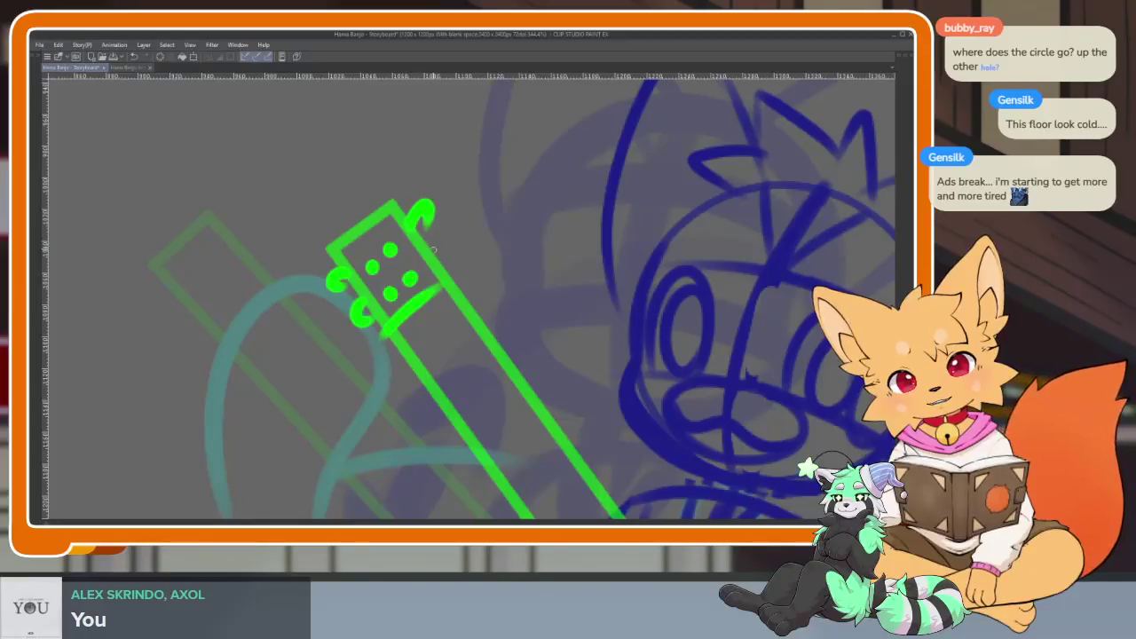
Draw a short diagonal tailpiece mark inside the banjo drum's lower rim.
scroll(558, 338, down, 1)
scroll(558, 337, down, 3)
scroll(568, 355, up, 2)
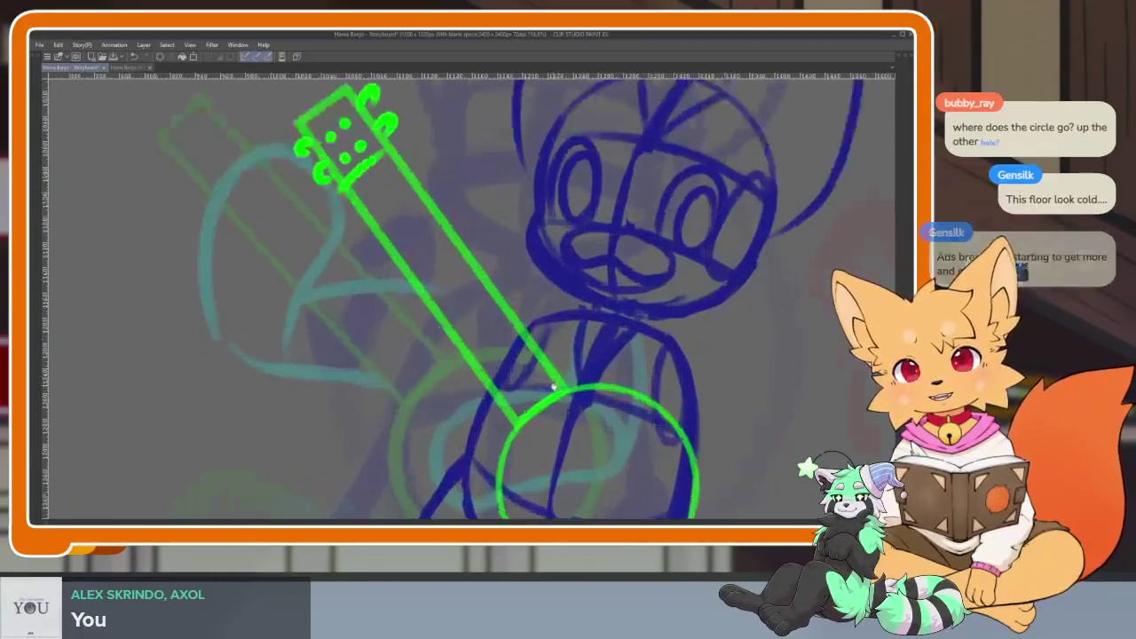
scroll(572, 362, up, 1)
scroll(564, 373, down, 2)
scroll(569, 382, up, 1)
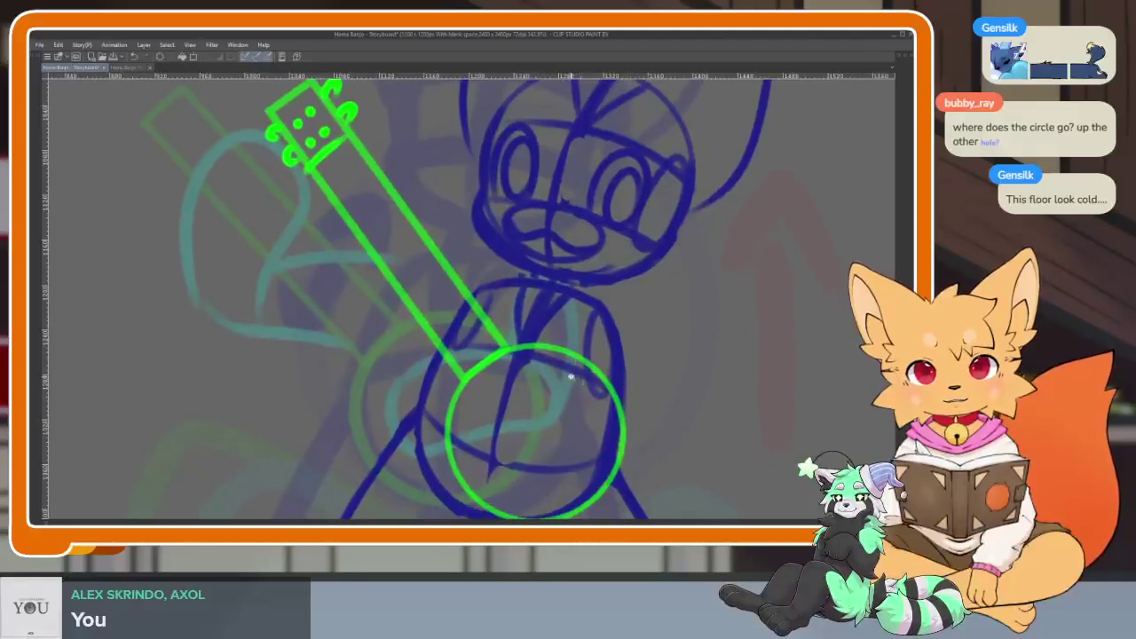
scroll(578, 393, up, 1)
scroll(572, 404, down, 2)
scroll(537, 467, up, 2)
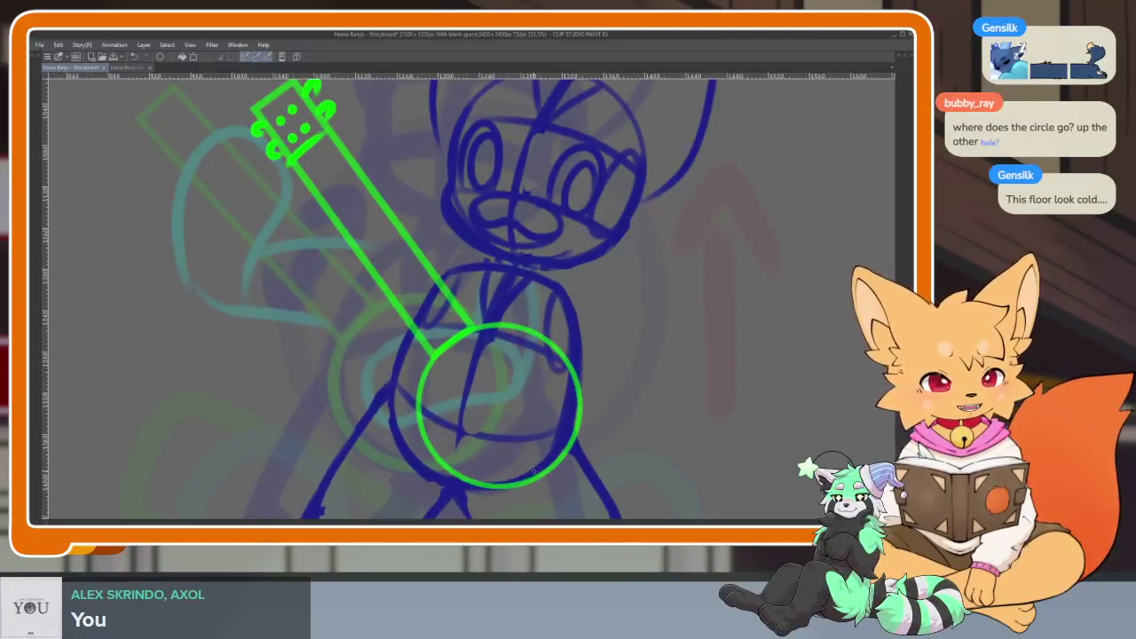
drag(503, 470, 561, 426)
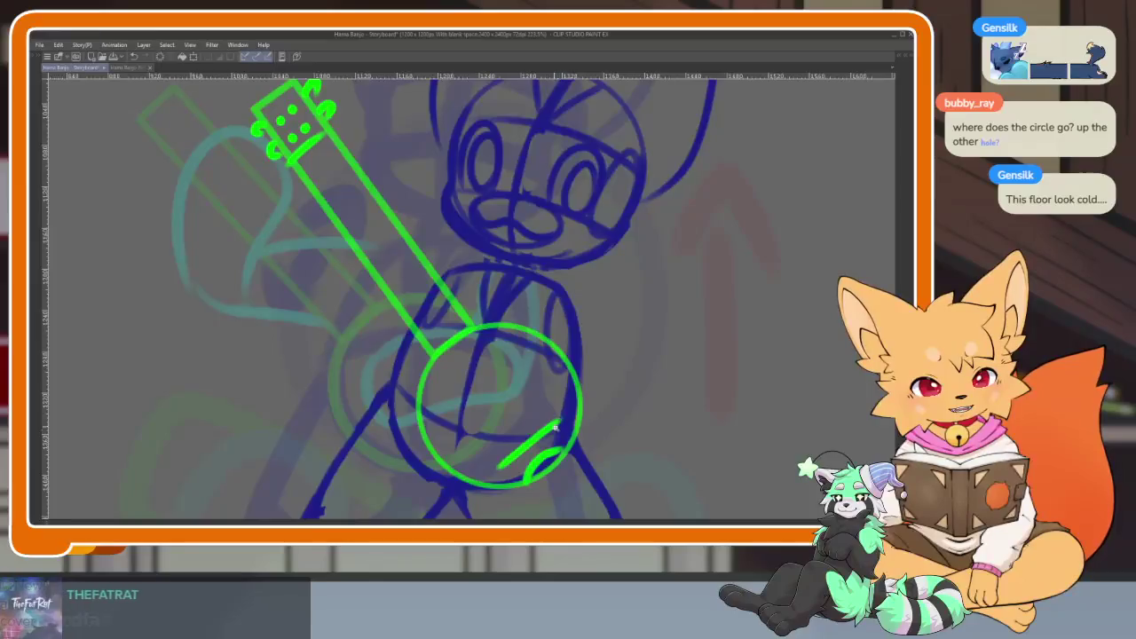
Draw parallel green strings down the banjo neck to the rim, redoing one stroke.
scroll(519, 404, down, 2)
scroll(519, 404, up, 2)
drag(302, 154, 537, 494)
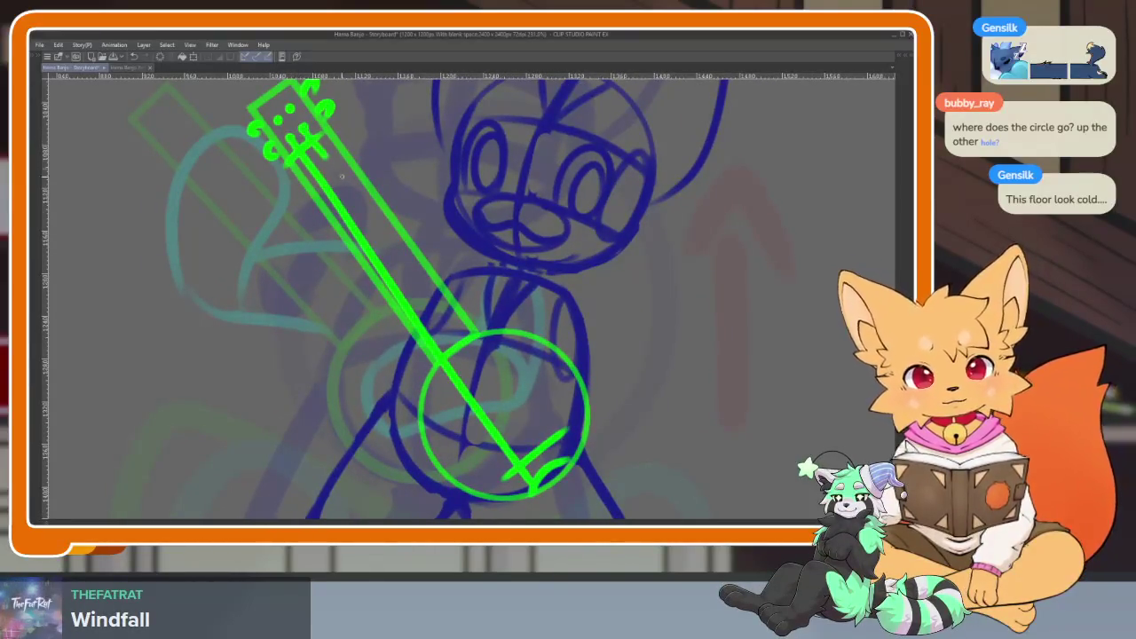
drag(337, 169, 550, 473)
key(ctrl+z)
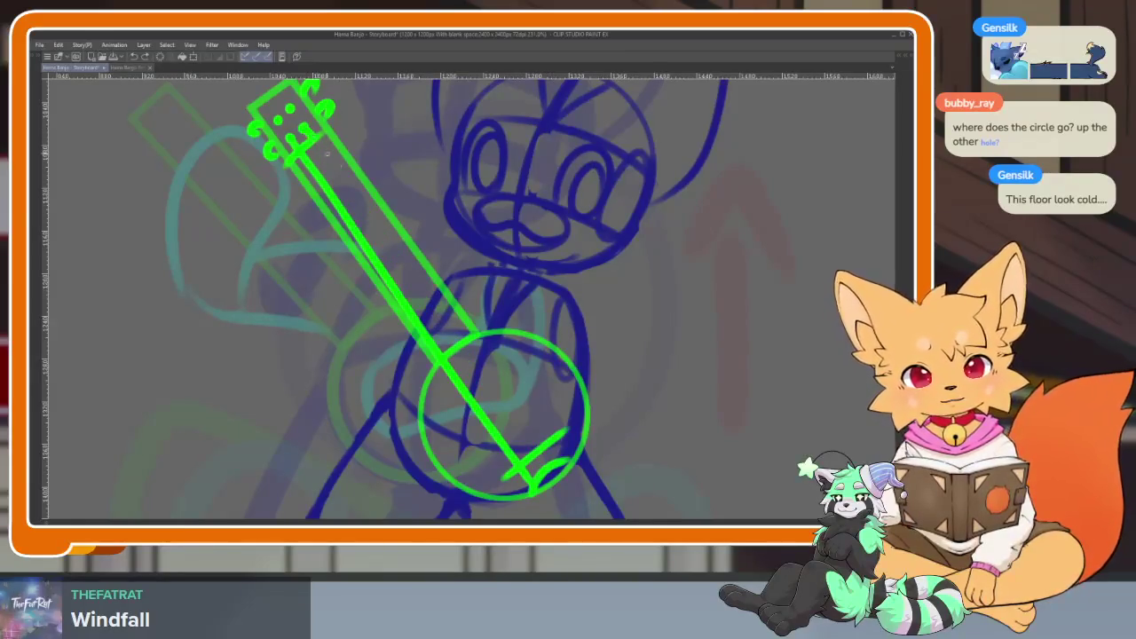
drag(310, 132, 470, 347)
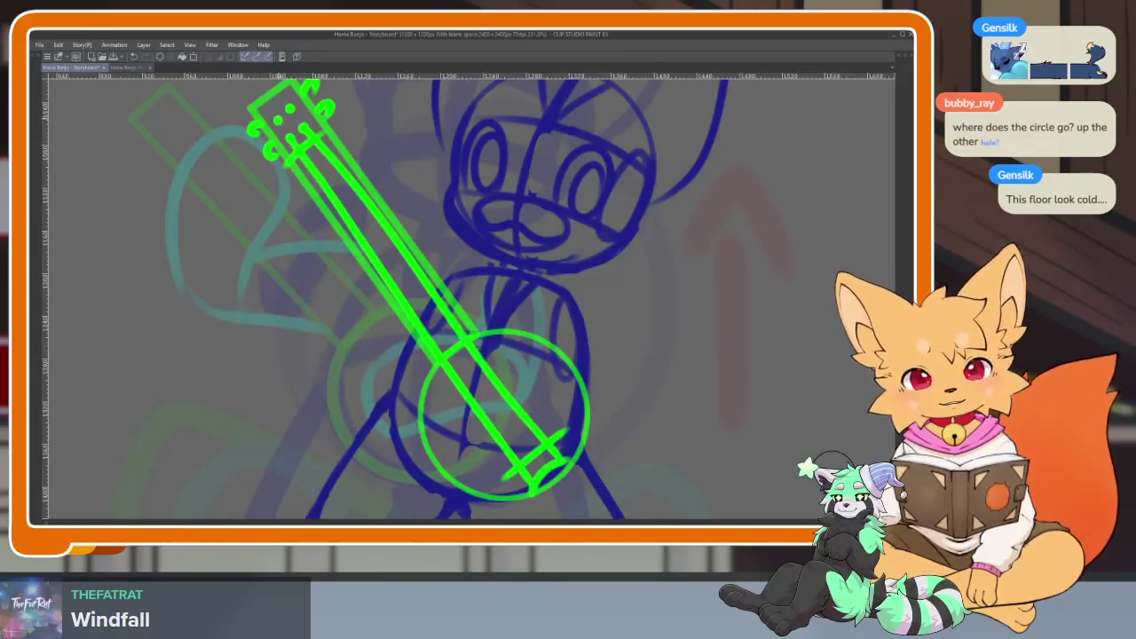
drag(401, 281, 522, 453)
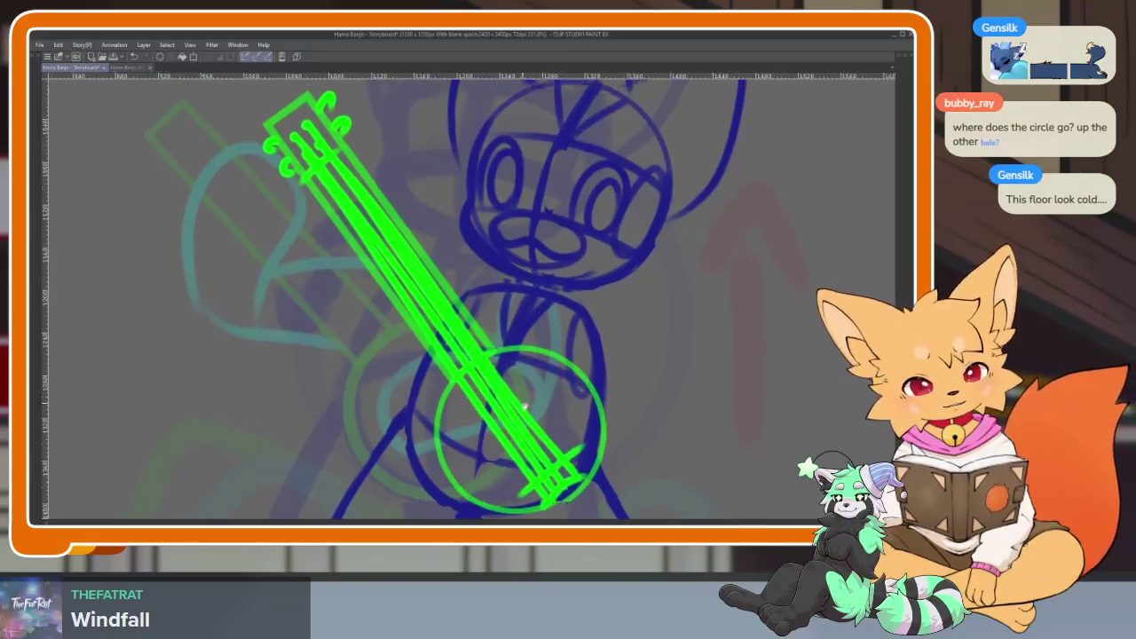
Add a control point to the green banjo circle.
drag(543, 460, 585, 514)
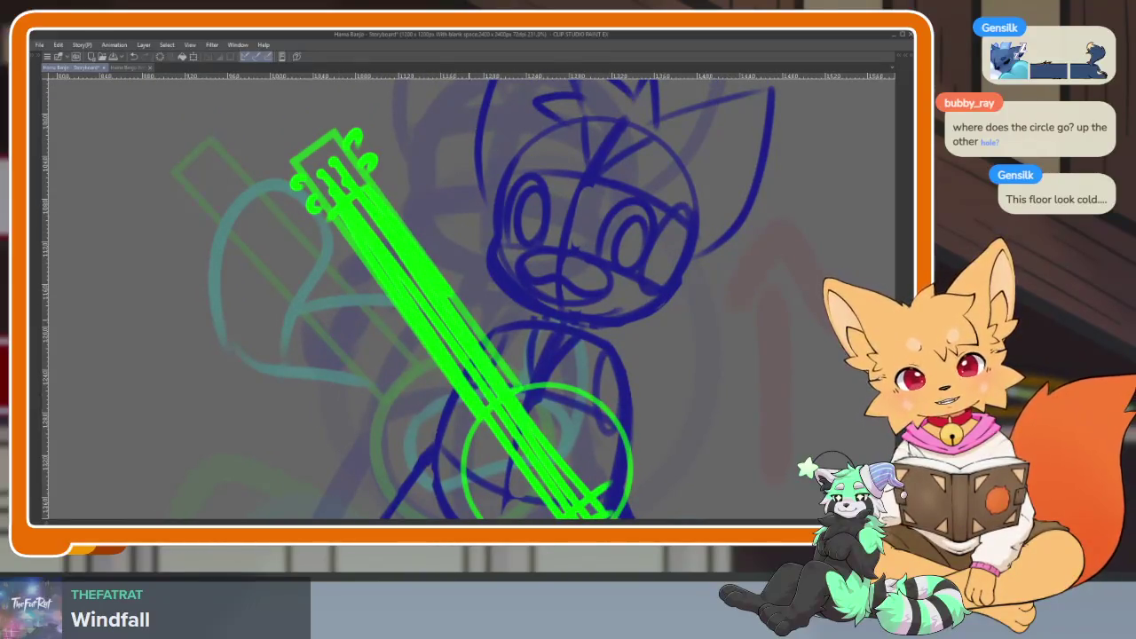
scroll(776, 248, down, 3)
scroll(776, 249, down, 2)
key(Tab)
key(Tab)
scroll(553, 386, up, 1)
scroll(560, 399, up, 2)
scroll(563, 404, up, 2)
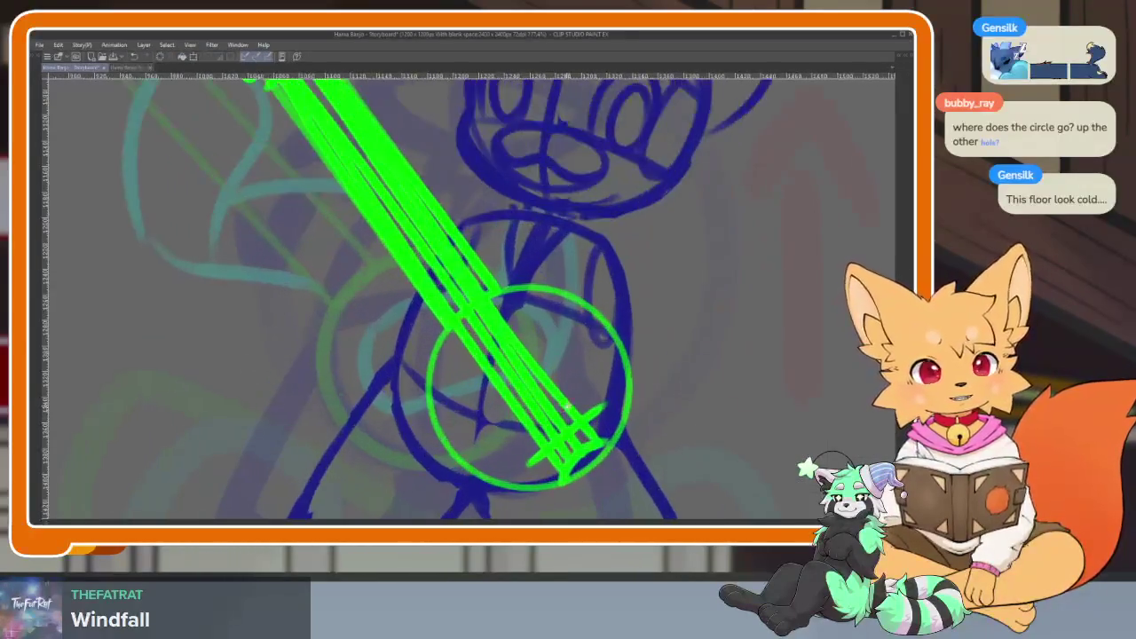
scroll(568, 409, up, 2)
scroll(568, 410, down, 2)
key(Tab)
key(Tab)
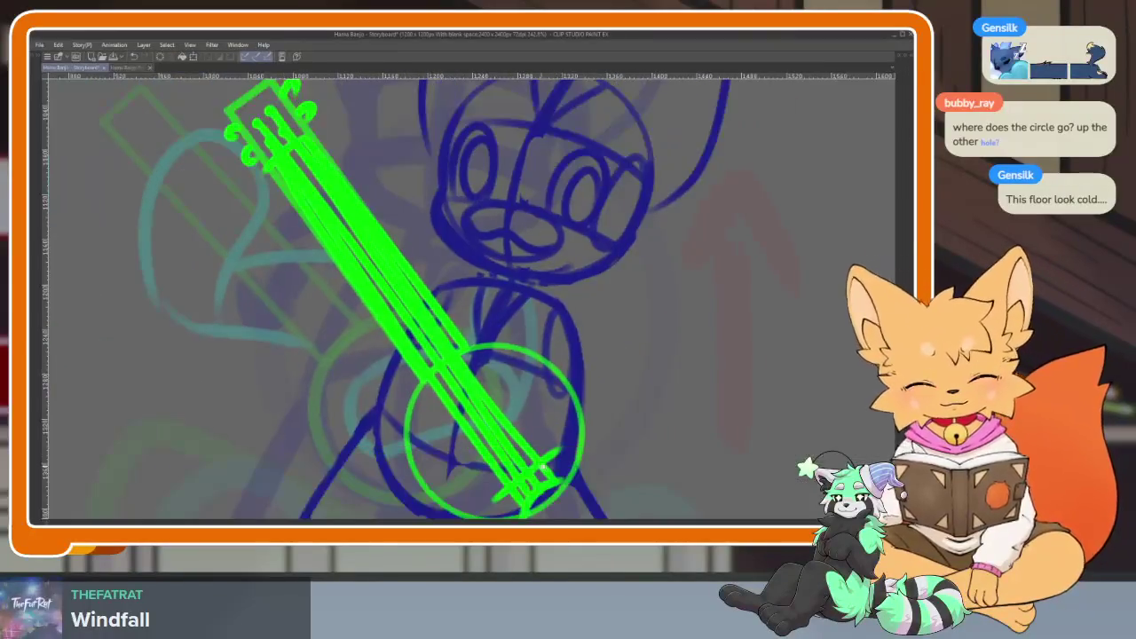
scroll(580, 308, up, 3)
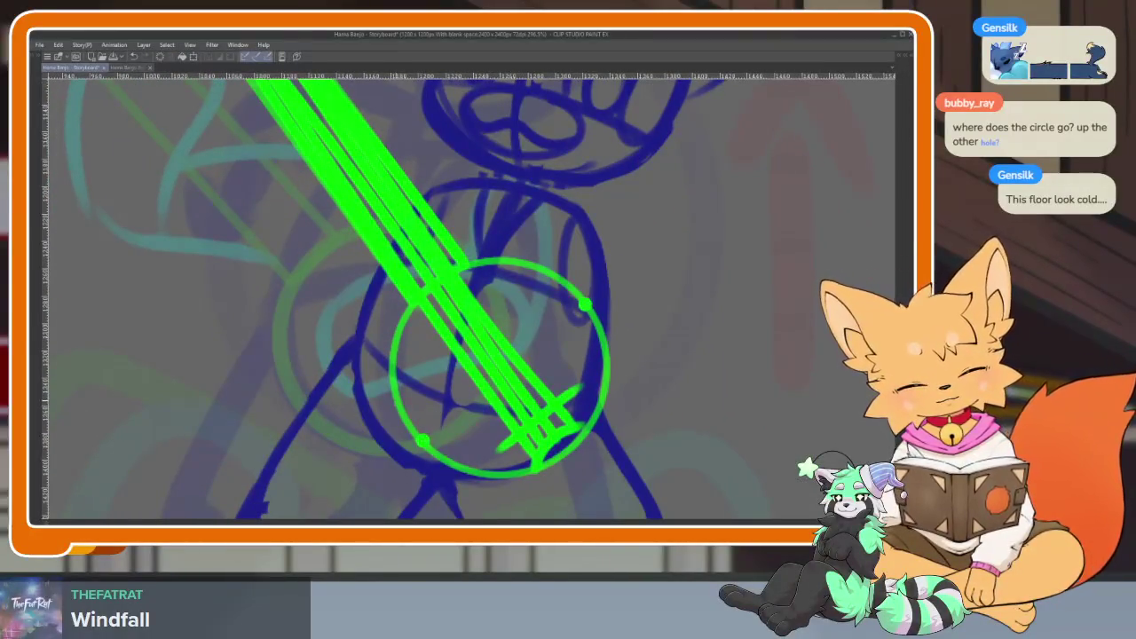
click(394, 343)
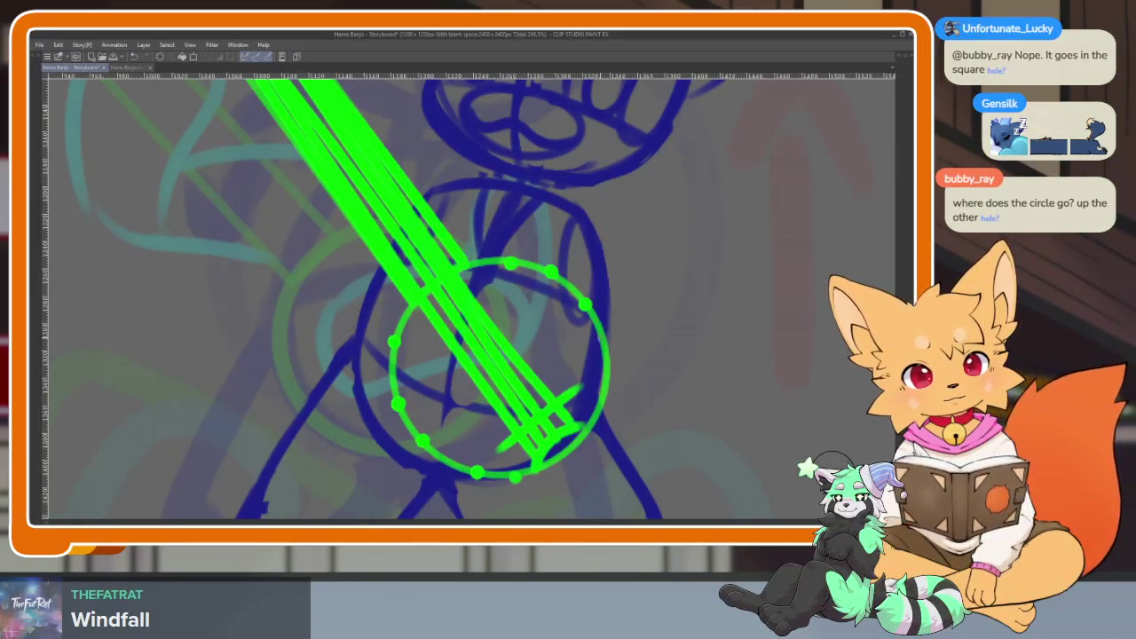
Erase the excess parts of the cyan arm strokes around the banjo.
scroll(647, 388, down, 2)
scroll(646, 388, up, 2)
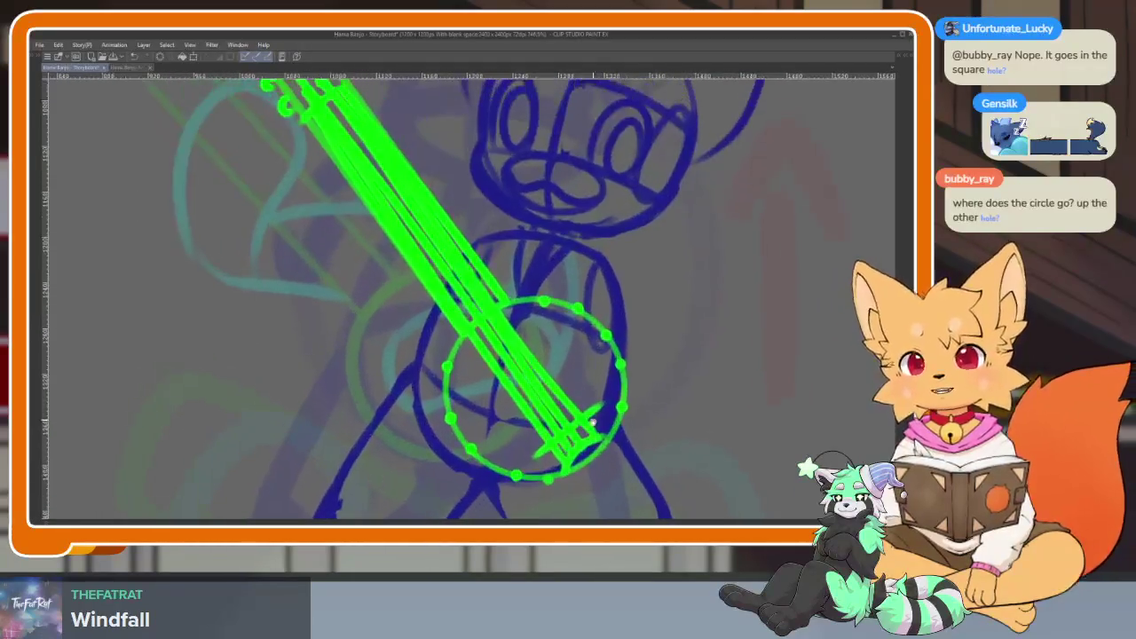
key(Tab)
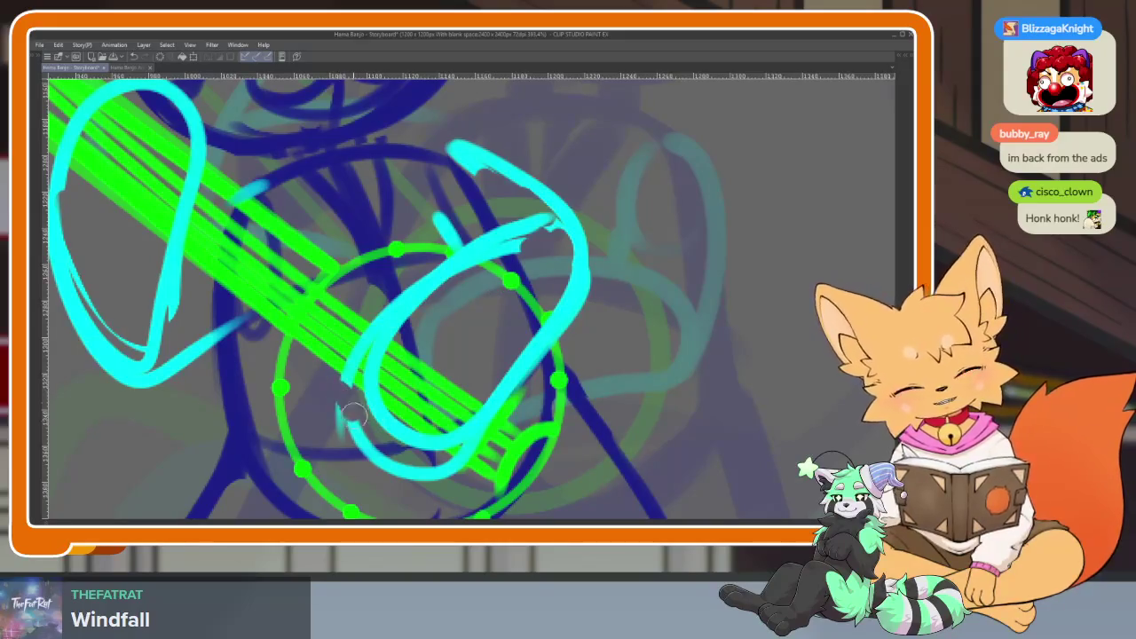
drag(377, 470, 444, 475)
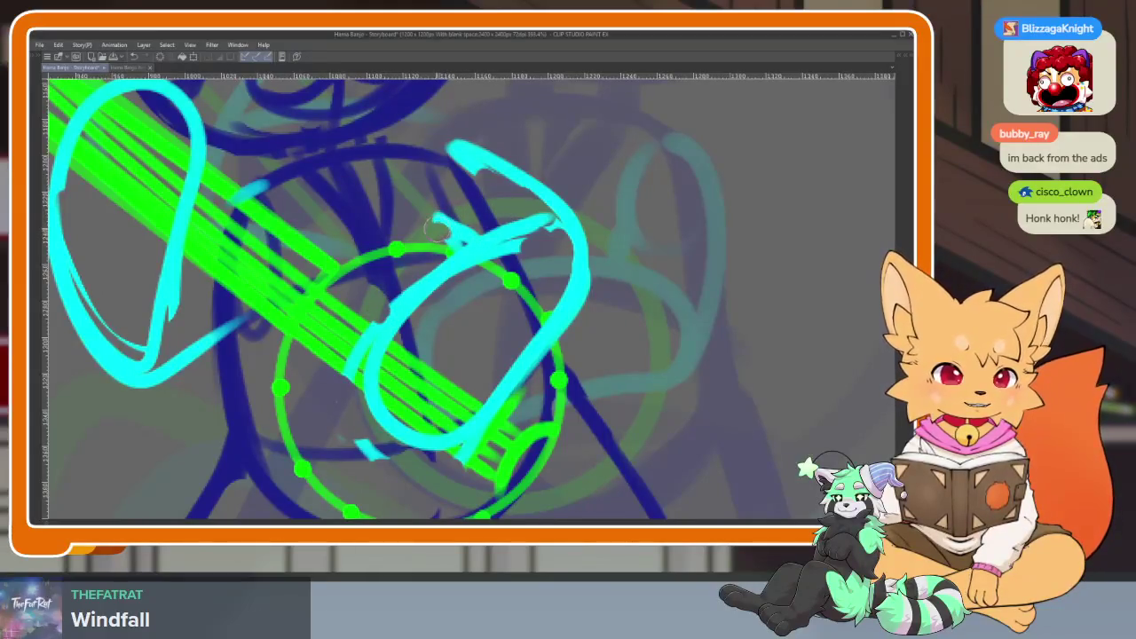
scroll(567, 260, down, 5)
scroll(532, 280, up, 5)
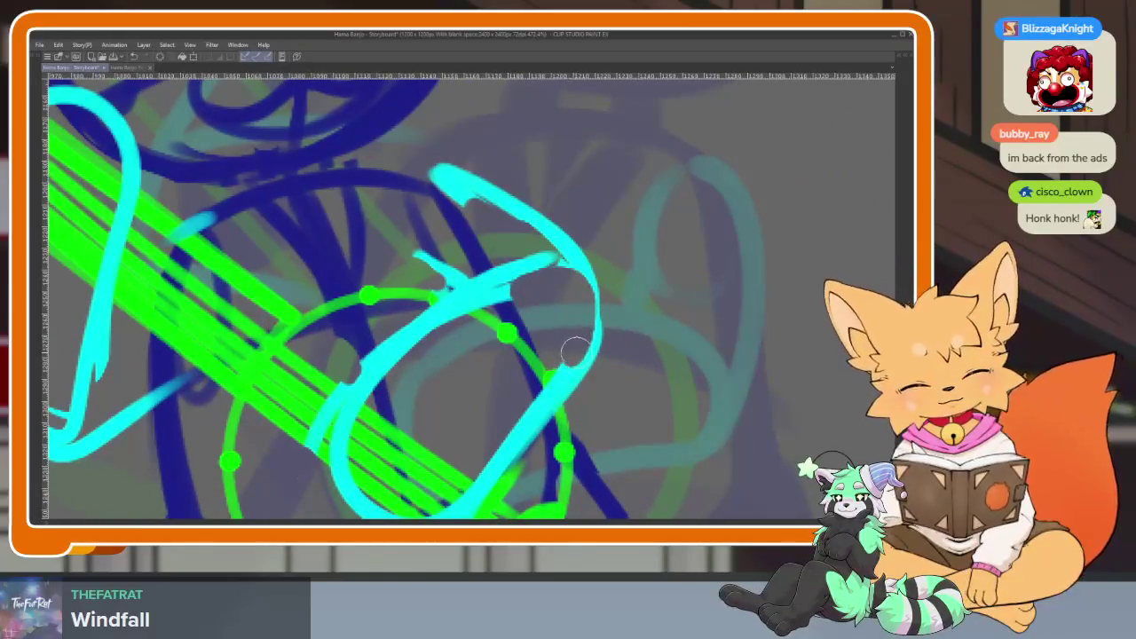
drag(573, 404, 598, 263)
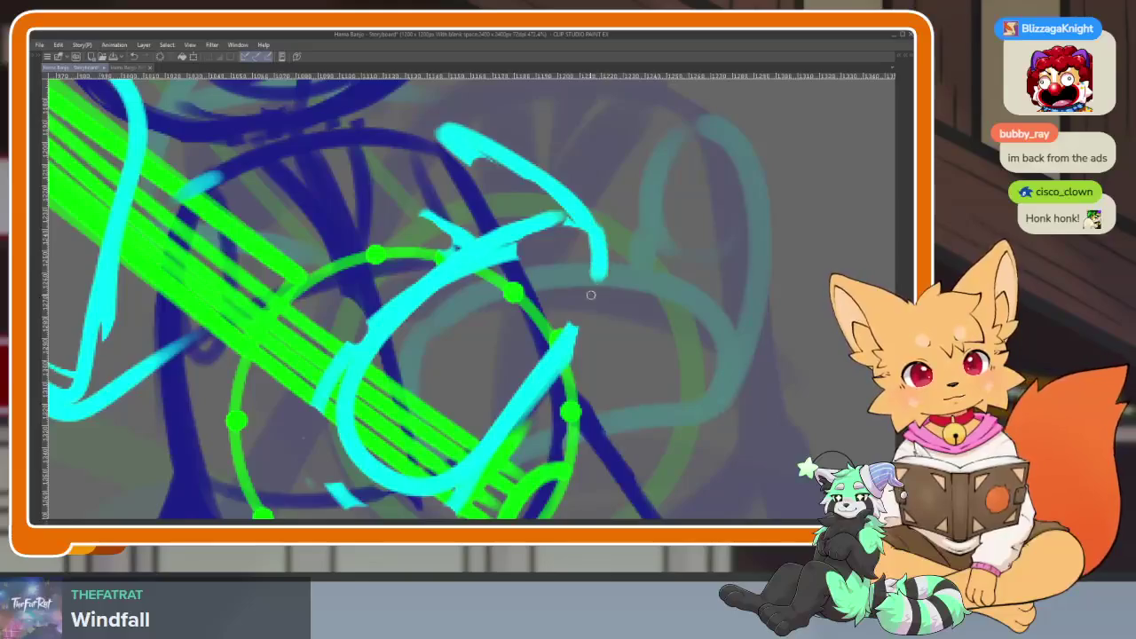
scroll(612, 319, down, 5)
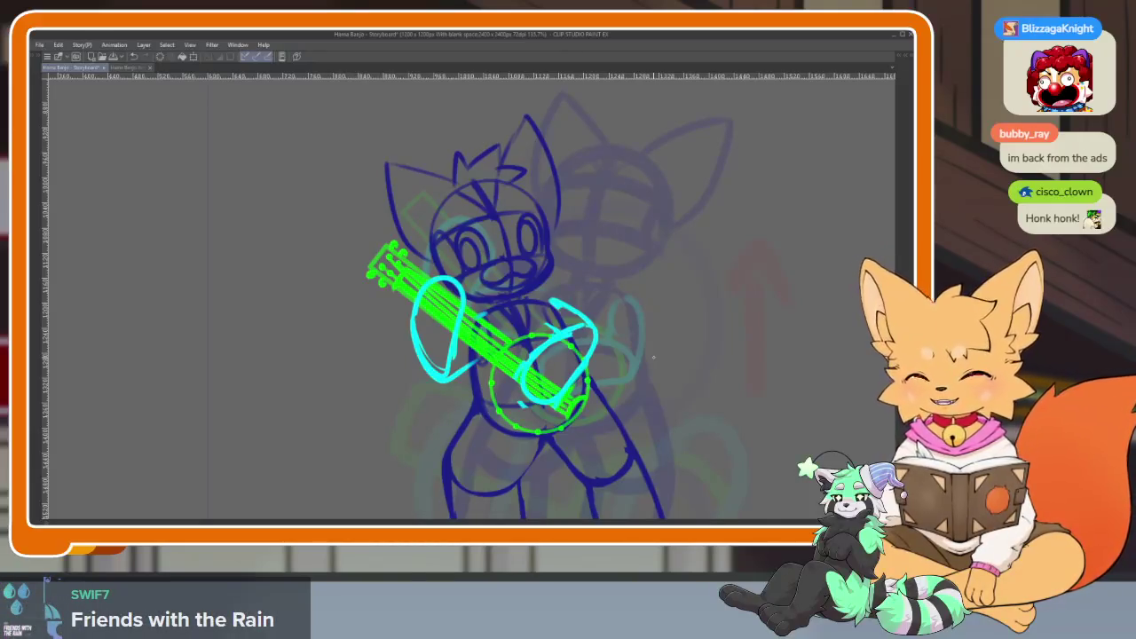
key(Tab)
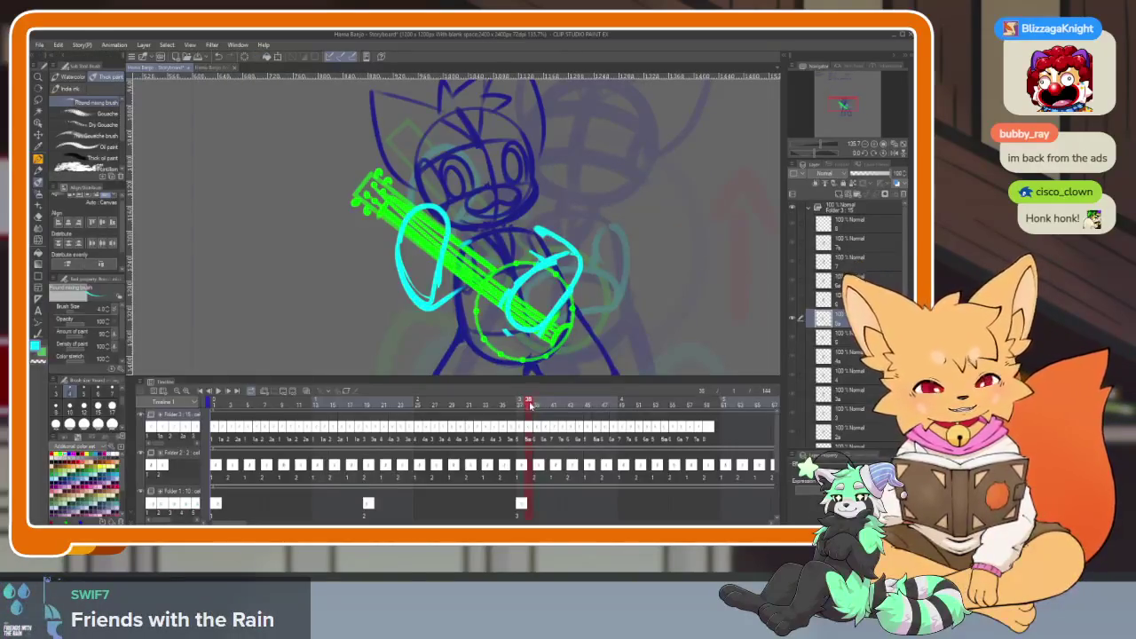
At frame 40, extend the fox's cyan arm stroke to the right.
drag(530, 406, 544, 405)
key(Tab)
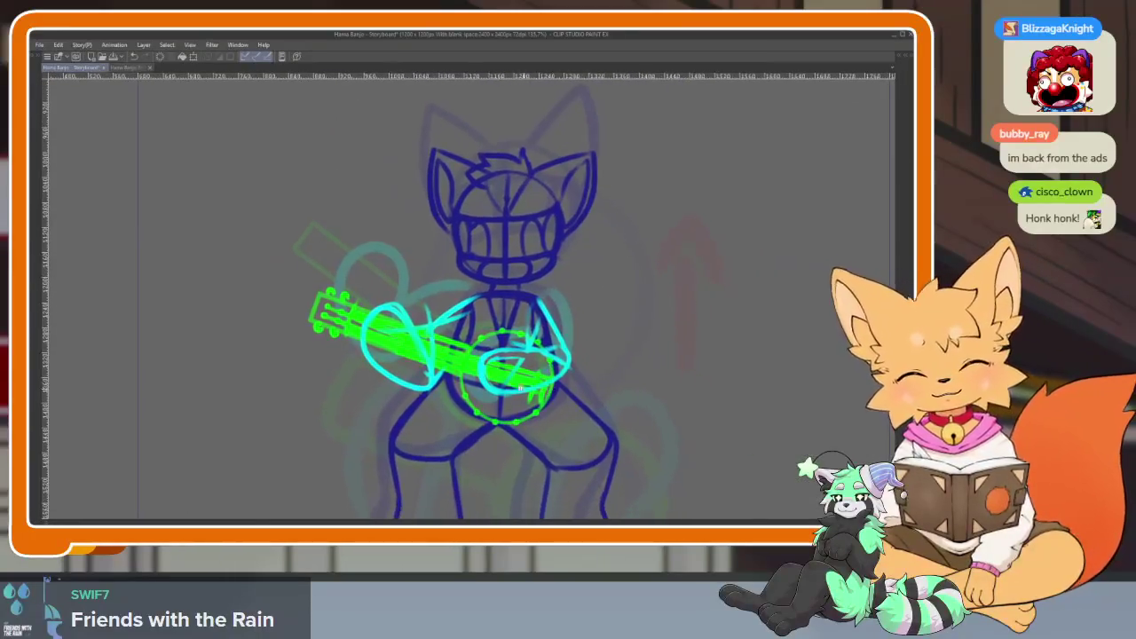
scroll(525, 388, up, 3)
scroll(533, 399, up, 3)
scroll(546, 422, up, 1)
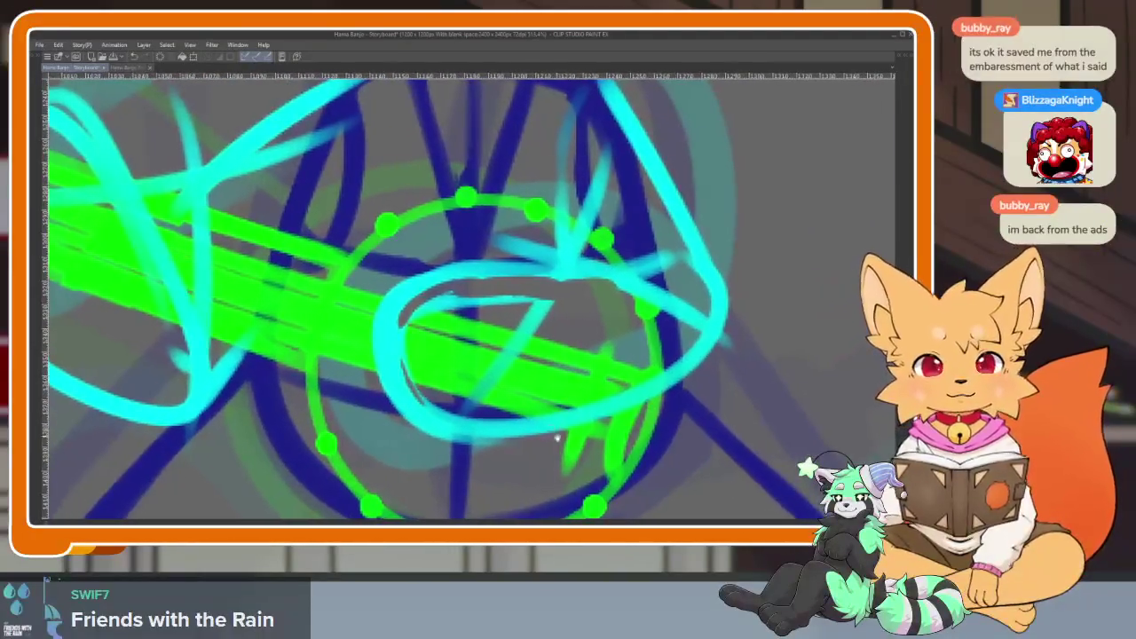
scroll(555, 435, down, 2)
scroll(567, 425, down, 2)
scroll(578, 413, down, 1)
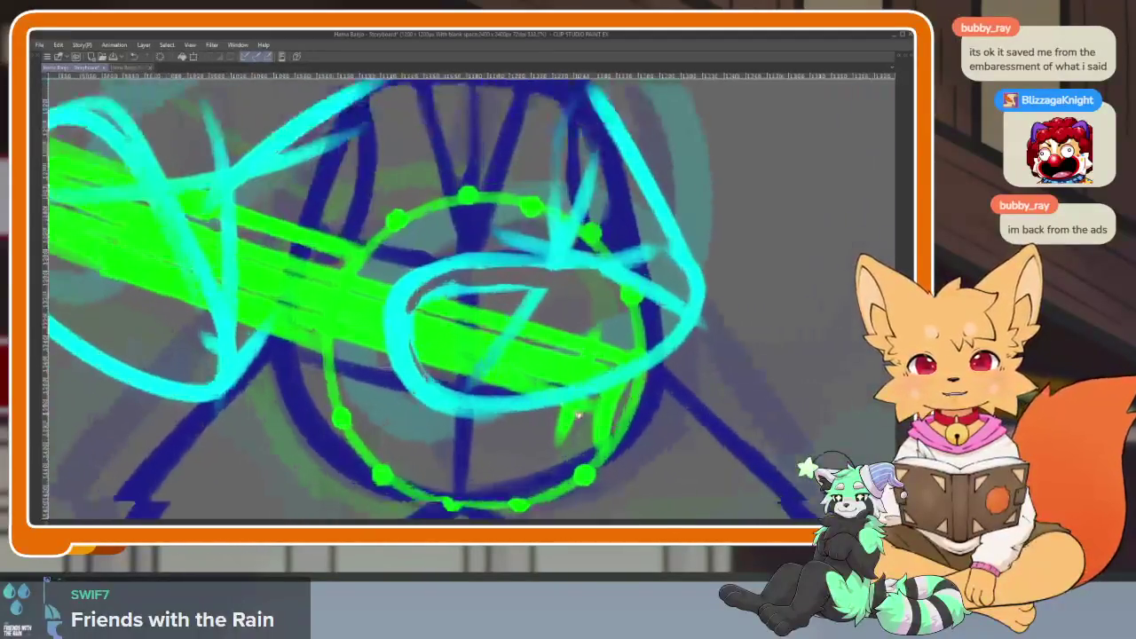
drag(577, 412, 571, 420)
scroll(580, 428, down, 3)
scroll(475, 321, up, 4)
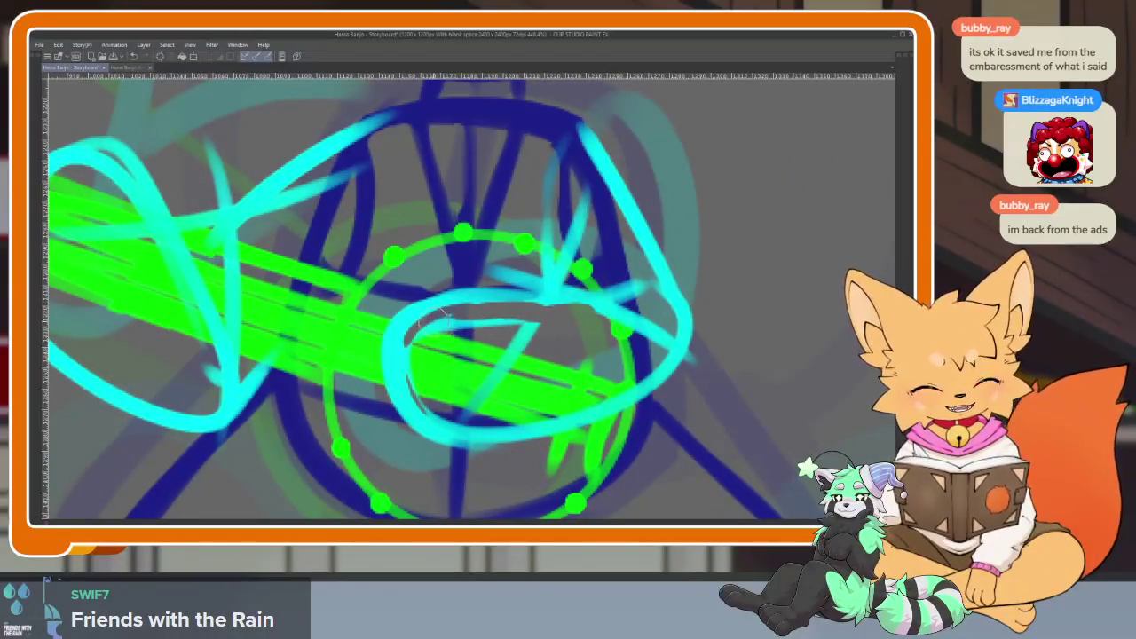
scroll(483, 321, down, 3)
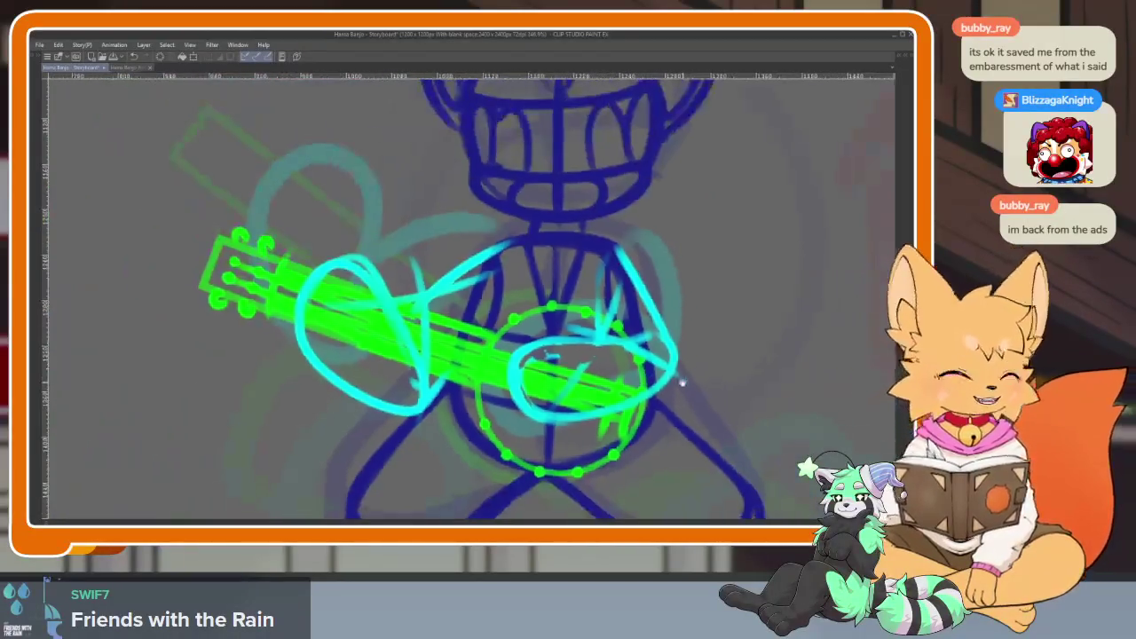
scroll(591, 431, up, 2)
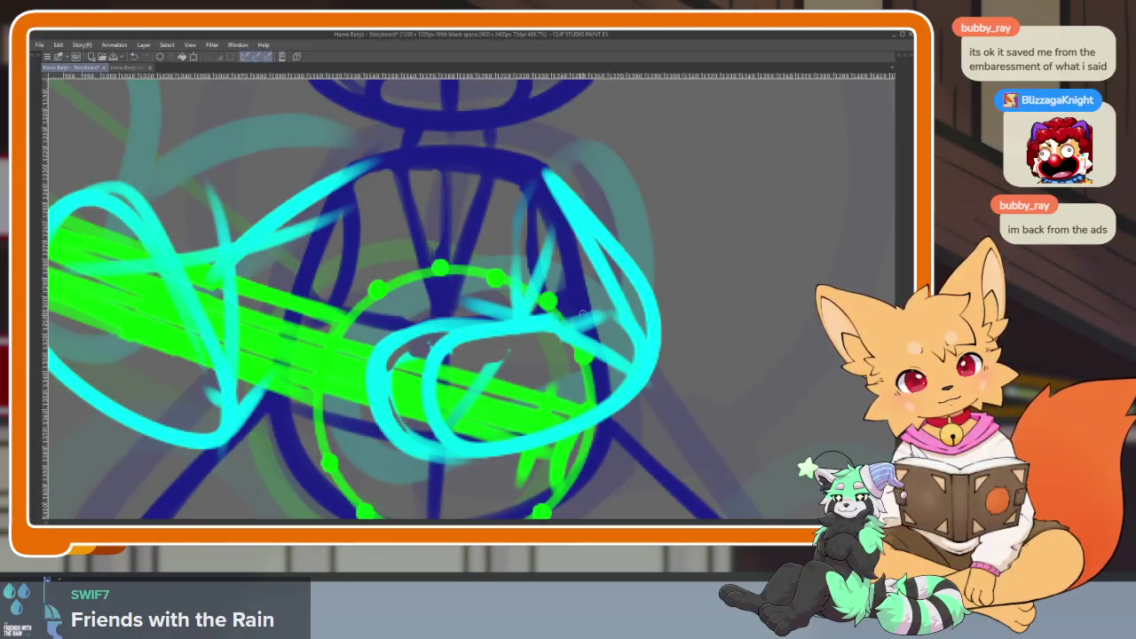
drag(580, 313, 652, 308)
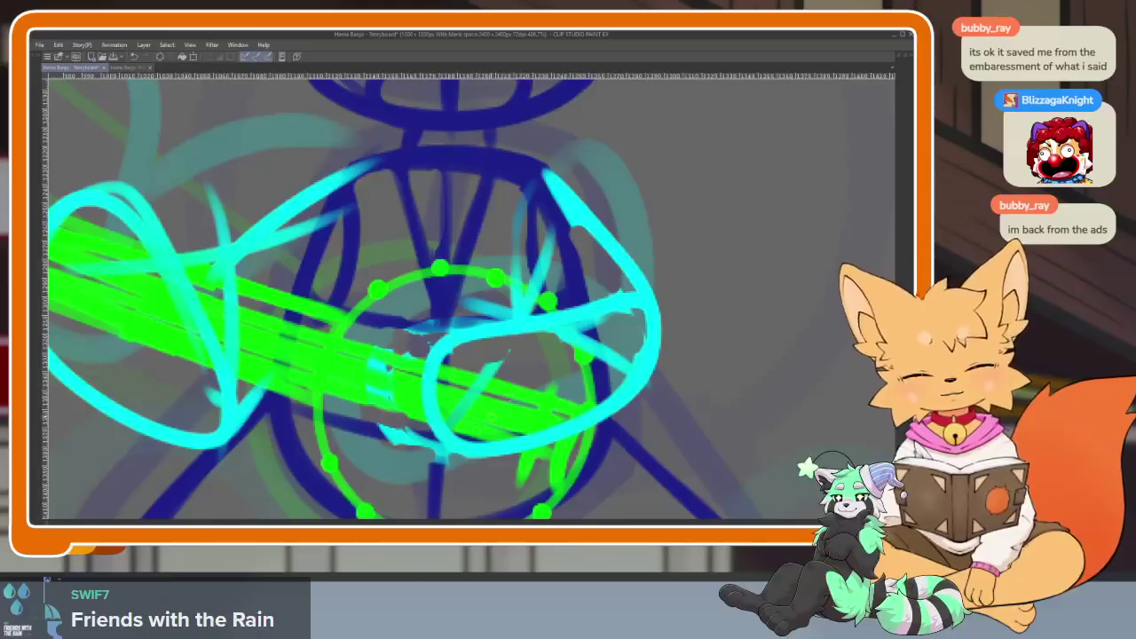
Compare the new cyan stroke with undo and redo, then move to frame 42.
key(ctrl+0)
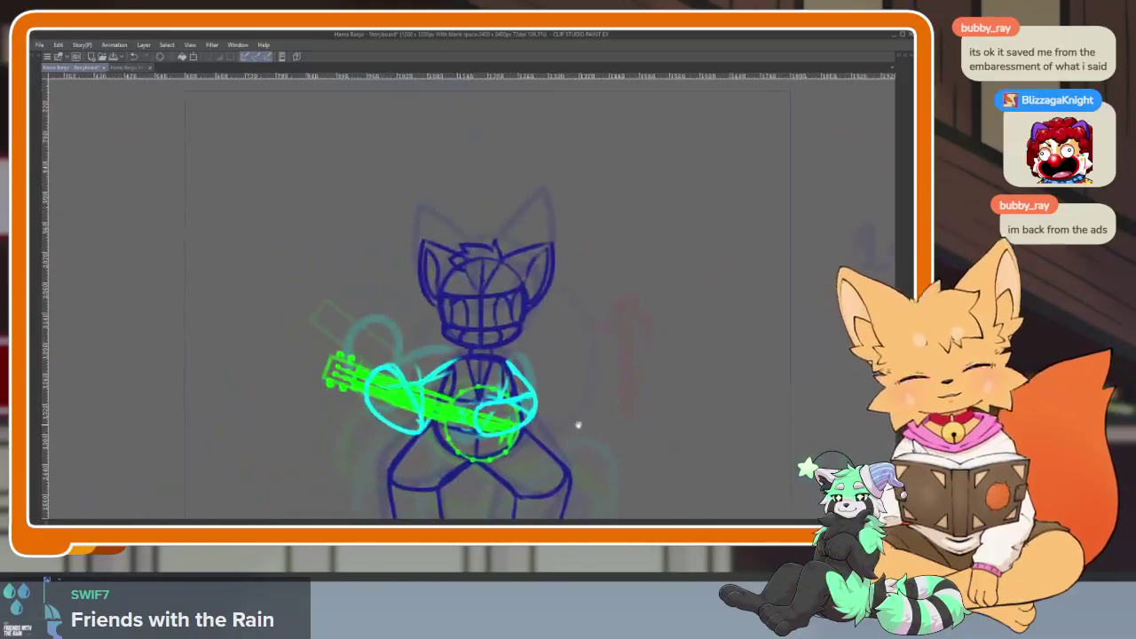
scroll(568, 417, up, 4)
key(ctrl+z)
key(ctrl+y)
key(ctrl+z)
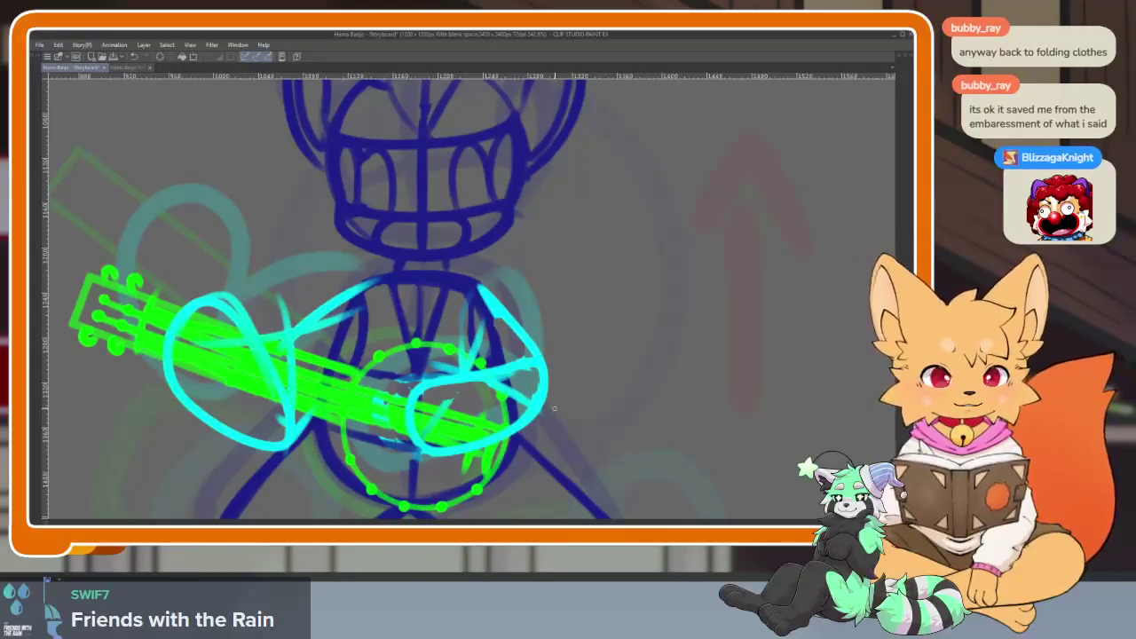
key(Tab)
drag(552, 406, 561, 405)
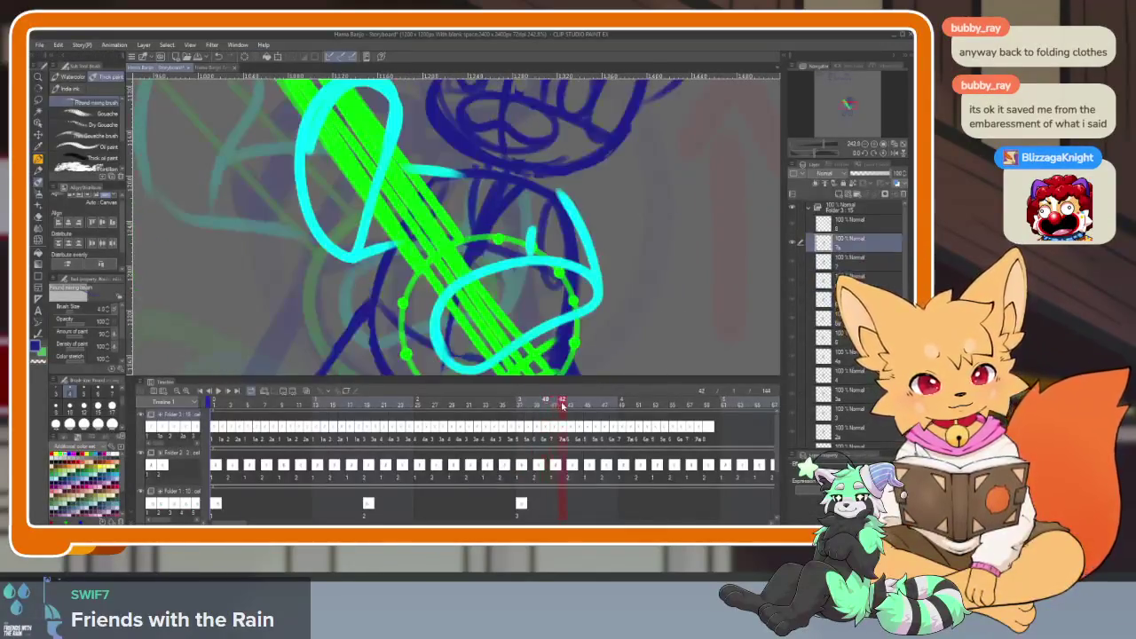
Zoom in on the banjo body in frame 42 and brush a new cyan arm loop across it.
key(Tab)
key(ctrl+plus)
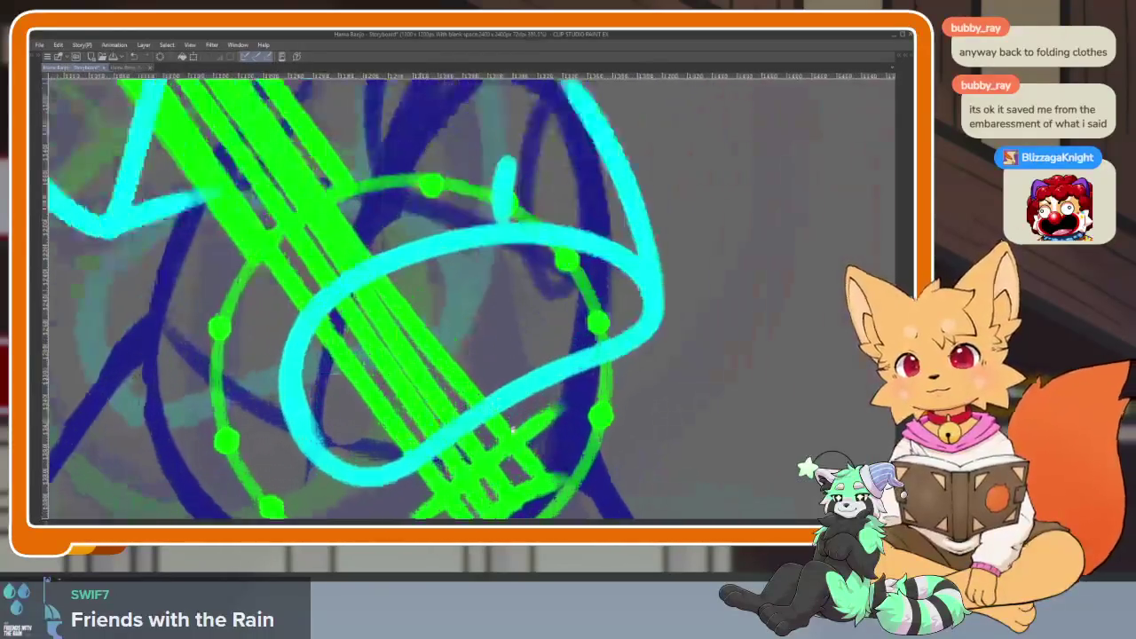
key(ctrl+plus)
key(ctrl+minus)
key(Tab)
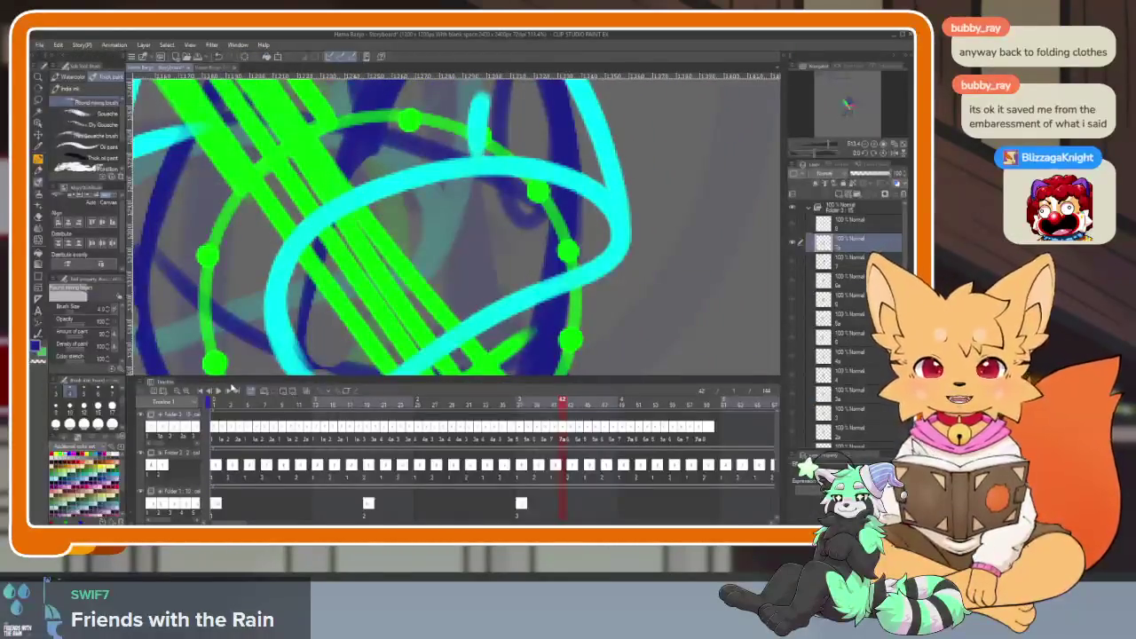
key(Tab)
scroll(549, 457, down, 3)
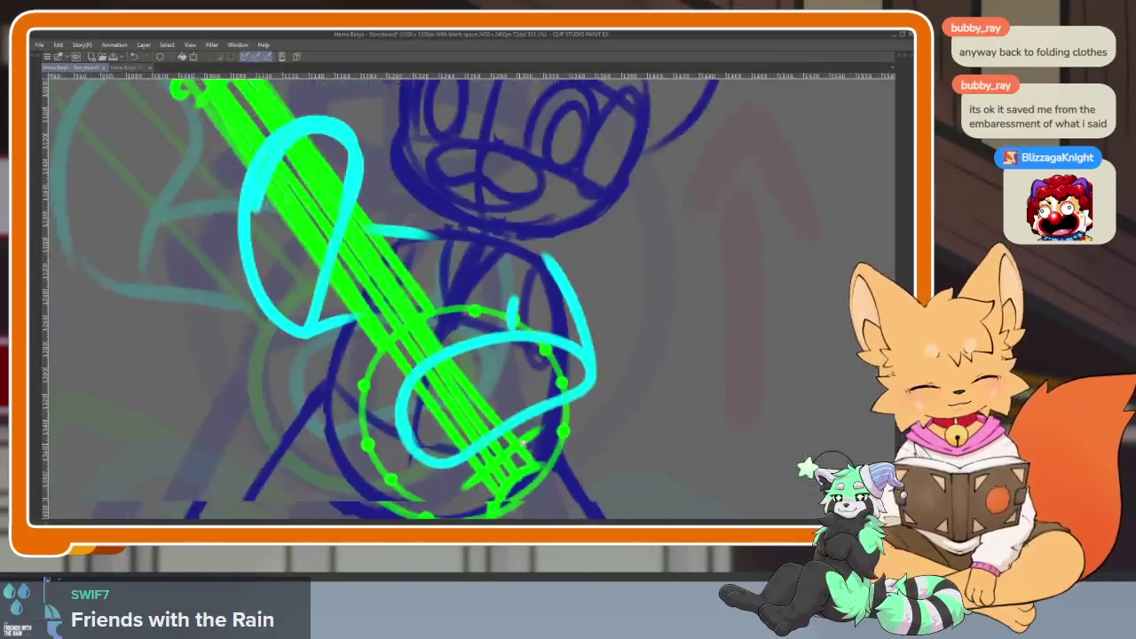
scroll(549, 457, up, 2)
scroll(549, 458, up, 1)
scroll(548, 458, up, 1)
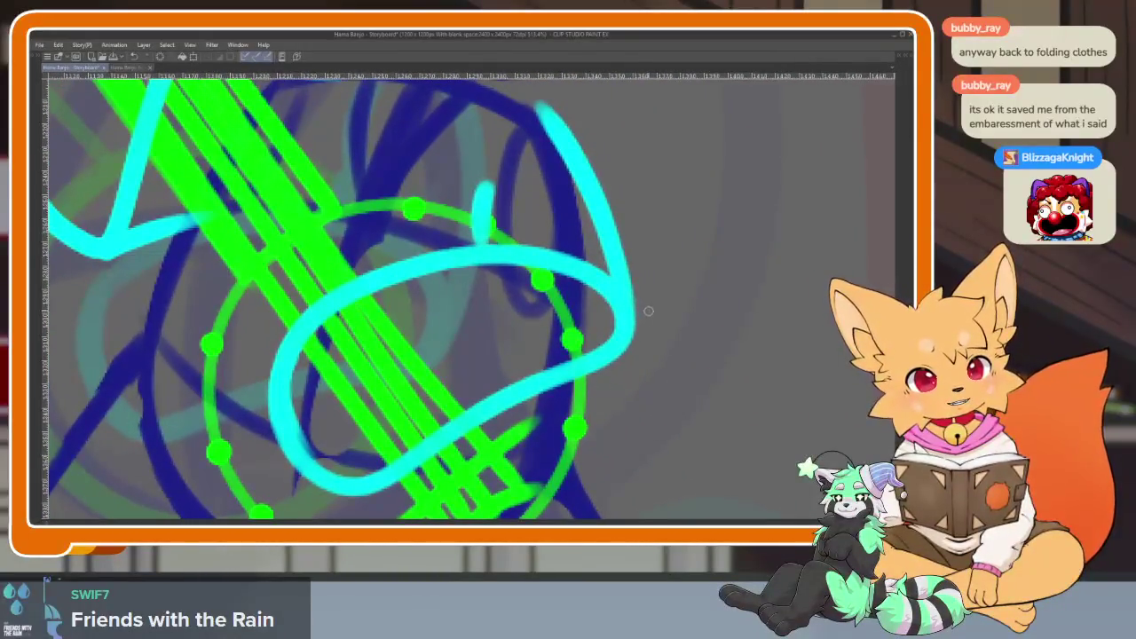
mouse_move(656, 287)
mouse_down()
mouse_move(490, 256)
mouse_move(322, 390)
mouse_move(419, 449)
mouse_move(654, 330)
mouse_move(540, 109)
mouse_up()
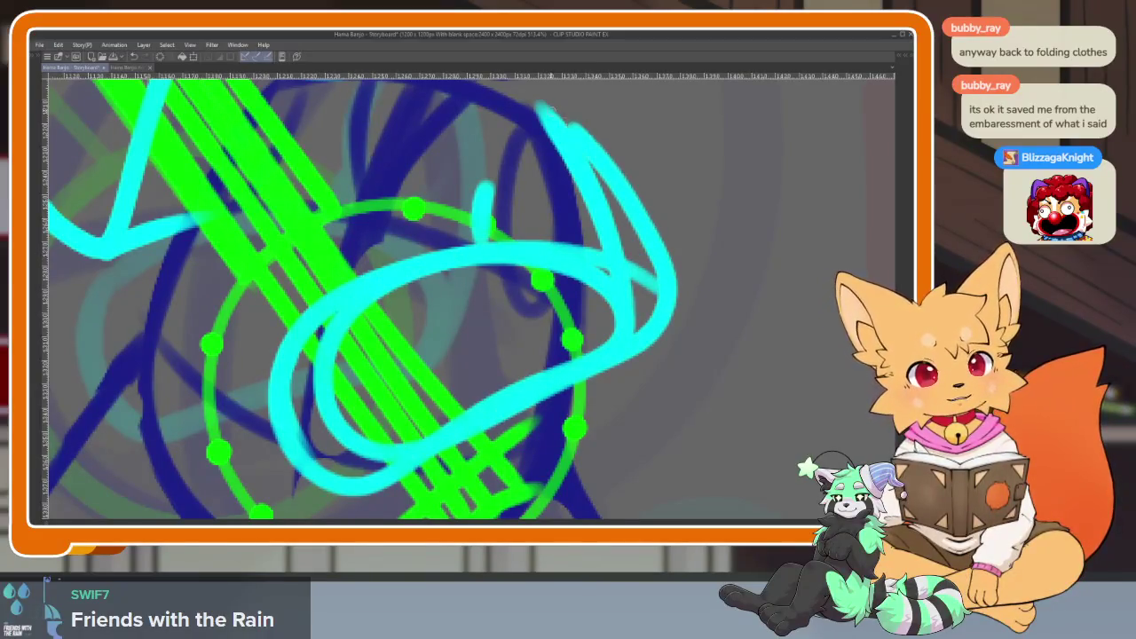
scroll(542, 115, up, 1)
Erase the stray cyan ends and rejoin the arm's tip to the loop.
mouse_move(595, 331)
mouse_down()
mouse_move(600, 284)
mouse_move(602, 359)
mouse_up()
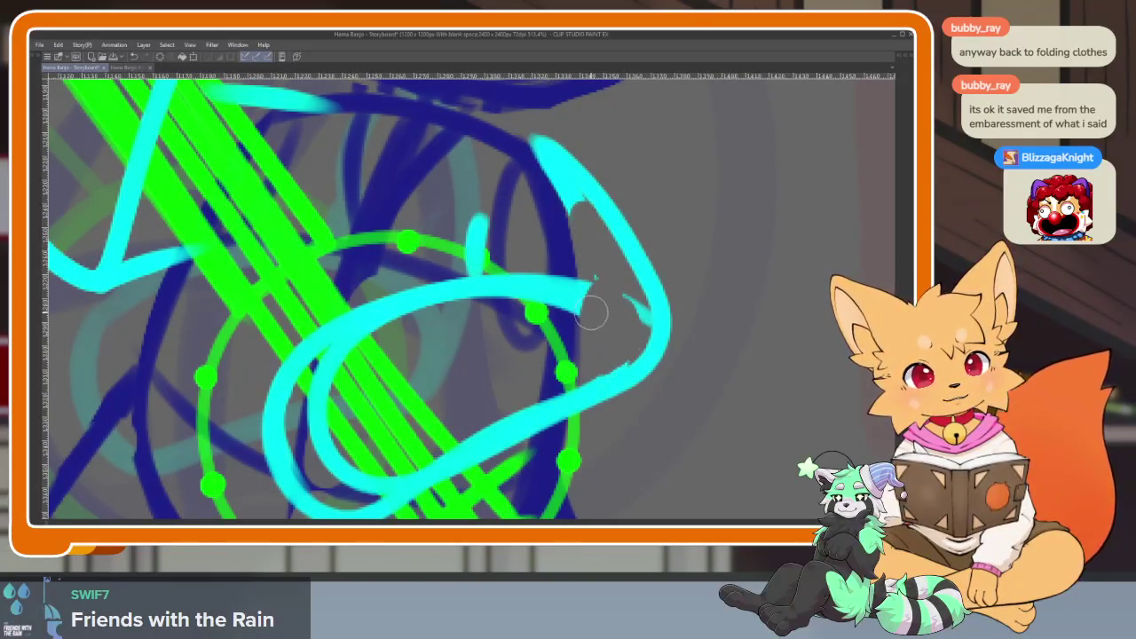
drag(422, 325, 435, 278)
mouse_move(291, 337)
mouse_down()
mouse_move(280, 377)
mouse_move(295, 453)
mouse_move(382, 472)
mouse_move(343, 464)
mouse_up()
drag(330, 318, 306, 302)
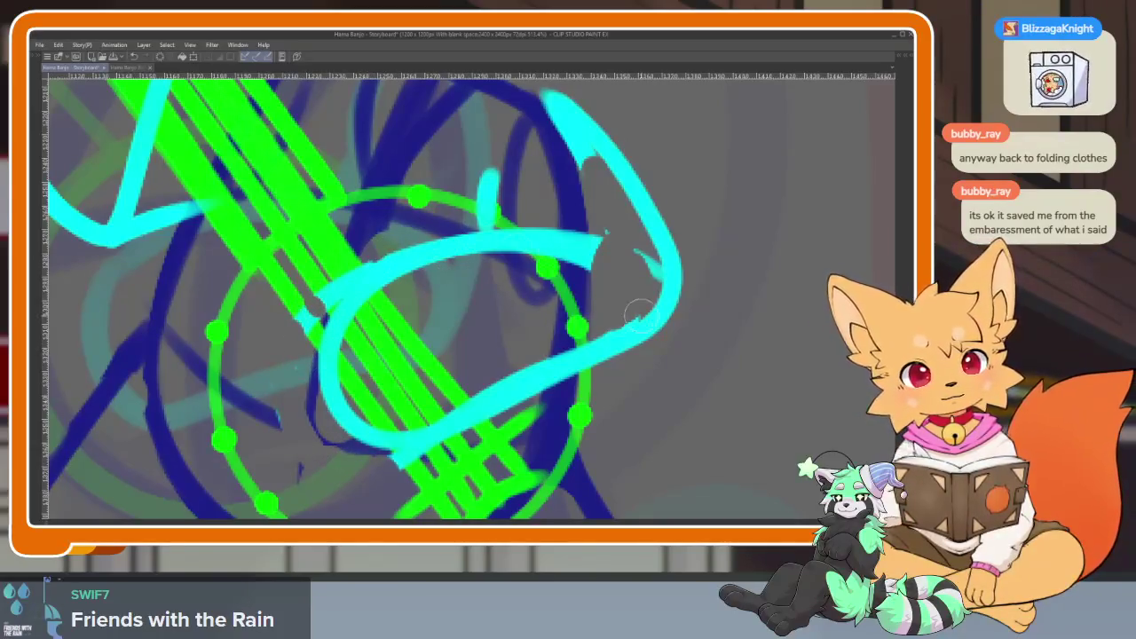
scroll(524, 338, up, 2)
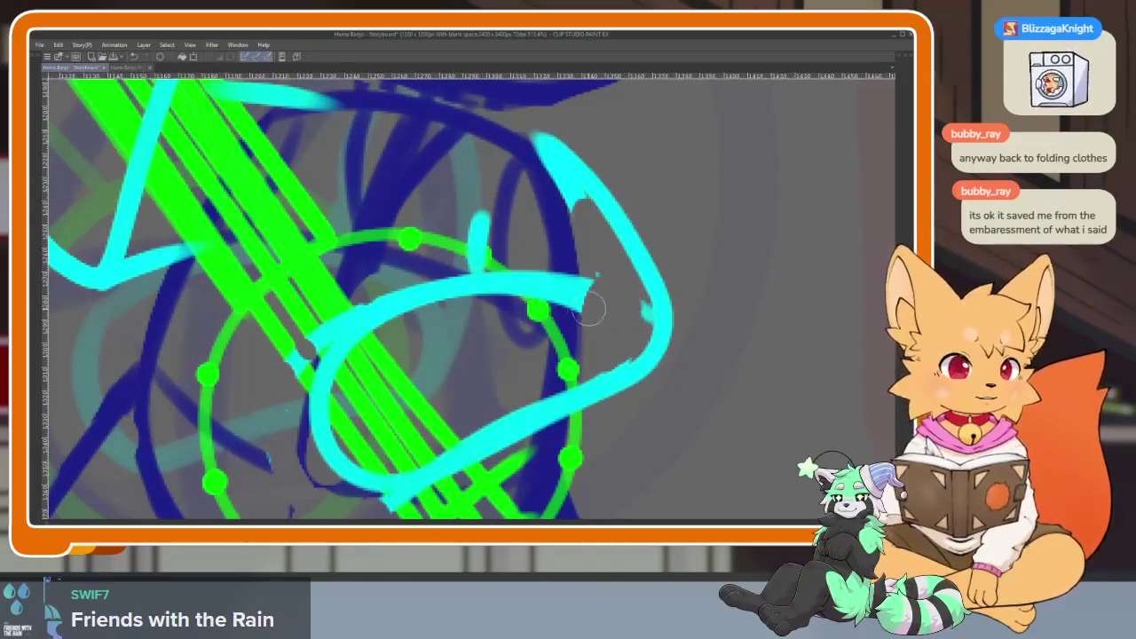
drag(586, 293, 652, 320)
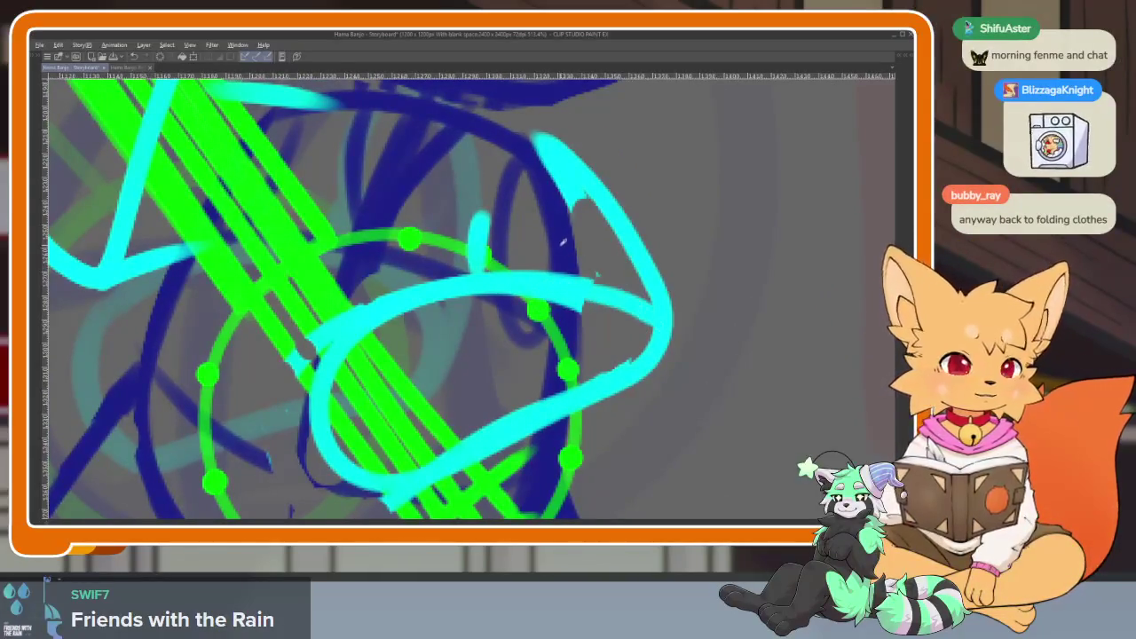
scroll(368, 296, down, 2)
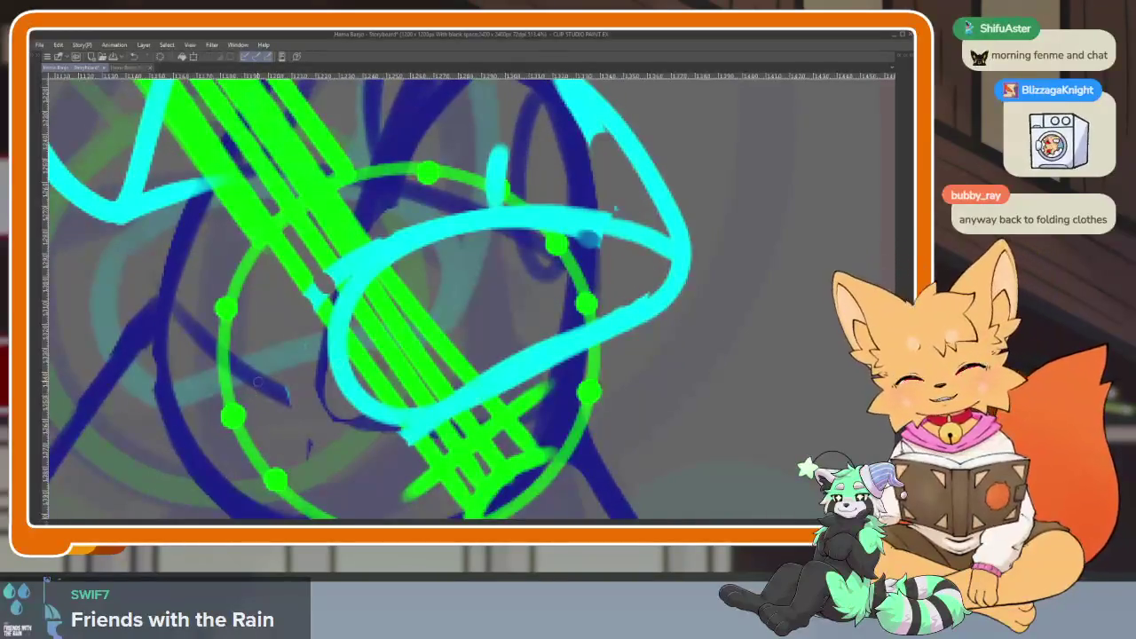
scroll(409, 417, down, 2)
scroll(601, 373, up, 3)
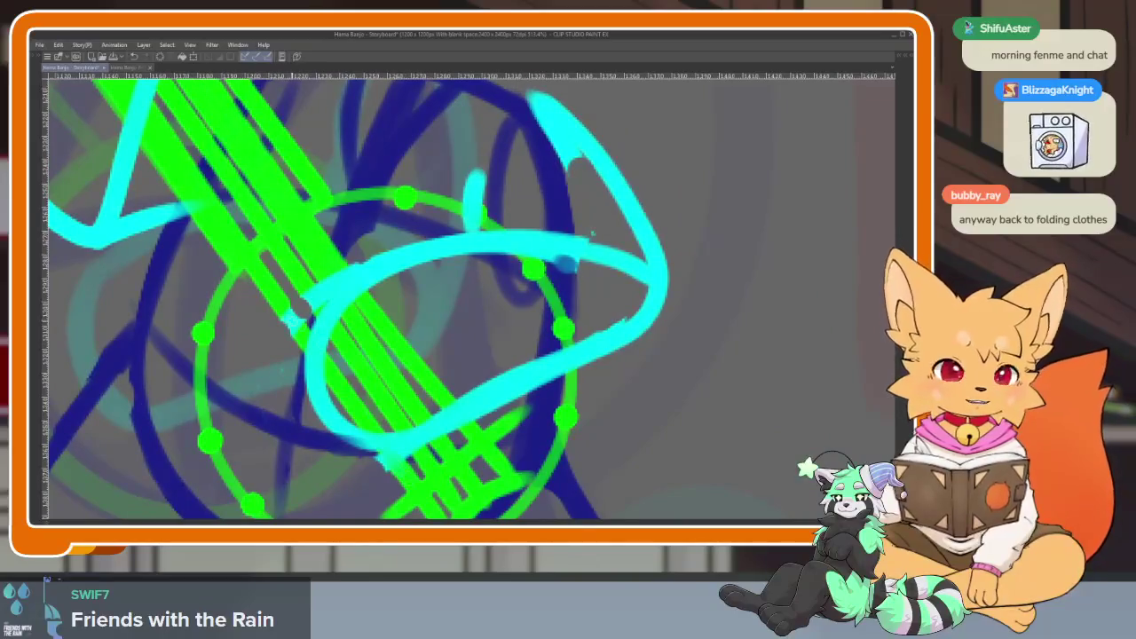
scroll(525, 402, down, 1)
scroll(525, 402, down, 3)
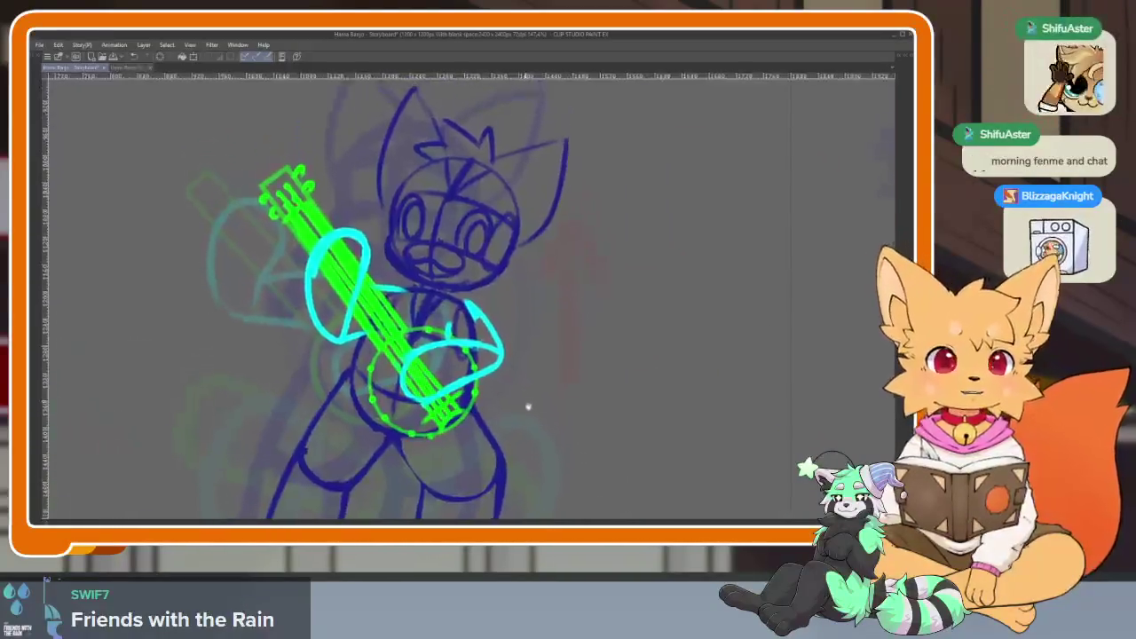
scroll(525, 402, down, 1)
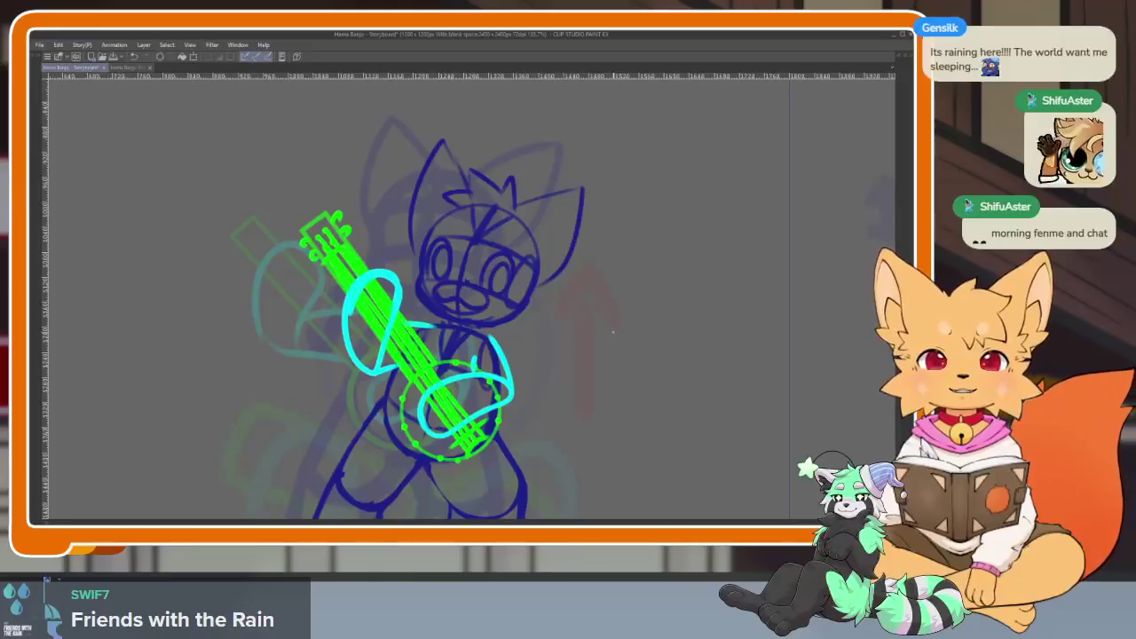
key(Tab)
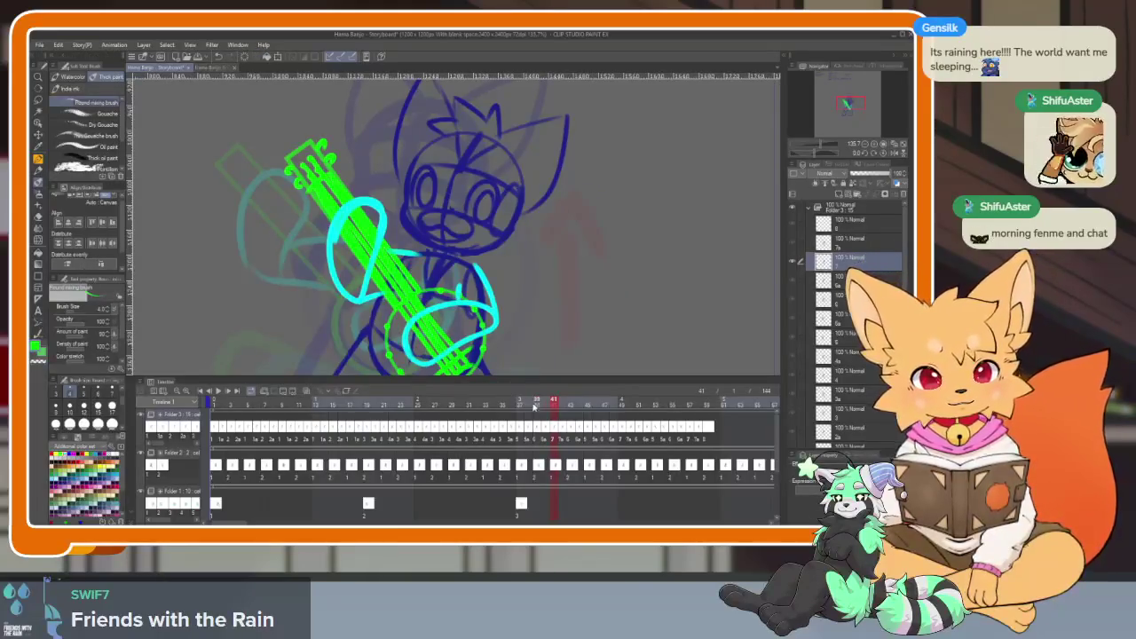
Compare the fox drawings on the earlier frames in a full-canvas view.
click(533, 404)
key(Tab)
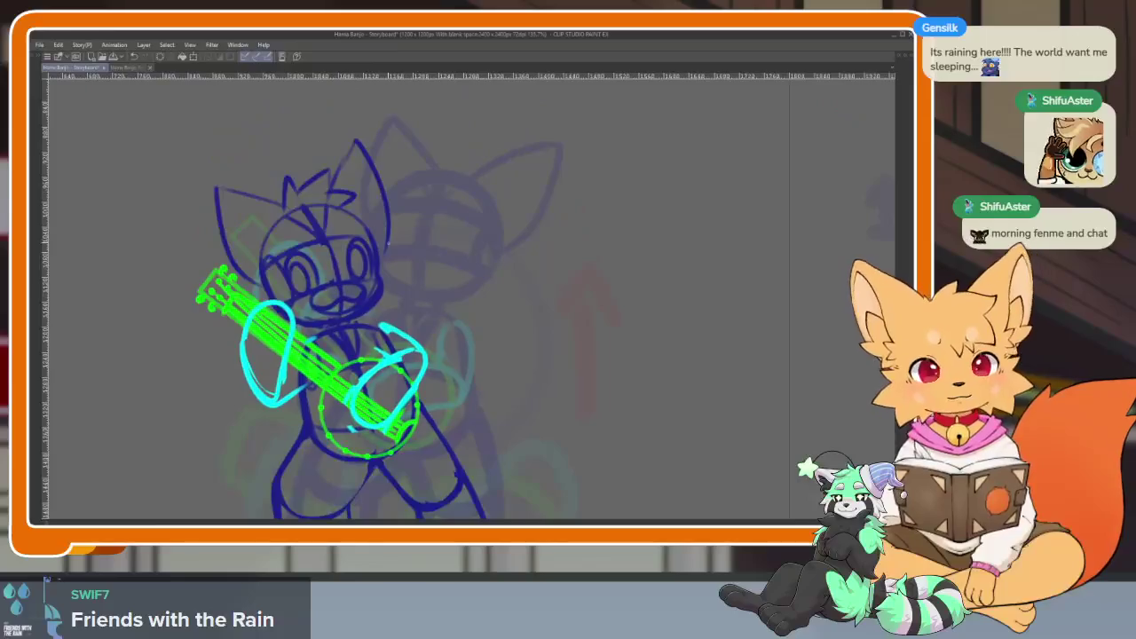
scroll(397, 240, up, 3)
scroll(373, 293, down, 3)
key(Tab)
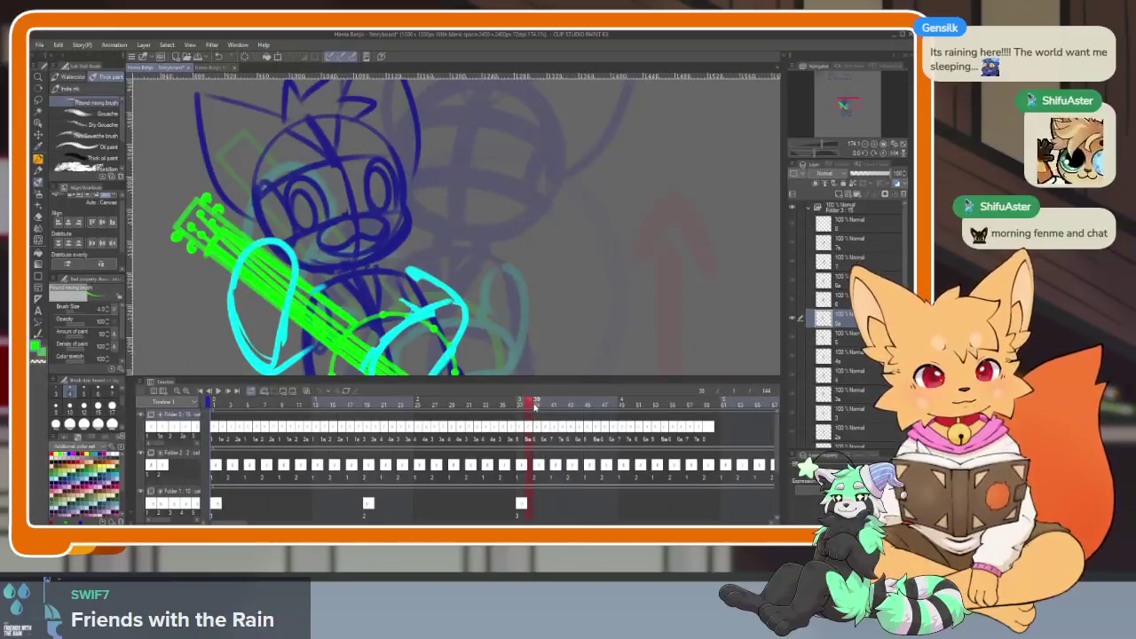
click(536, 404)
key(Tab)
scroll(513, 257, up, 5)
scroll(521, 288, down, 2)
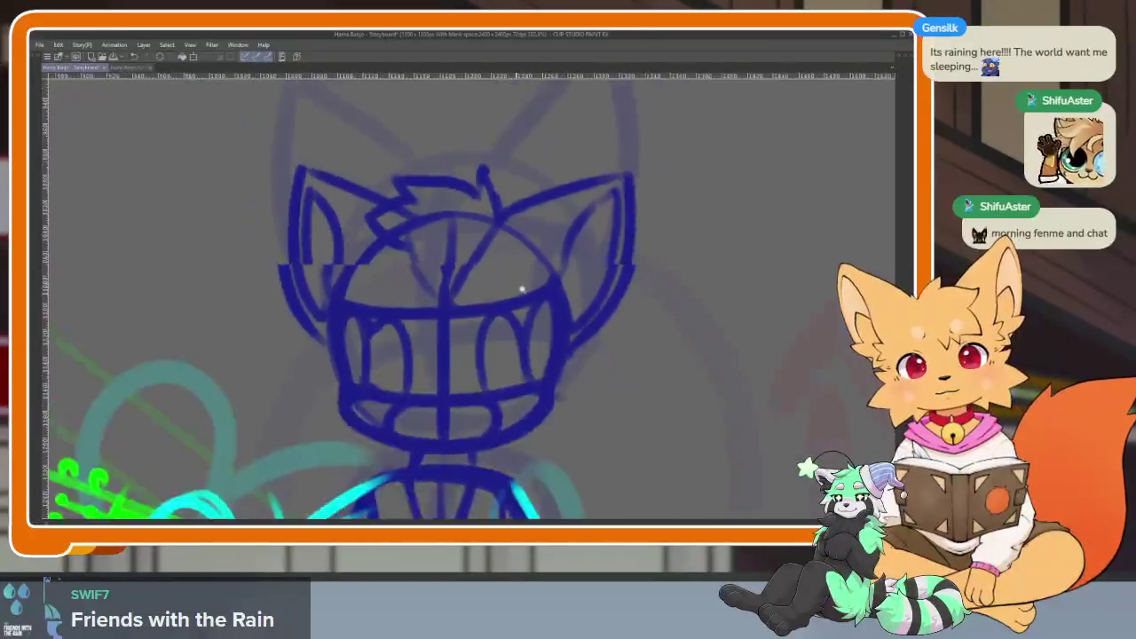
scroll(521, 288, down, 1)
scroll(616, 363, up, 1)
key(Tab)
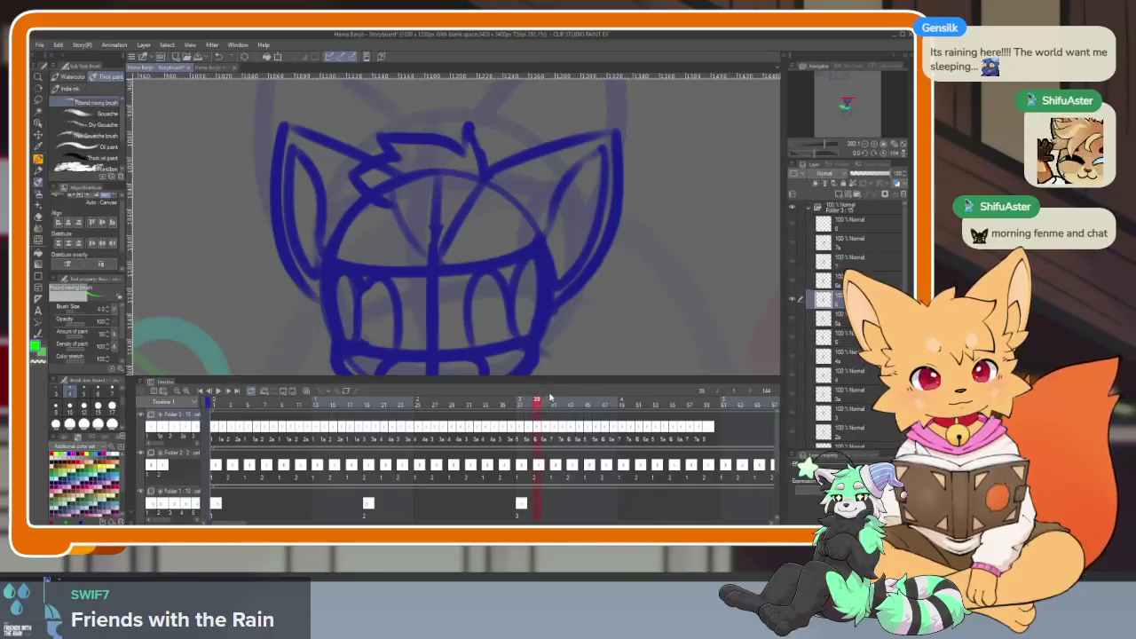
key(Tab)
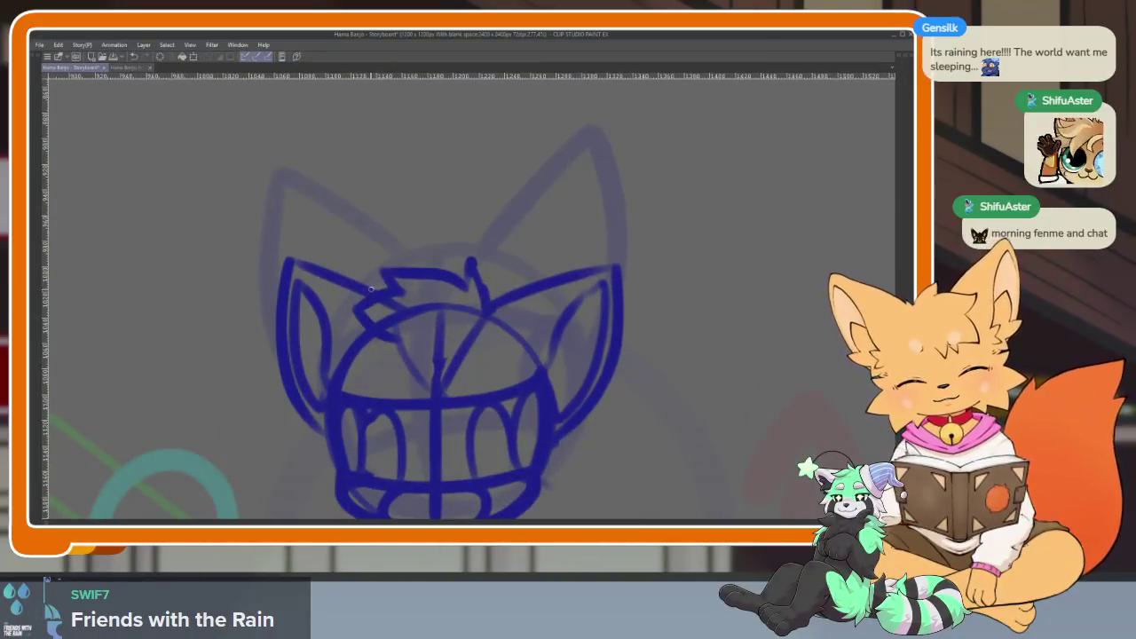
key(Tab)
key(Tab)
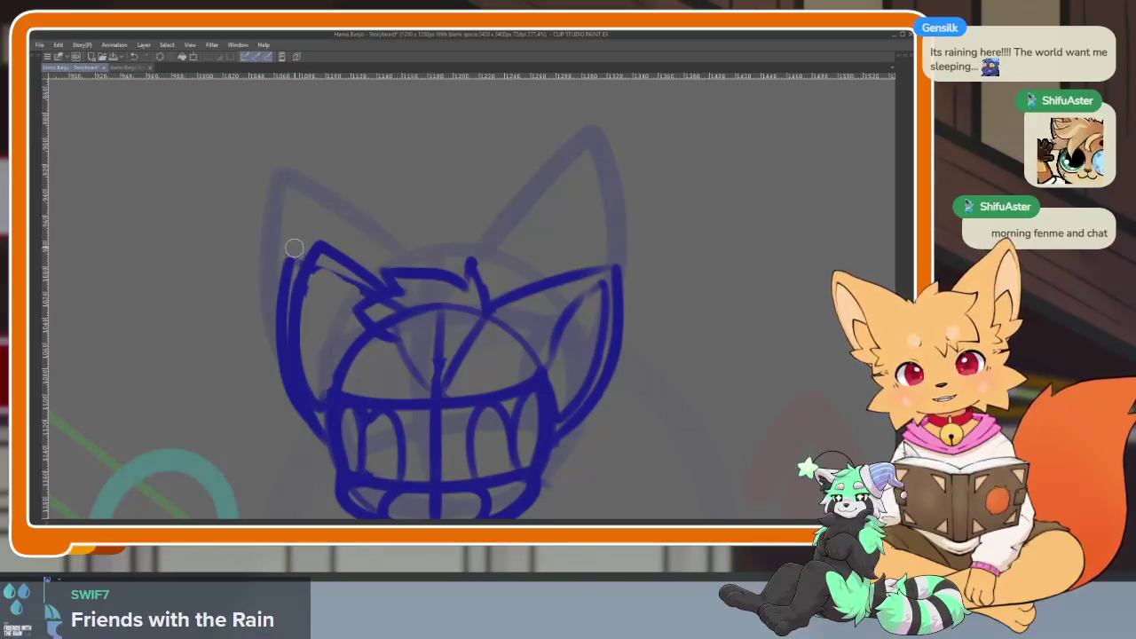
Erase the old outer strokes on both sides of the fox head.
drag(294, 248, 311, 440)
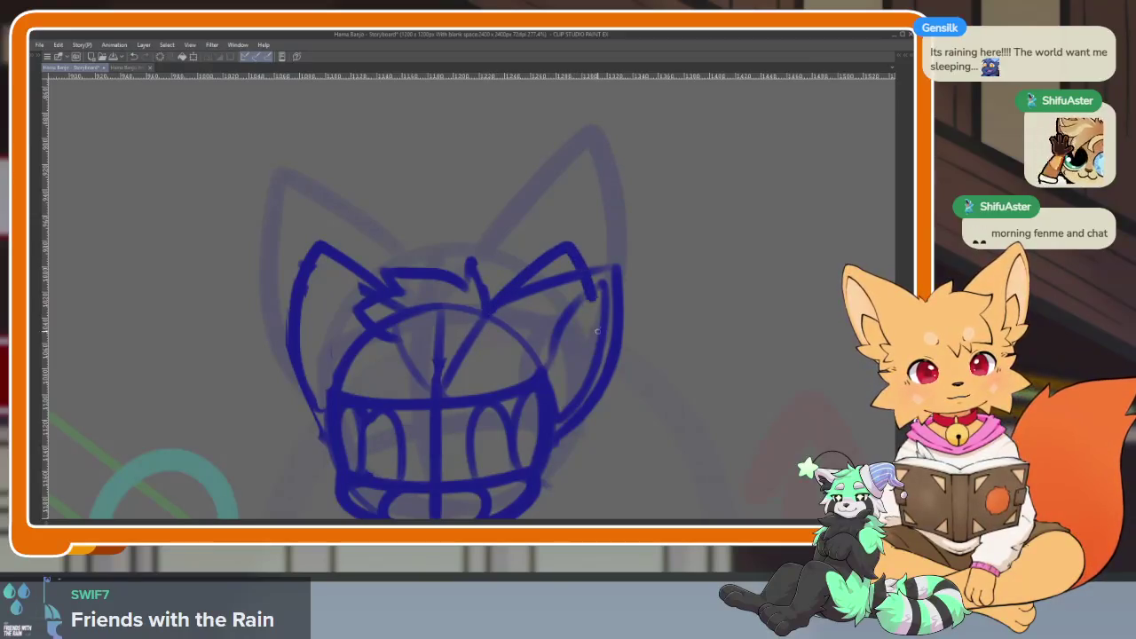
mouse_move(596, 265)
mouse_down()
mouse_move(578, 436)
mouse_move(610, 295)
mouse_move(549, 365)
mouse_up()
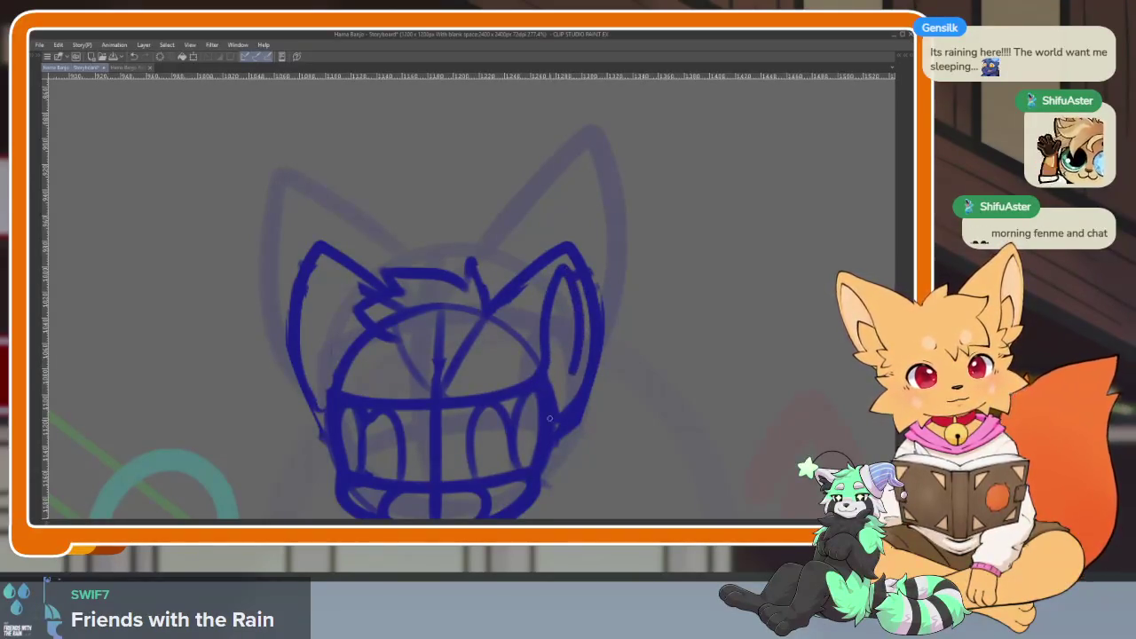
mouse_move(332, 334)
mouse_down()
mouse_move(312, 277)
mouse_move(318, 423)
mouse_up()
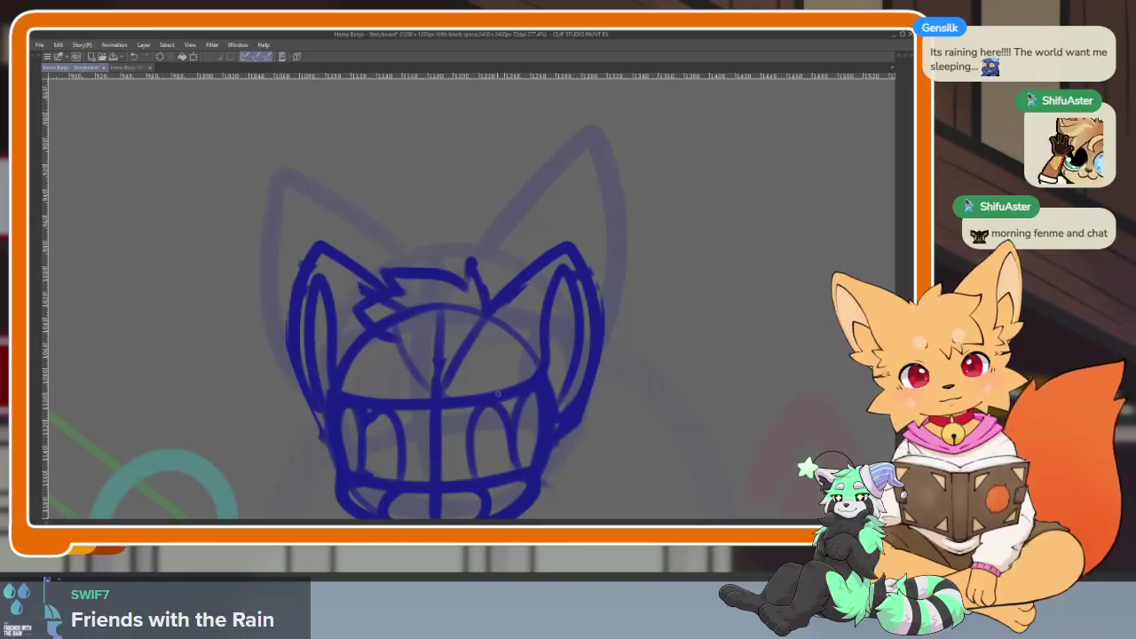
scroll(657, 364, down, 5)
scroll(652, 380, up, 2)
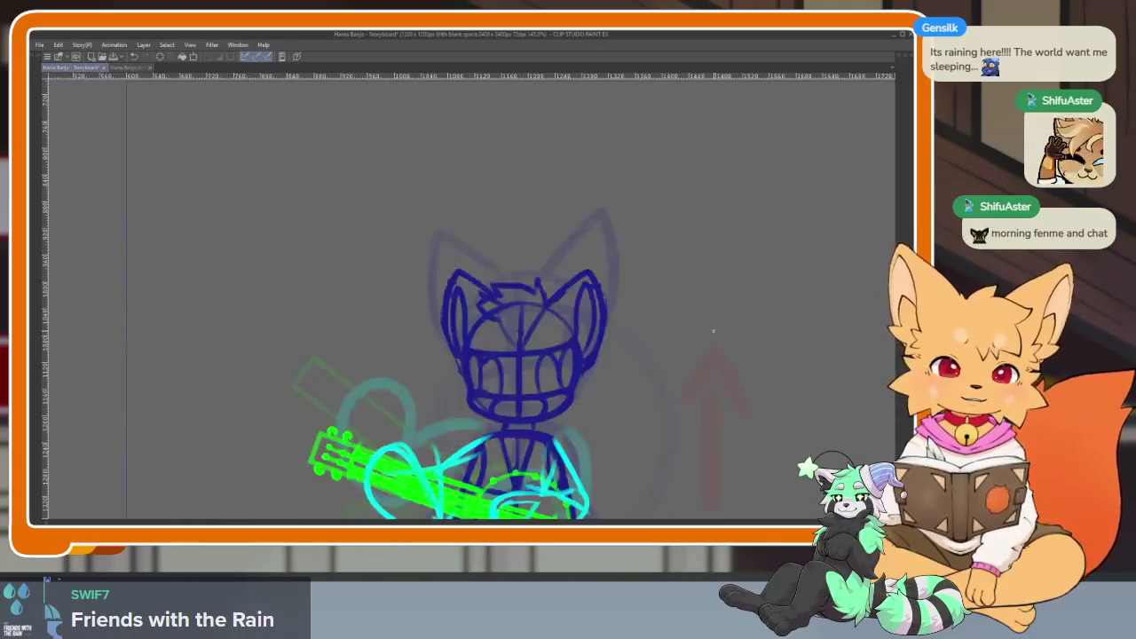
With onion skin on, sketch first-pass left and right ears and trim the right ear.
key(Right)
key(Right)
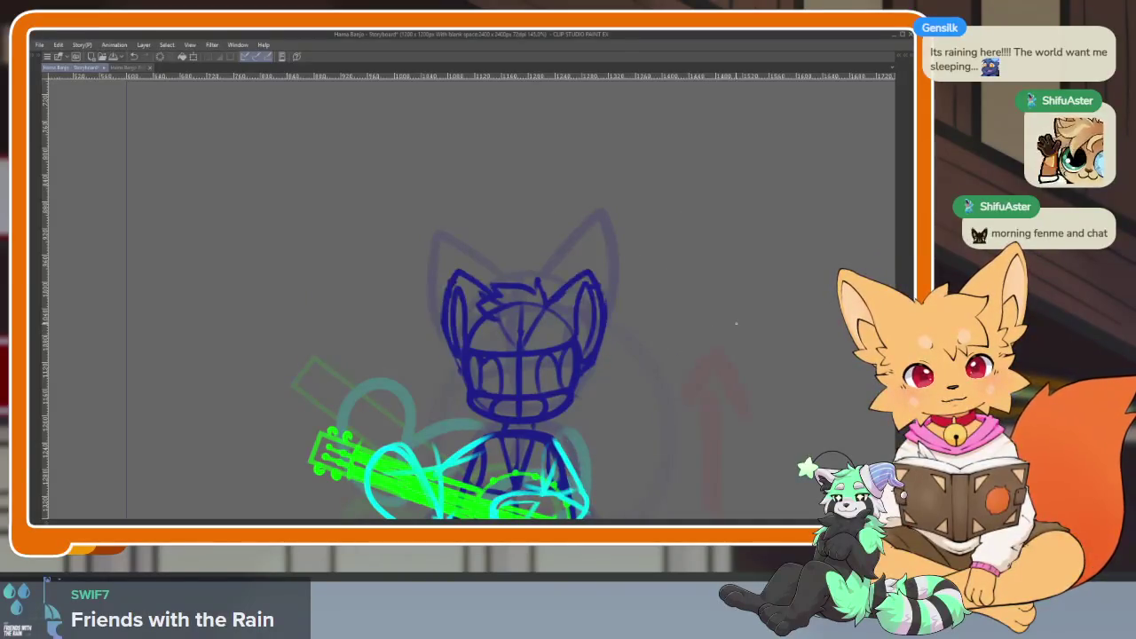
drag(498, 359, 477, 361)
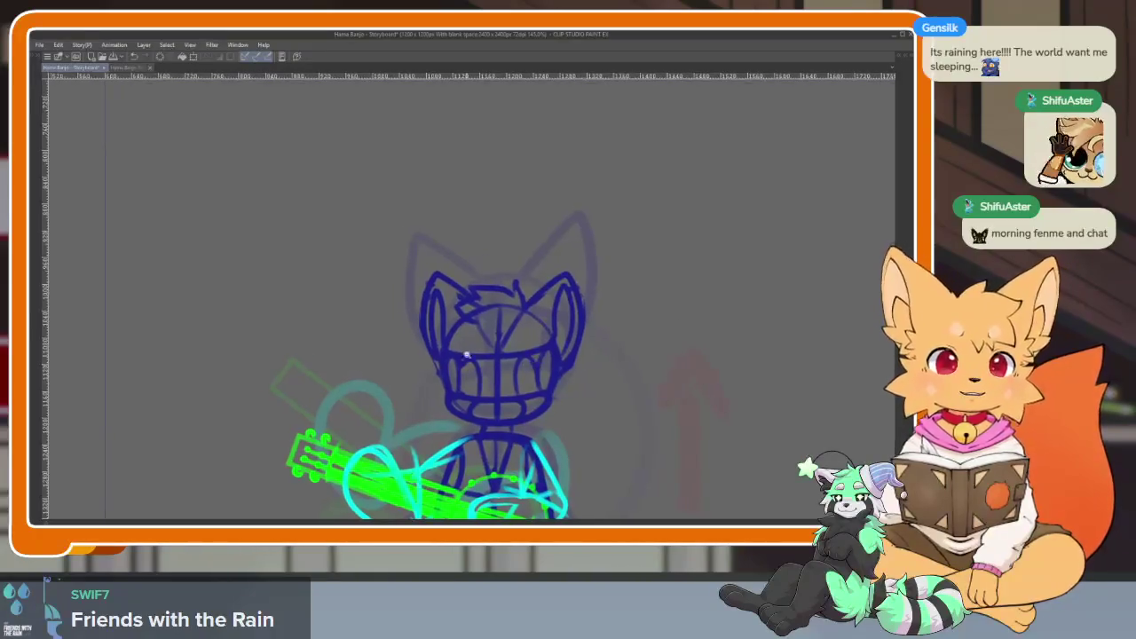
scroll(476, 360, up, 4)
mouse_move(390, 187)
mouse_down()
mouse_move(388, 387)
mouse_move(397, 227)
mouse_move(399, 355)
mouse_move(428, 297)
mouse_up()
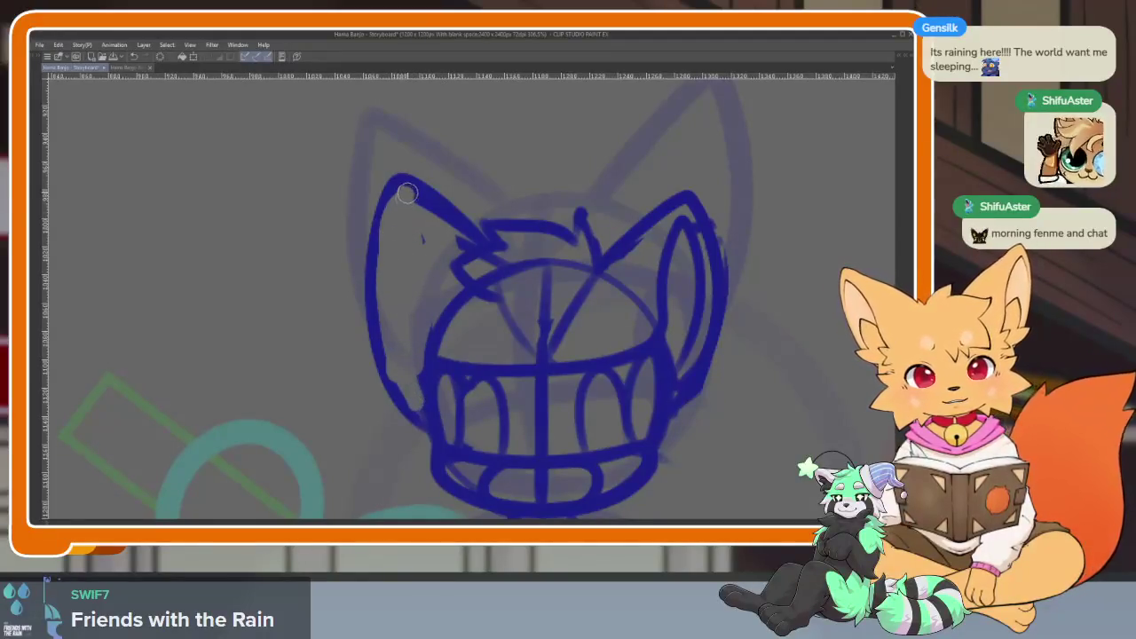
mouse_move(404, 204)
mouse_down()
mouse_move(390, 355)
mouse_move(417, 413)
mouse_up()
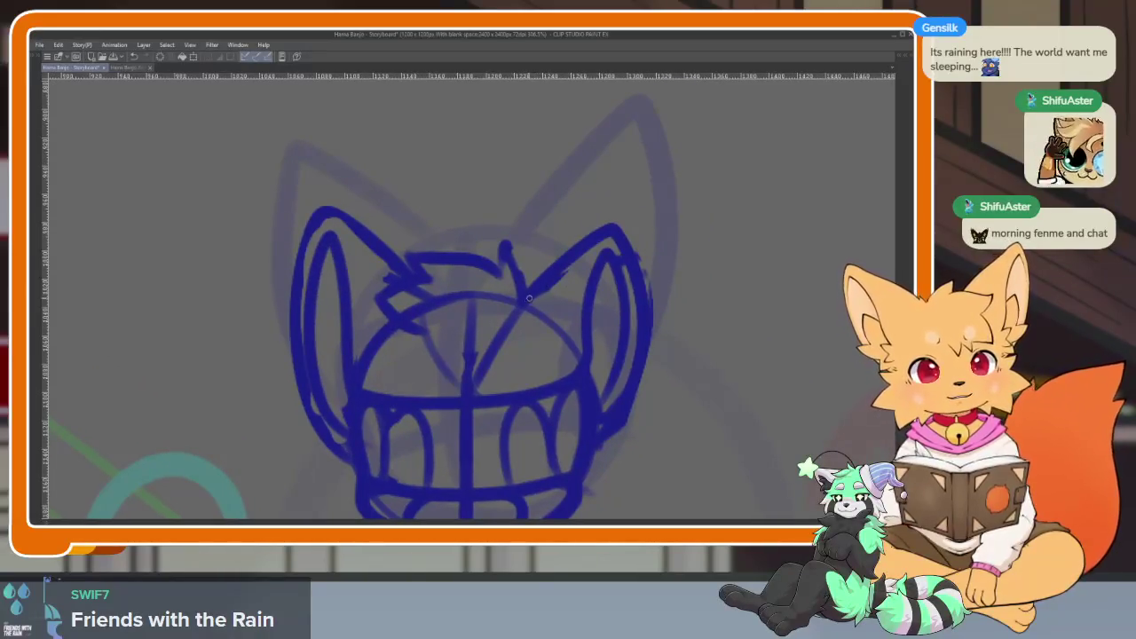
drag(650, 249, 620, 413)
mouse_move(584, 347)
mouse_down()
mouse_move(622, 235)
mouse_move(618, 333)
mouse_up()
mouse_move(626, 264)
mouse_down()
mouse_move(634, 355)
mouse_move(614, 382)
mouse_up()
key(ctrl+z)
key(ctrl+y)
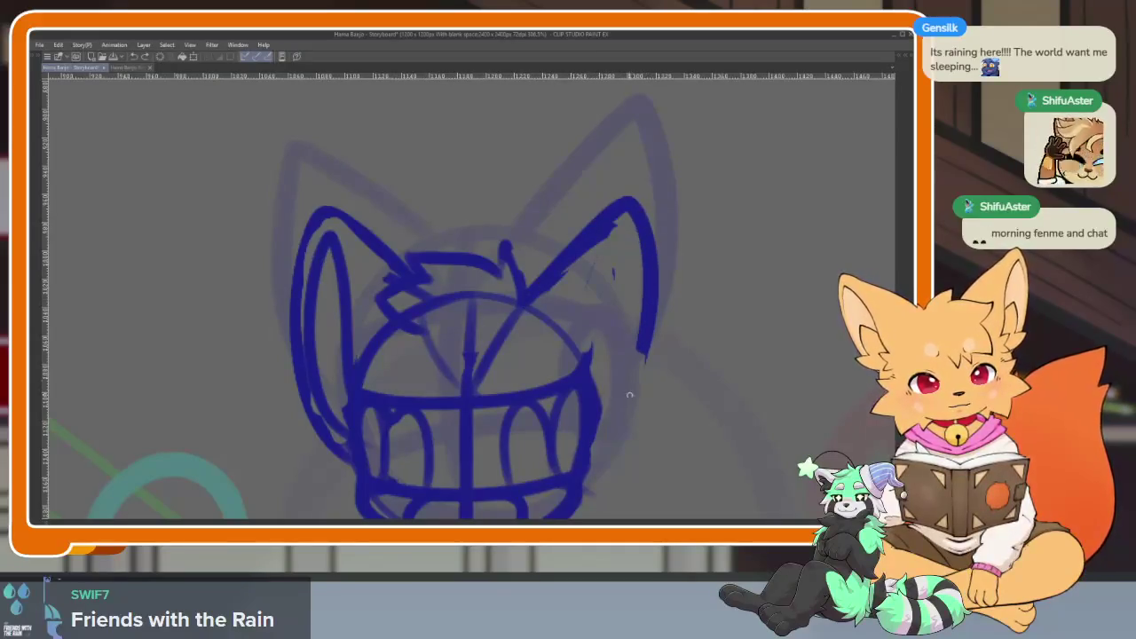
drag(646, 357, 591, 451)
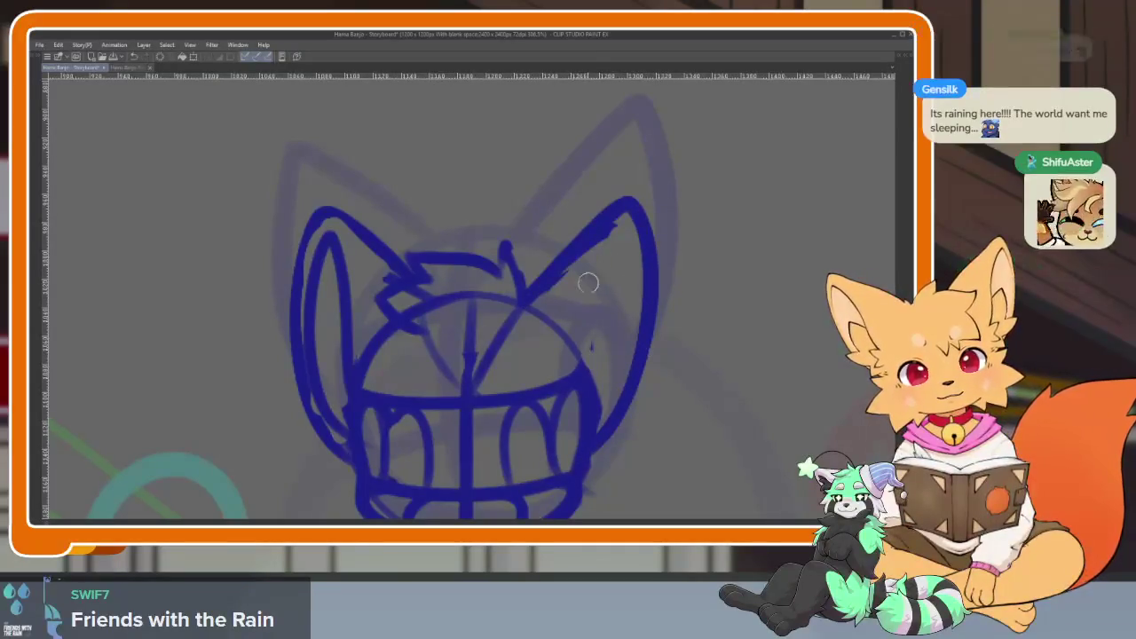
mouse_move(591, 361)
mouse_down()
mouse_move(588, 295)
mouse_move(630, 246)
mouse_up()
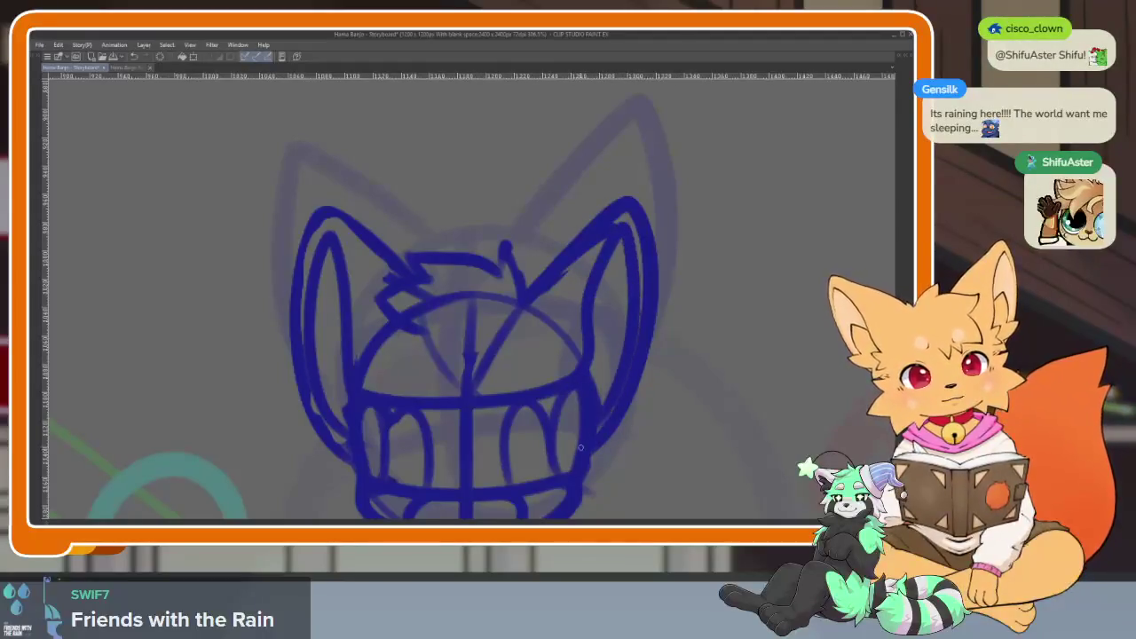
Erase the old left ear, head outline and right ear strokes.
scroll(679, 413, down, 3)
scroll(672, 399, up, 1)
scroll(639, 403, up, 1)
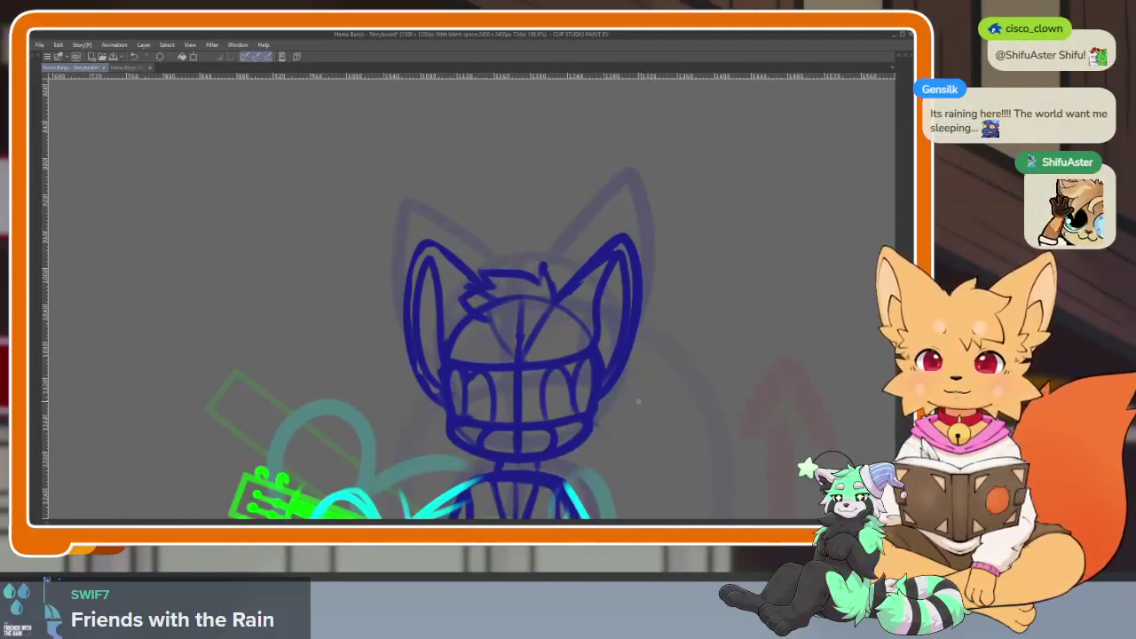
scroll(568, 386, up, 1)
scroll(502, 371, up, 1)
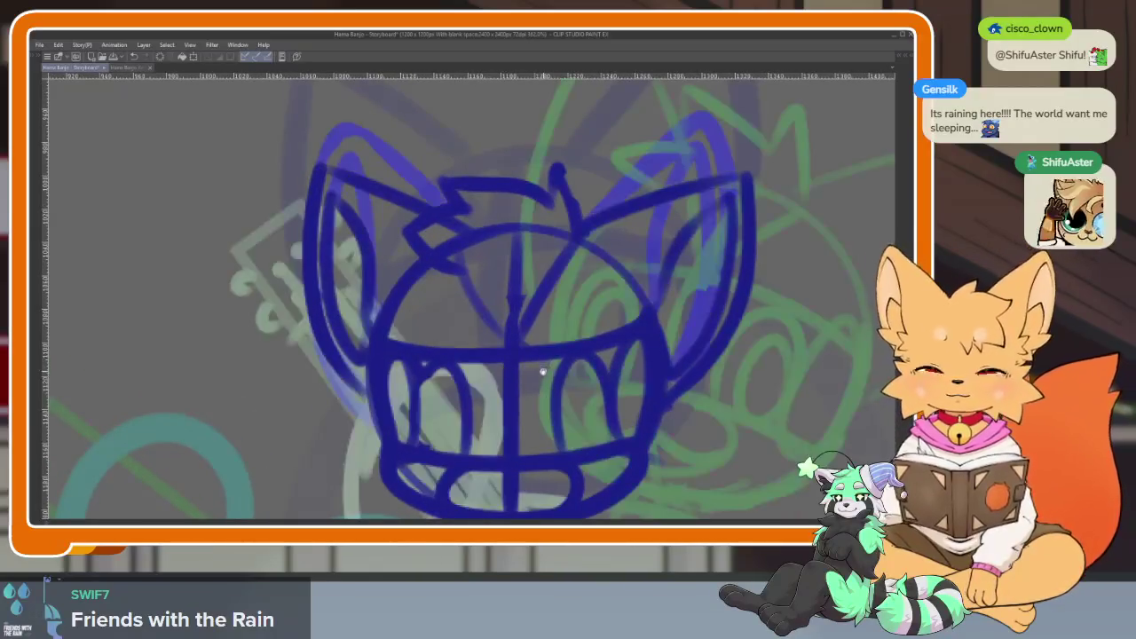
mouse_move(320, 224)
mouse_down()
mouse_move(373, 356)
mouse_move(383, 267)
mouse_move(373, 160)
mouse_move(417, 203)
mouse_up()
drag(750, 293, 631, 315)
mouse_move(484, 267)
mouse_down()
mouse_move(524, 222)
mouse_move(577, 195)
mouse_move(639, 231)
mouse_move(591, 378)
mouse_move(655, 286)
mouse_up()
scroll(666, 284, left, 3)
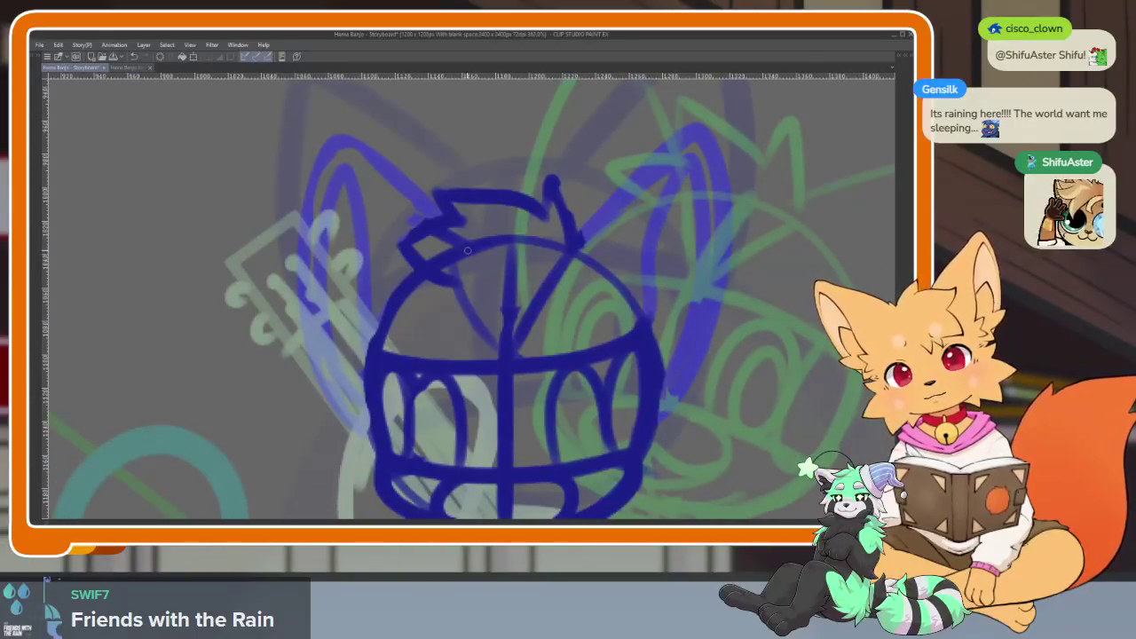
Draw new rounded left and right ears, each with an inner loop.
mouse_move(413, 211)
mouse_down()
mouse_move(275, 221)
mouse_move(373, 440)
mouse_up()
mouse_move(364, 371)
mouse_down()
mouse_move(351, 293)
mouse_move(293, 226)
mouse_move(369, 417)
mouse_move(306, 444)
mouse_up()
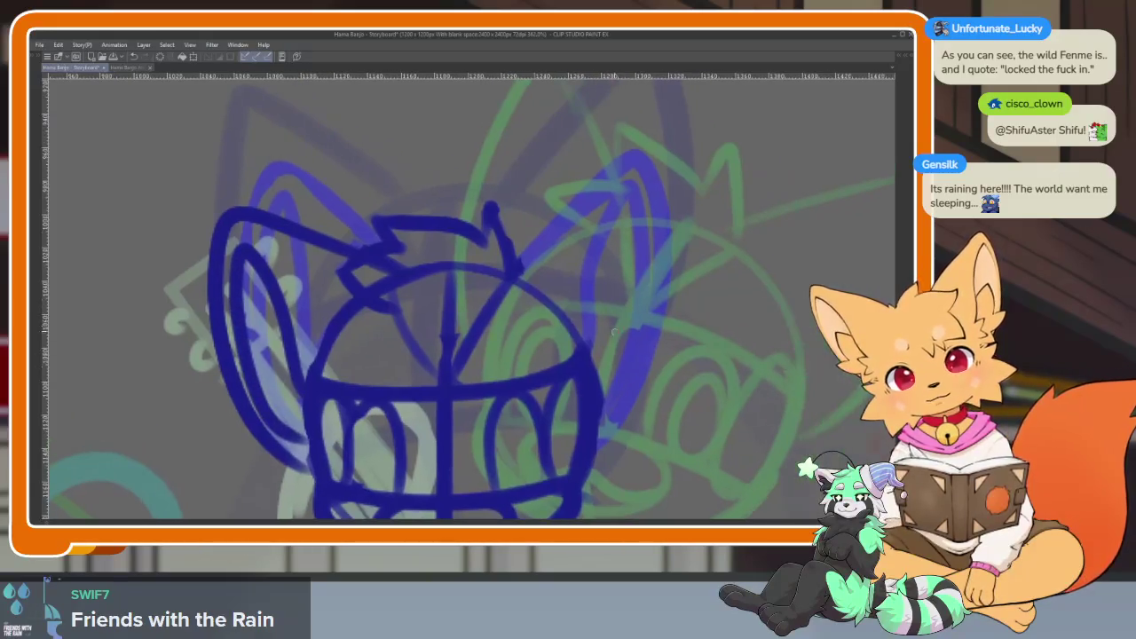
mouse_move(518, 272)
mouse_down()
mouse_move(711, 213)
mouse_move(702, 391)
mouse_move(591, 466)
mouse_up()
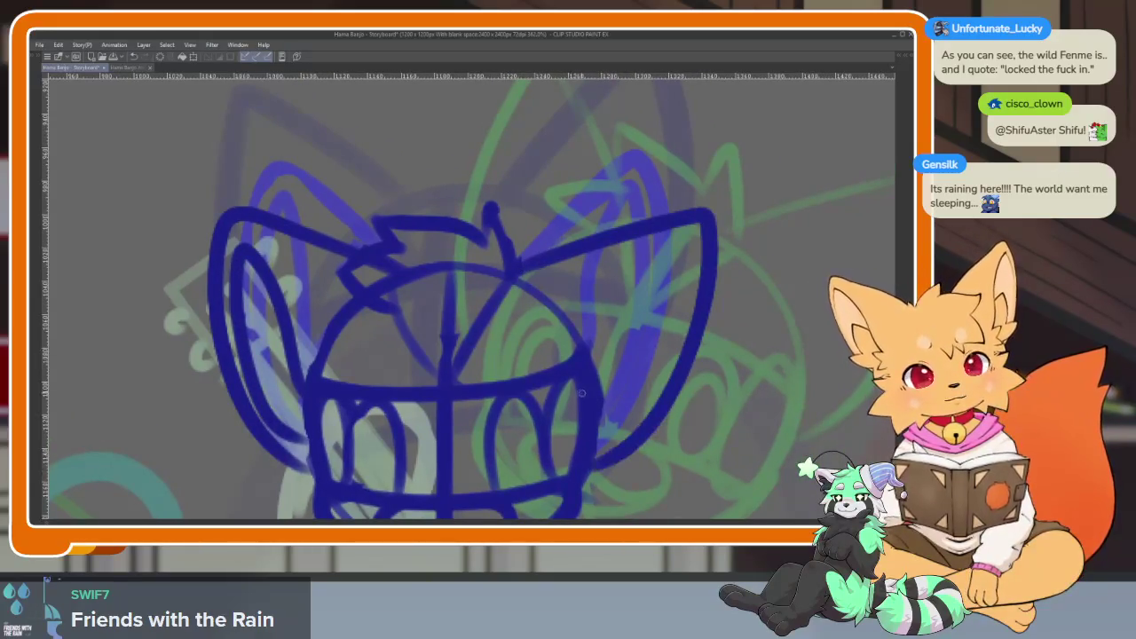
mouse_move(609, 328)
mouse_down()
mouse_move(688, 244)
mouse_move(653, 391)
mouse_move(594, 444)
mouse_up()
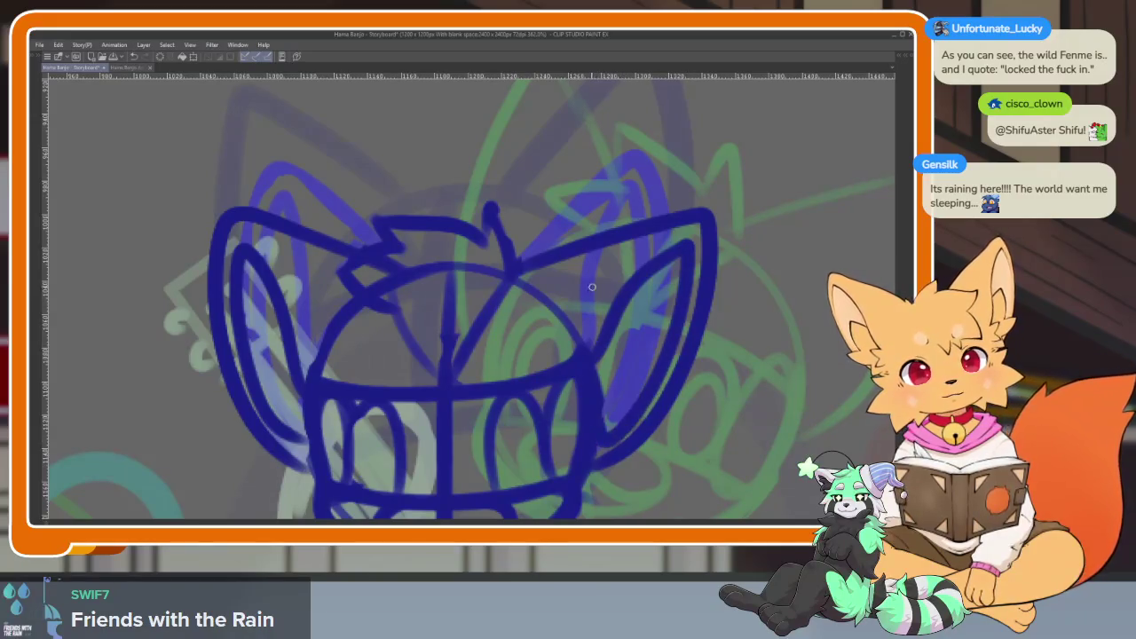
scroll(717, 406, down, 5)
scroll(716, 406, down, 1)
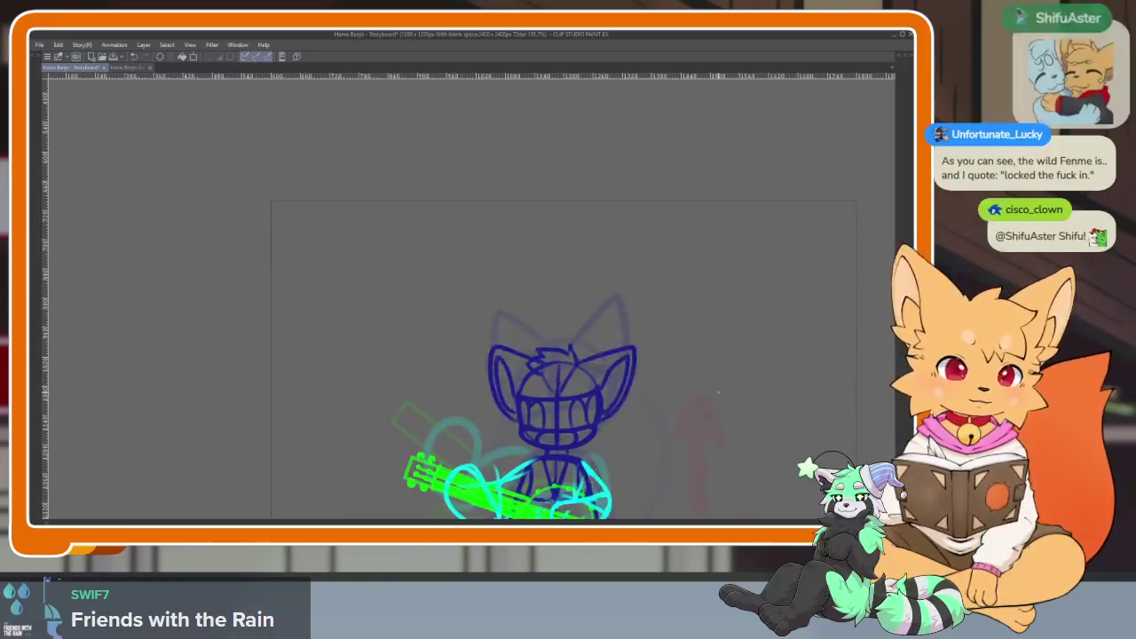
scroll(575, 384, up, 5)
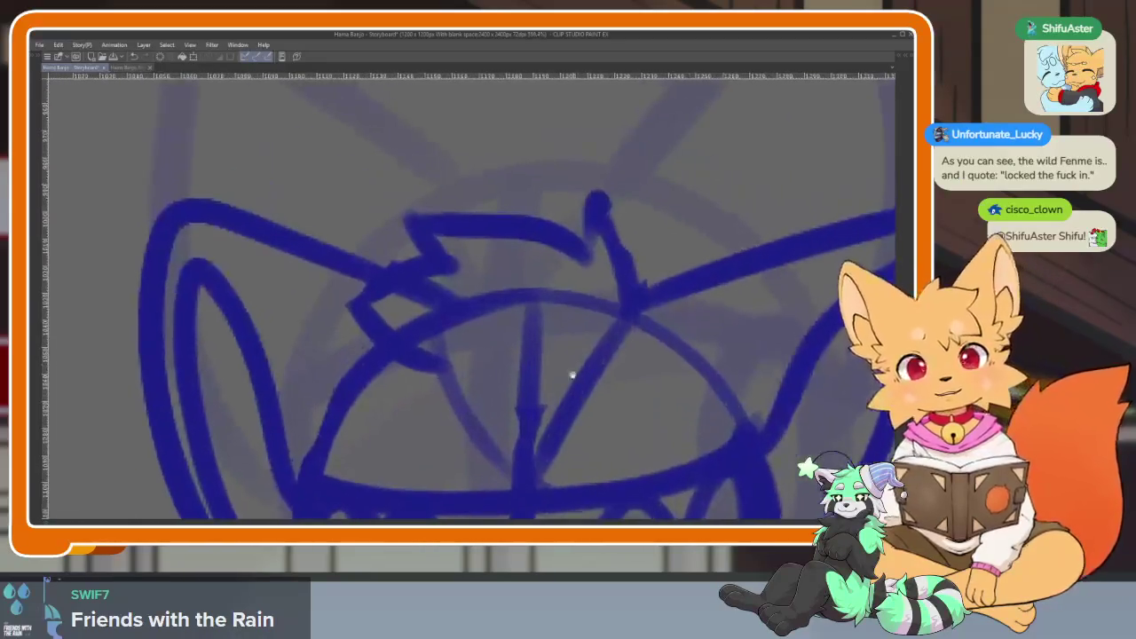
Replace the zigzag marks above the eyes with a clean tuft line, checking against onion skin.
mouse_move(397, 206)
mouse_down()
mouse_move(518, 203)
mouse_move(621, 228)
mouse_move(373, 315)
mouse_up()
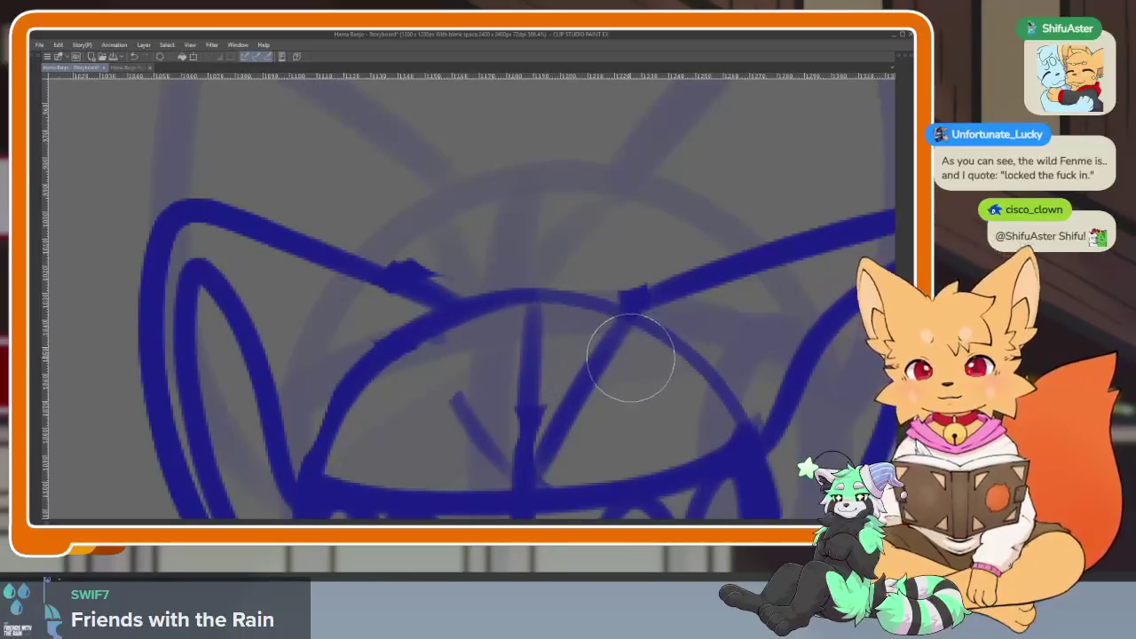
key(ctrl+alt+o)
mouse_move(649, 318)
mouse_down()
mouse_move(613, 266)
mouse_move(581, 291)
mouse_move(399, 268)
mouse_up()
scroll(533, 355, down, 4)
scroll(626, 374, down, 2)
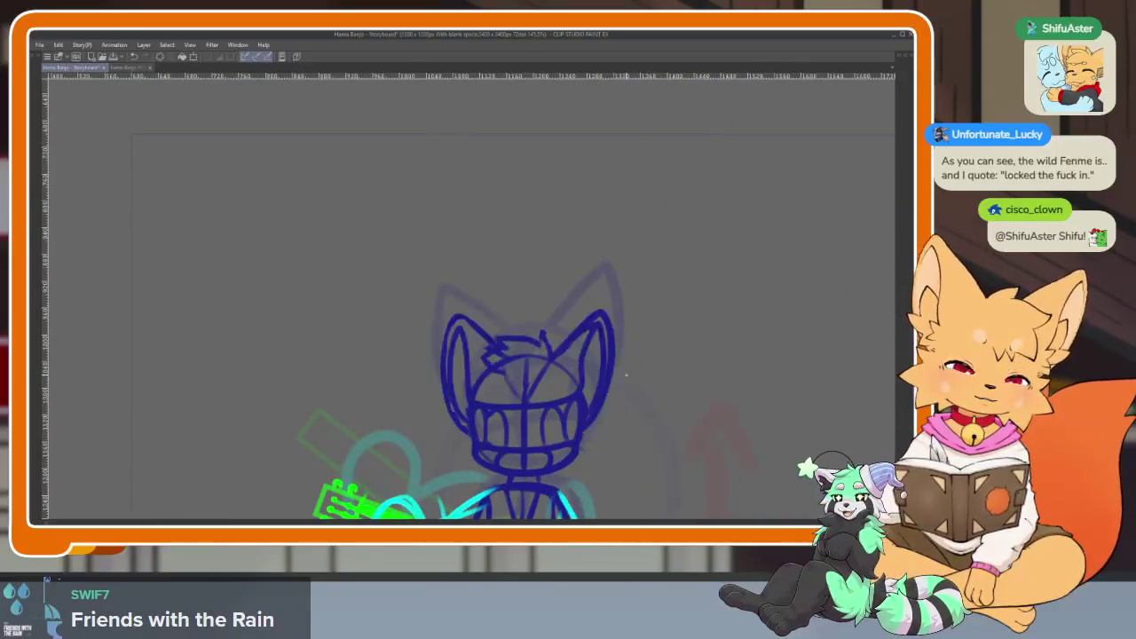
Rework both sides of the head, the left inner-ear line and the tuft stroke.
scroll(715, 404, up, 1)
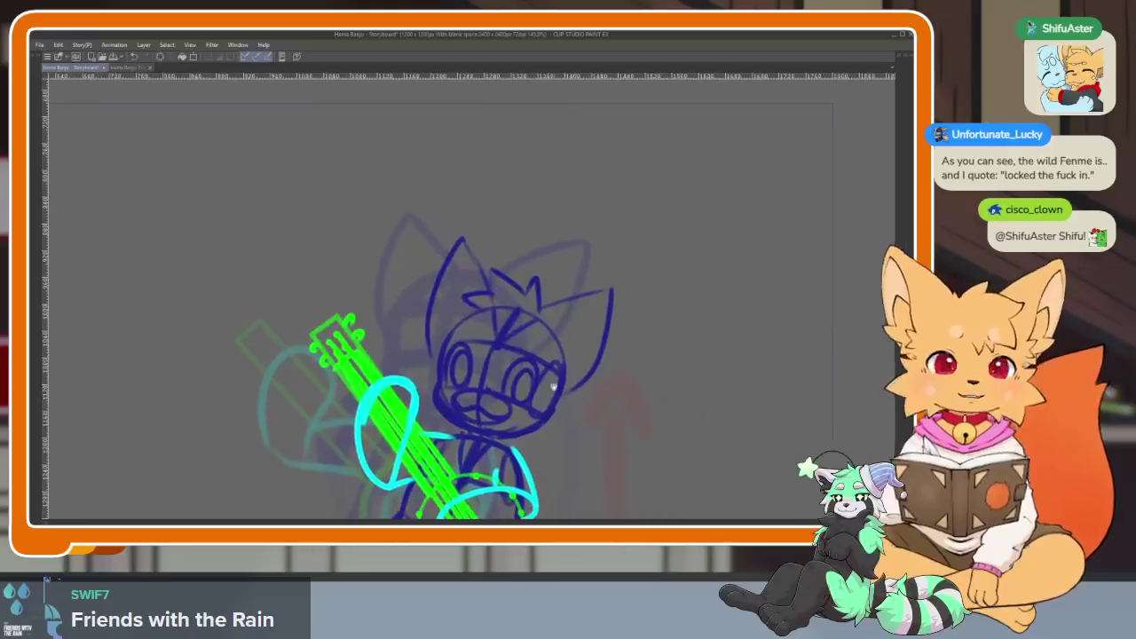
scroll(674, 402, up, 2)
scroll(622, 400, up, 2)
mouse_move(649, 383)
mouse_down()
mouse_move(640, 247)
mouse_move(537, 324)
mouse_up()
mouse_move(672, 257)
mouse_down()
mouse_move(624, 446)
mouse_move(696, 411)
mouse_up()
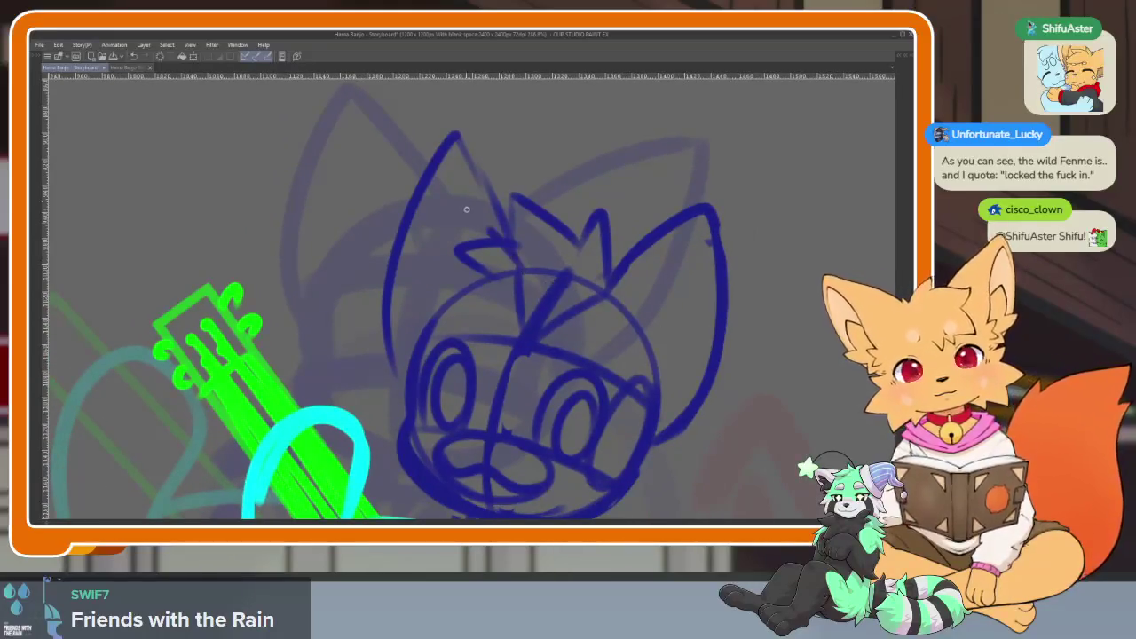
mouse_move(384, 165)
mouse_down()
mouse_move(395, 384)
mouse_move(400, 254)
mouse_move(452, 138)
mouse_move(494, 207)
mouse_up()
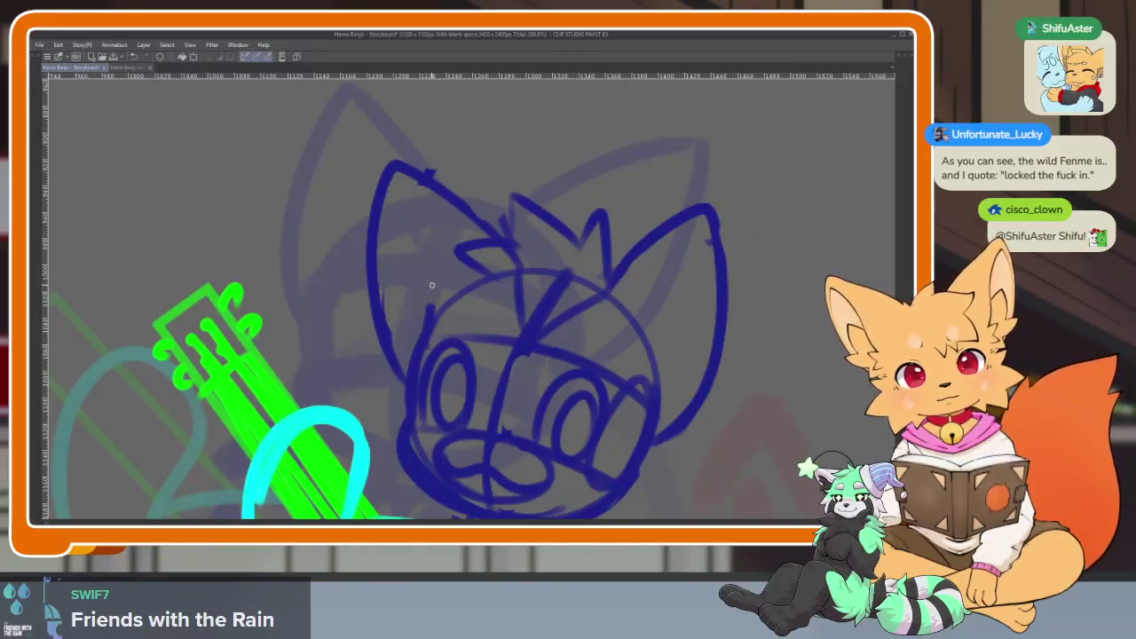
drag(398, 201, 407, 355)
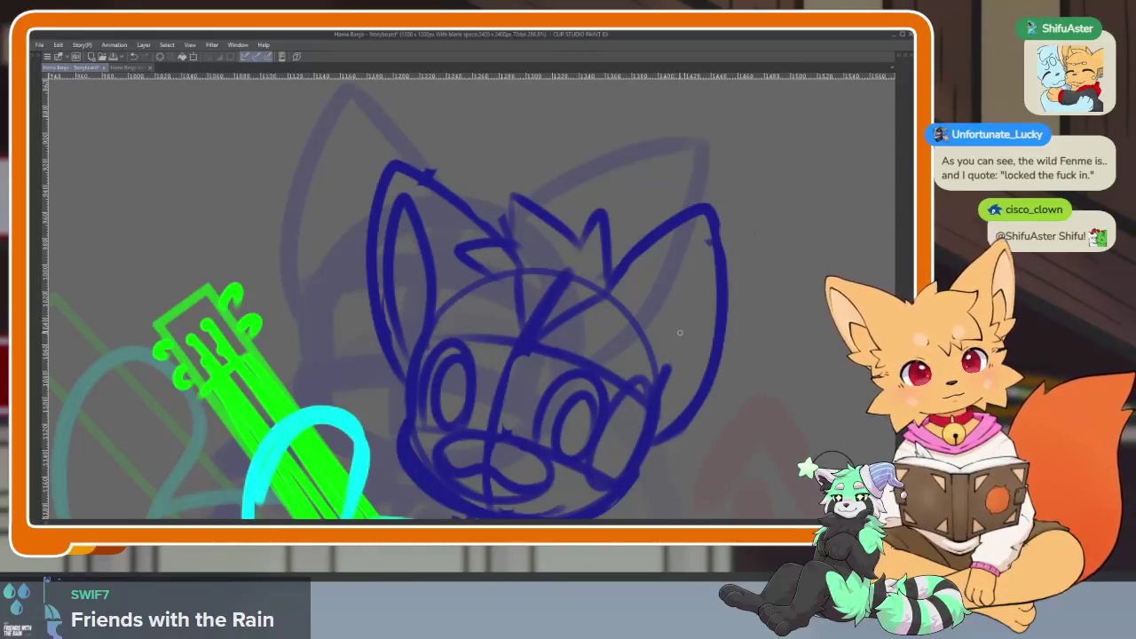
mouse_move(648, 397)
mouse_down()
mouse_move(629, 433)
mouse_move(662, 277)
mouse_up()
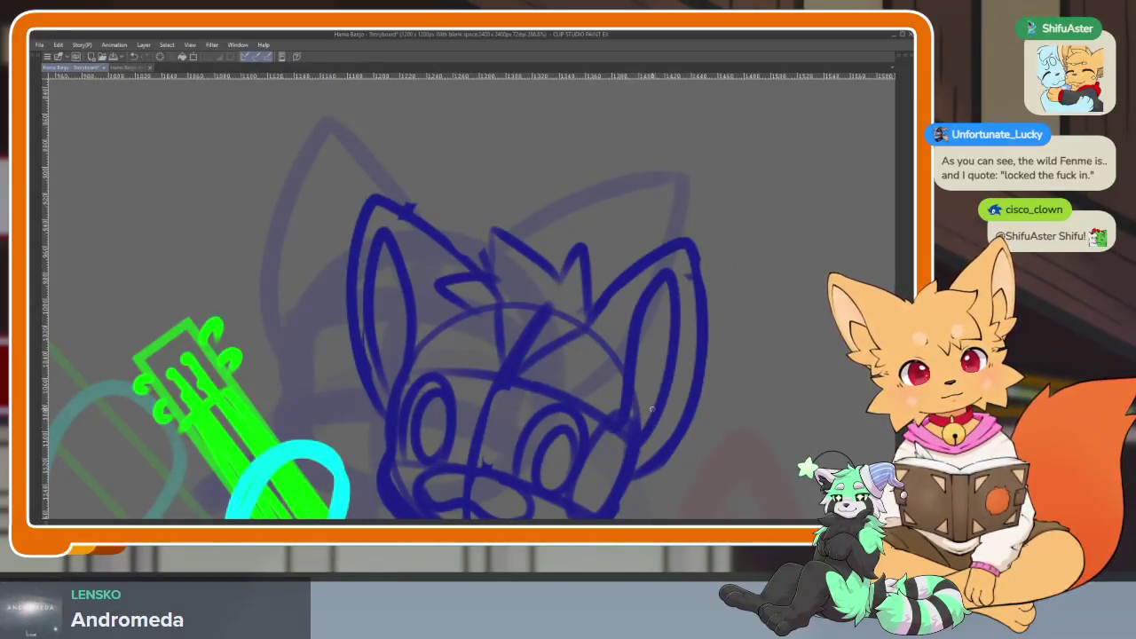
drag(668, 346, 650, 333)
mouse_move(550, 248)
mouse_down()
mouse_move(531, 225)
mouse_move(538, 261)
mouse_up()
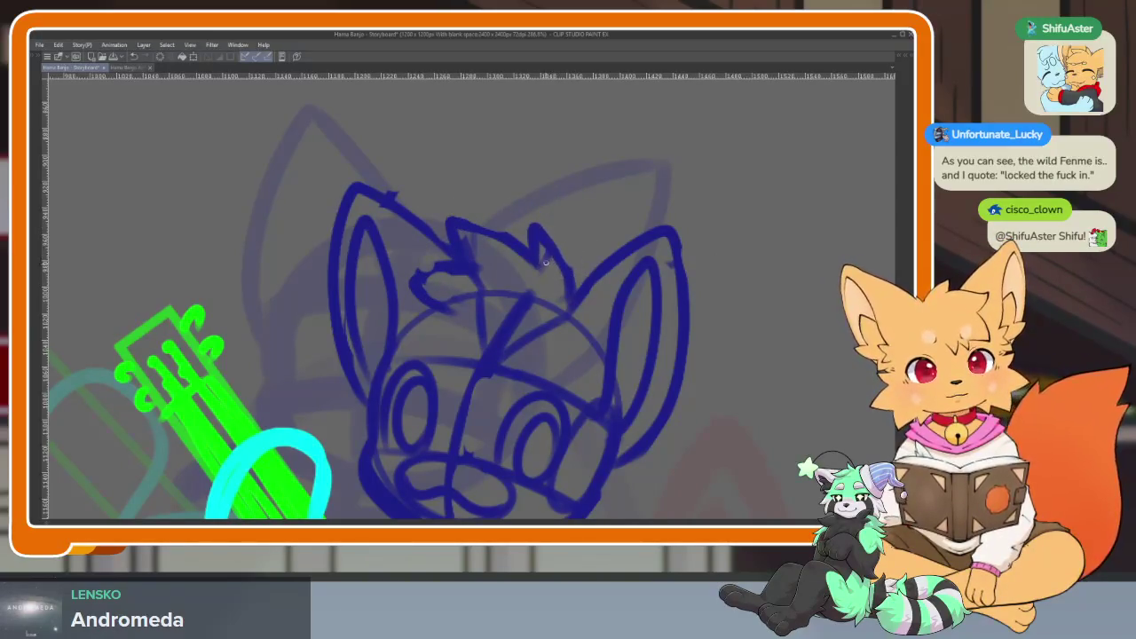
Undo the rounded ears and redraw taller, thick left and right ear outlines.
key(ctrl+z)
scroll(597, 305, down, 3)
scroll(621, 337, up, 3)
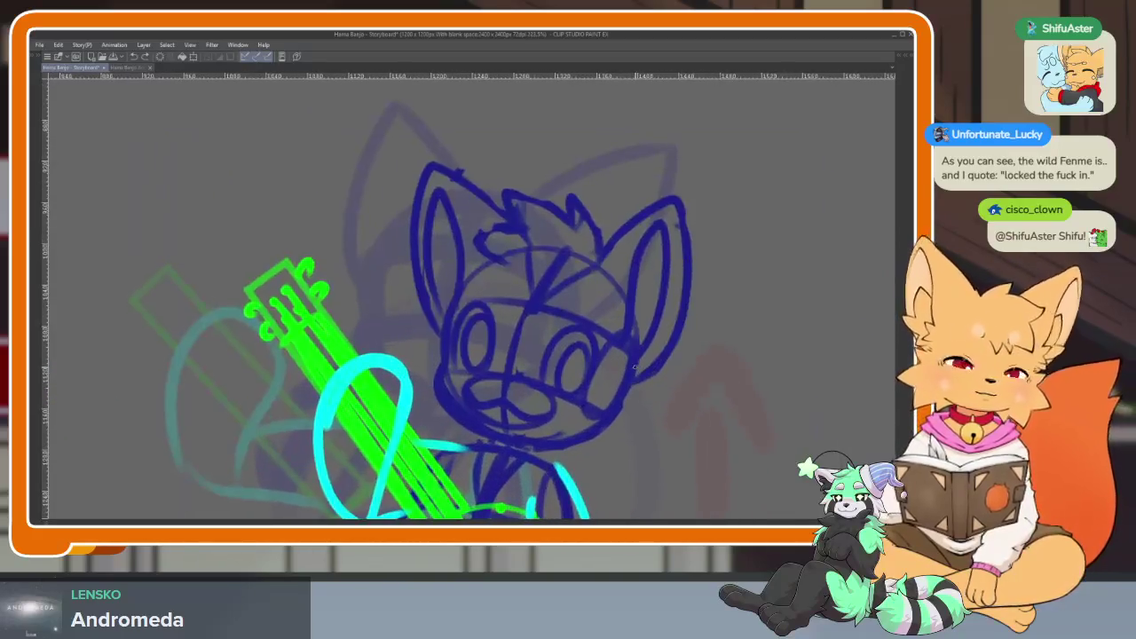
key(period)
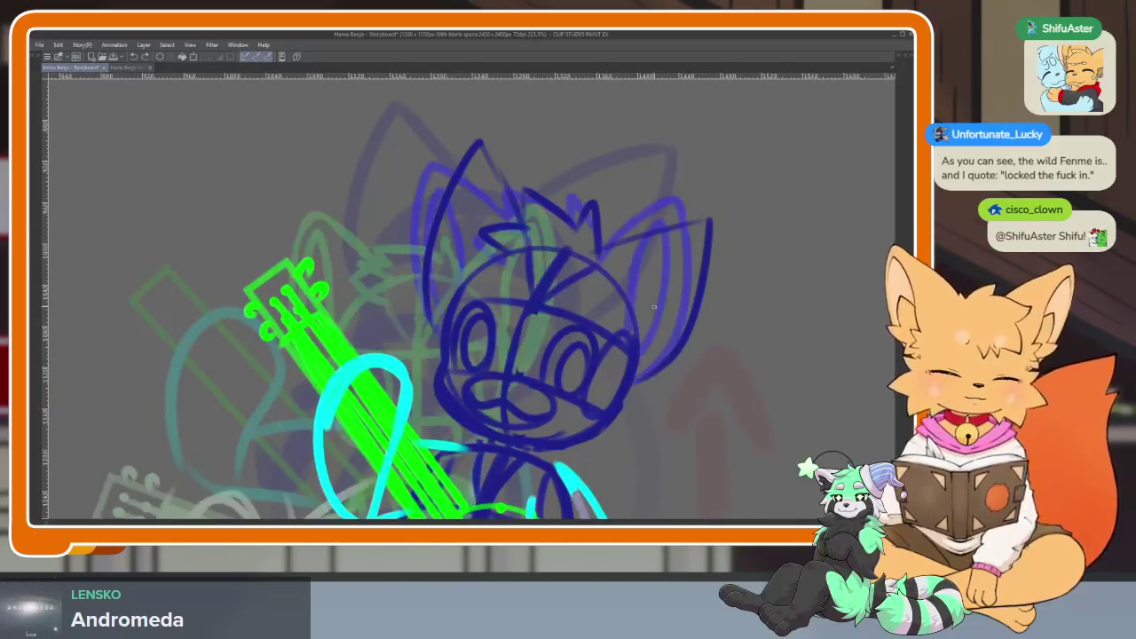
scroll(509, 285, up, 2)
mouse_move(402, 384)
mouse_down()
mouse_move(444, 200)
mouse_move(391, 266)
mouse_move(377, 399)
mouse_up()
key(ctrl+z)
mouse_move(311, 352)
mouse_down()
mouse_move(348, 197)
mouse_move(297, 214)
mouse_move(275, 373)
mouse_up()
mouse_move(571, 413)
mouse_down()
mouse_move(639, 297)
mouse_move(715, 226)
mouse_move(670, 404)
mouse_up()
scroll(642, 439, down, 5)
scroll(674, 390, down, 2)
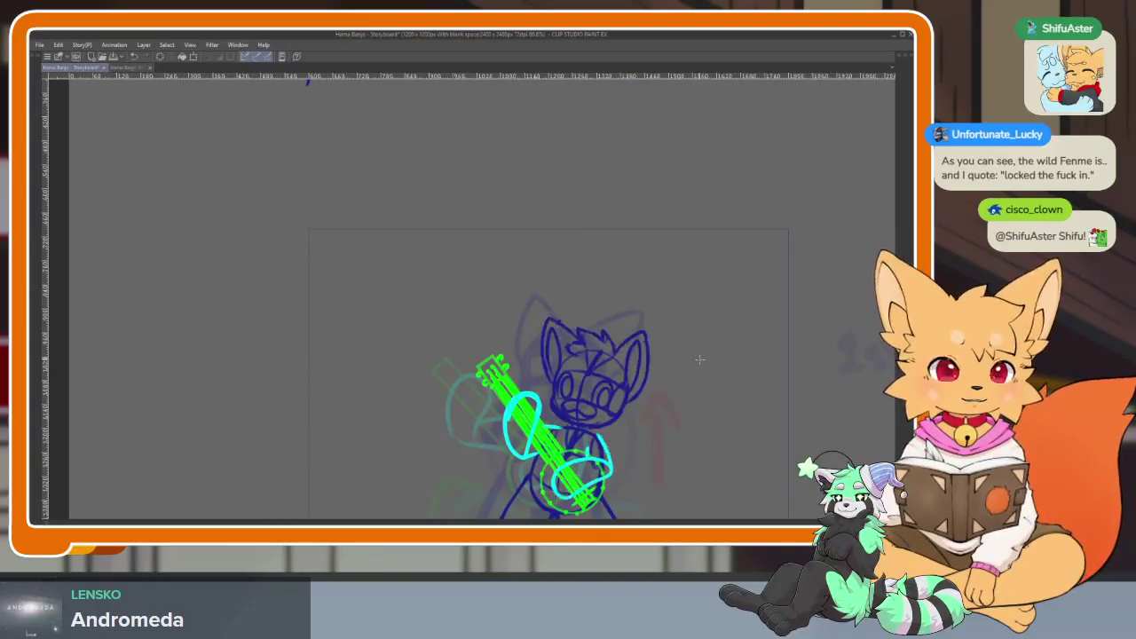
Move to the next frame, zoom in on the fox head and try a left ear edge.
key(Right)
key(Right)
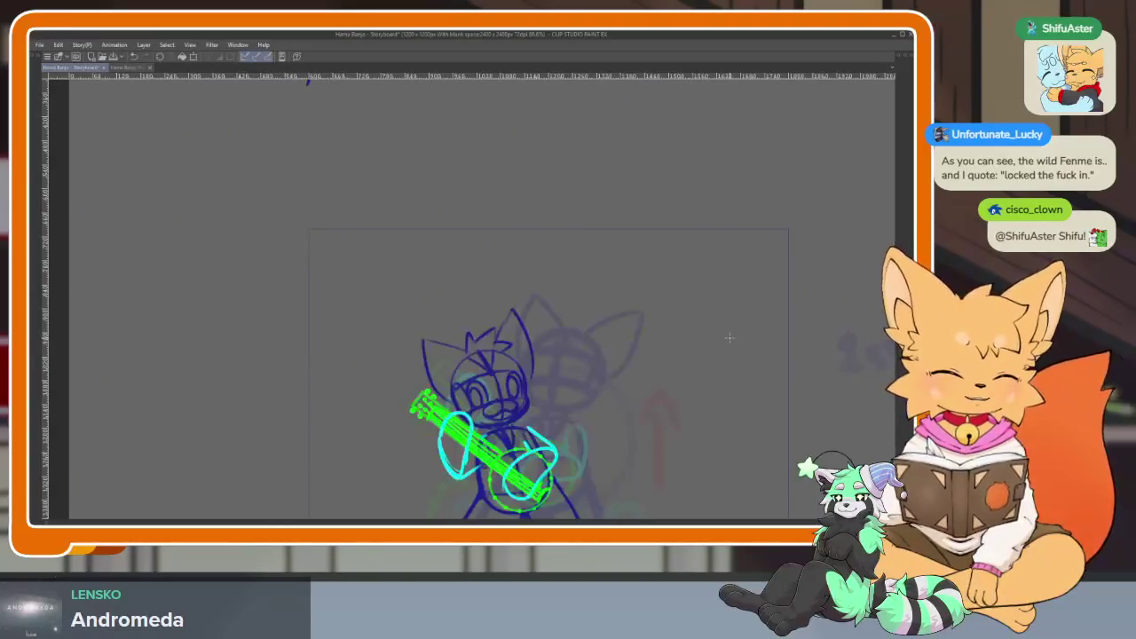
drag(584, 400, 575, 349)
scroll(438, 341, up, 3)
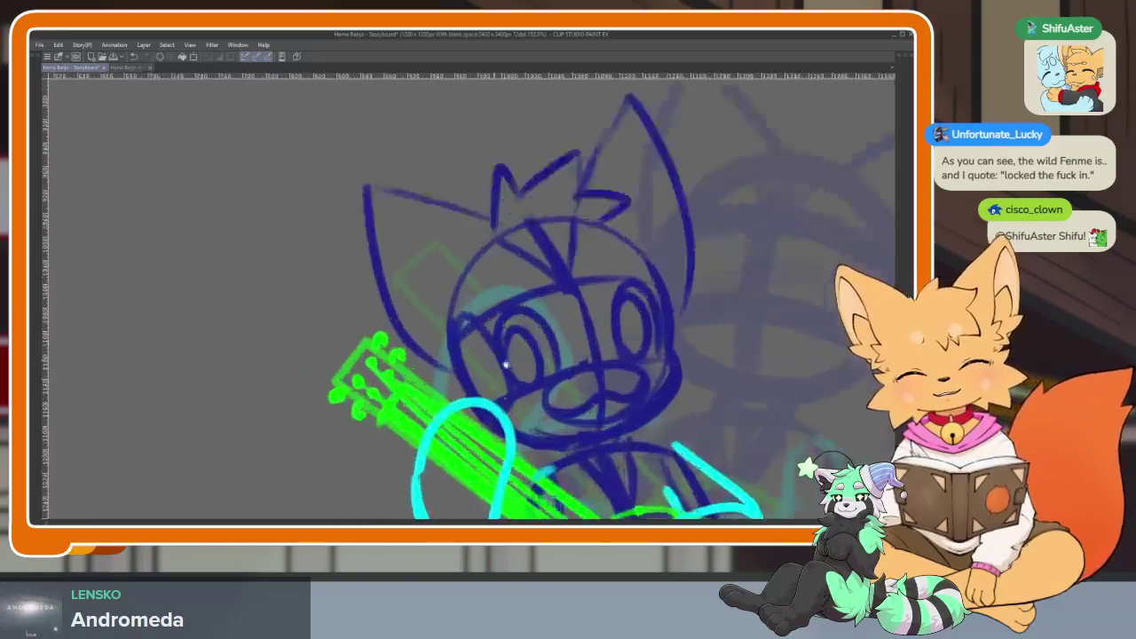
scroll(471, 337, up, 2)
scroll(497, 337, up, 1)
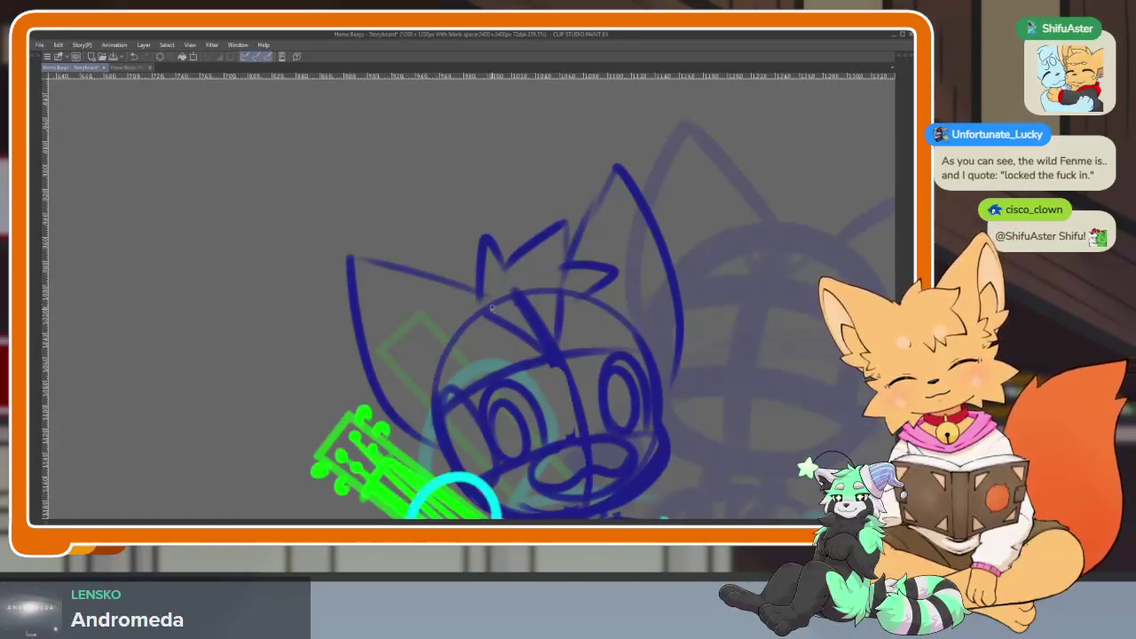
drag(389, 232, 386, 379)
key(ctrl+z)
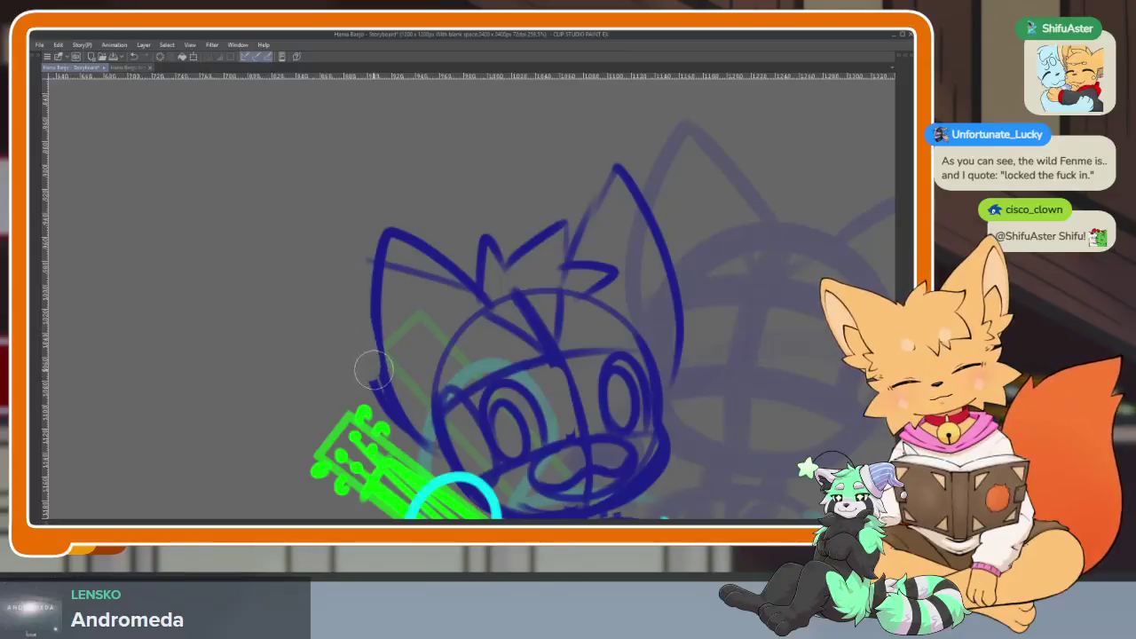
drag(462, 302, 423, 316)
Sketch the right ear's outer edge and a left ear line, then undo back.
drag(535, 283, 624, 205)
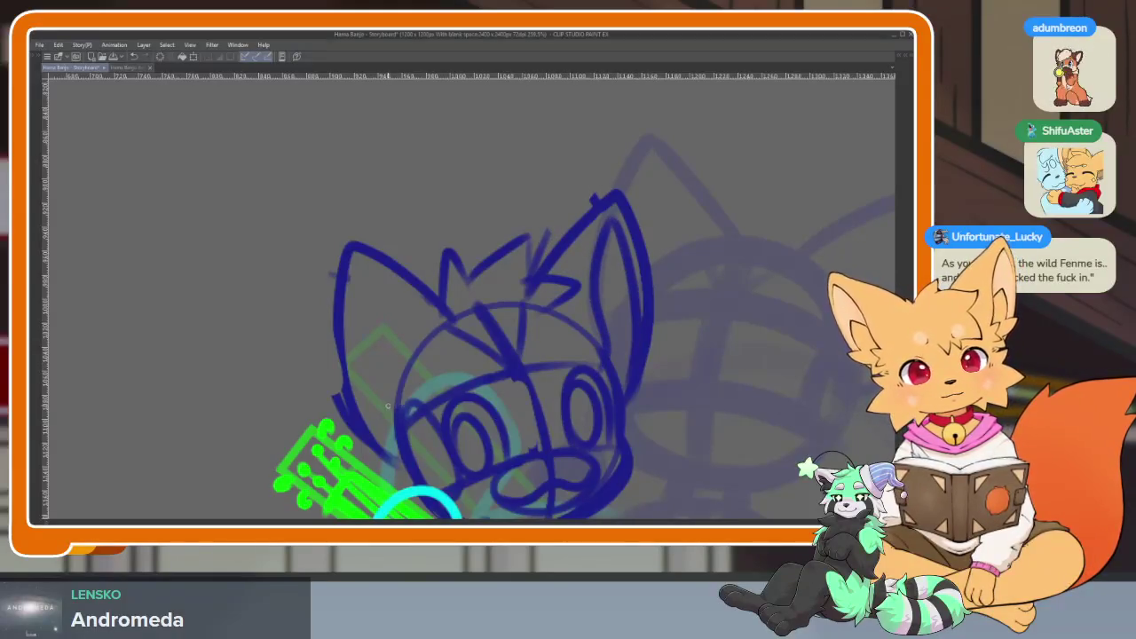
drag(366, 273, 391, 444)
scroll(672, 375, down, 2)
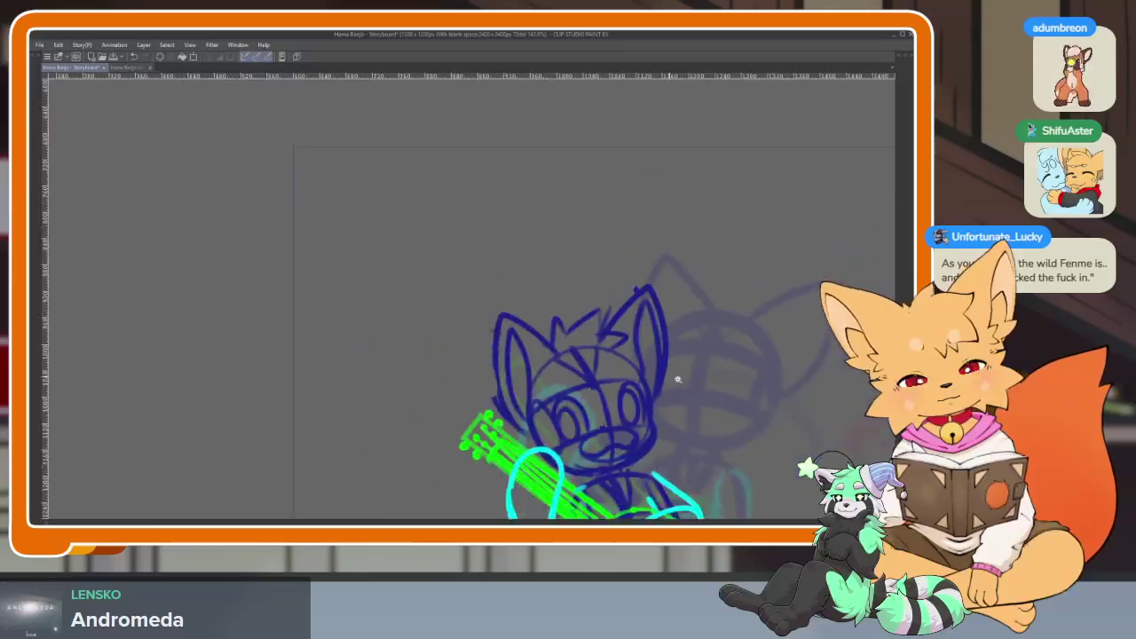
scroll(627, 375, up, 2)
scroll(544, 358, up, 2)
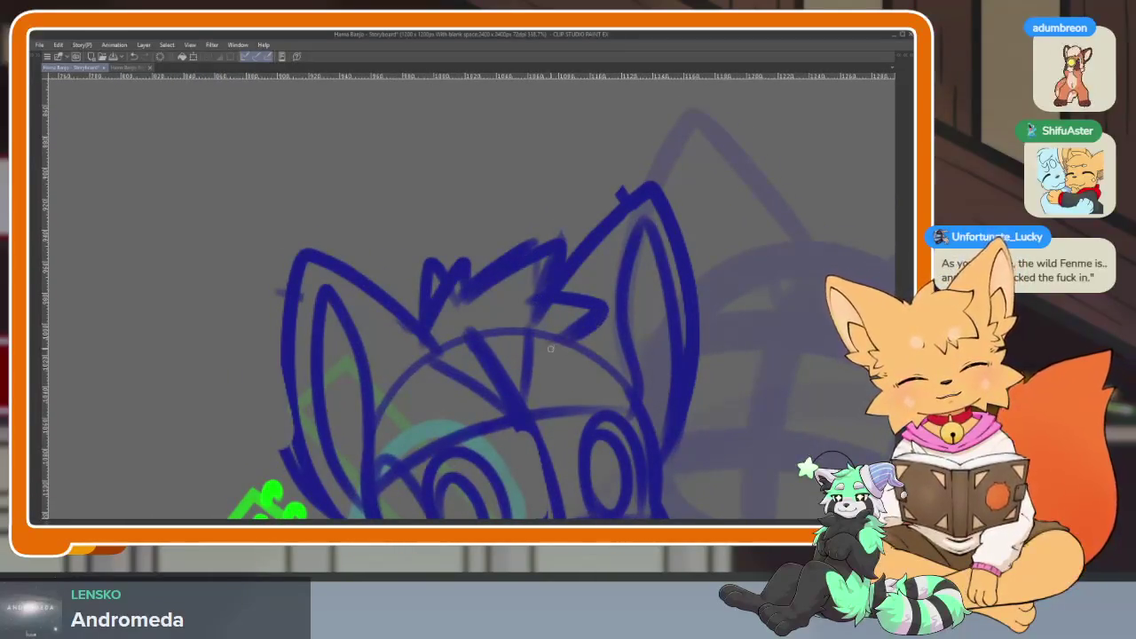
scroll(664, 292, down, 3)
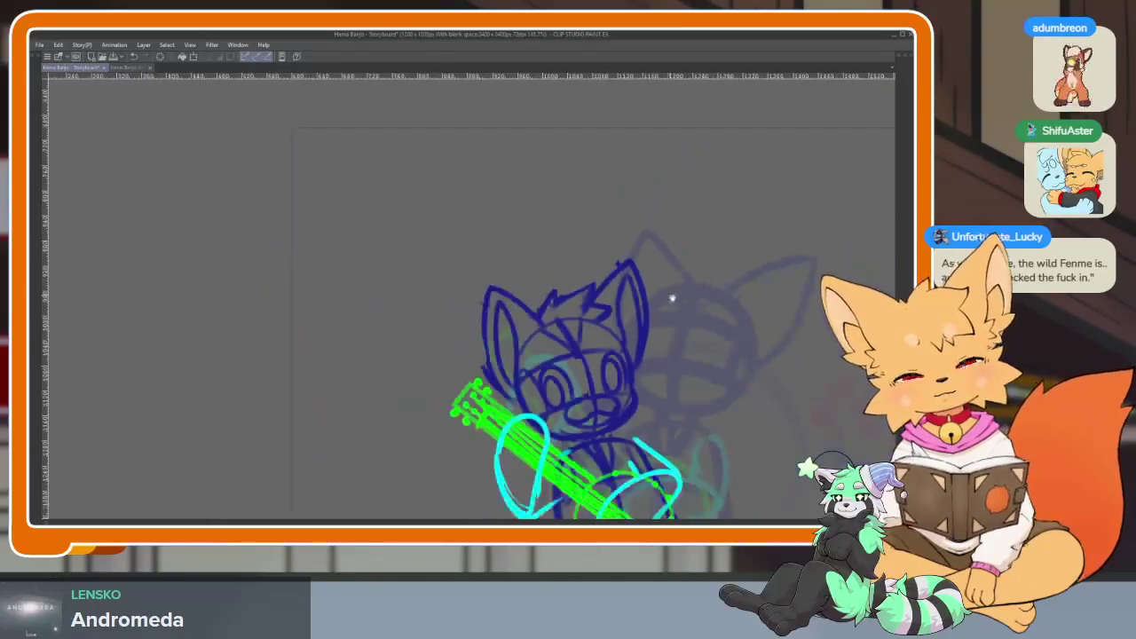
key(ctrl+z)
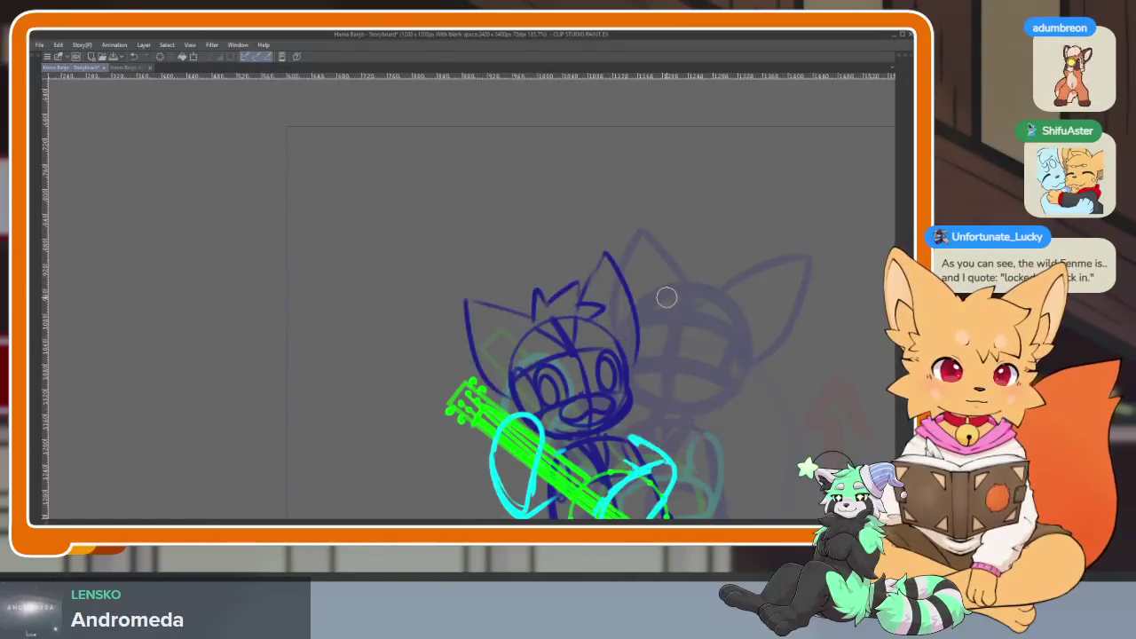
Draw the inner-ear line along the left ear, then zoom out and step forward.
scroll(533, 355, up, 1)
scroll(487, 373, up, 3)
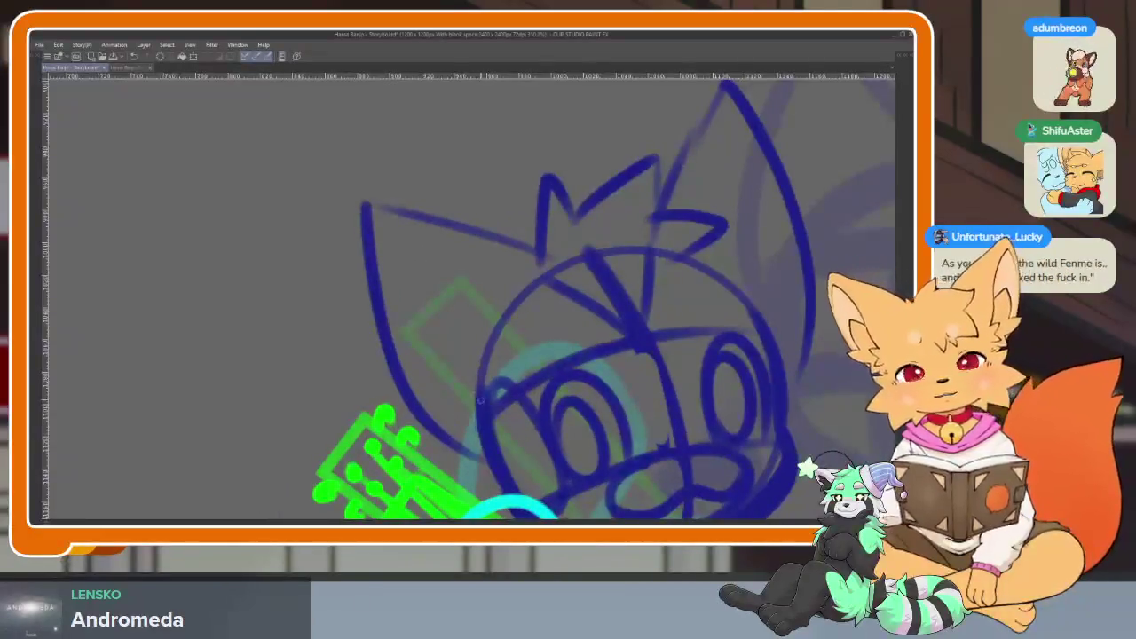
drag(486, 404, 479, 437)
mouse_move(756, 340)
mouse_down()
mouse_move(678, 374)
mouse_move(647, 215)
mouse_move(712, 398)
mouse_up()
scroll(711, 383, down, 3)
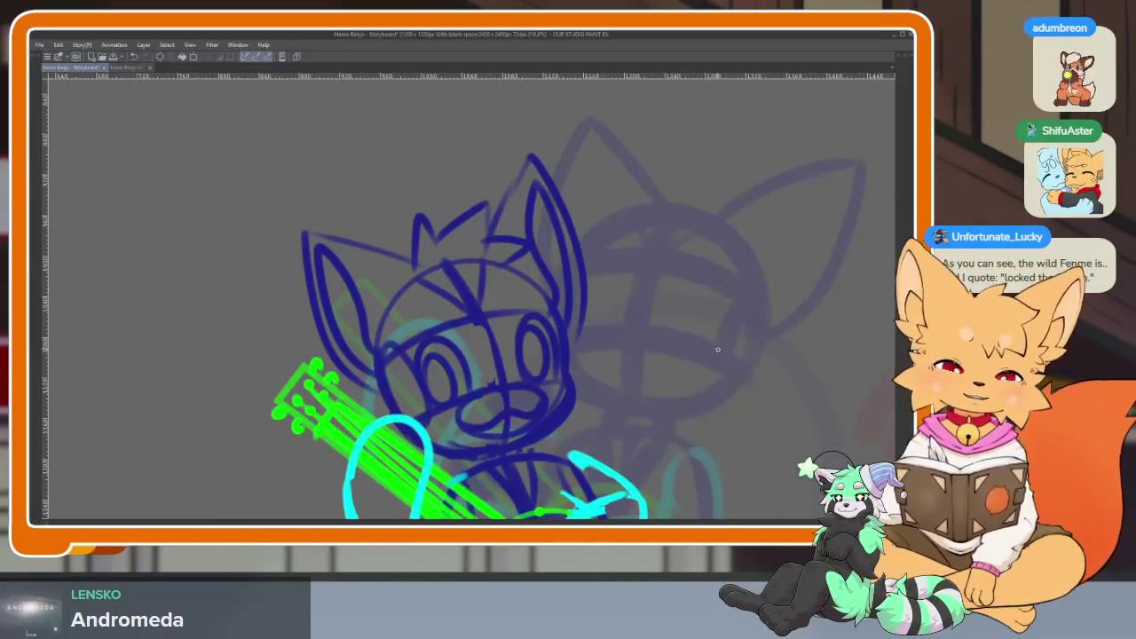
key(space)
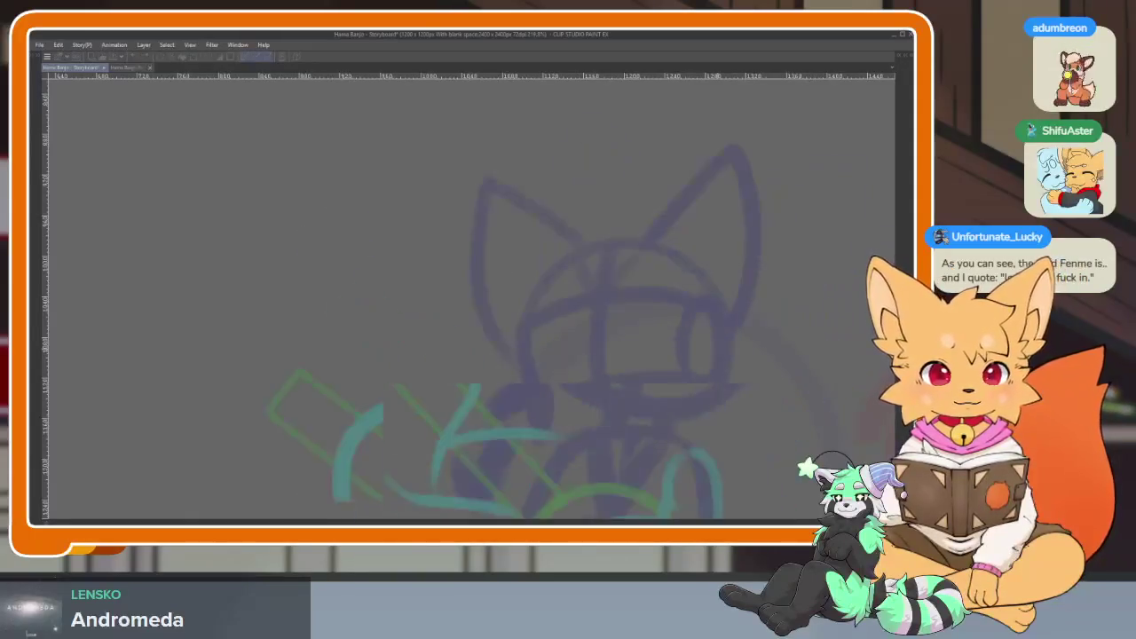
Play the animation full-window from frame 1, then stop it.
key(Tab)
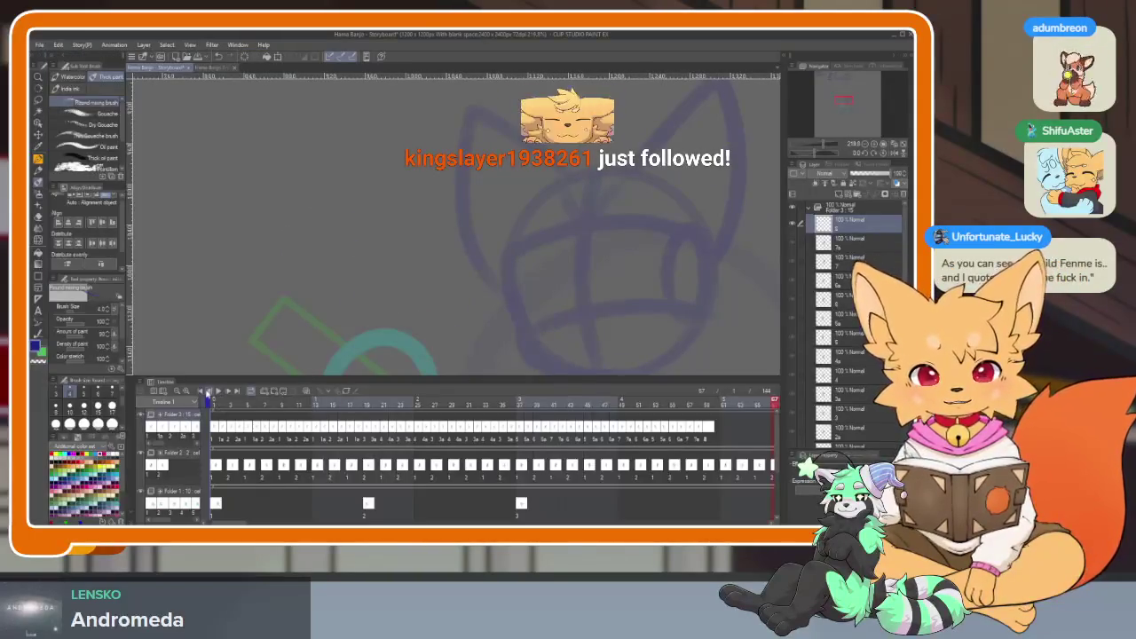
click(206, 392)
key(Tab)
scroll(631, 360, down, 5)
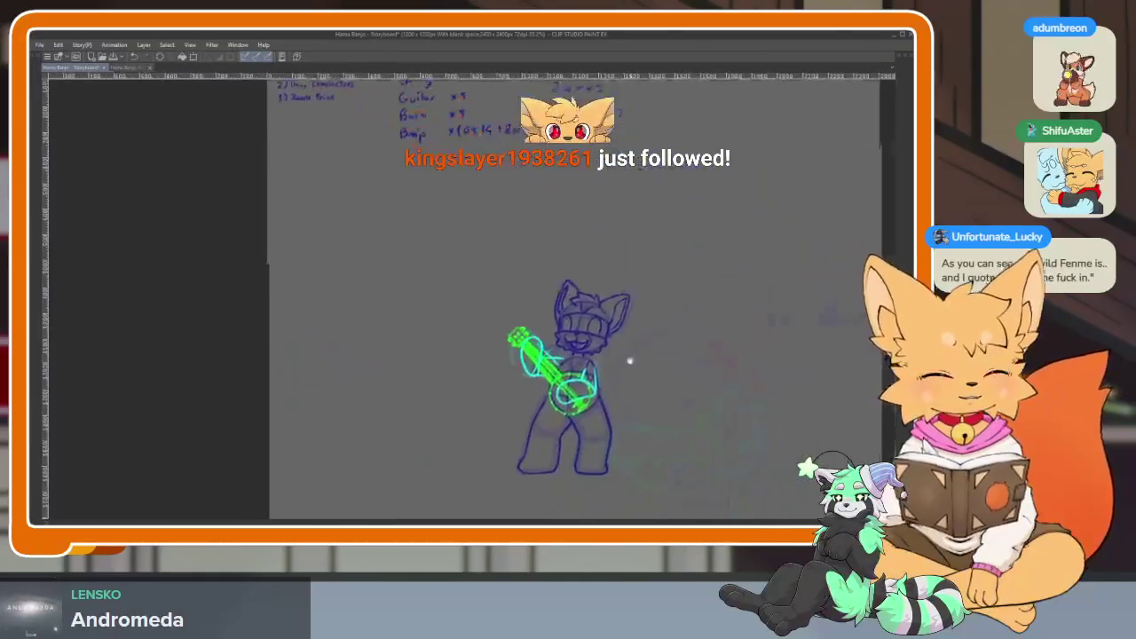
scroll(504, 420, up, 3)
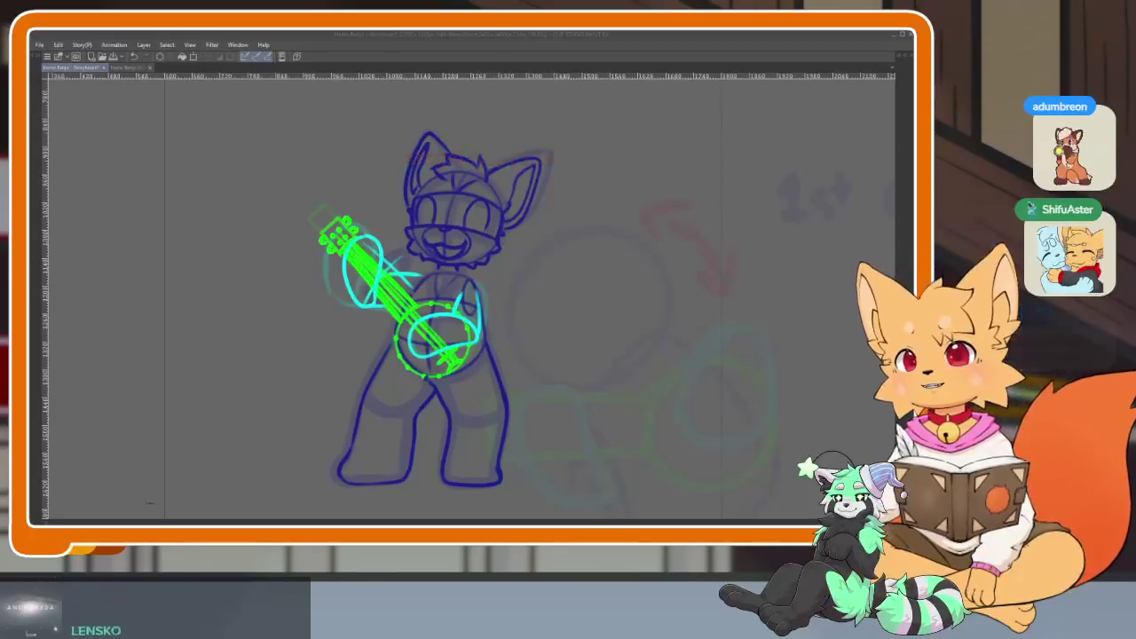
click(513, 41)
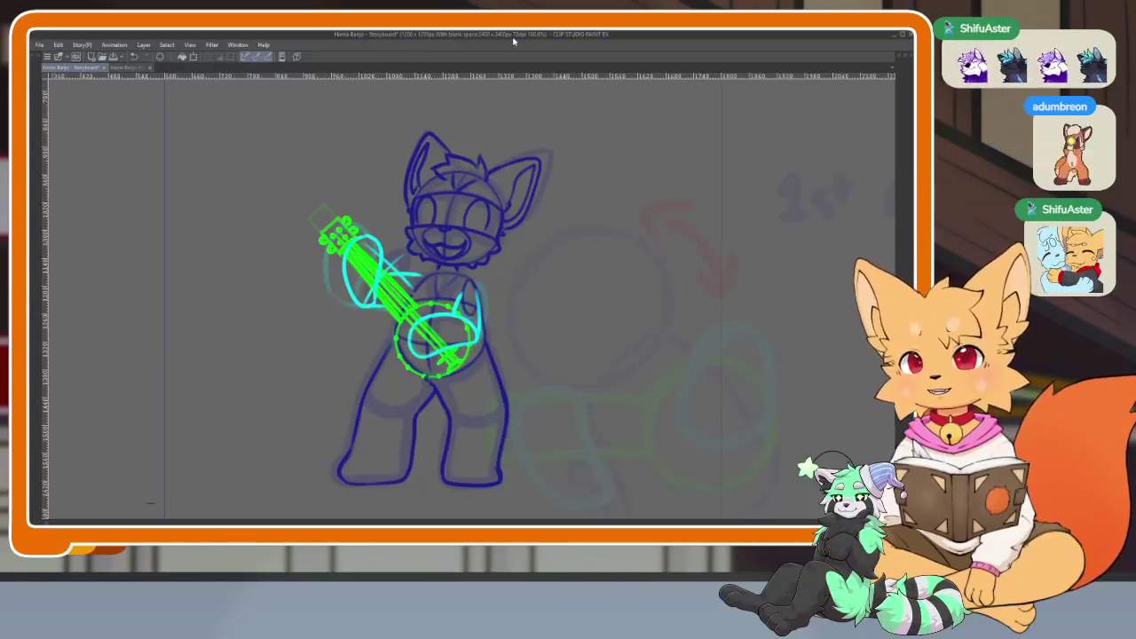
key(space)
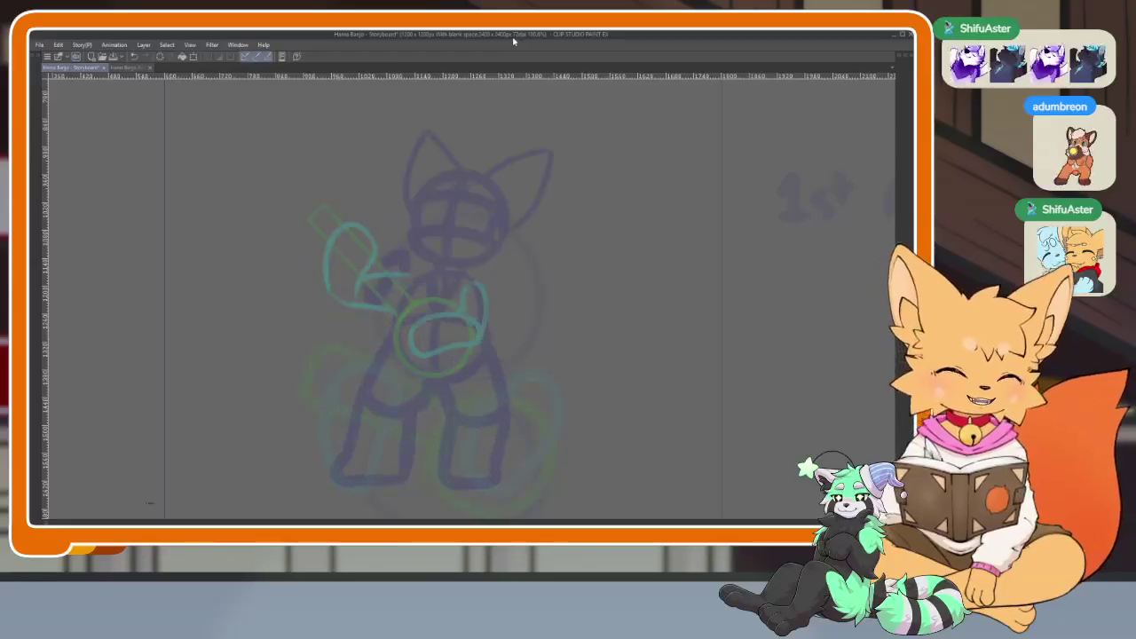
key(space)
Return to frame 1 and replay the animation with palettes hidden.
key(Tab)
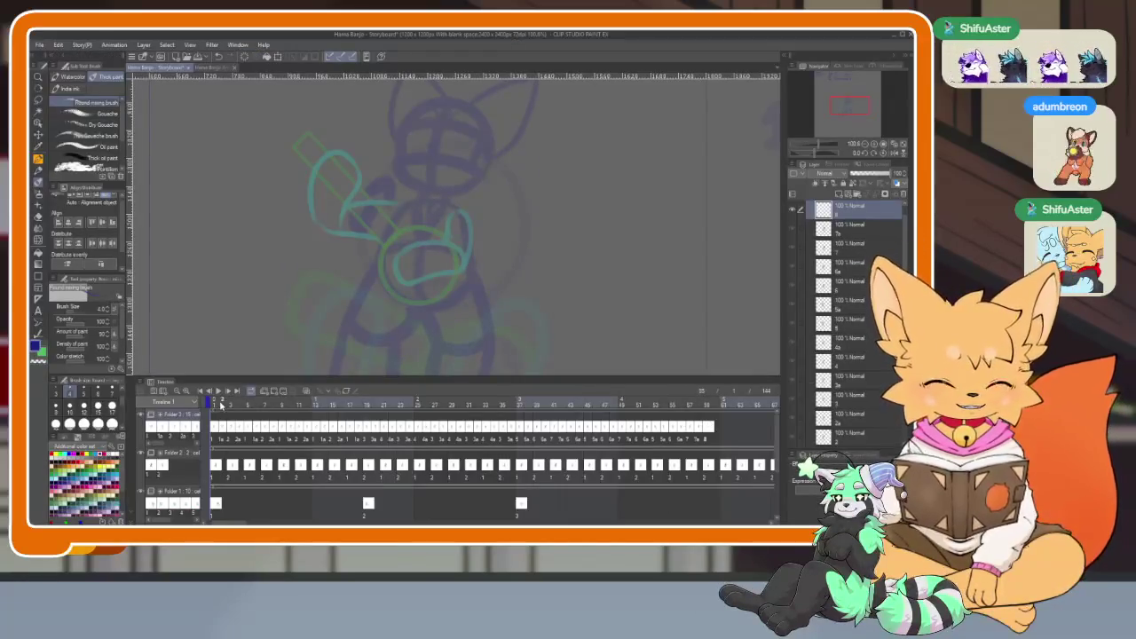
click(221, 404)
key(space)
key(Tab)
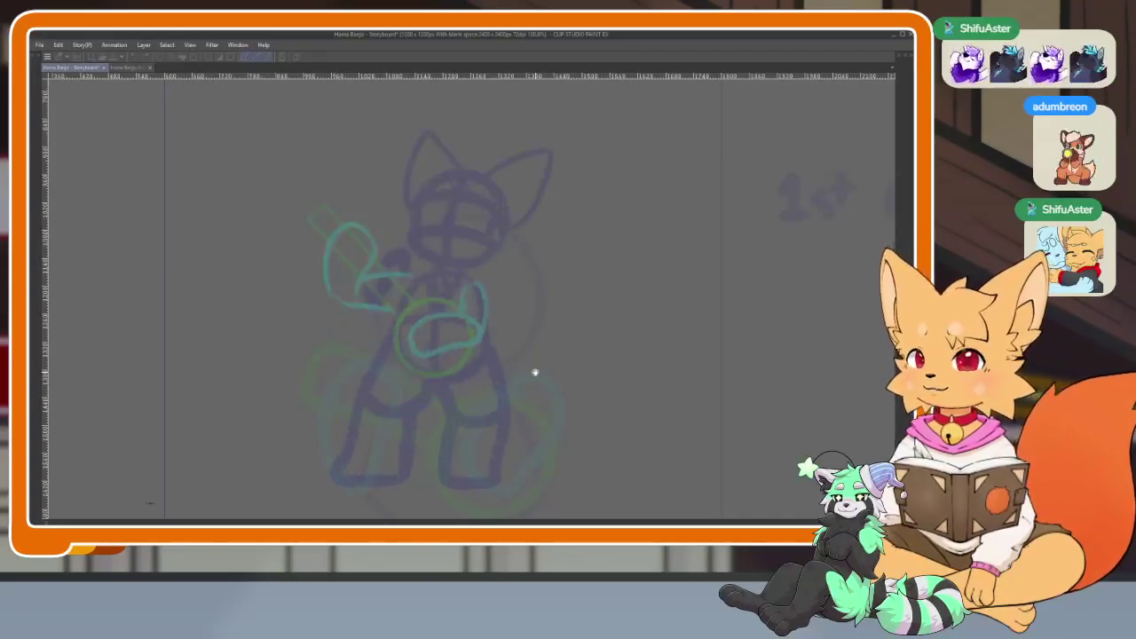
Restore the palettes, scroll the timeline and move the playhead to about frame 52.
key(Tab)
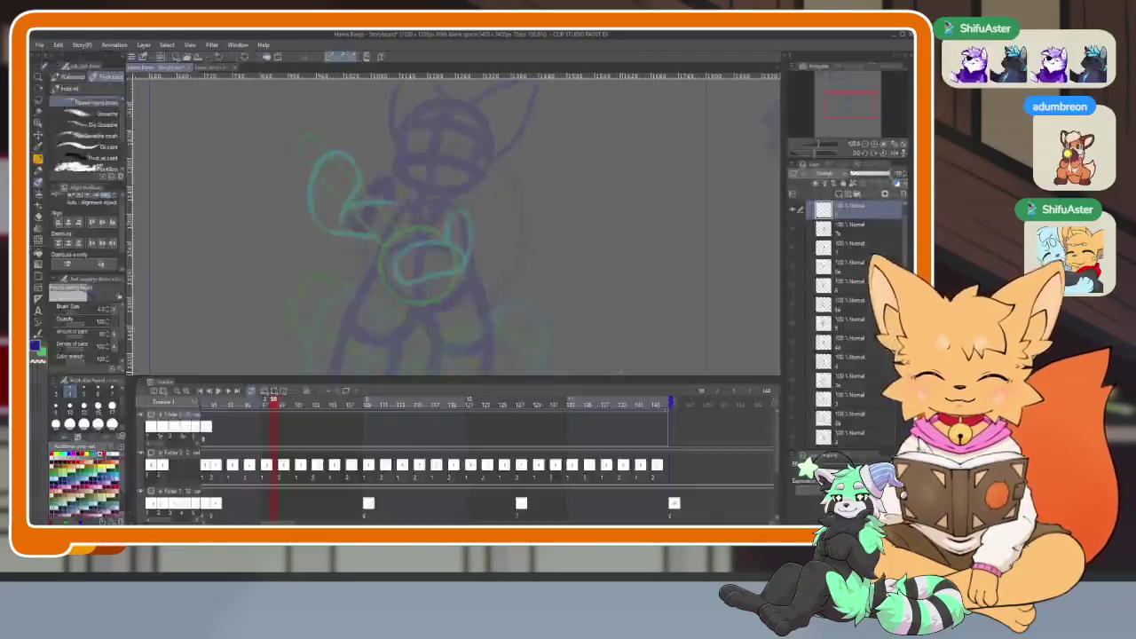
scroll(582, 460, down, 2)
scroll(582, 460, down, 3)
scroll(582, 460, down, 1)
scroll(581, 460, down, 2)
scroll(583, 460, up, 2)
scroll(595, 460, down, 1)
scroll(616, 461, up, 1)
scroll(616, 464, down, 1)
scroll(616, 463, down, 4)
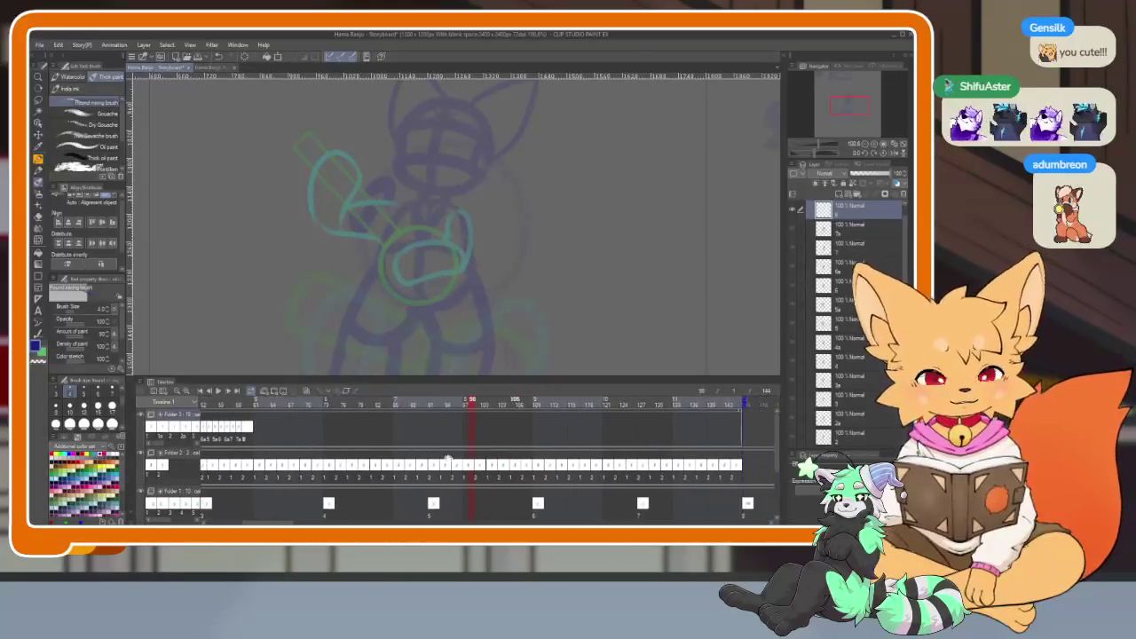
click(247, 405)
Scrub the playhead back to frames 73 and 72, then play from the start.
key(o)
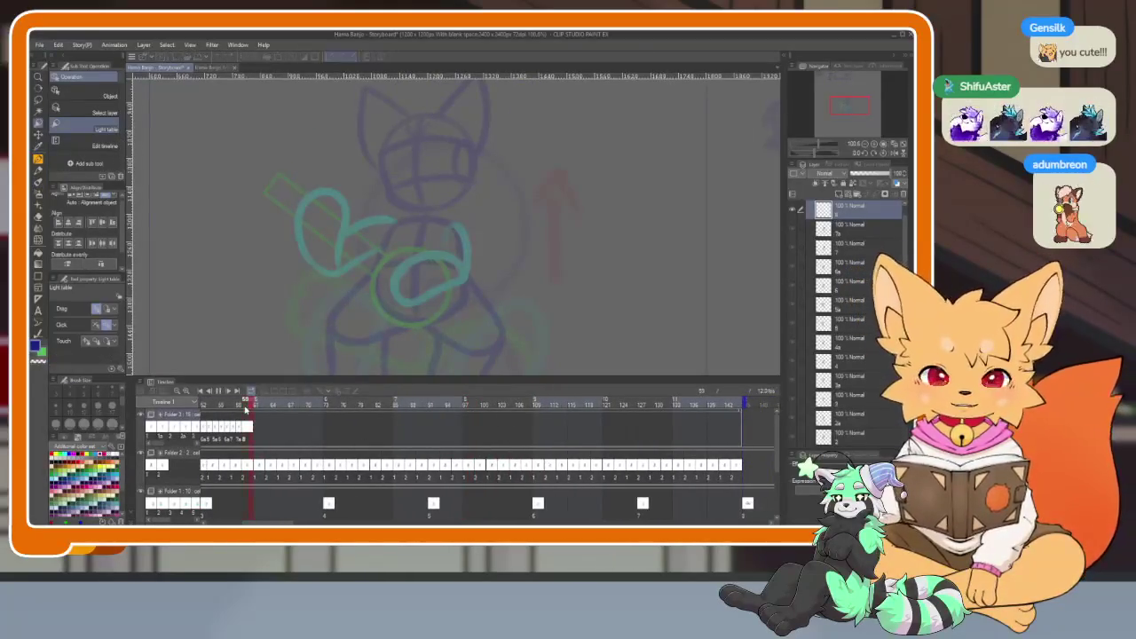
key(space)
key(space)
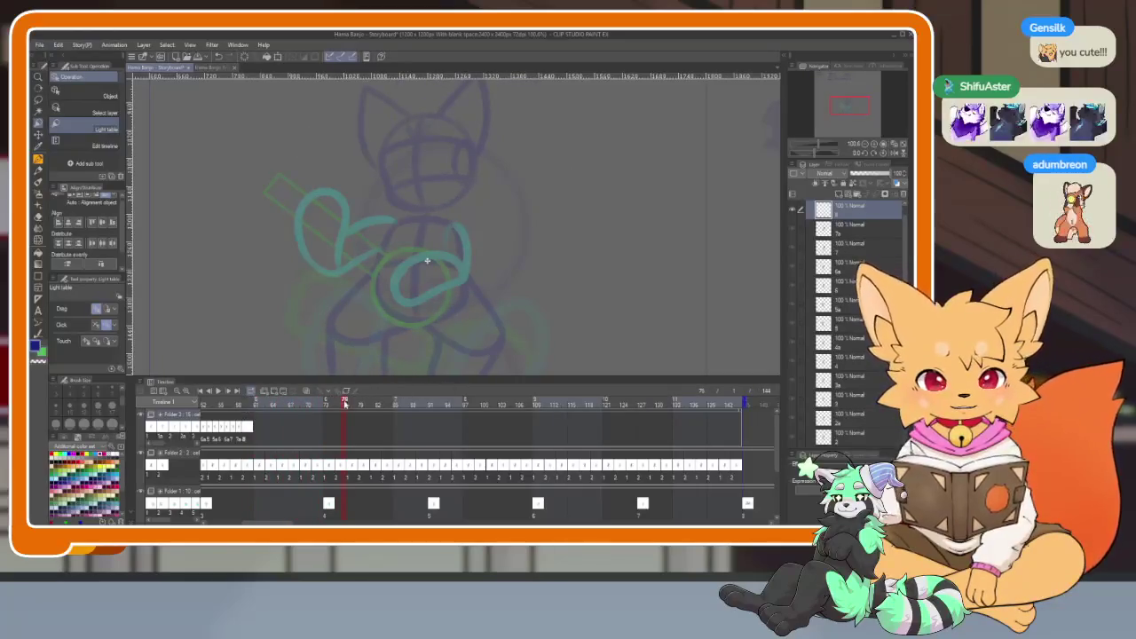
drag(347, 404, 328, 409)
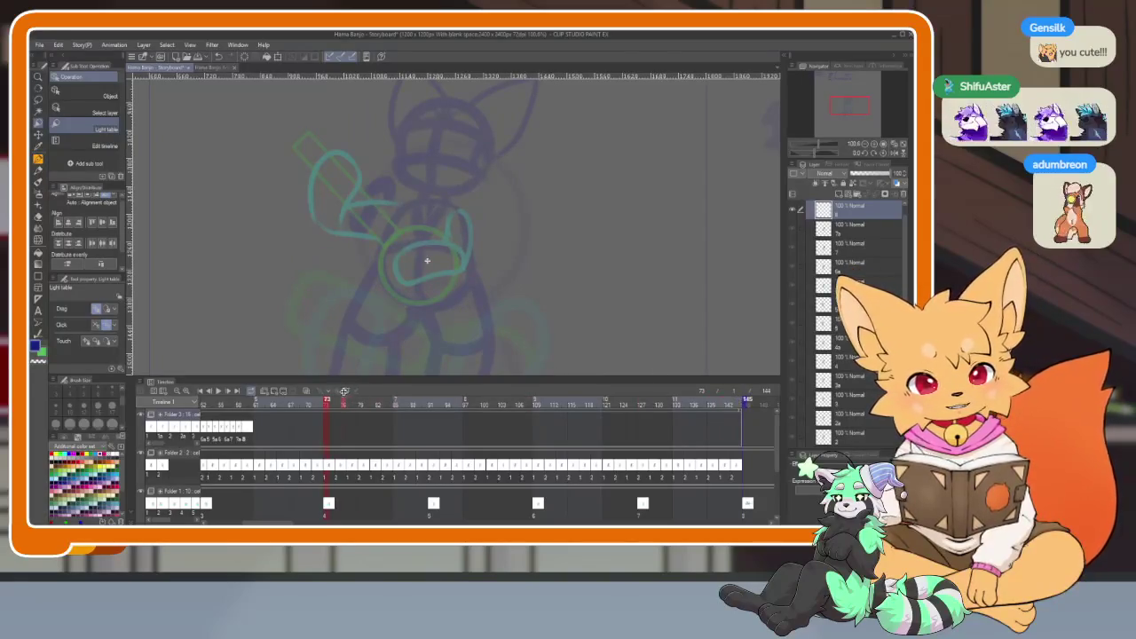
drag(326, 405, 304, 409)
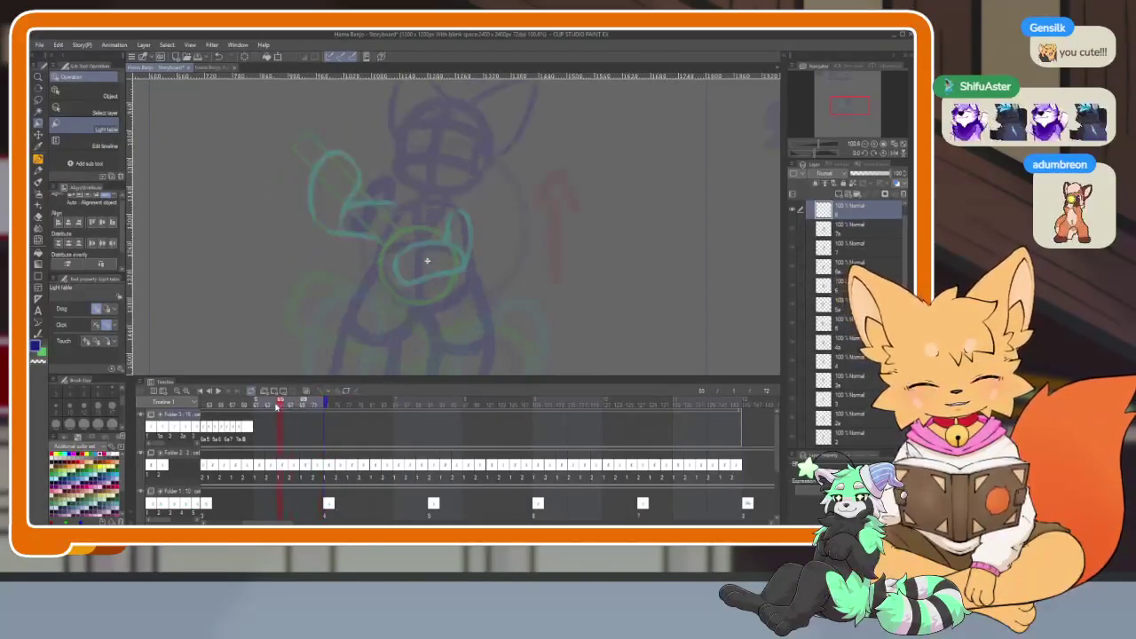
key(space)
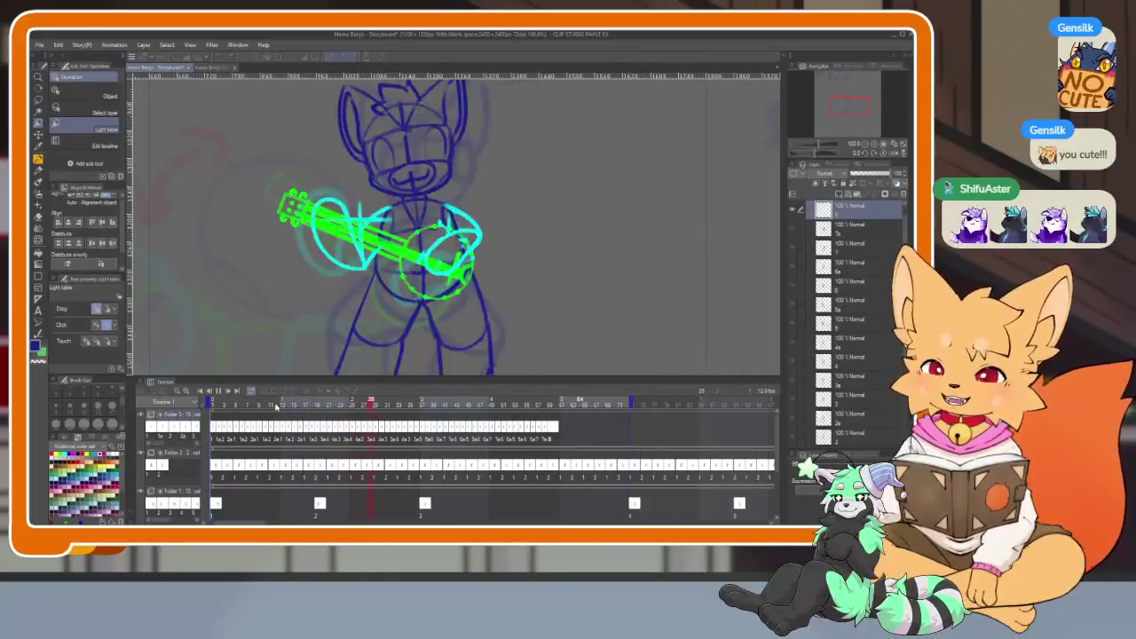
Stop playback at frame 32, hide the palettes and step through the next frames.
key(space)
key(Tab)
key(Tab)
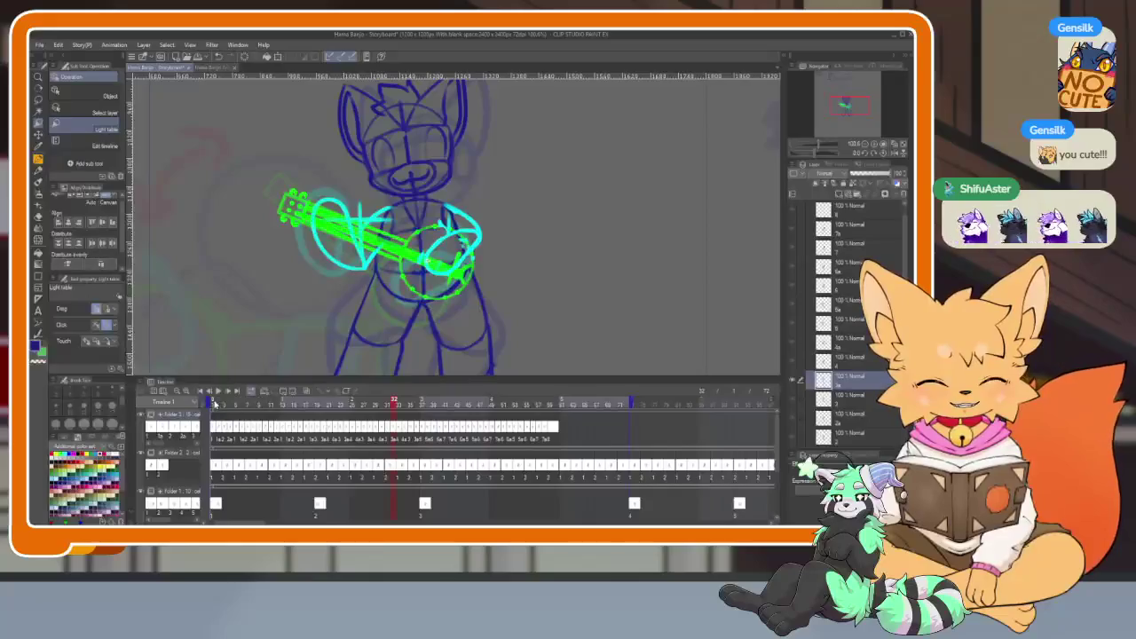
key(Right)
key(Tab)
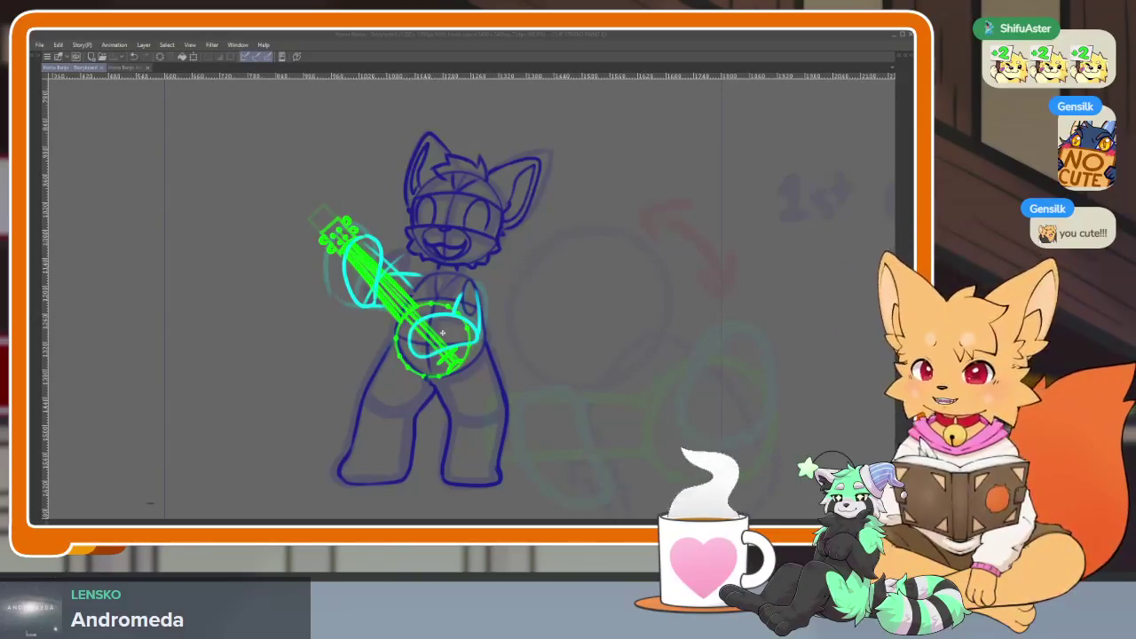
click(478, 37)
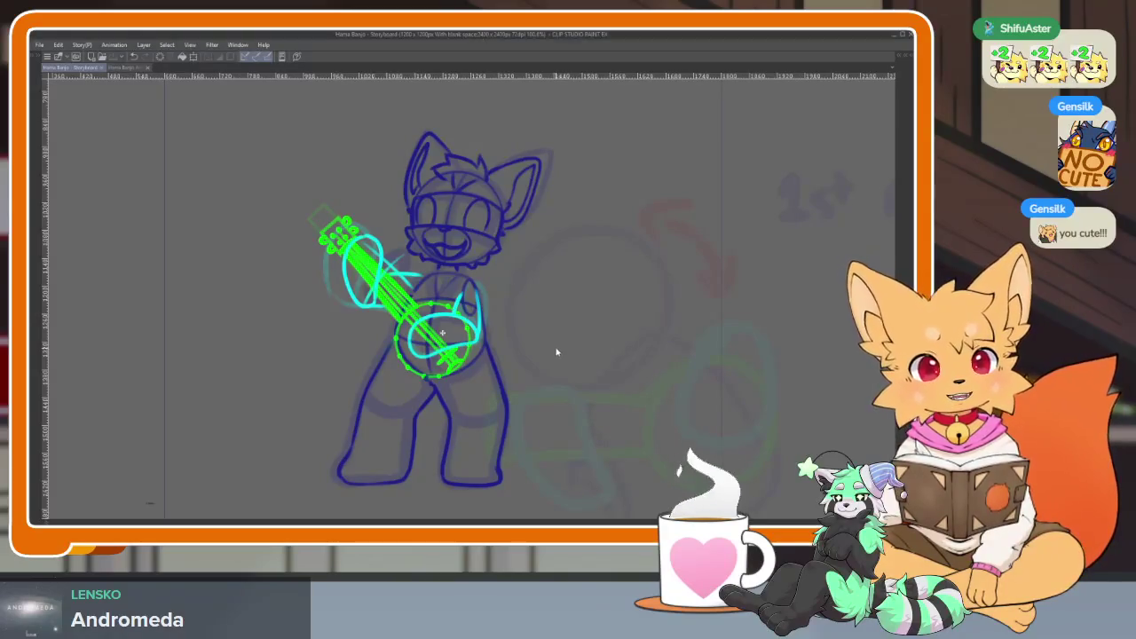
key(Tab)
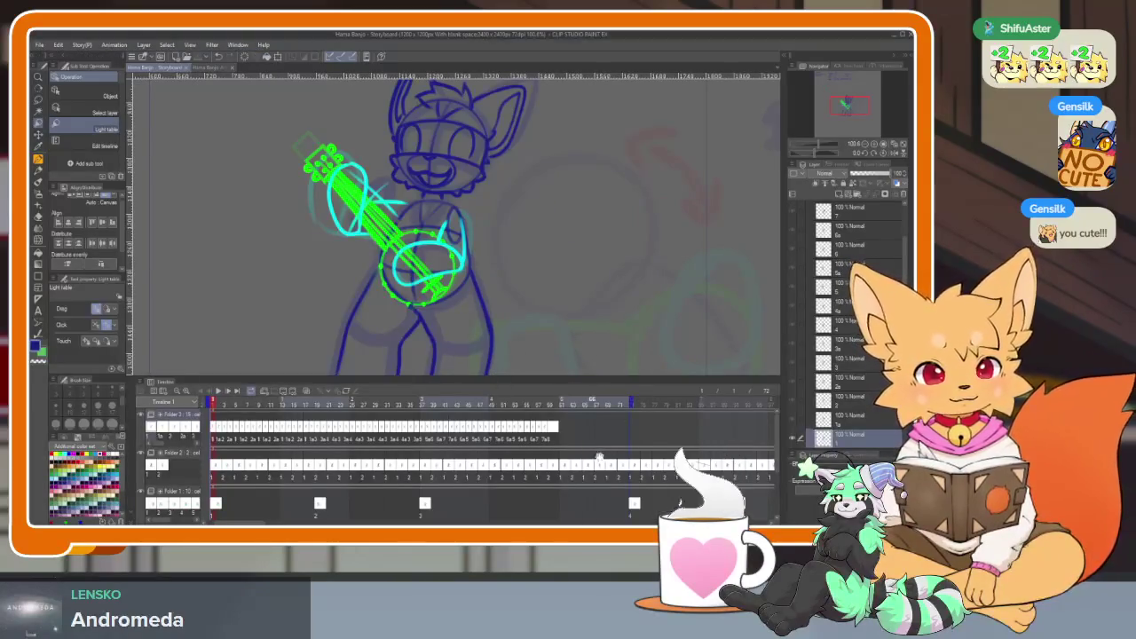
scroll(559, 462, up, 1)
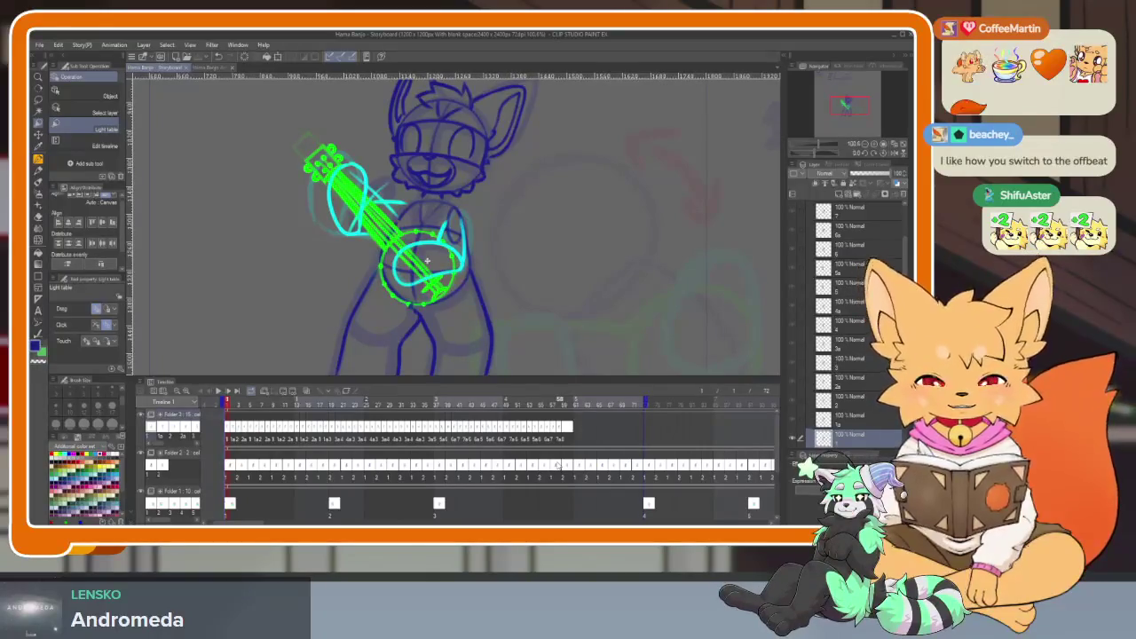
key(space)
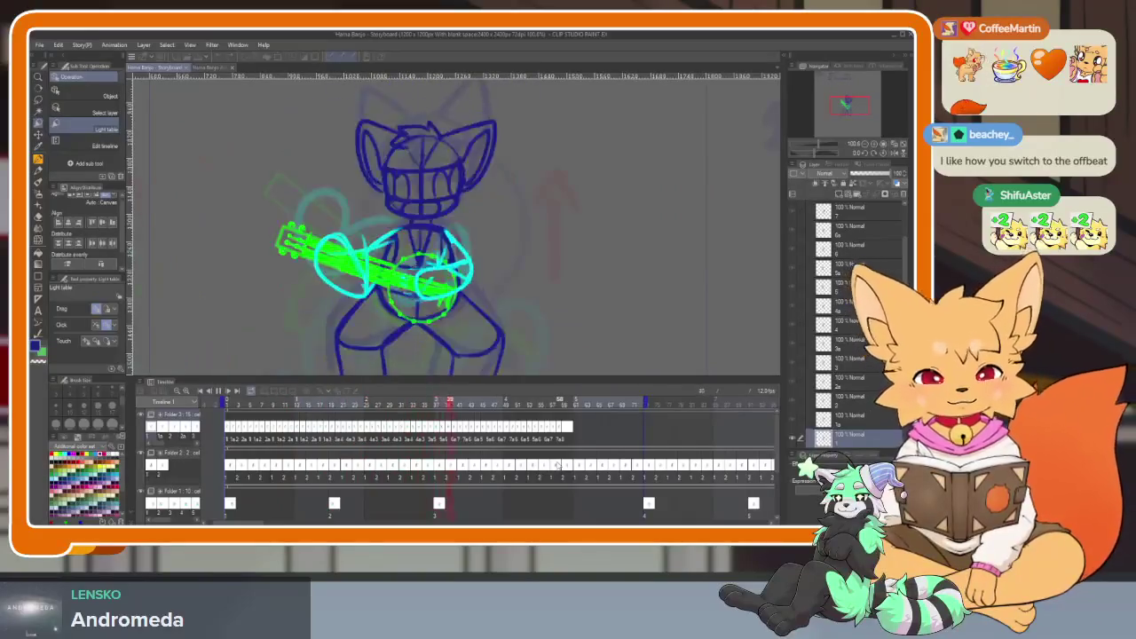
key(space)
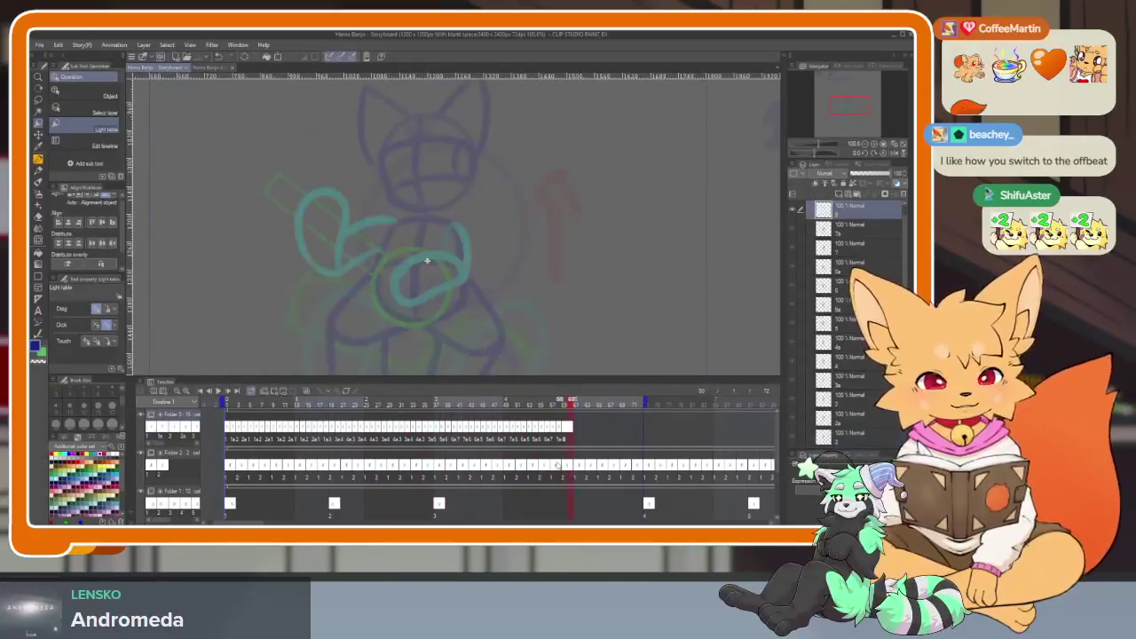
key(Left)
key(Left)
key(Left)
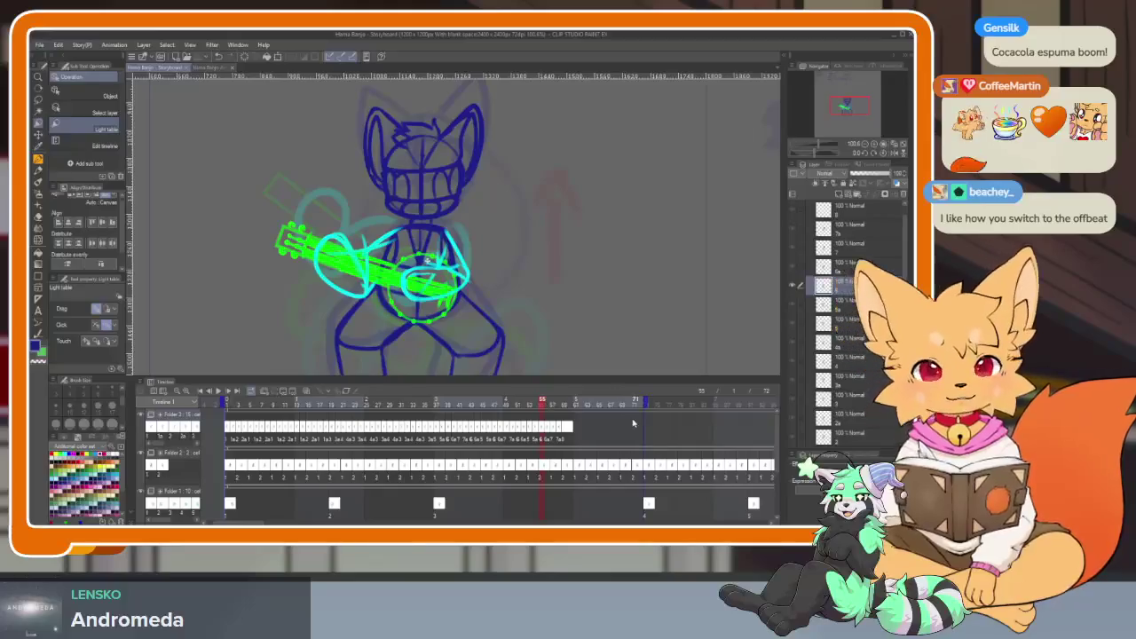
scroll(572, 450, up, 3)
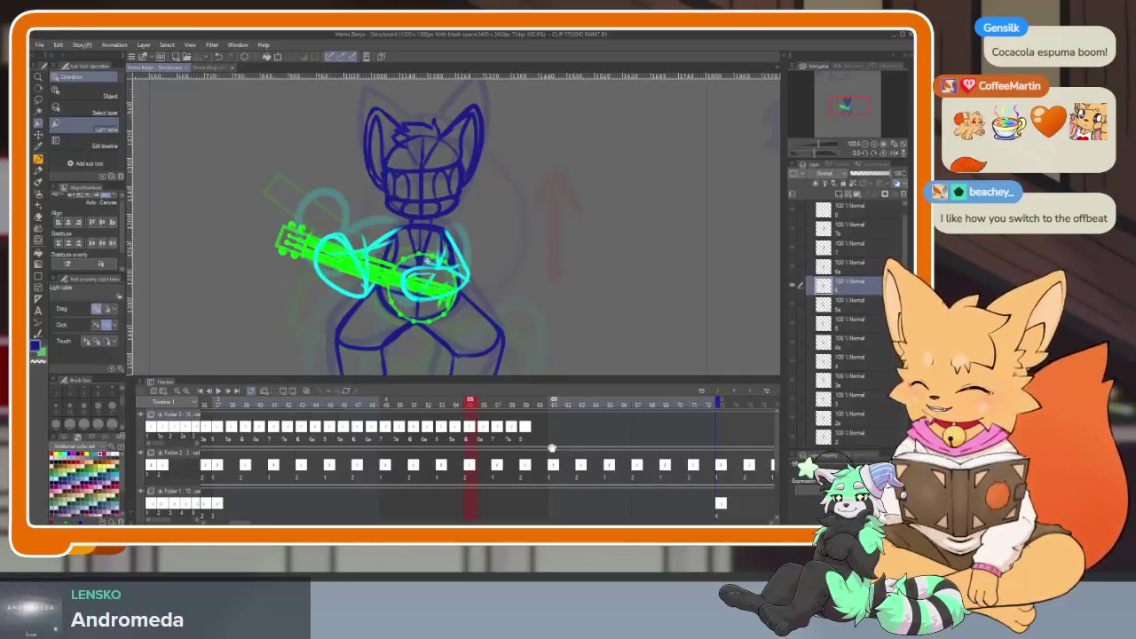
drag(472, 407, 513, 407)
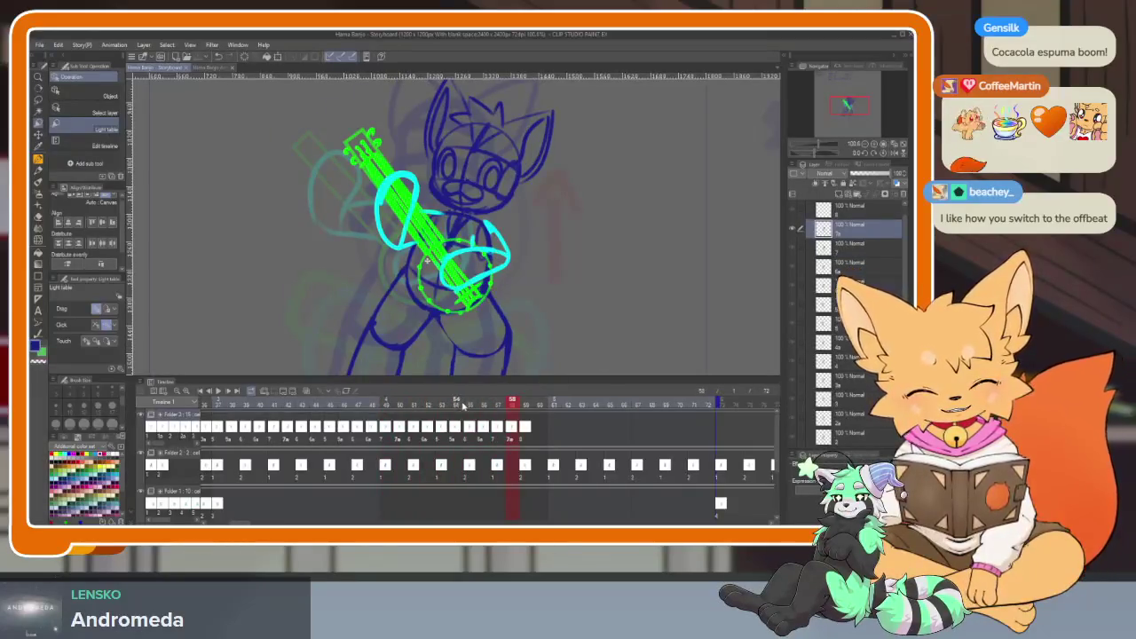
mouse_move(471, 407)
mouse_down()
mouse_move(396, 409)
mouse_move(478, 404)
mouse_up()
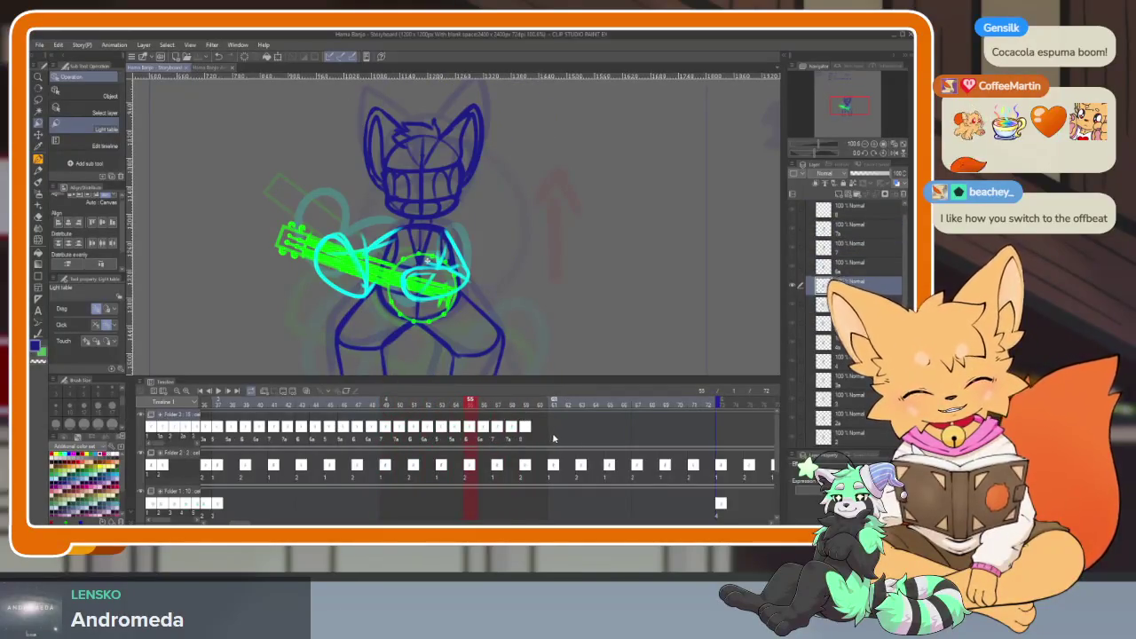
drag(402, 433, 404, 429)
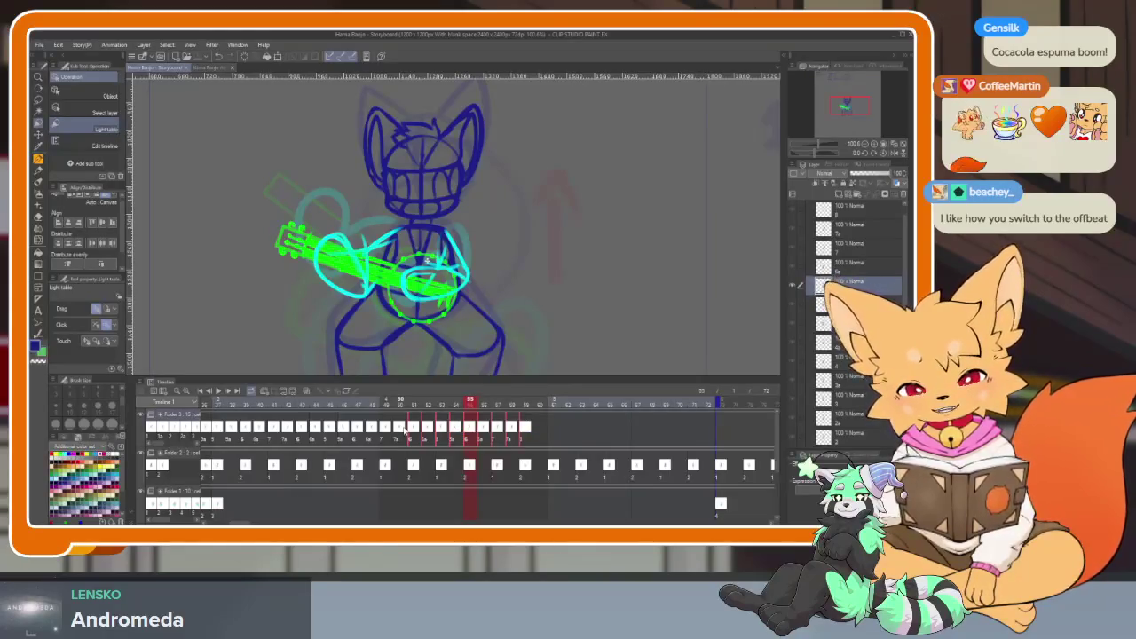
key(ctrl+z)
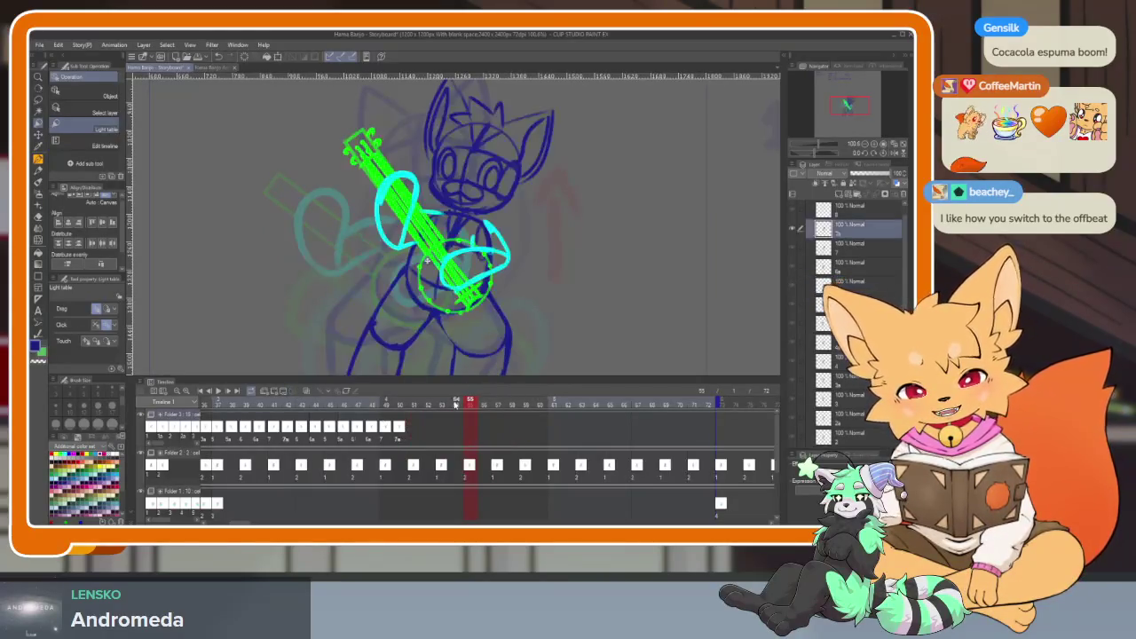
key(ctrl+z)
key(space)
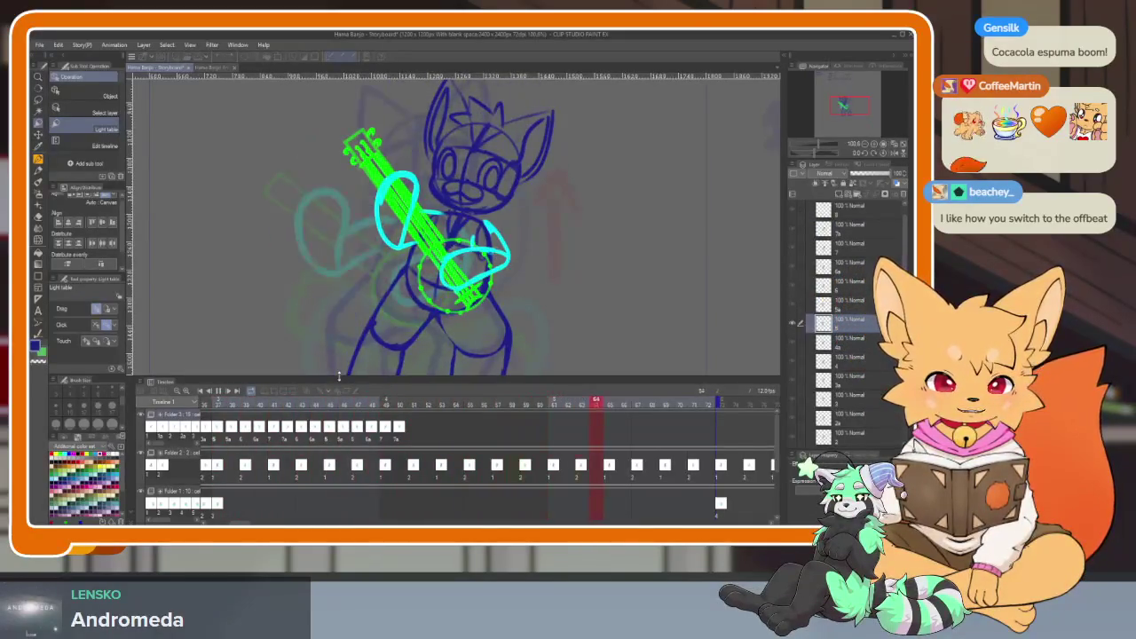
Assign cel 8 to frame 51 of the top track and play from there.
click(415, 435)
right_click(416, 437)
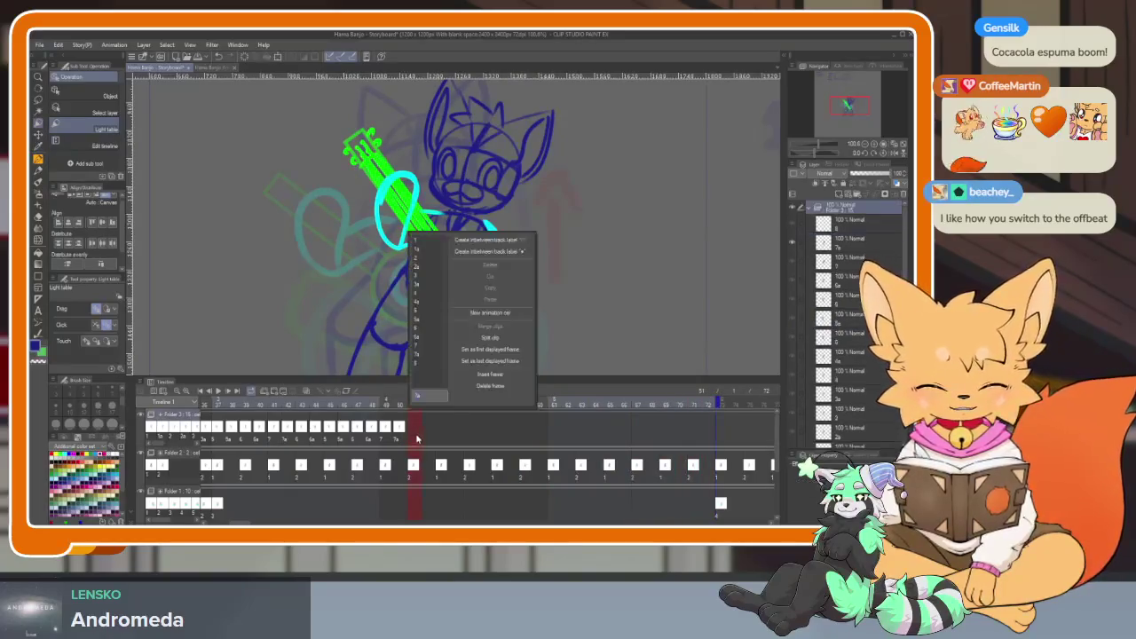
click(422, 364)
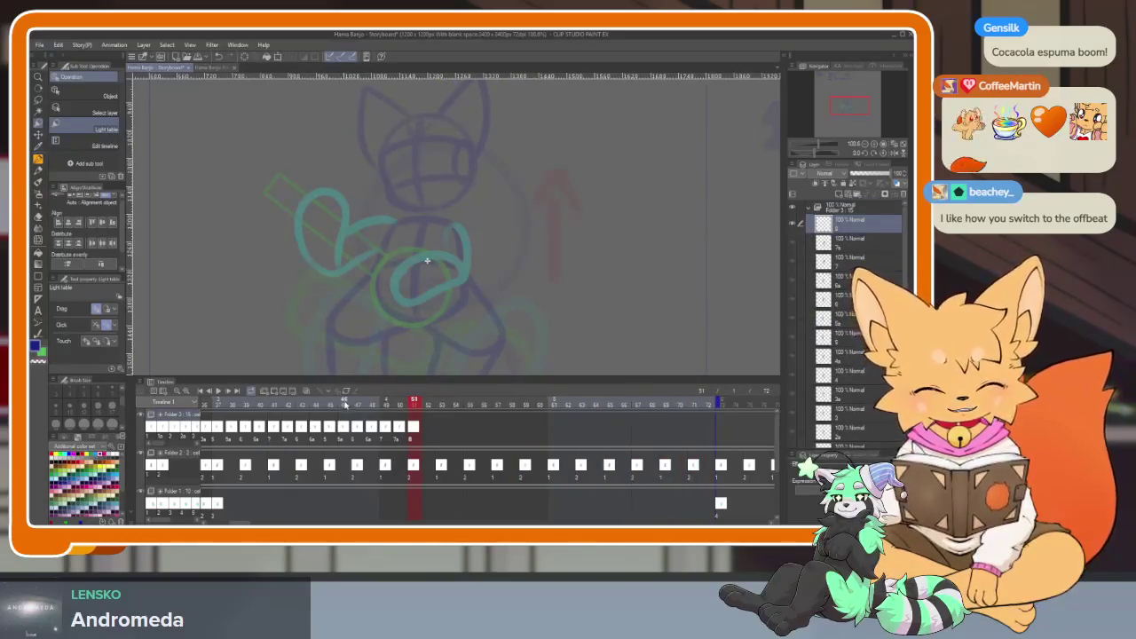
key(space)
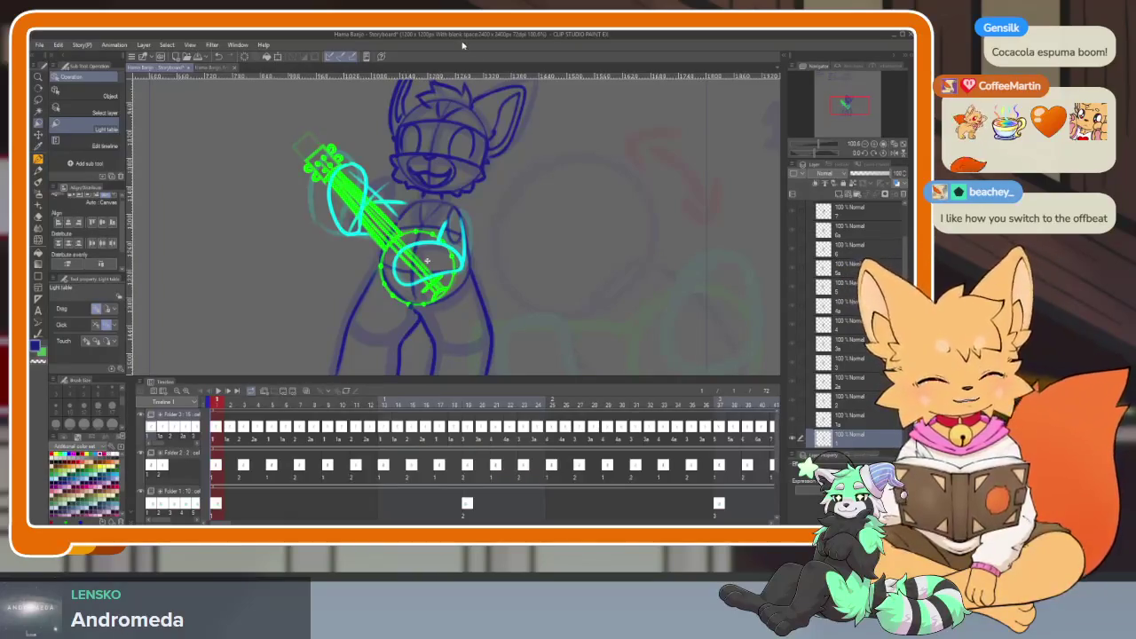
Check the drawings on frames 51 and 52.
scroll(591, 435, right, 10)
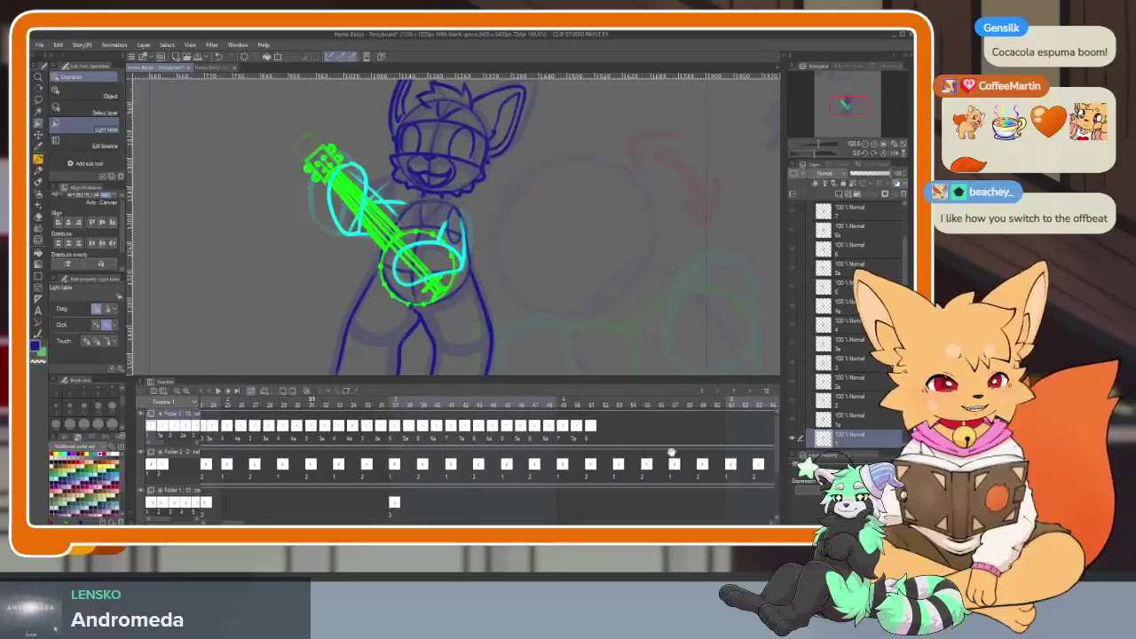
click(368, 405)
click(381, 406)
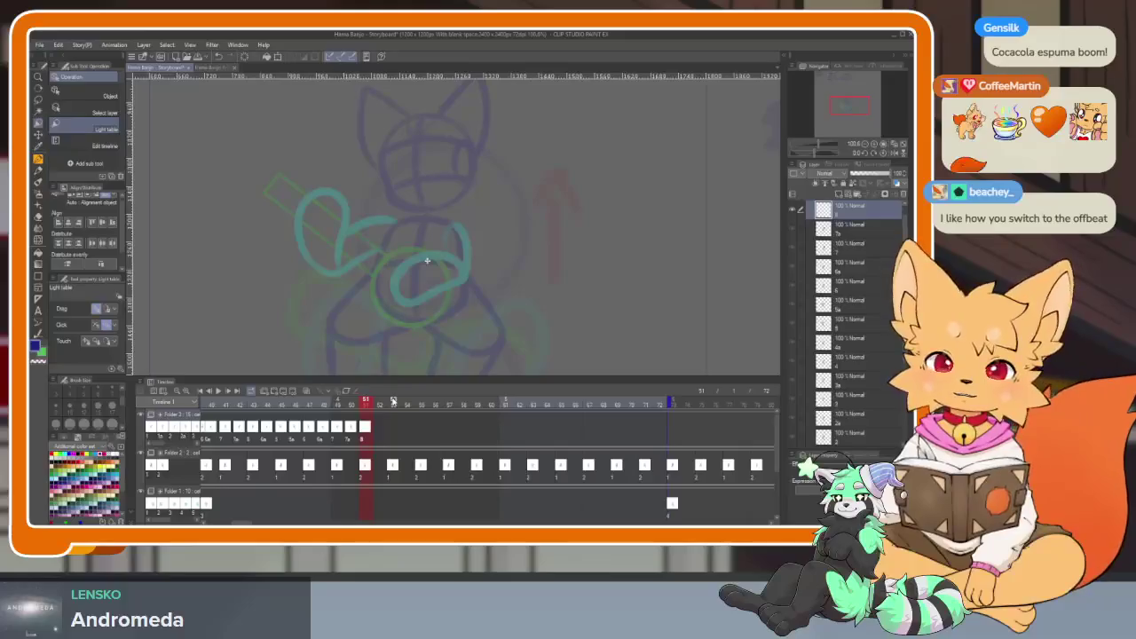
Scroll the timeline back to frames 52 and 51 and replay from frame 51.
scroll(291, 449, down, 1)
scroll(291, 449, down, 1)
scroll(276, 435, down, 1)
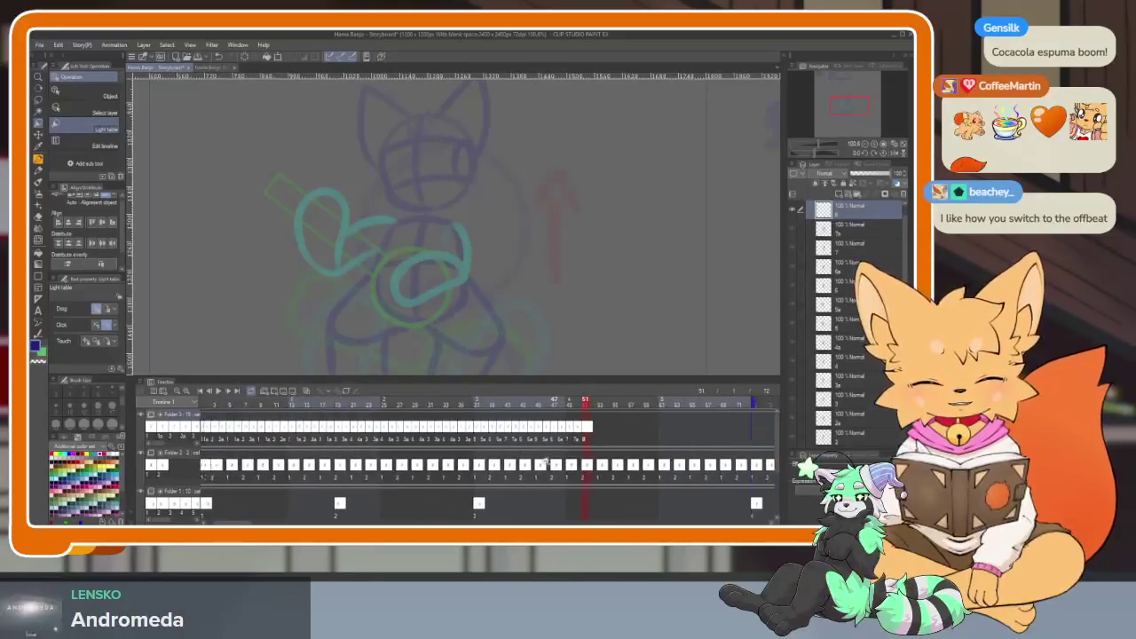
scroll(258, 422, down, 1)
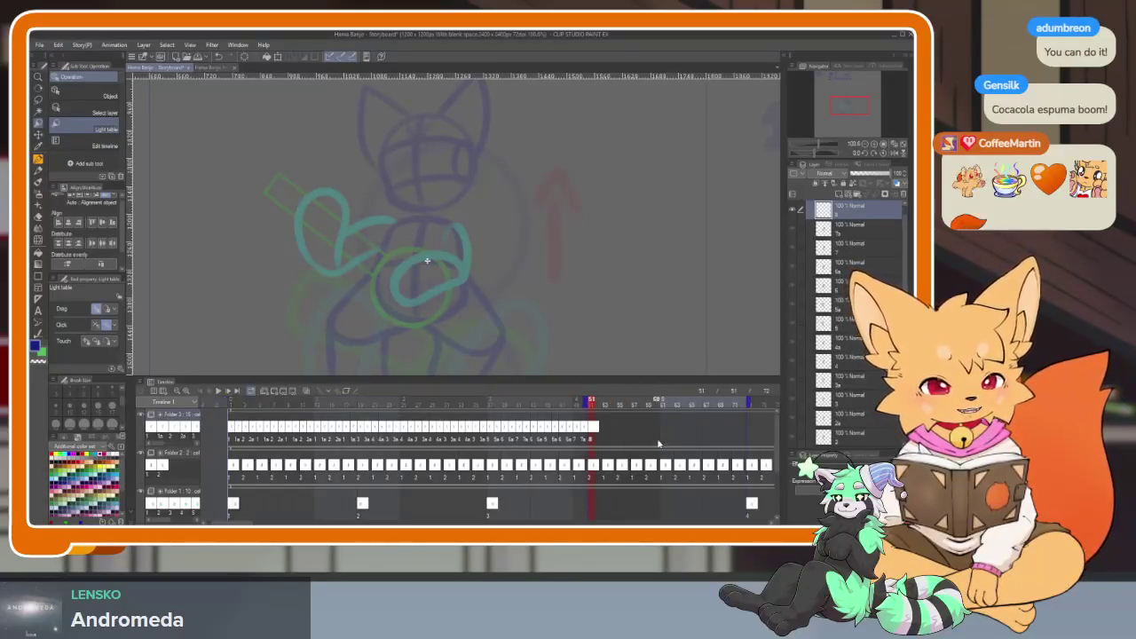
scroll(453, 463, right, 1)
scroll(452, 463, right, 3)
scroll(452, 466, up, 1)
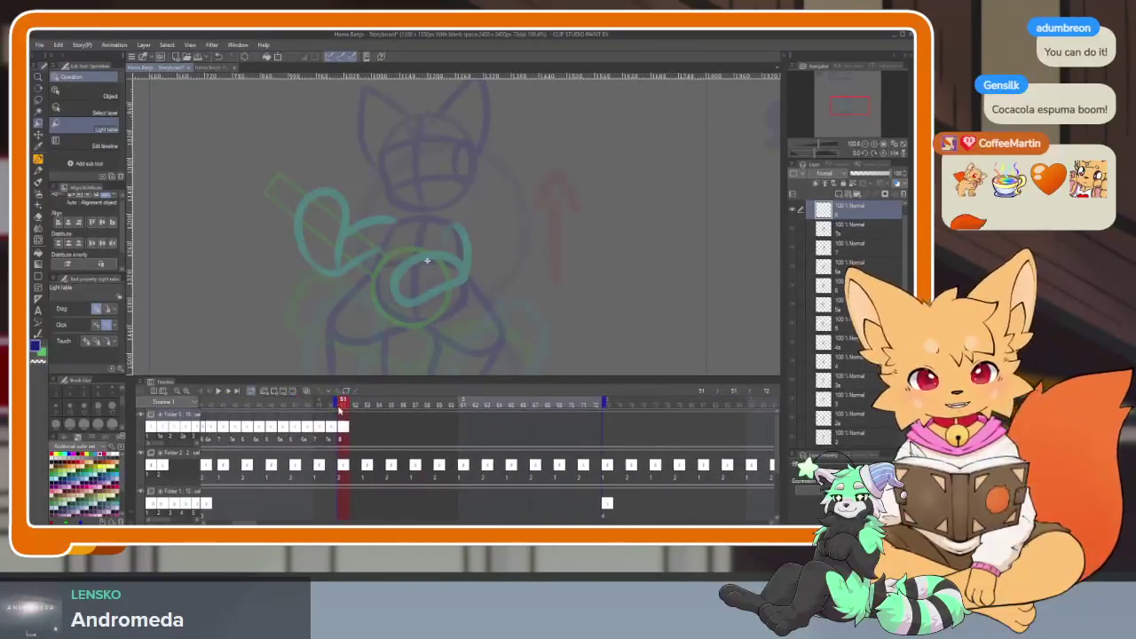
click(355, 408)
click(342, 405)
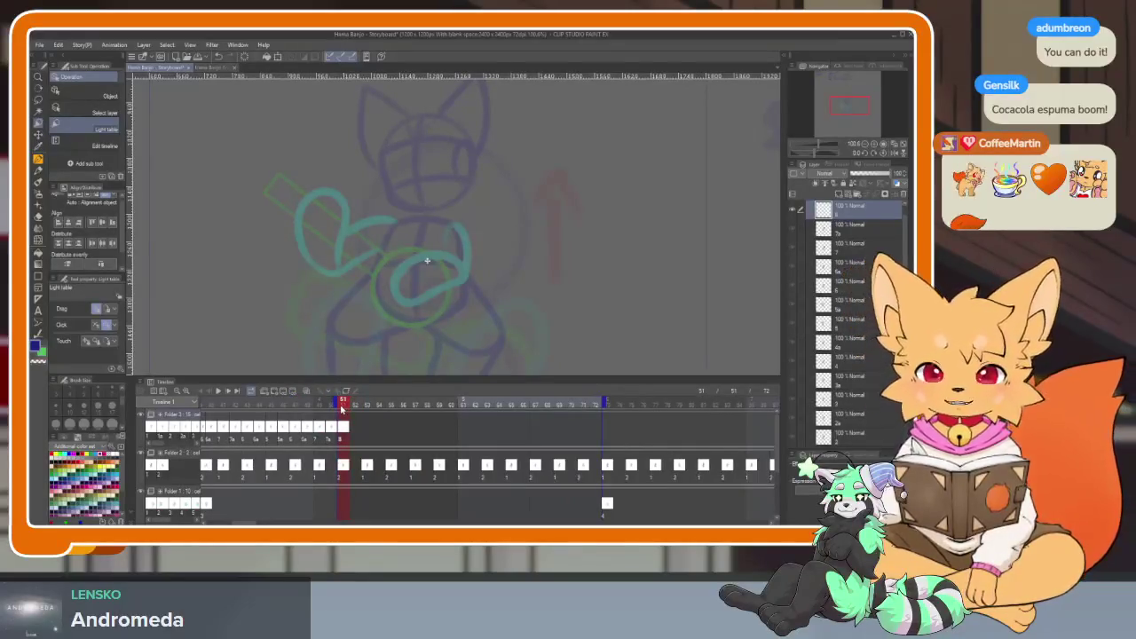
key(space)
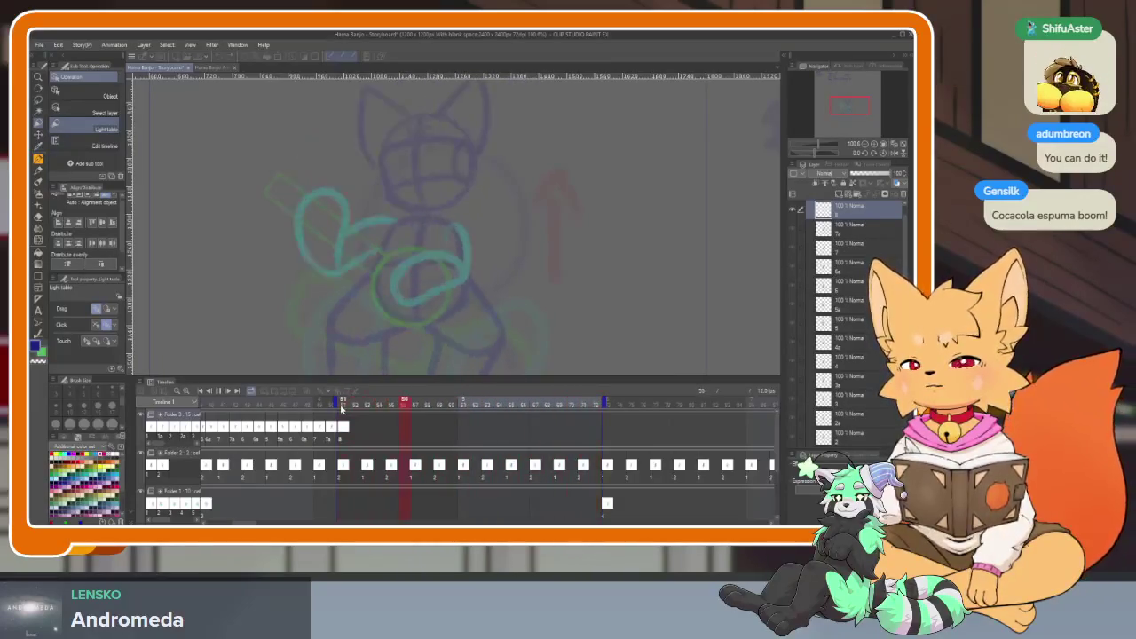
Stop at frame 51 and replay the animation from there several times.
click(342, 407)
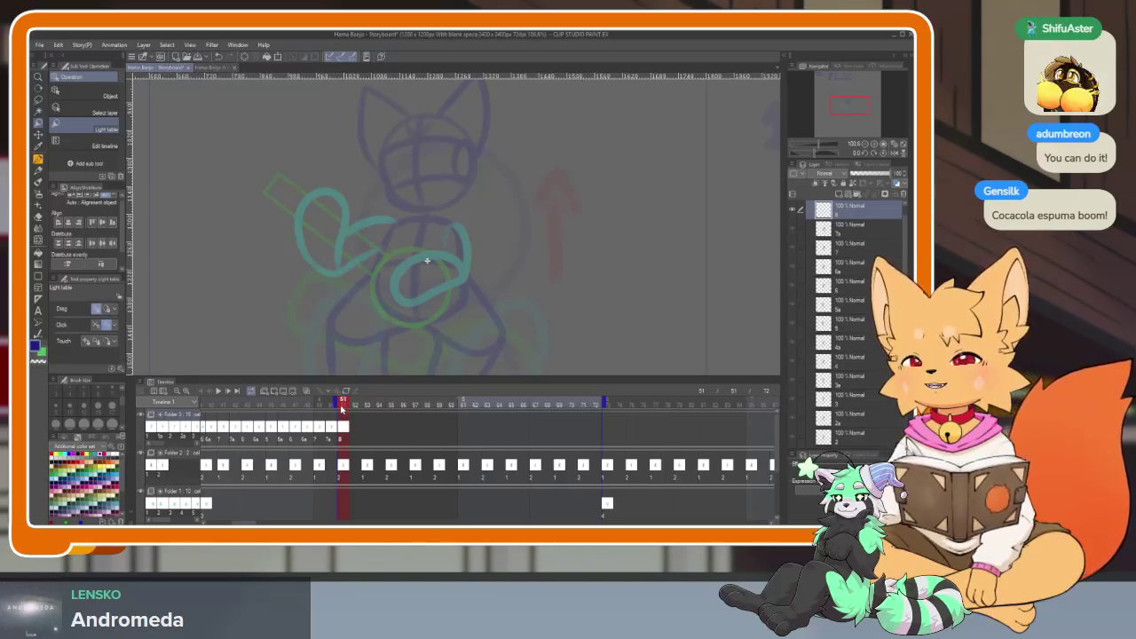
key(space)
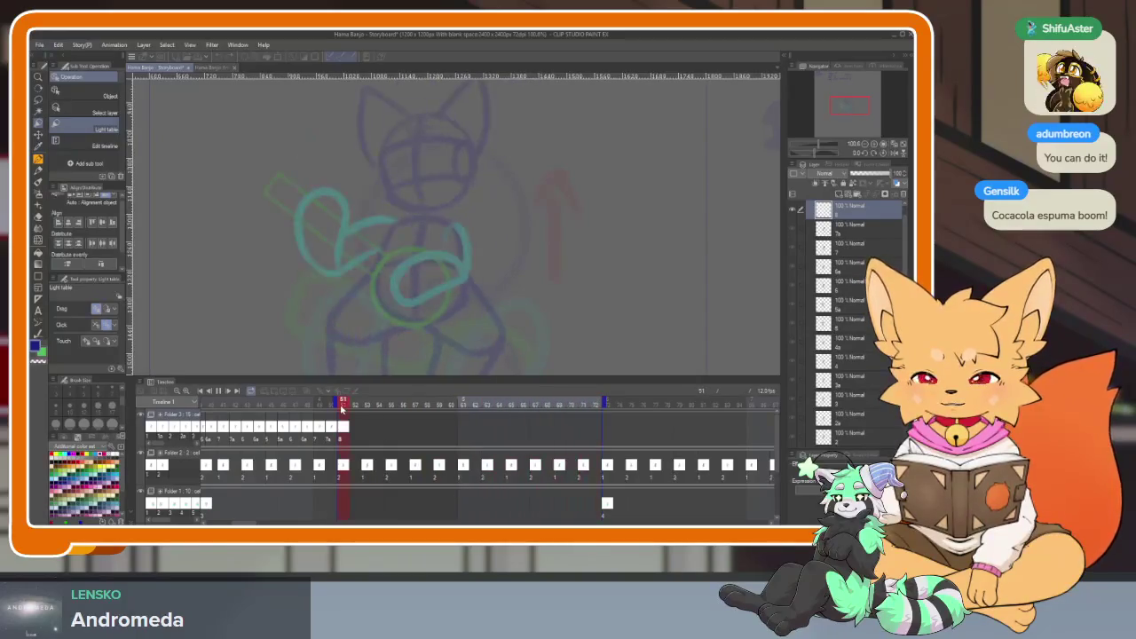
key(space)
key(space)
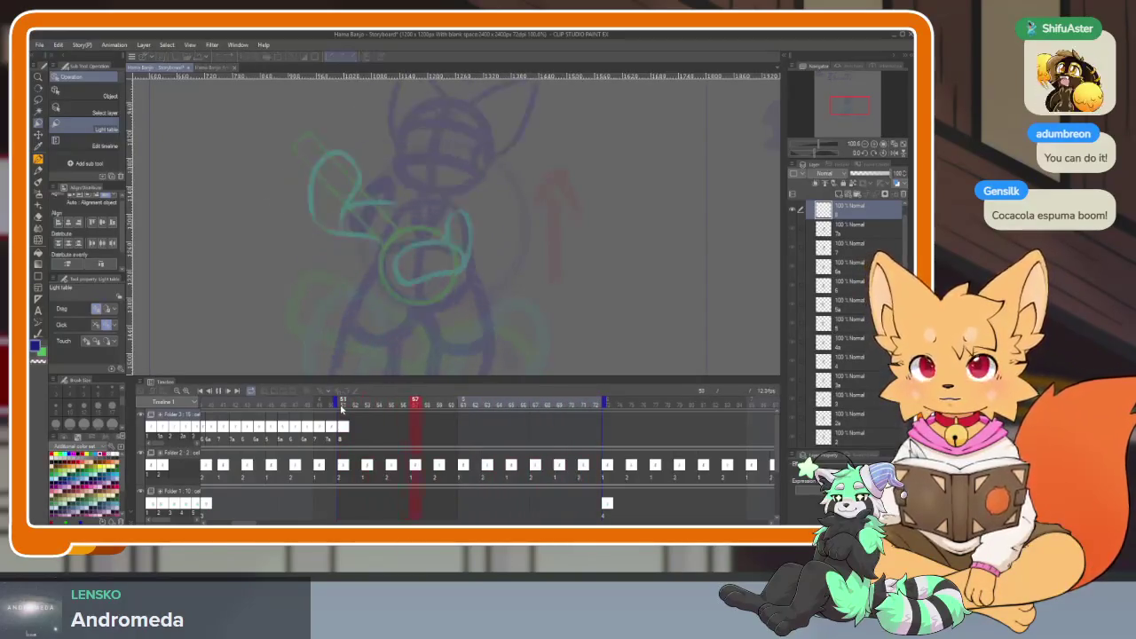
key(space)
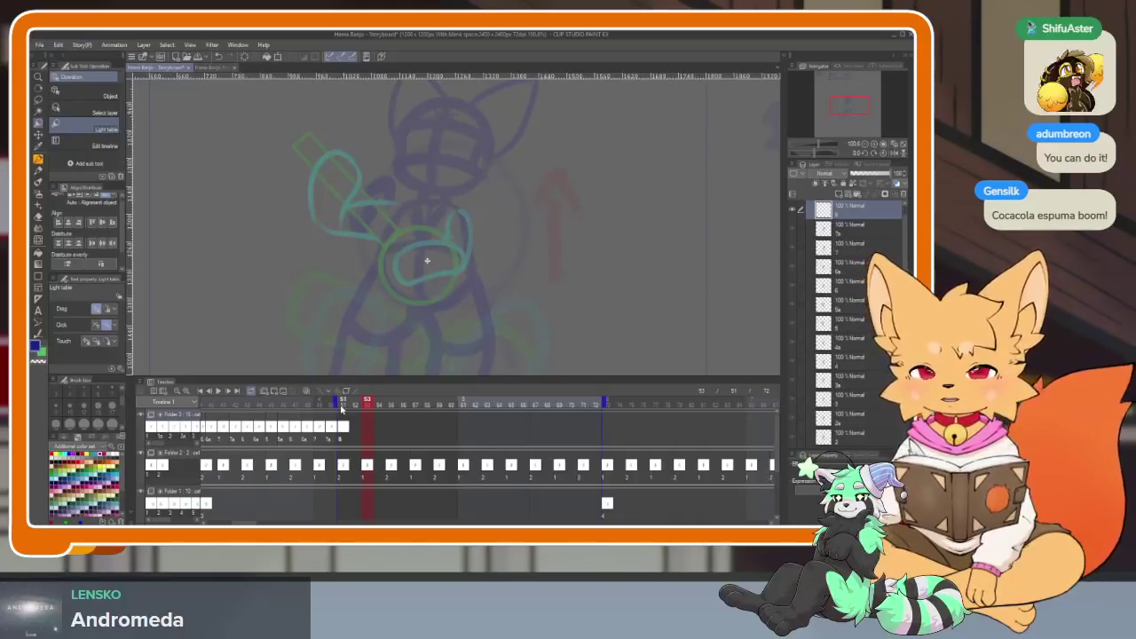
key(space)
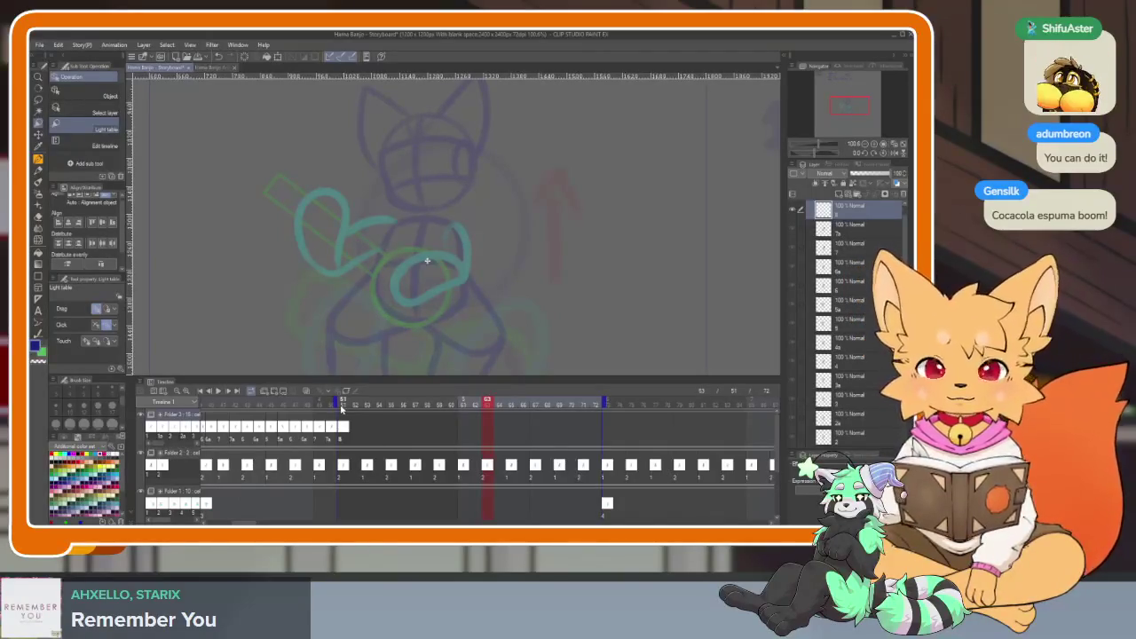
Jump back to frame 51, play and stop briefly, then hide all palettes.
click(347, 403)
key(space)
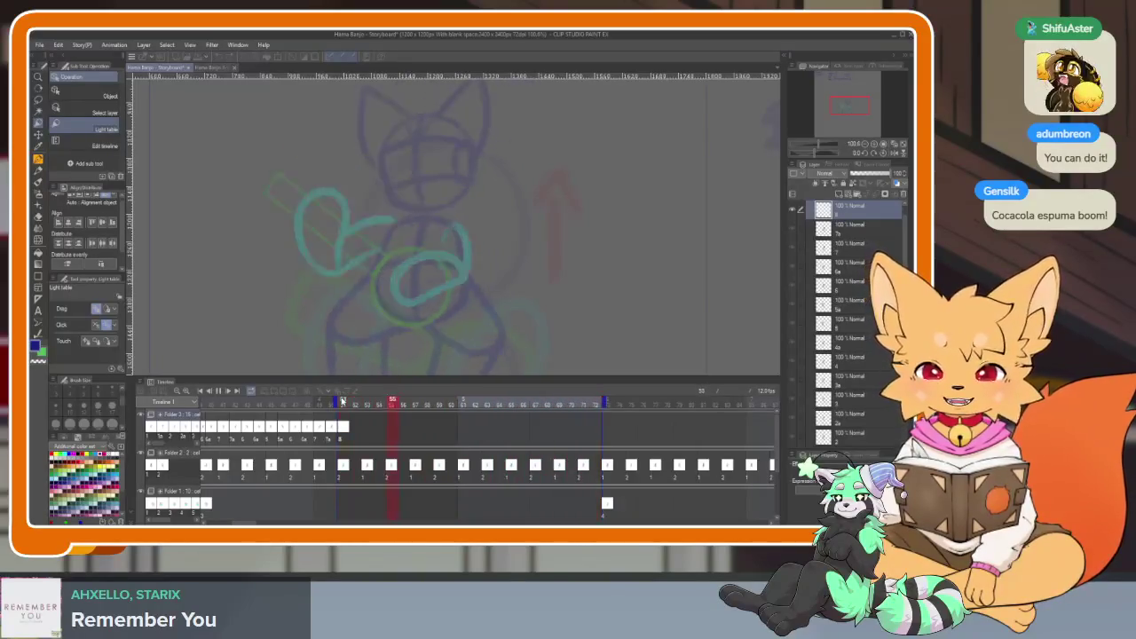
key(space)
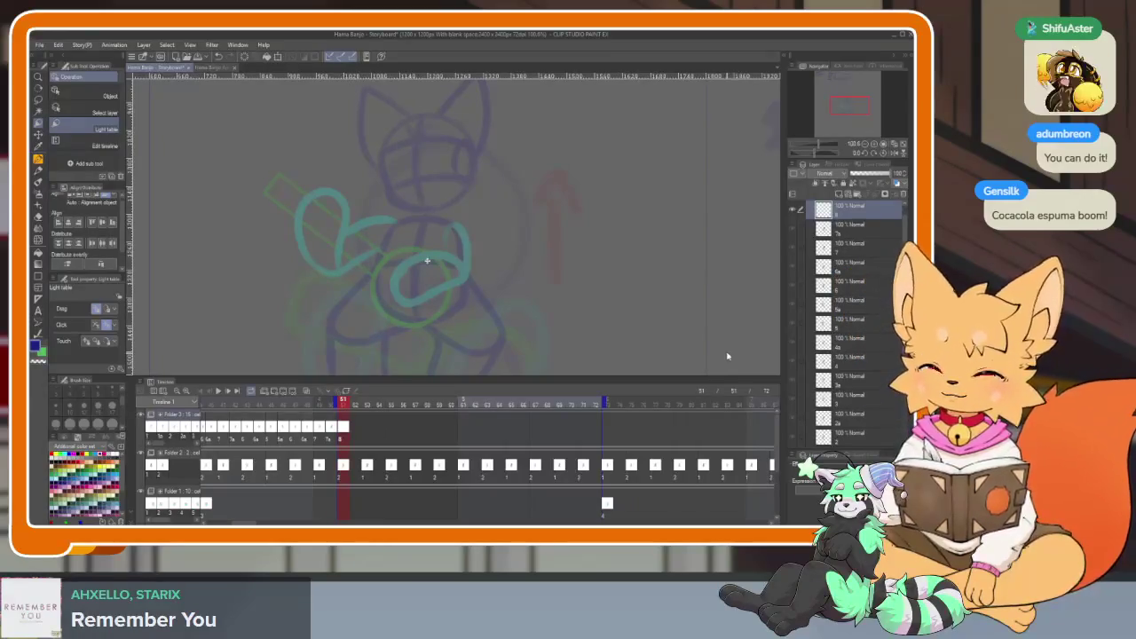
key(Tab)
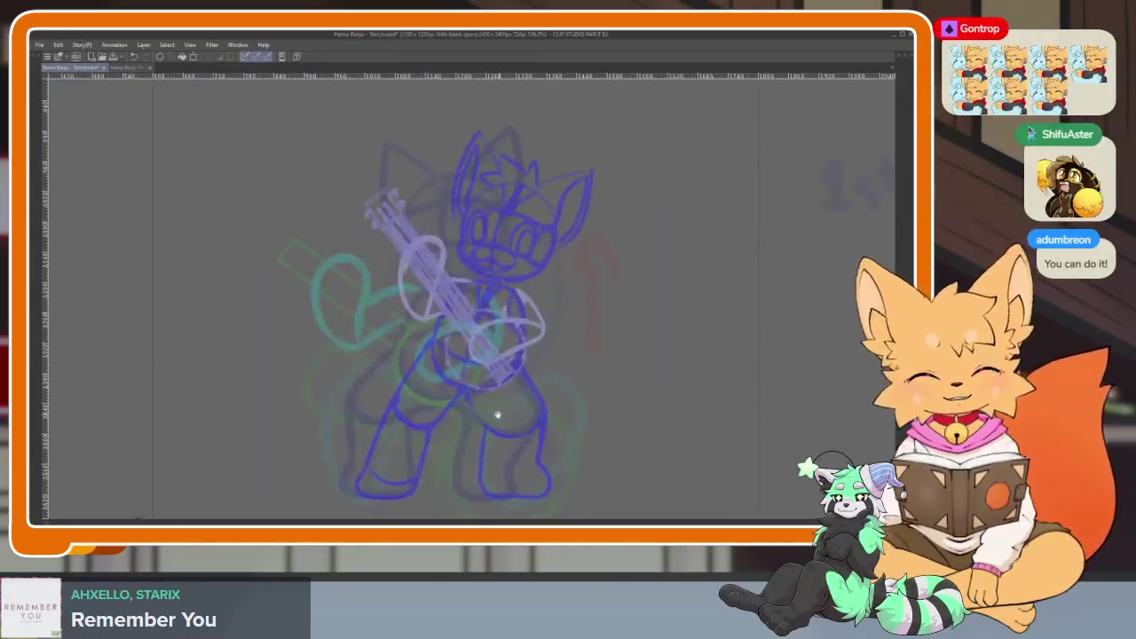
Zoom in and pan the full-window canvas to centre the banjo.
scroll(495, 405, up, 3)
scroll(482, 404, up, 1)
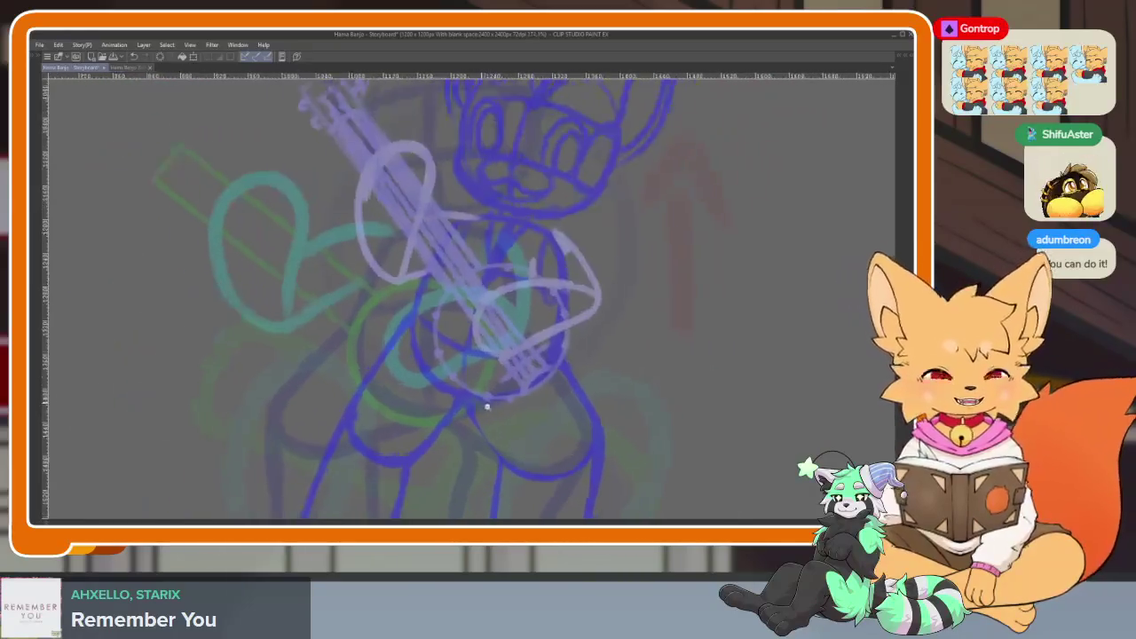
scroll(487, 409, up, 1)
scroll(655, 395, down, 3)
scroll(655, 396, up, 3)
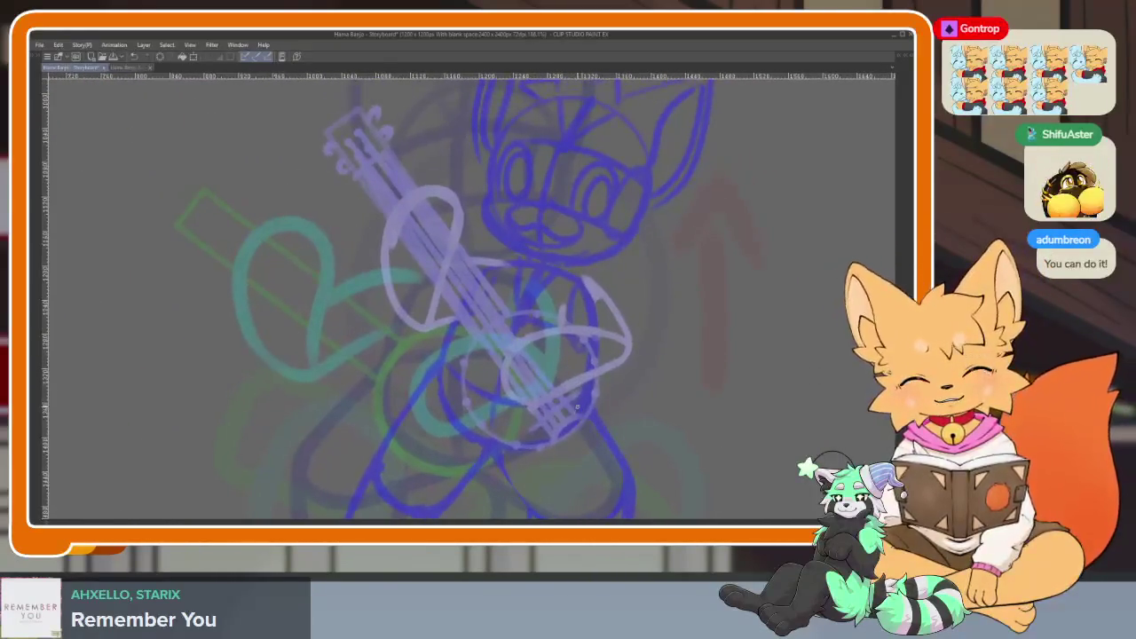
key(Tab)
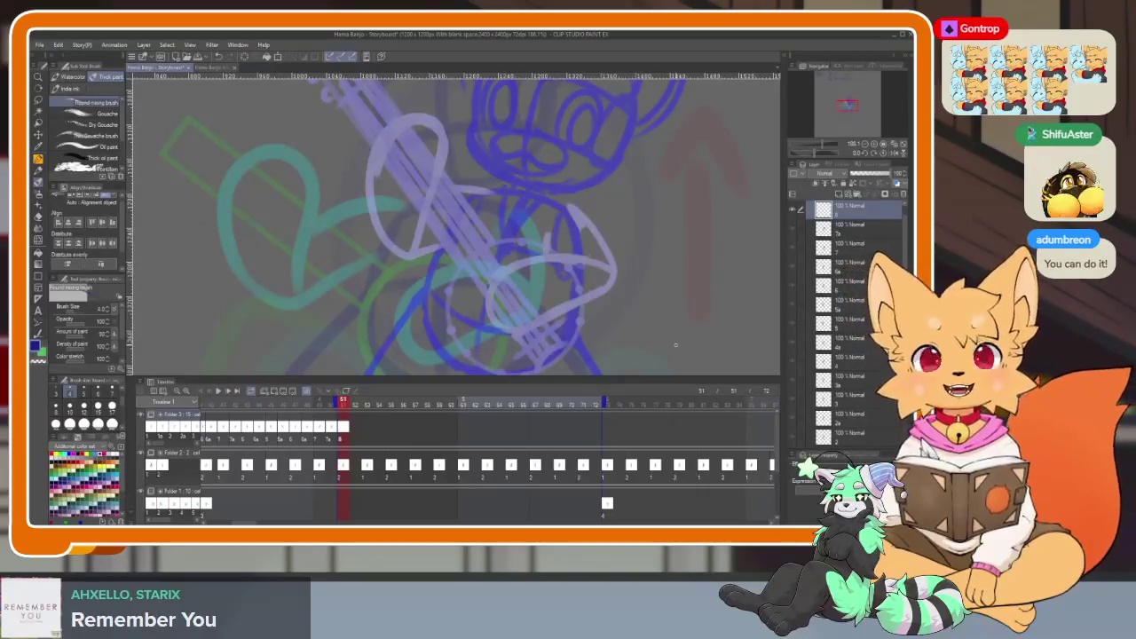
key(Tab)
mouse_move(559, 413)
mouse_down()
mouse_move(493, 426)
mouse_move(484, 412)
mouse_up()
scroll(492, 426, down, 3)
scroll(520, 427, up, 3)
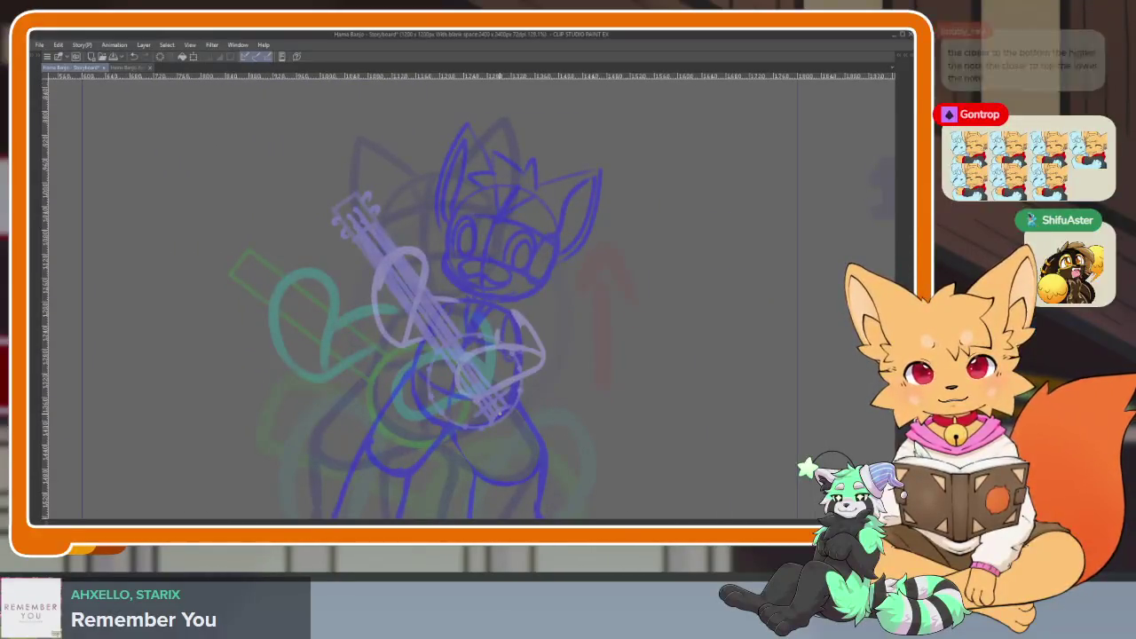
scroll(484, 412, up, 2)
scroll(515, 391, up, 1)
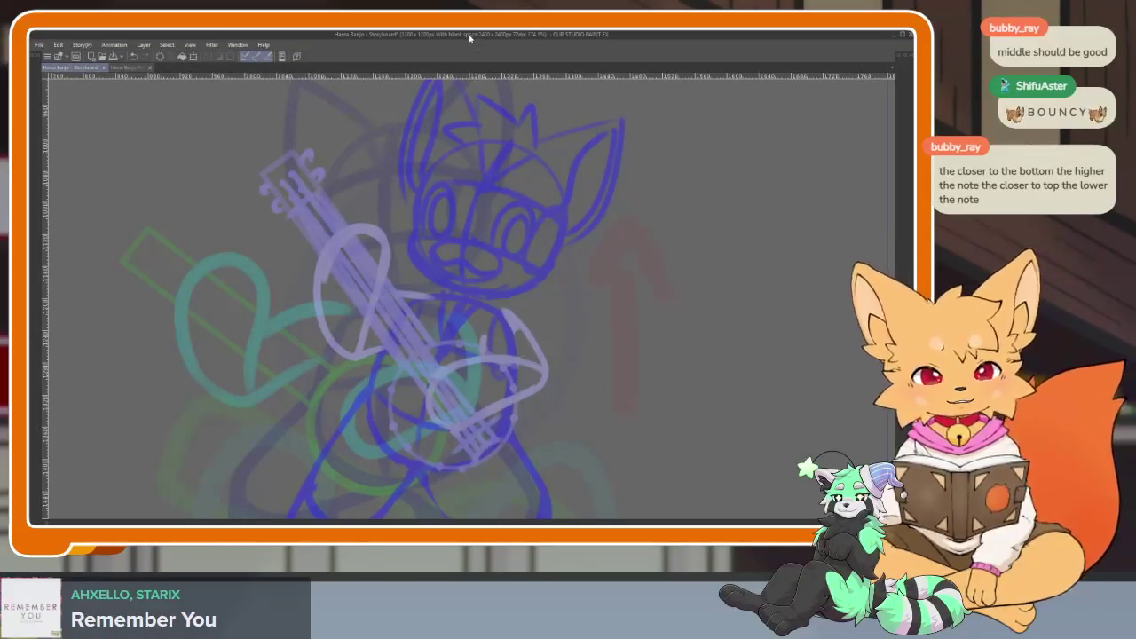
scroll(542, 436, down, 3)
scroll(577, 382, up, 4)
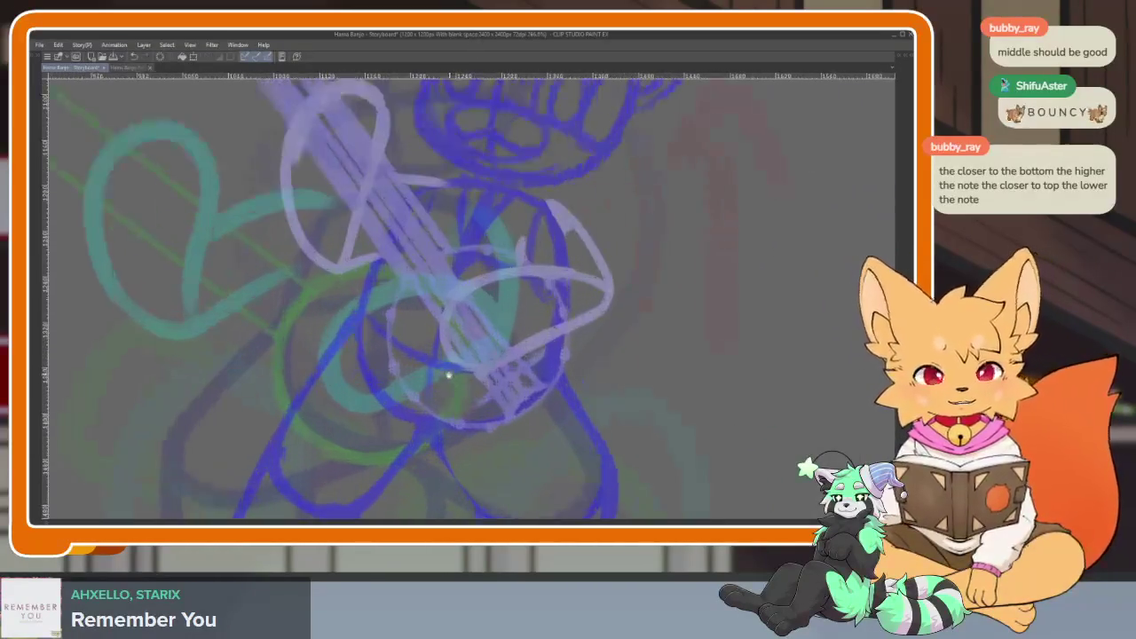
scroll(616, 336, up, 2)
Toggle the palettes and compare the drawings on frames 51 and 53.
key(Tab)
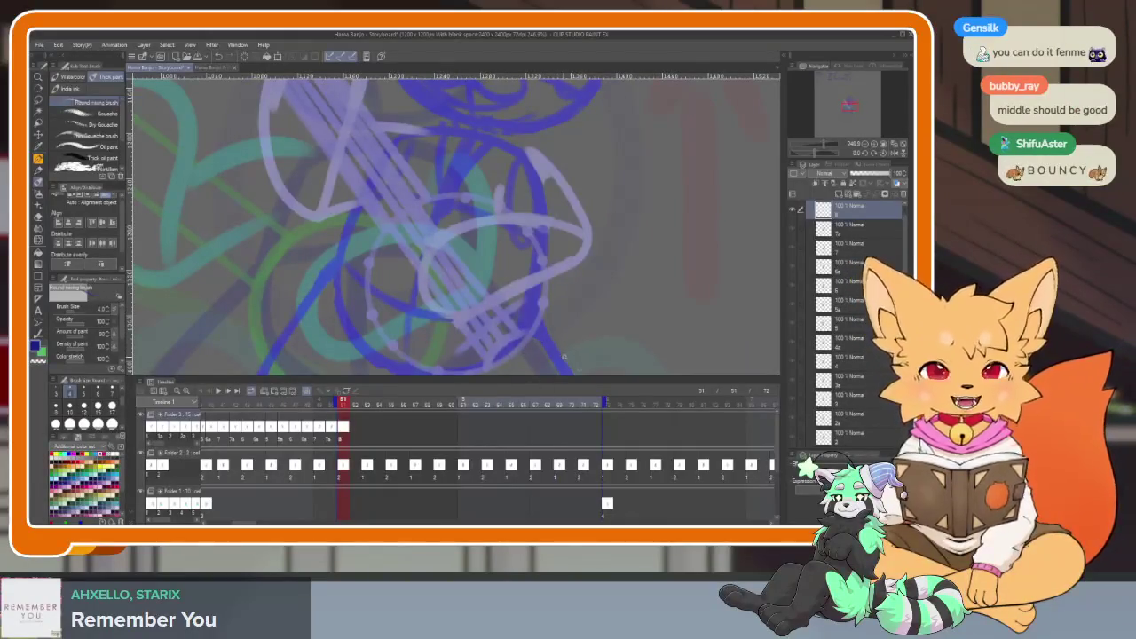
key(Tab)
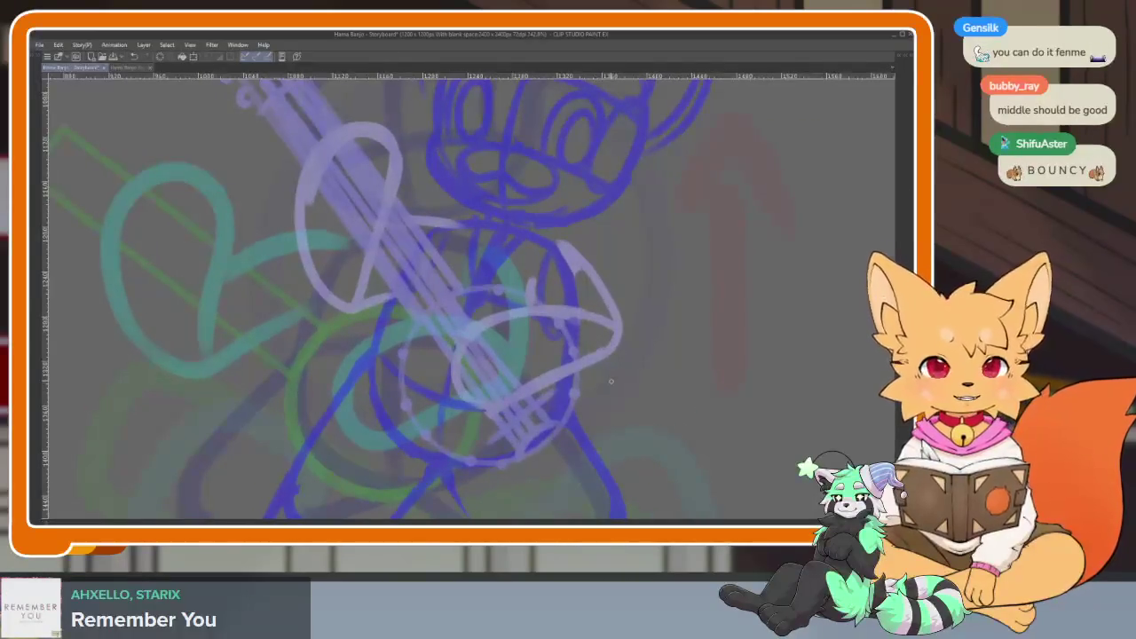
key(Tab)
key(Tab)
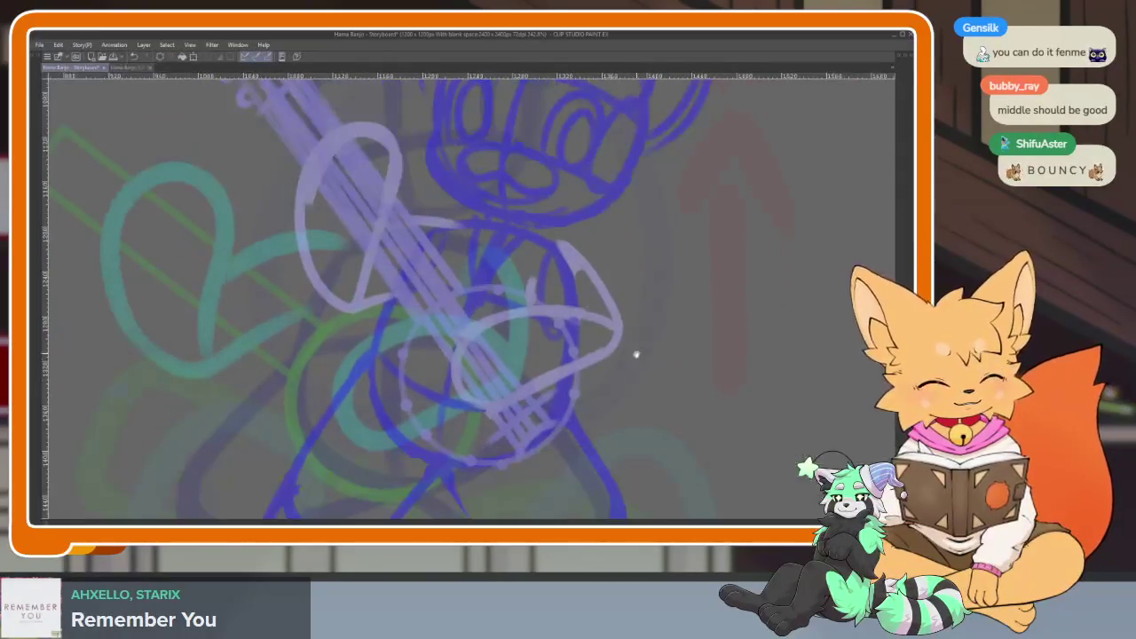
key(Tab)
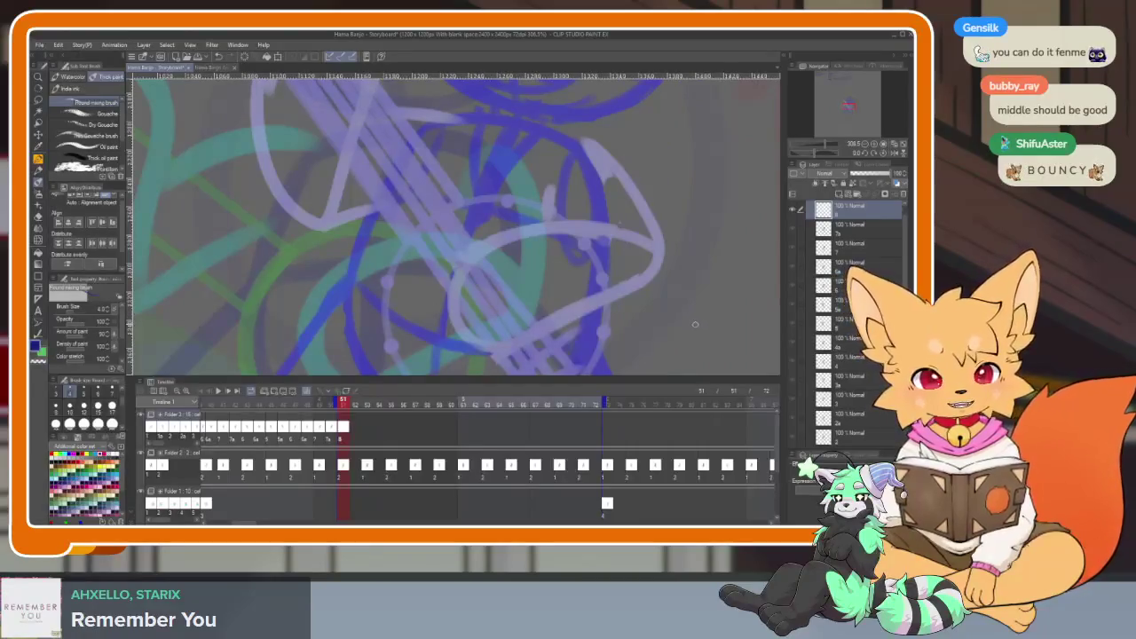
mouse_move(355, 404)
mouse_down()
mouse_move(367, 404)
mouse_move(346, 406)
mouse_move(369, 402)
mouse_move(342, 406)
mouse_up()
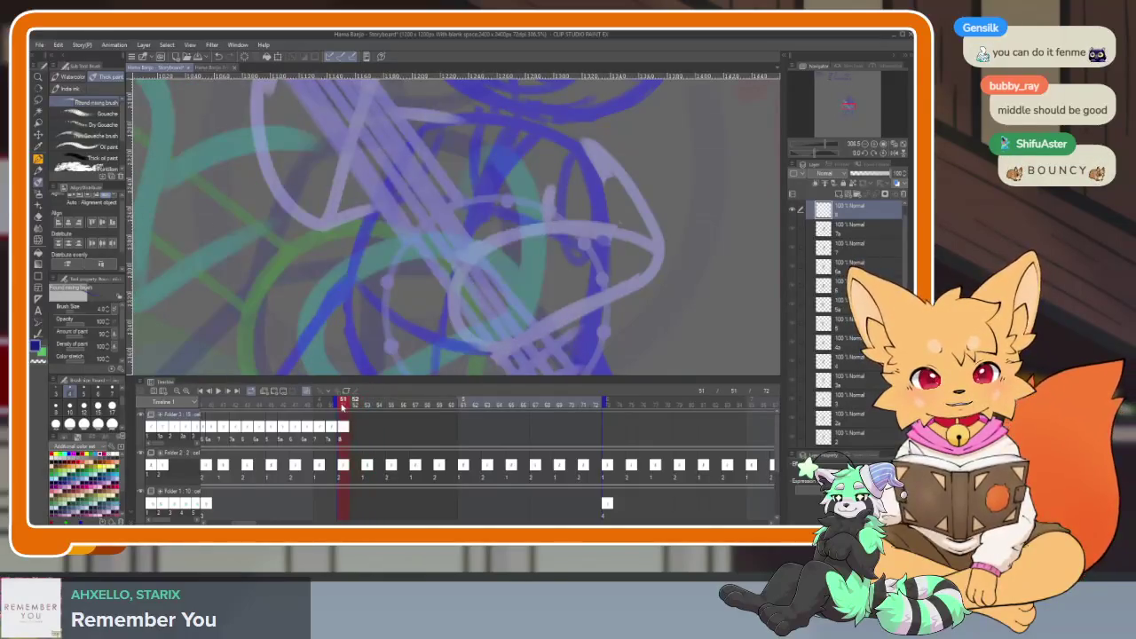
key(Tab)
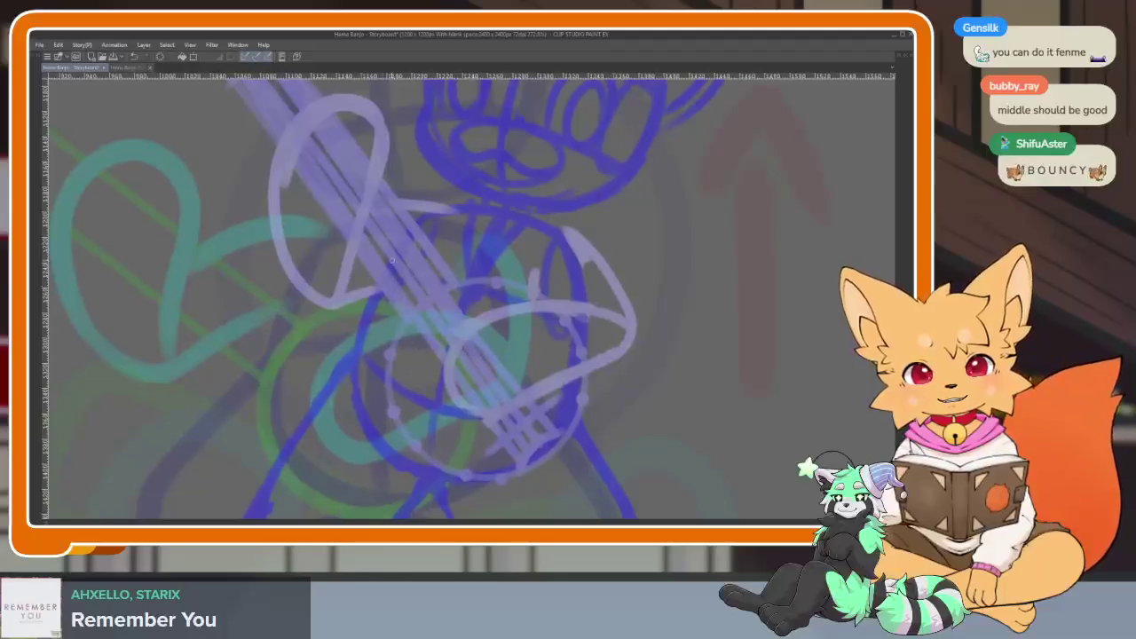
Draw a dark blue curve along the side of the banjo drum.
scroll(337, 229, down, 5)
scroll(427, 282, up, 3)
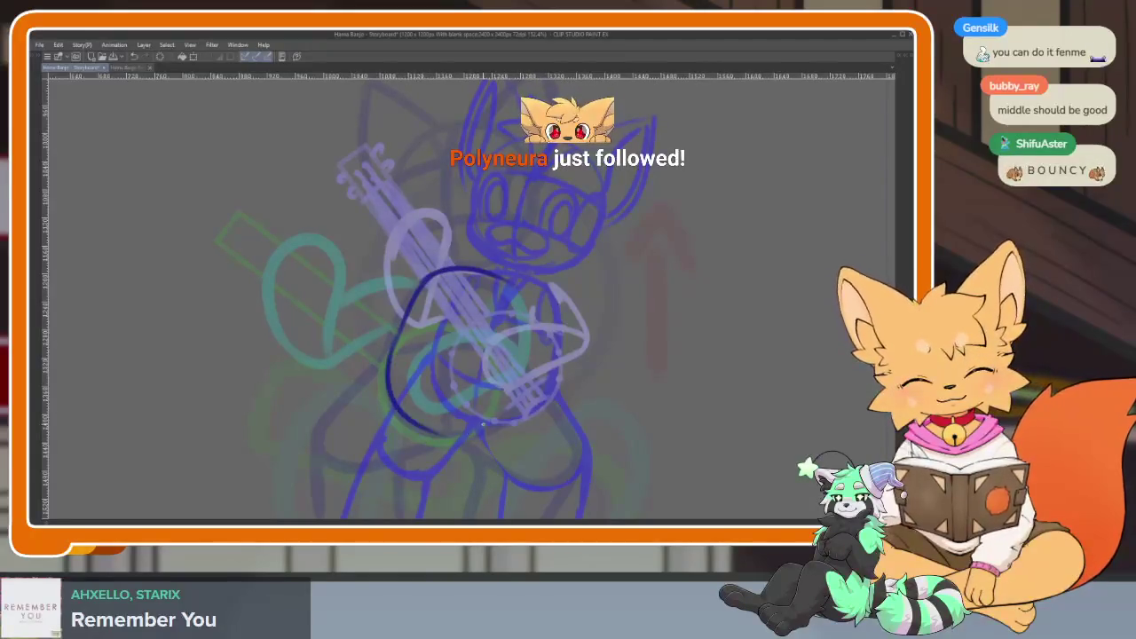
scroll(482, 428, up, 3)
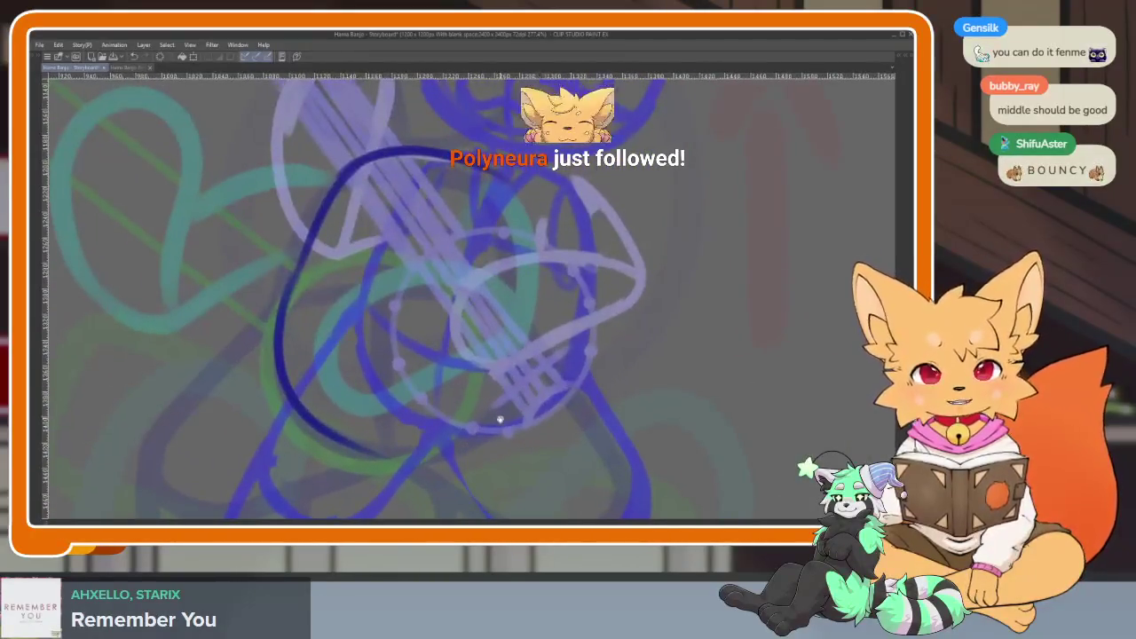
scroll(504, 440, up, 2)
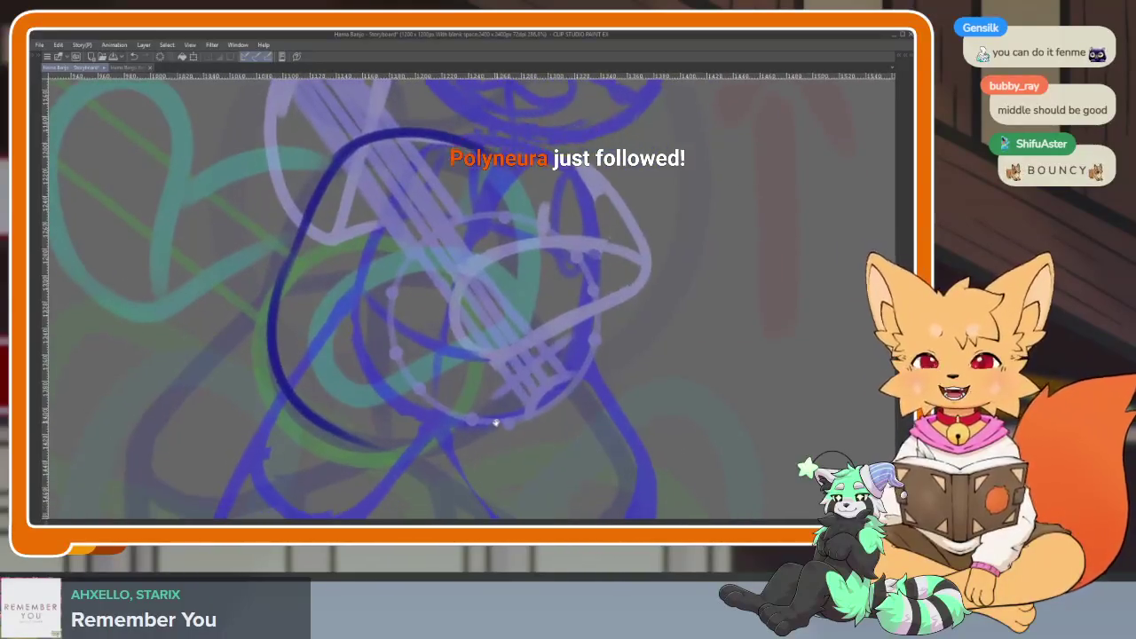
scroll(487, 429, down, 2)
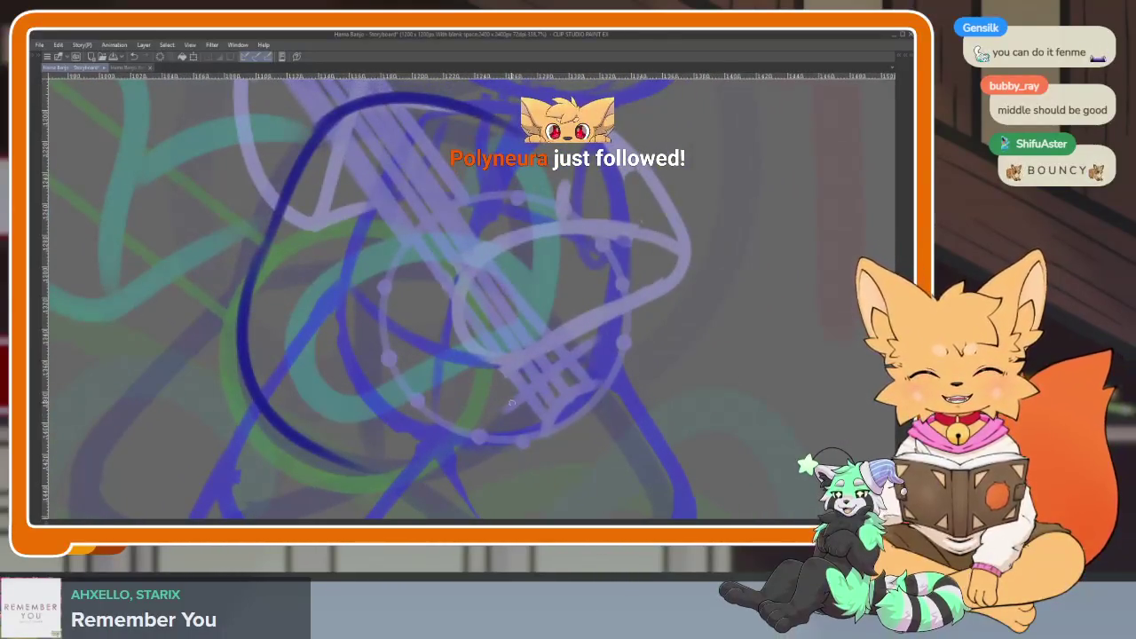
mouse_move(519, 174)
mouse_down()
mouse_move(542, 325)
mouse_move(351, 493)
mouse_up()
Add a vertical guideline inside the banjo oval.
scroll(558, 398, down, 2)
scroll(559, 398, up, 2)
drag(513, 232, 489, 451)
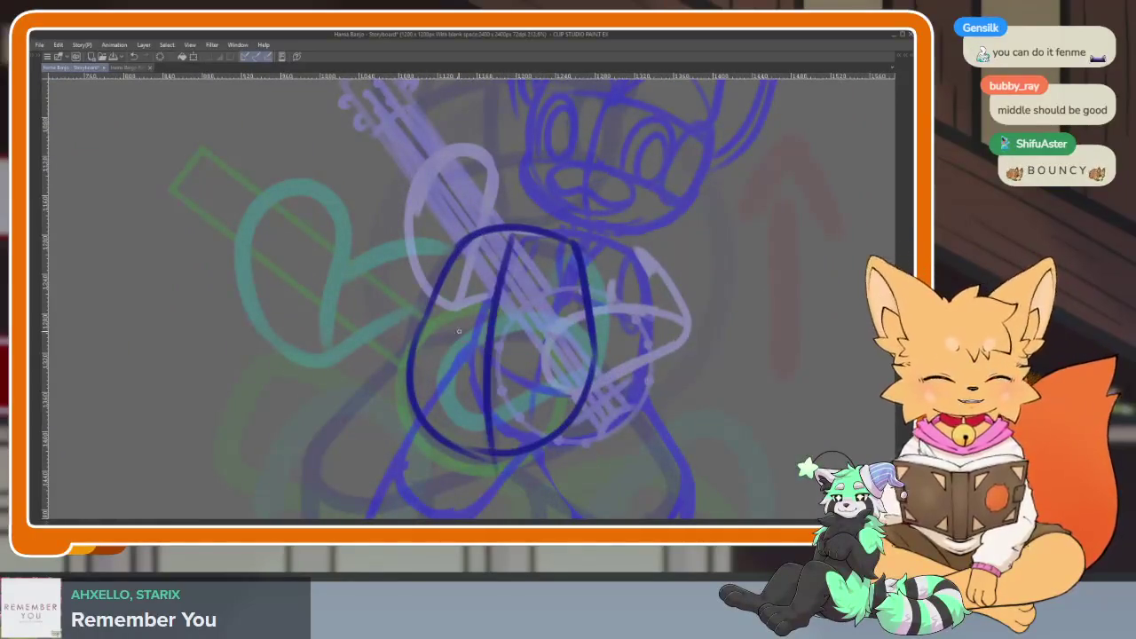
scroll(609, 394, down, 5)
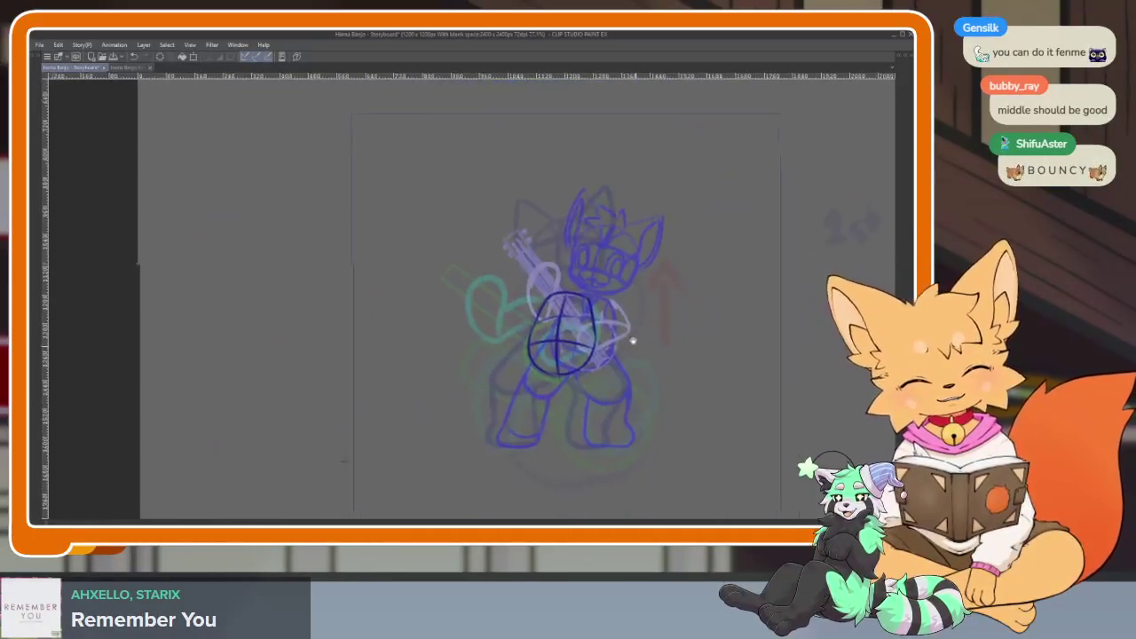
scroll(604, 408, up, 4)
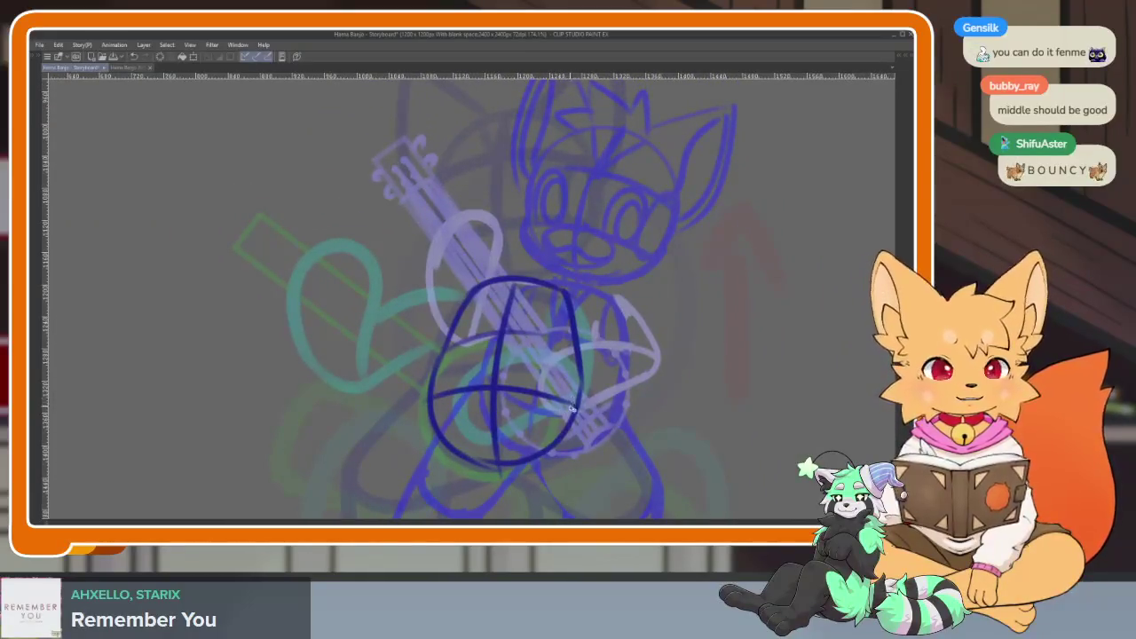
scroll(578, 407, down, 3)
scroll(564, 413, up, 1)
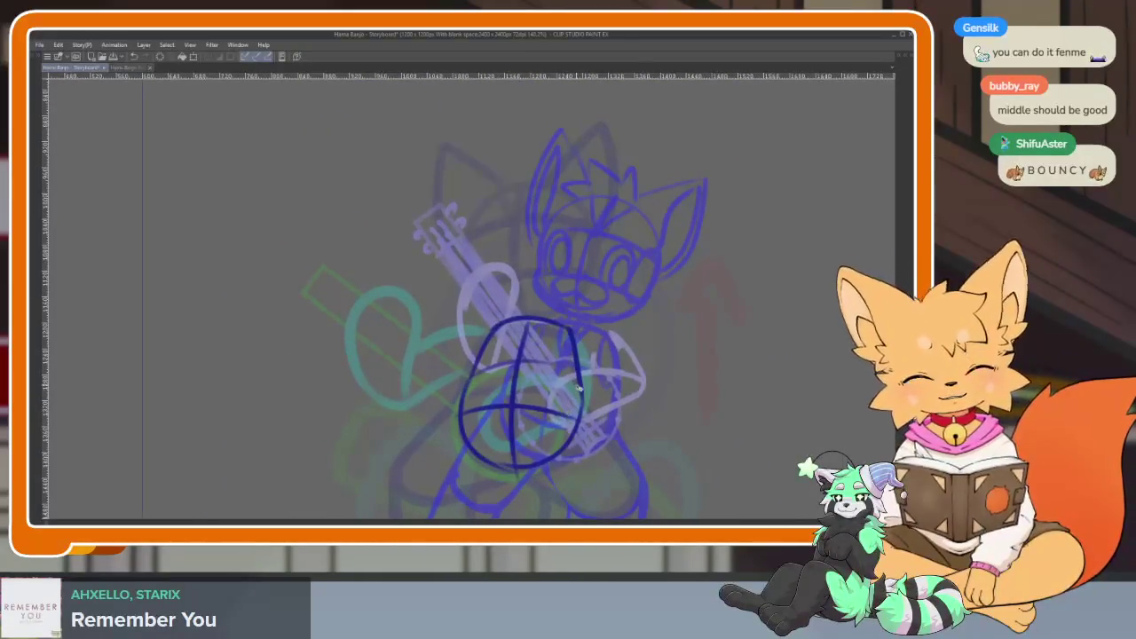
View an adjacent frame's sketch and zoom back in on the fox.
key(ctrl+Right)
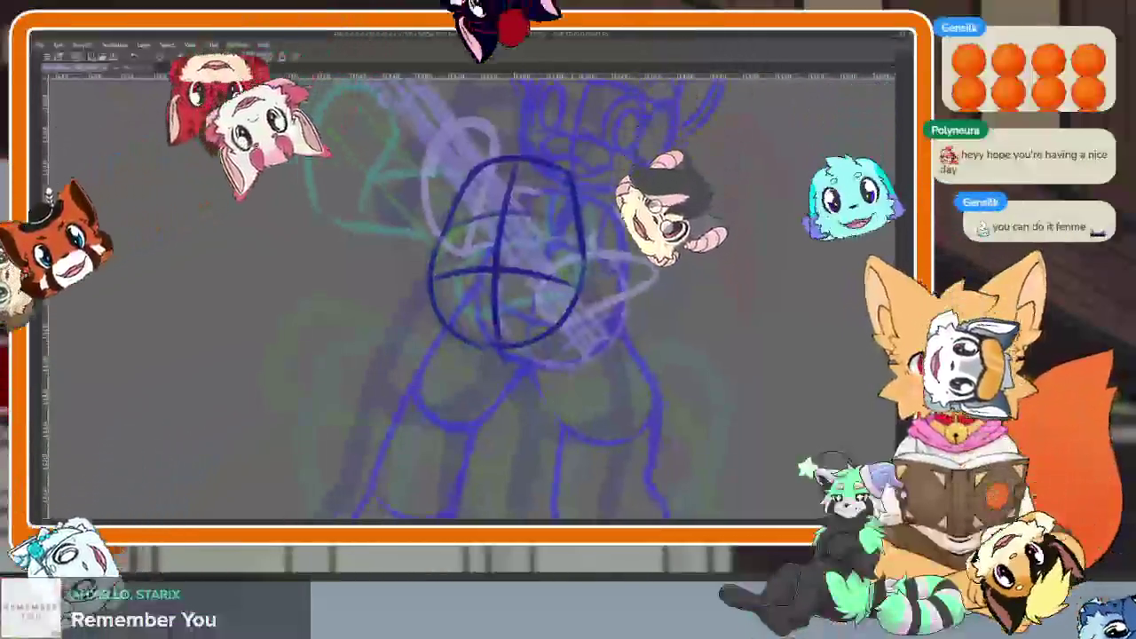
scroll(527, 386, down, 2)
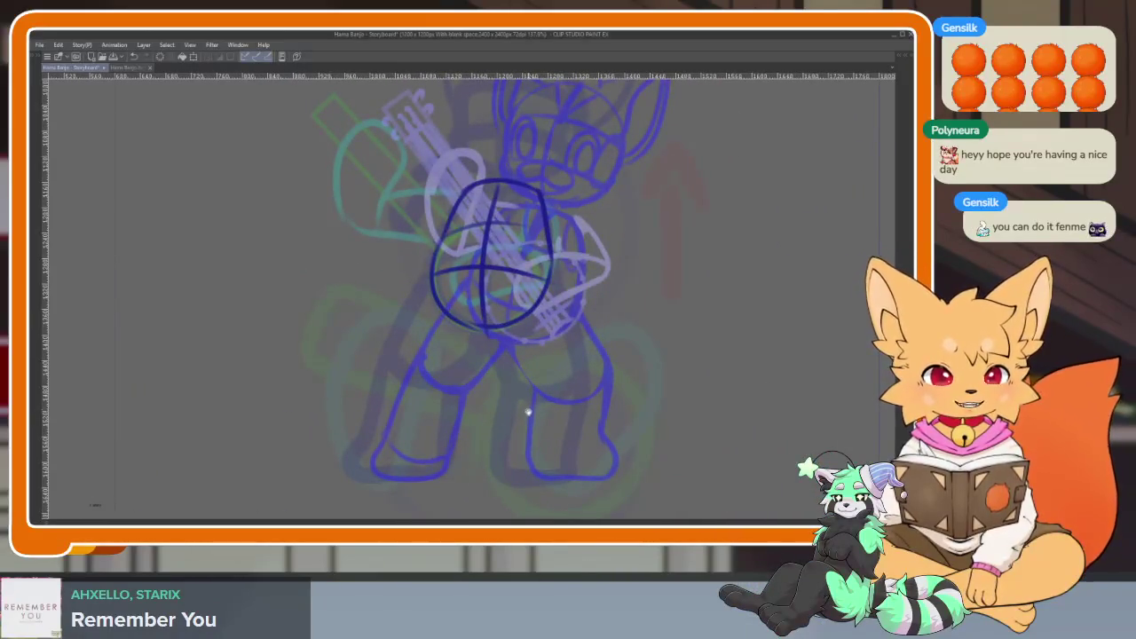
scroll(469, 400, up, 1)
scroll(457, 401, up, 2)
scroll(435, 320, up, 1)
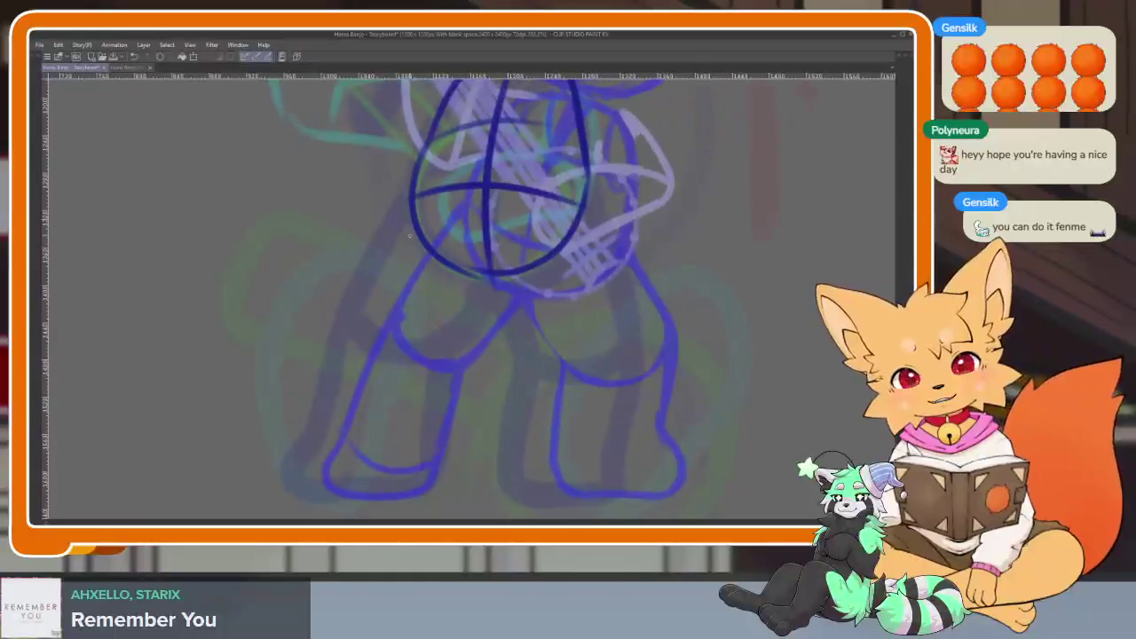
Draw the left leg's outer and inner lines down to the foot, undoing a stray stroke.
mouse_move(410, 195)
mouse_down()
mouse_move(362, 321)
mouse_move(397, 353)
mouse_move(502, 310)
mouse_up()
drag(531, 258, 561, 355)
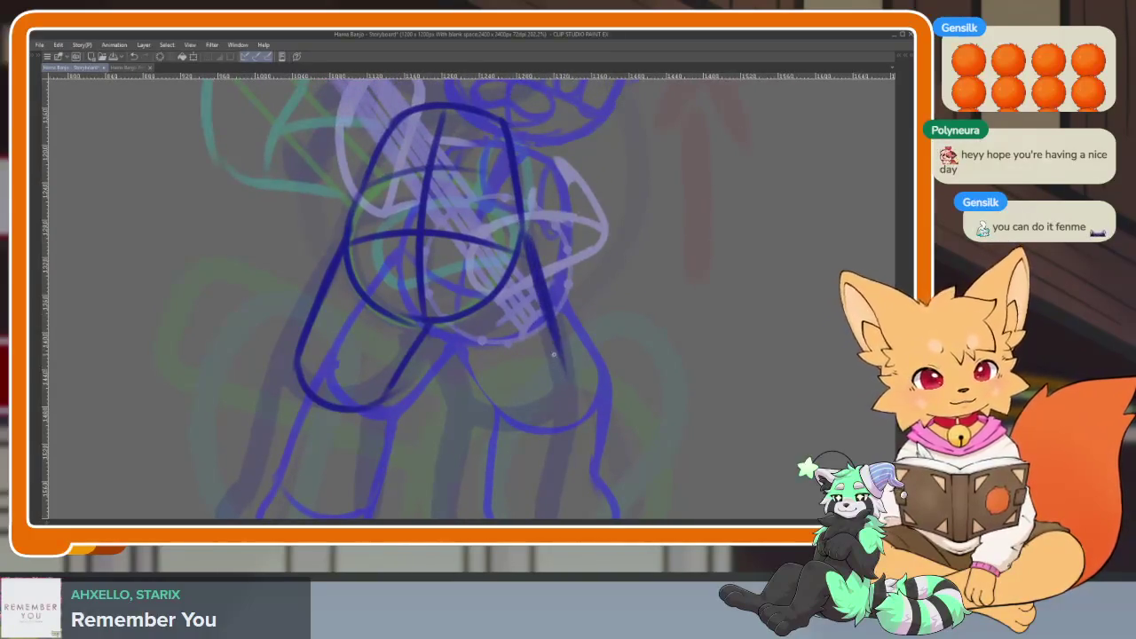
drag(435, 327, 460, 384)
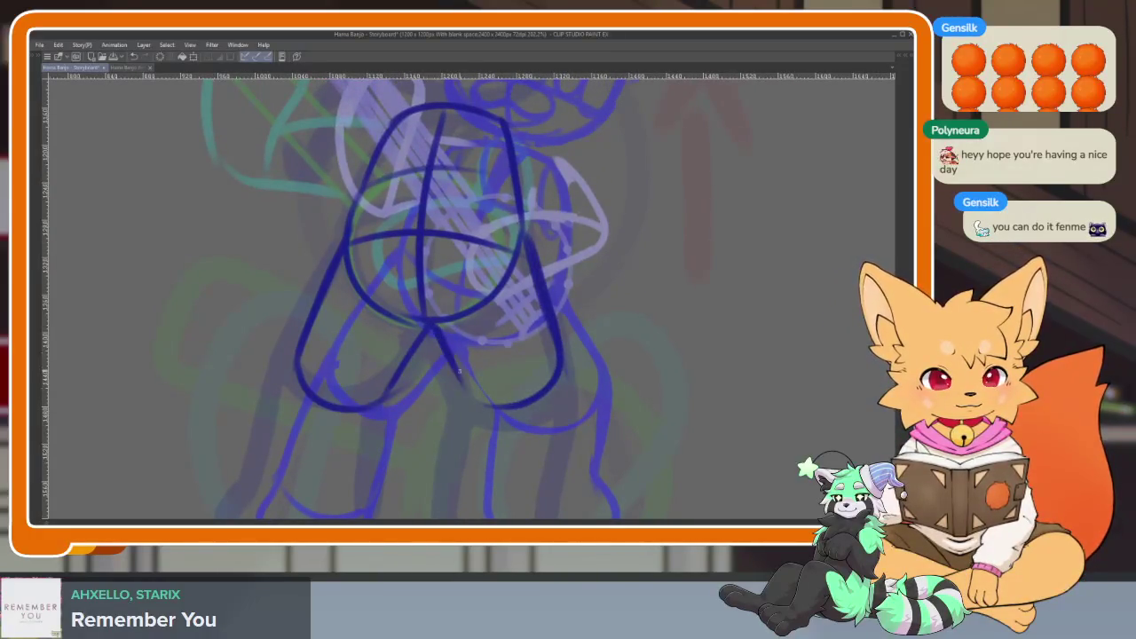
drag(514, 410, 621, 324)
drag(366, 419, 337, 473)
key(ctrl+z)
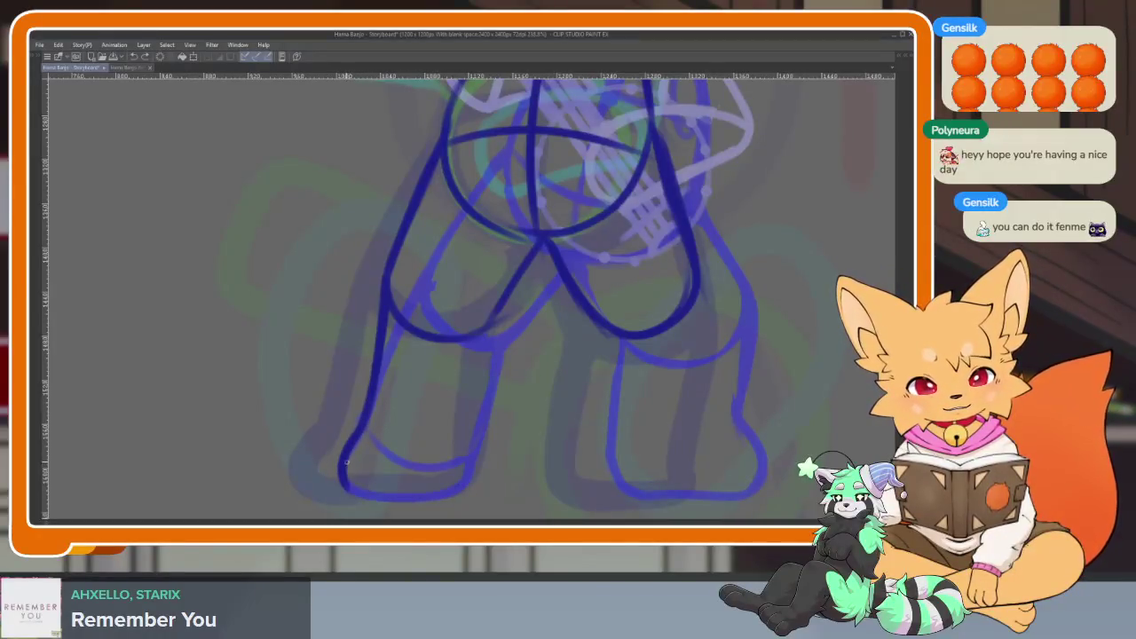
mouse_move(457, 492)
mouse_down()
mouse_move(492, 351)
mouse_move(481, 460)
mouse_up()
Draw the right leg and its foot, redoing misplaced strokes.
scroll(587, 428, down, 3)
scroll(589, 426, up, 2)
scroll(586, 310, up, 1)
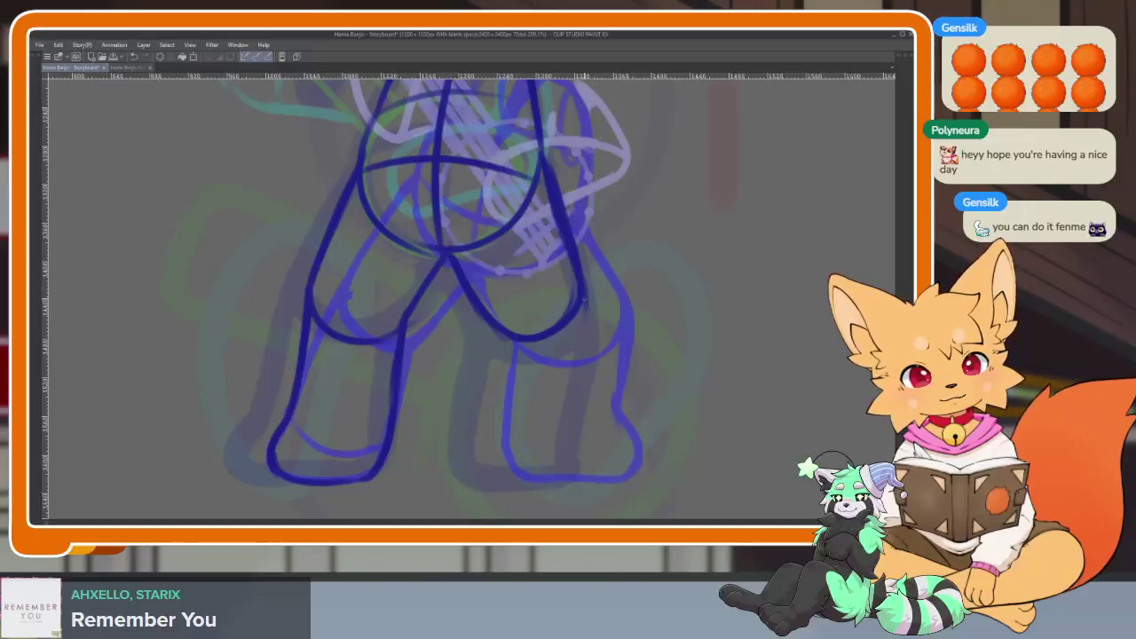
drag(580, 381, 576, 452)
key(ctrl+z)
drag(586, 293, 573, 422)
drag(583, 326, 565, 446)
mouse_move(486, 326)
mouse_down()
mouse_move(469, 483)
mouse_move(574, 475)
mouse_up()
key(ctrl+z)
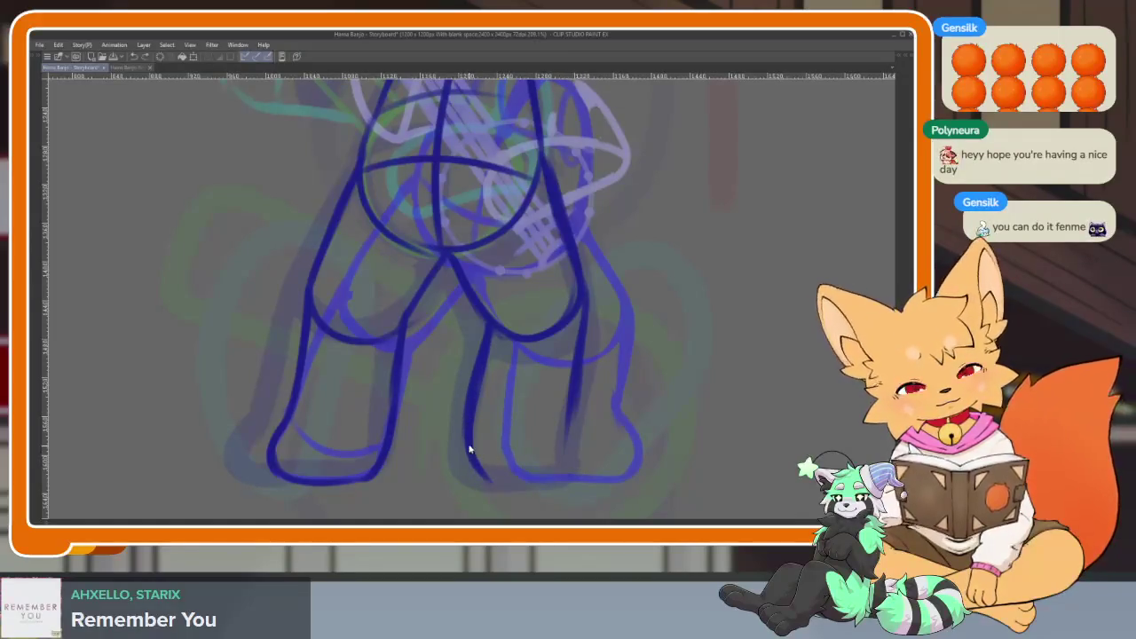
mouse_move(487, 475)
mouse_down()
mouse_move(564, 480)
mouse_move(568, 410)
mouse_up()
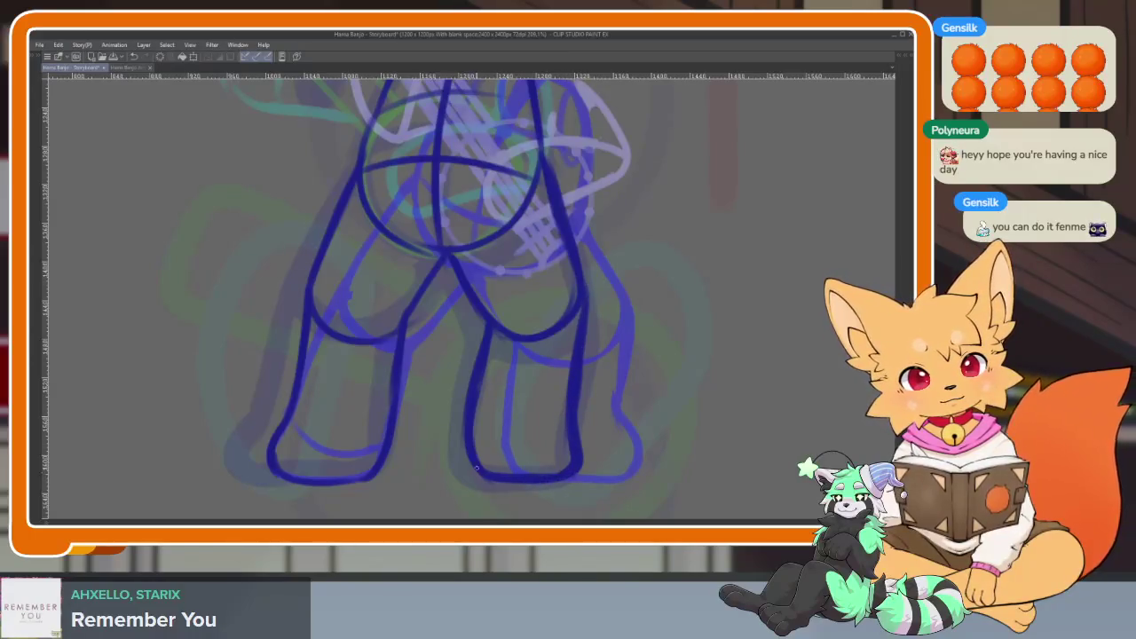
scroll(483, 325, down, 5)
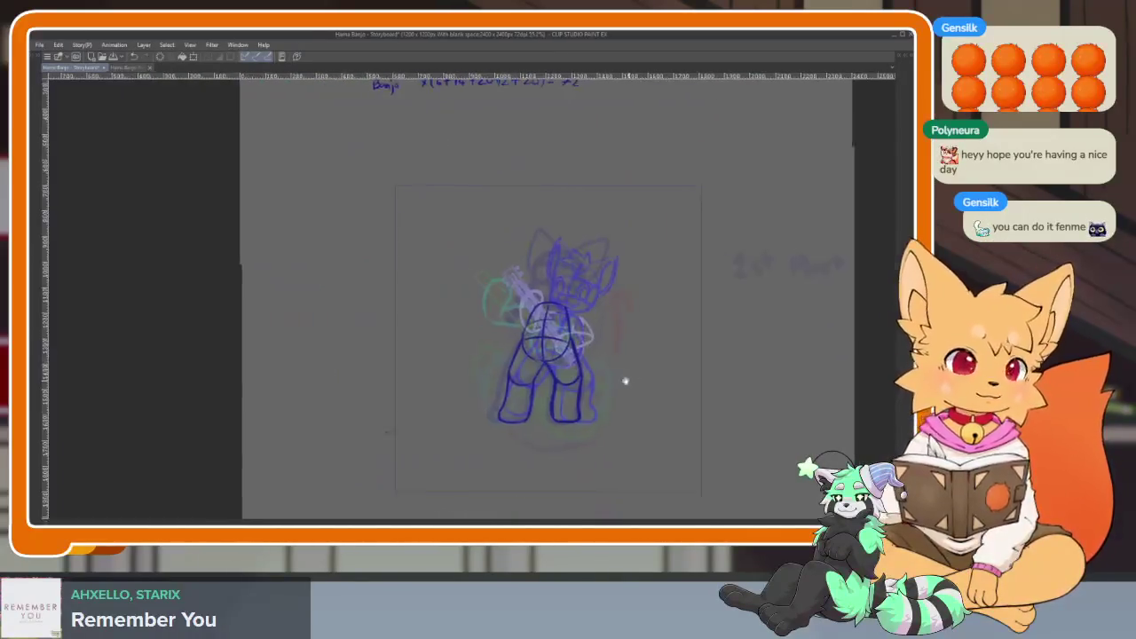
Zoom in and trace over the inner leg line to strengthen it.
scroll(510, 402, up, 5)
scroll(538, 411, up, 1)
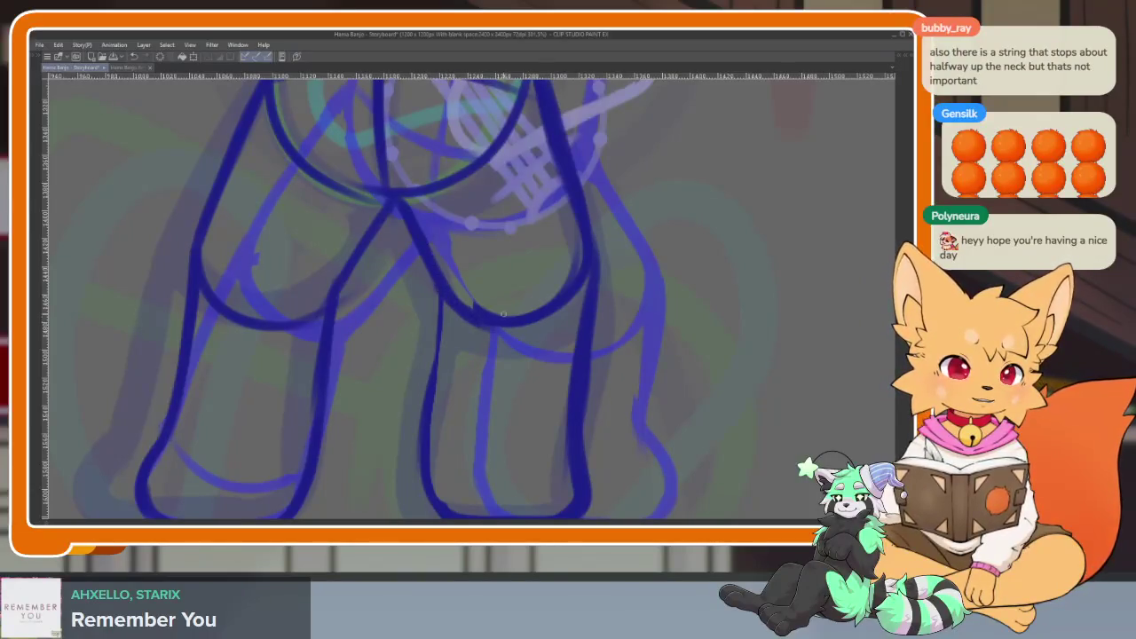
mouse_move(443, 293)
mouse_down()
mouse_move(431, 376)
mouse_move(350, 375)
mouse_up()
scroll(430, 375, down, 5)
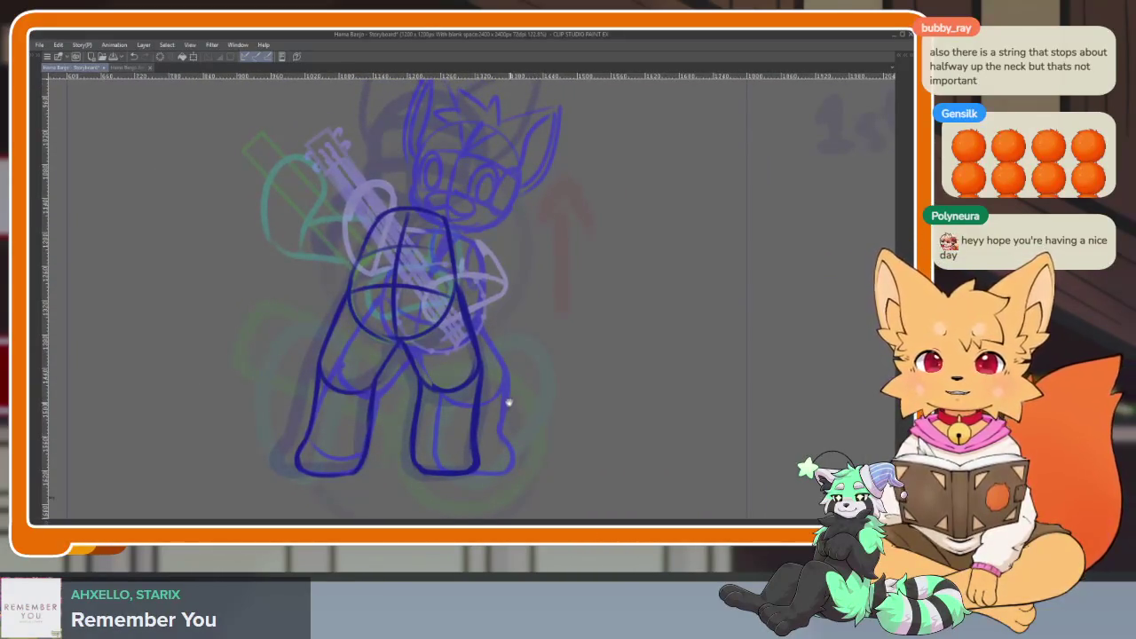
scroll(509, 402, down, 1)
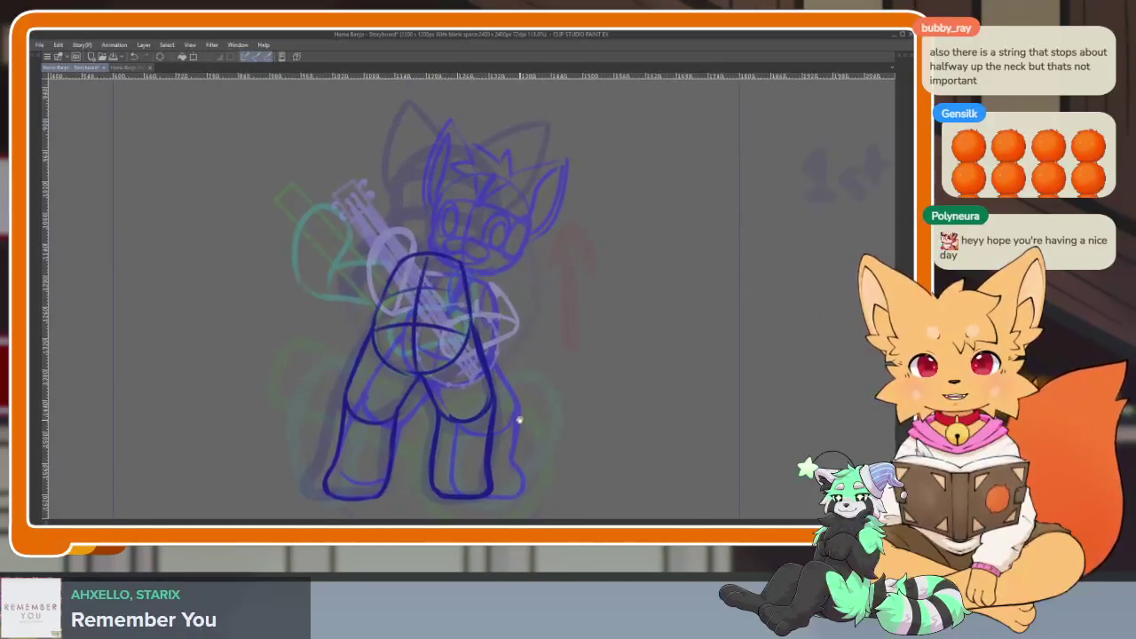
scroll(519, 420, up, 2)
scroll(504, 417, up, 3)
scroll(502, 414, up, 2)
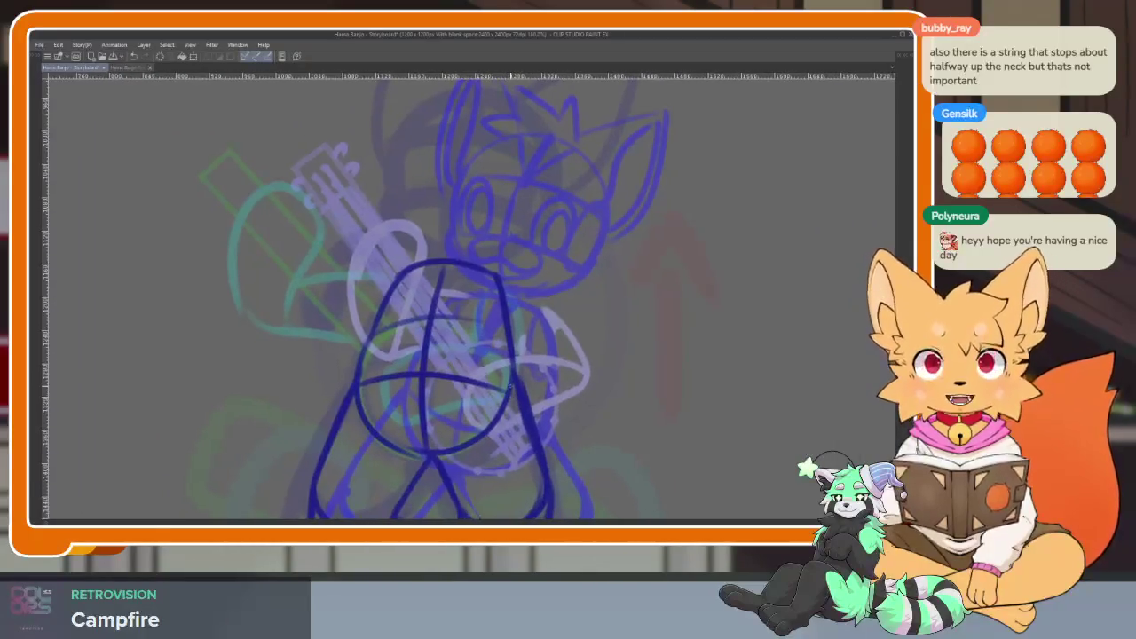
Zoom and pan around the sketch to review the finished legs.
scroll(524, 391, down, 1)
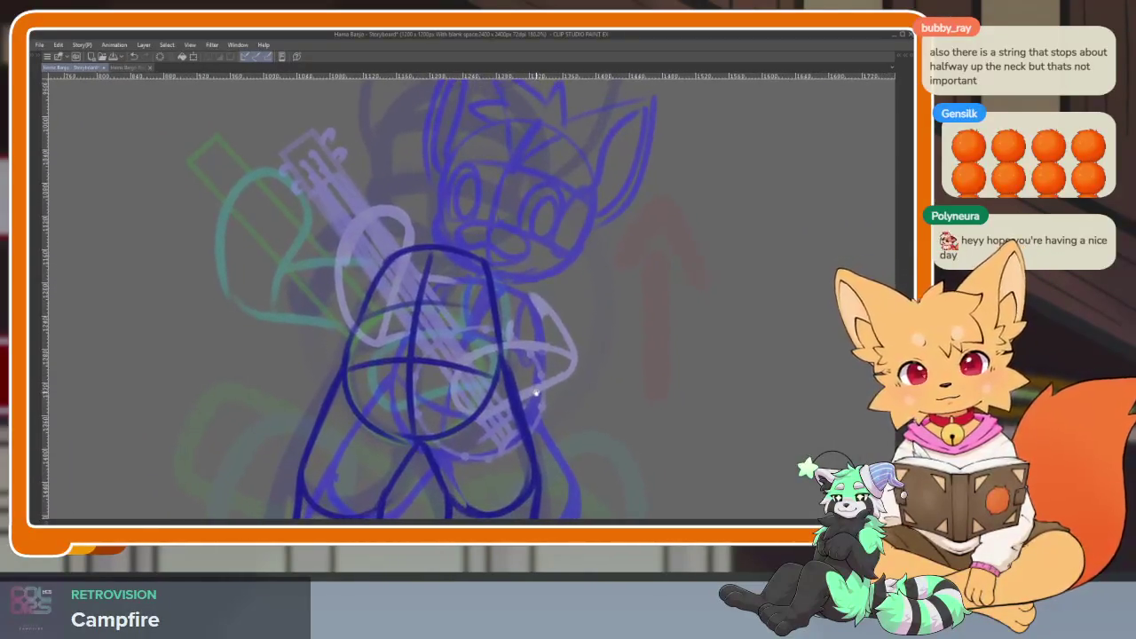
scroll(536, 397, up, 2)
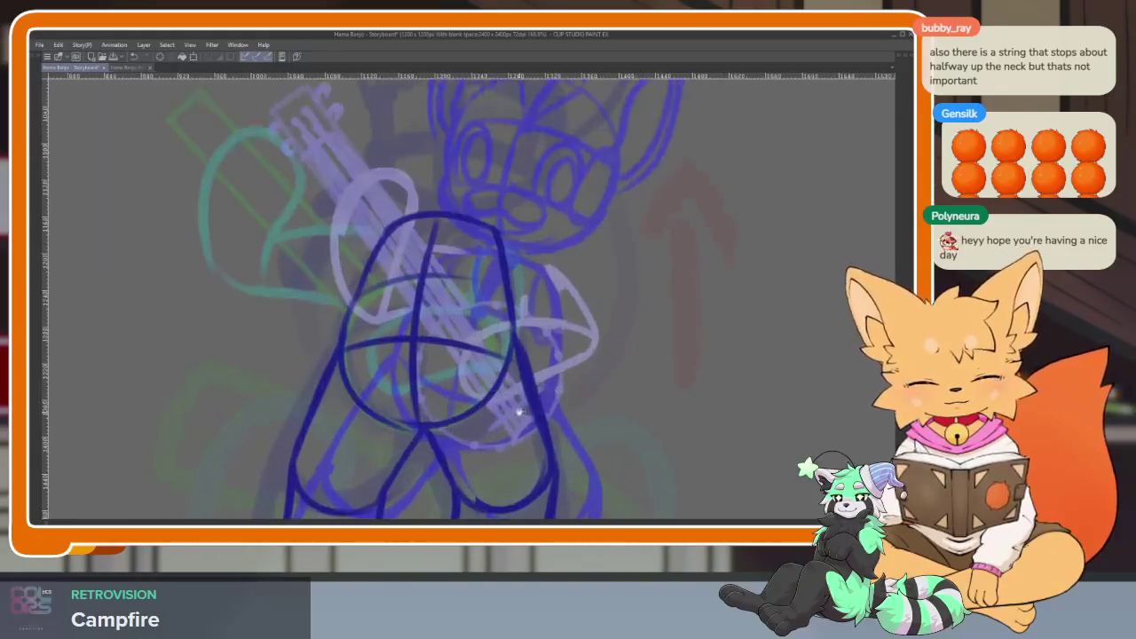
scroll(531, 404, up, 2)
scroll(529, 408, up, 2)
scroll(544, 395, down, 2)
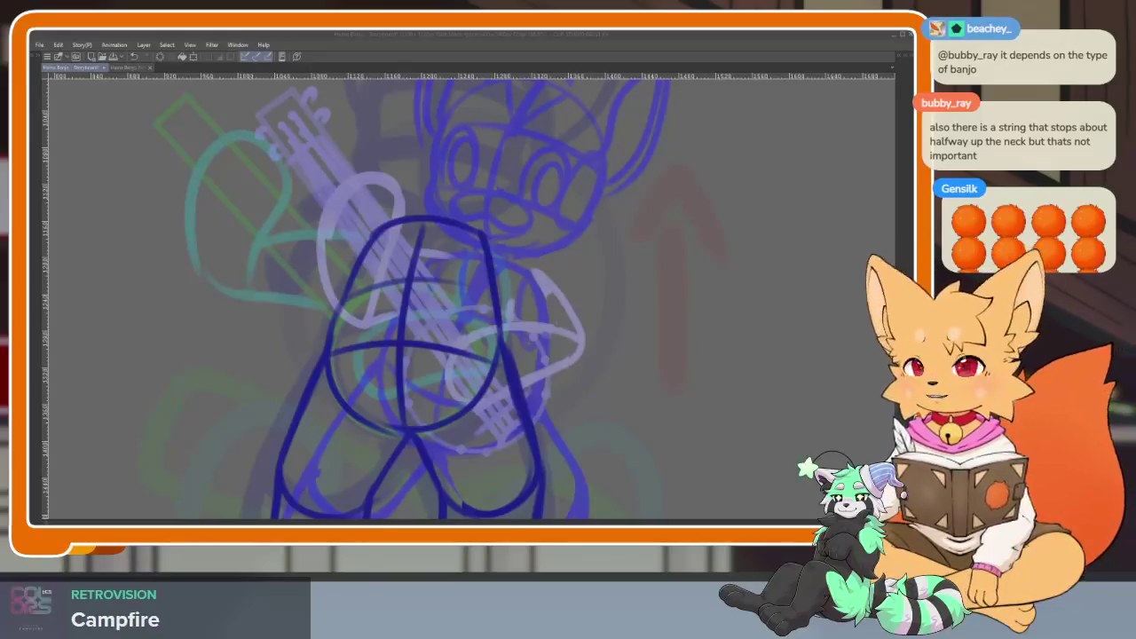
click(467, 41)
drag(508, 344, 525, 355)
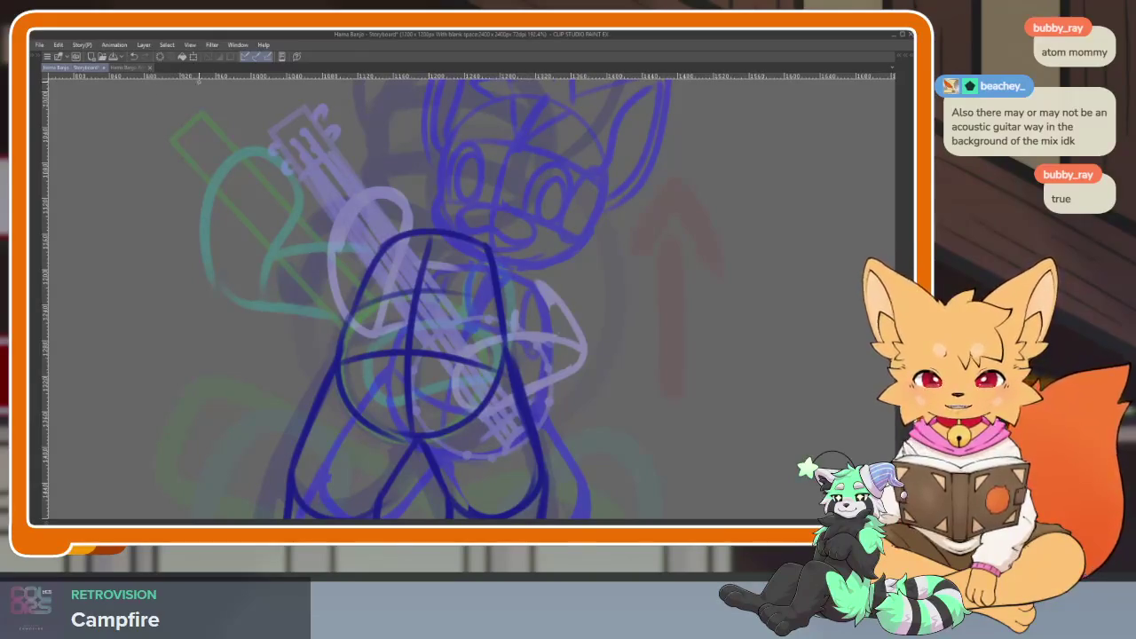
scroll(693, 342, down, 3)
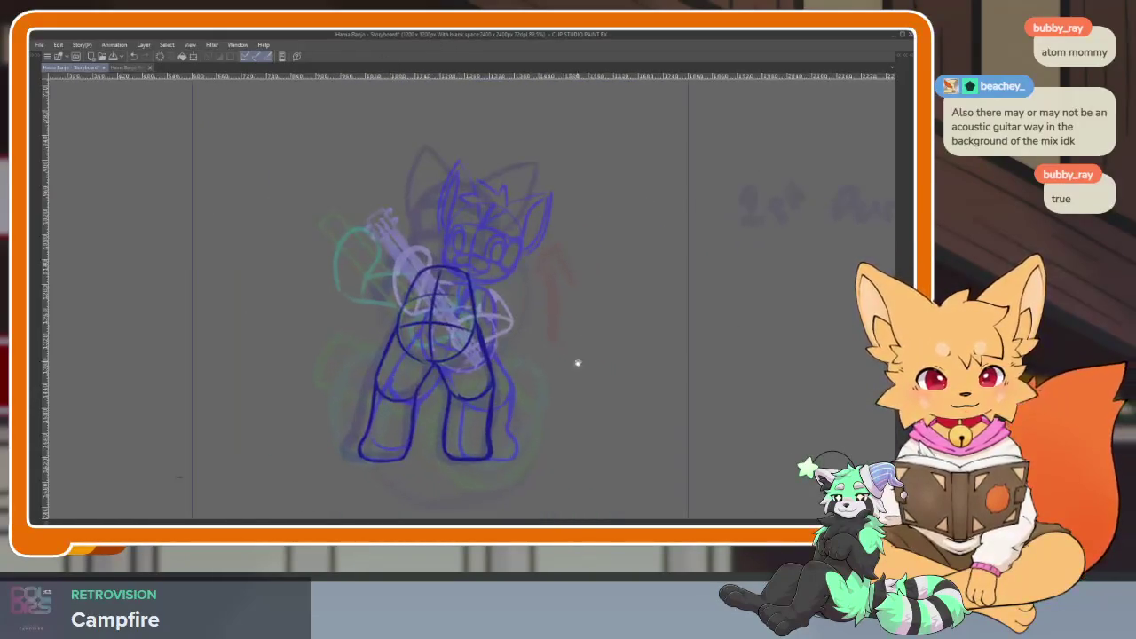
Move the timeline to frame 145, hide the palettes and play the animation.
key(Tab)
drag(666, 442, 409, 442)
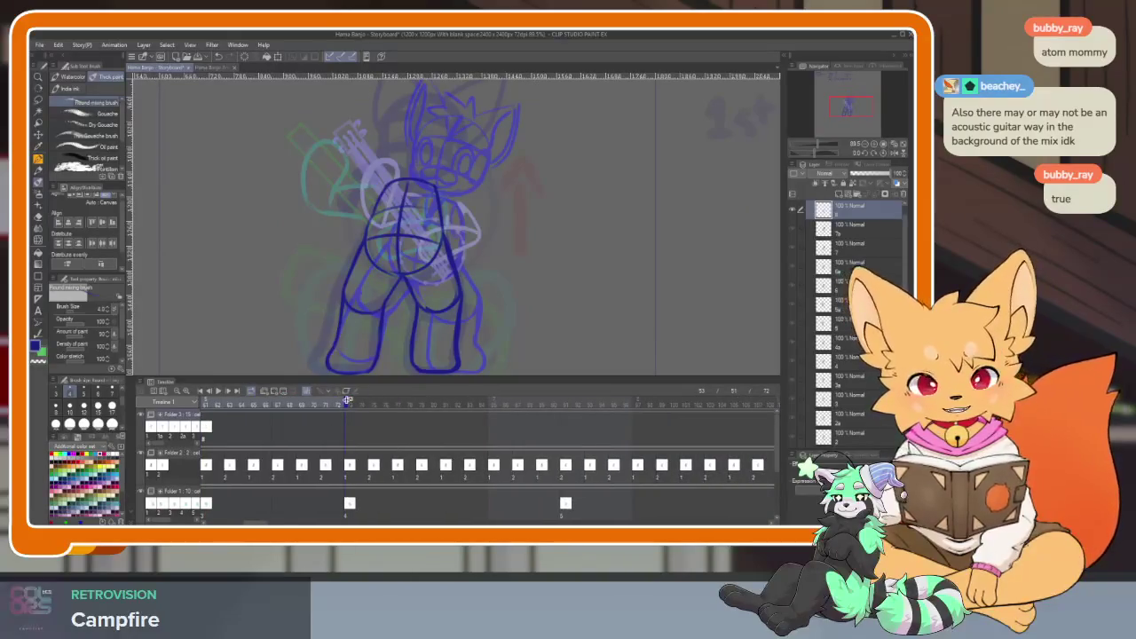
drag(364, 404, 482, 404)
scroll(578, 461, right, 3)
scroll(579, 461, down, 3)
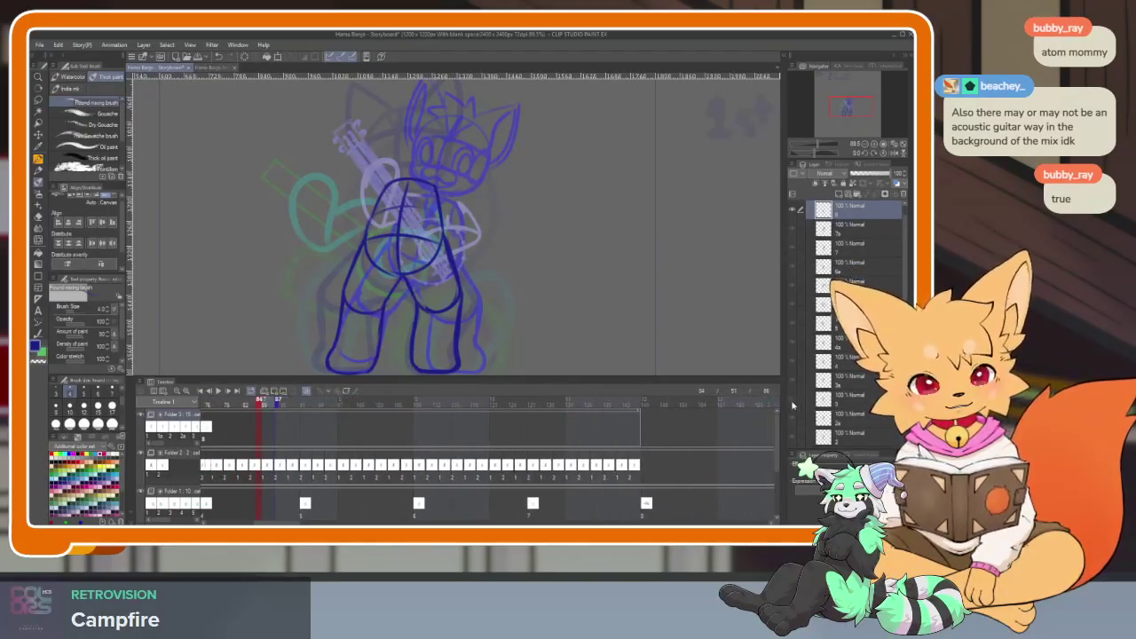
scroll(434, 399, right, 5)
click(487, 399)
key(Tab)
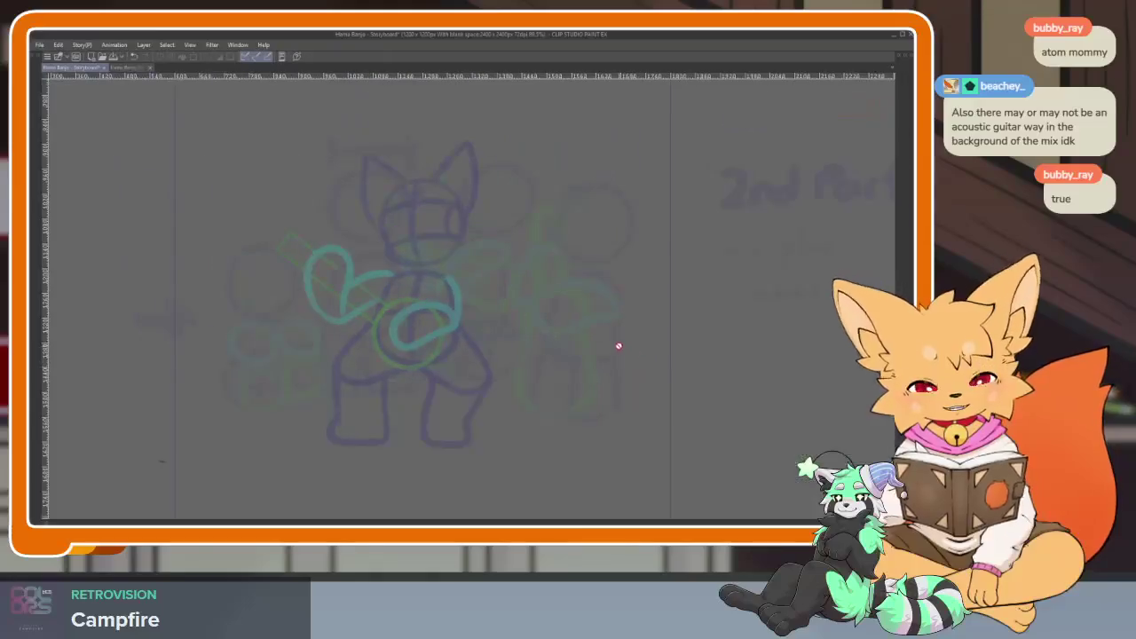
key(Return)
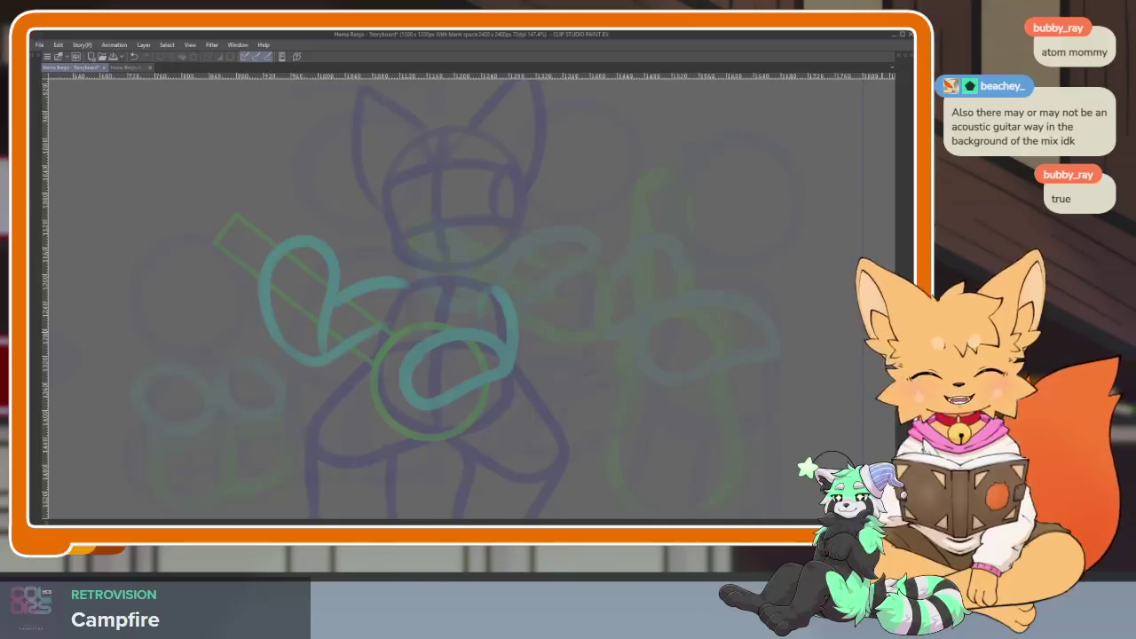
Raise Folder 1's layer opacity so its sketch strokes show clearly.
key(Tab)
scroll(851, 292, down, 3)
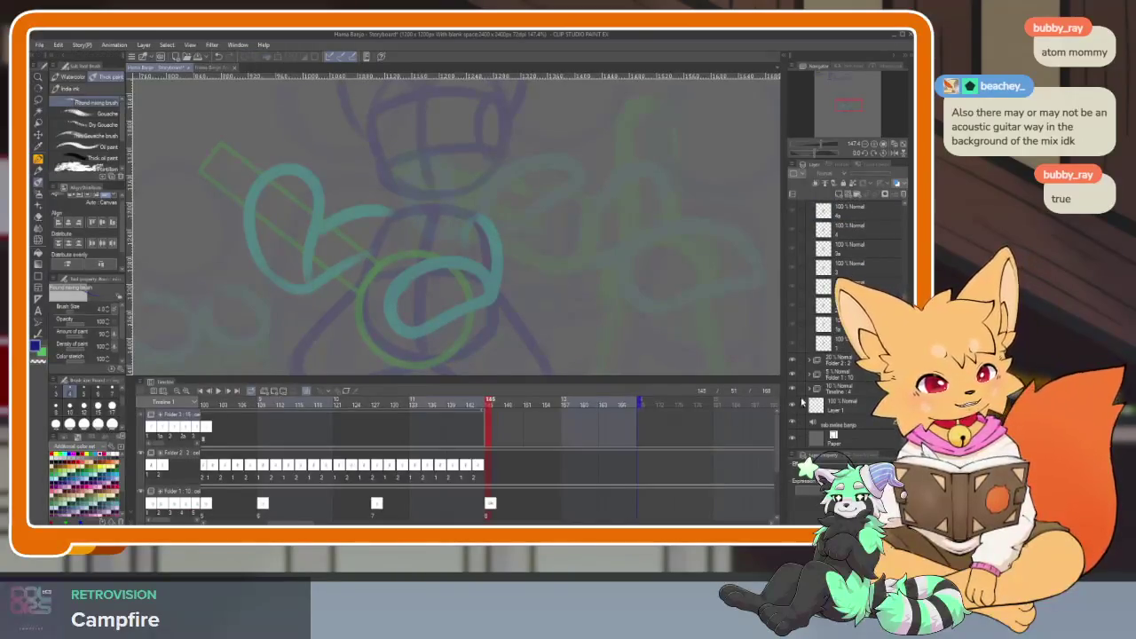
click(835, 375)
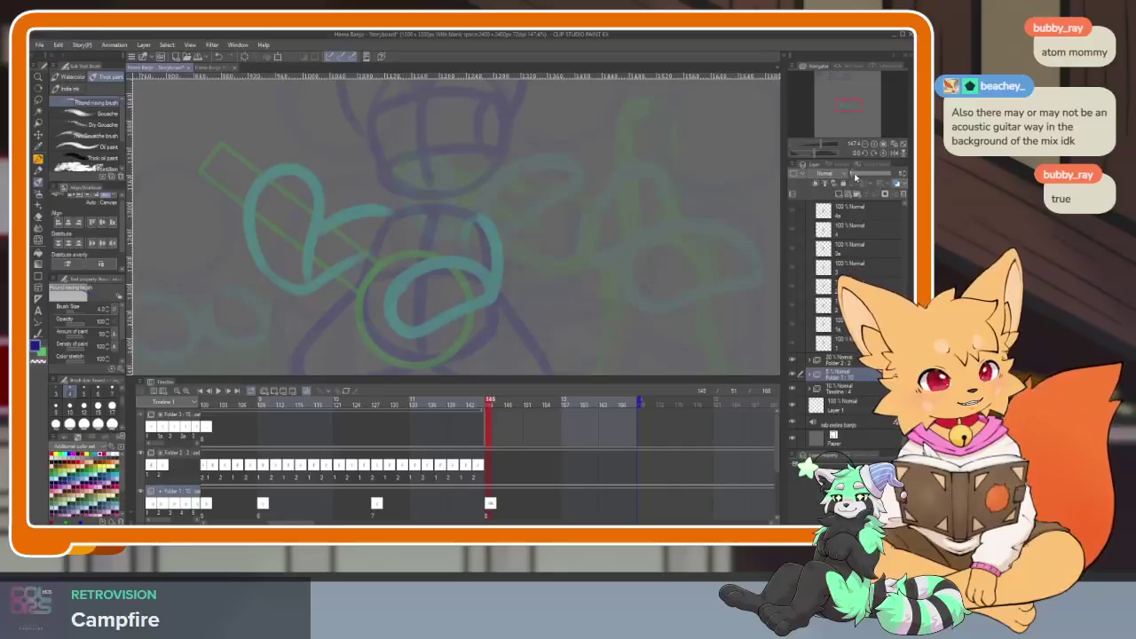
drag(855, 177, 868, 178)
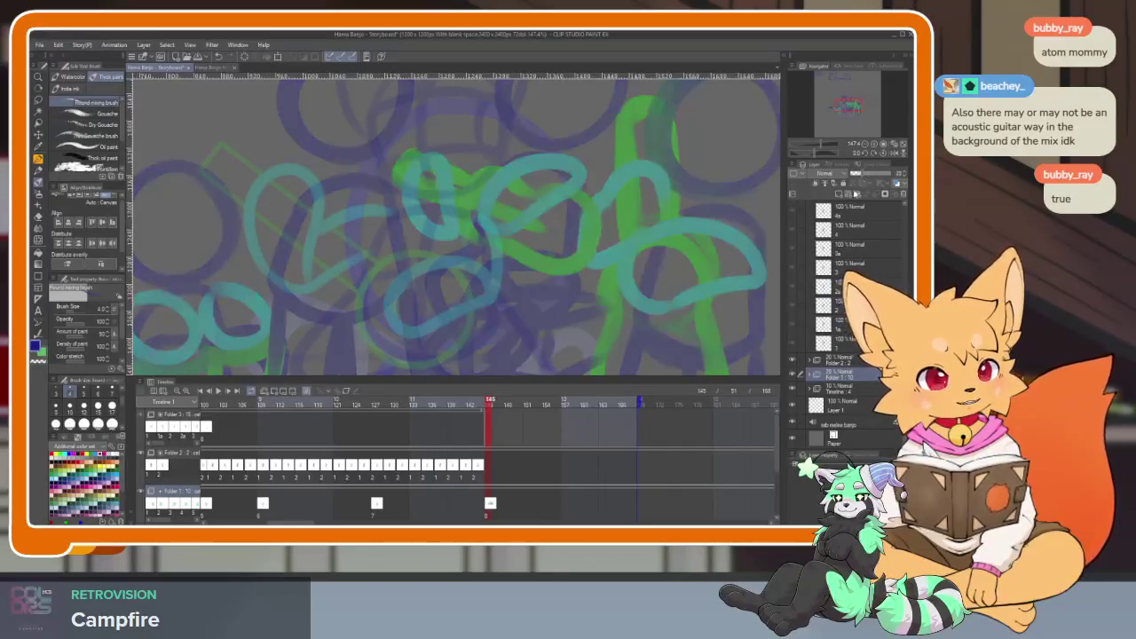
Hide the palettes and zoom in and out to inspect the sketch full window.
key(Tab)
scroll(662, 398, down, 5)
scroll(680, 411, up, 5)
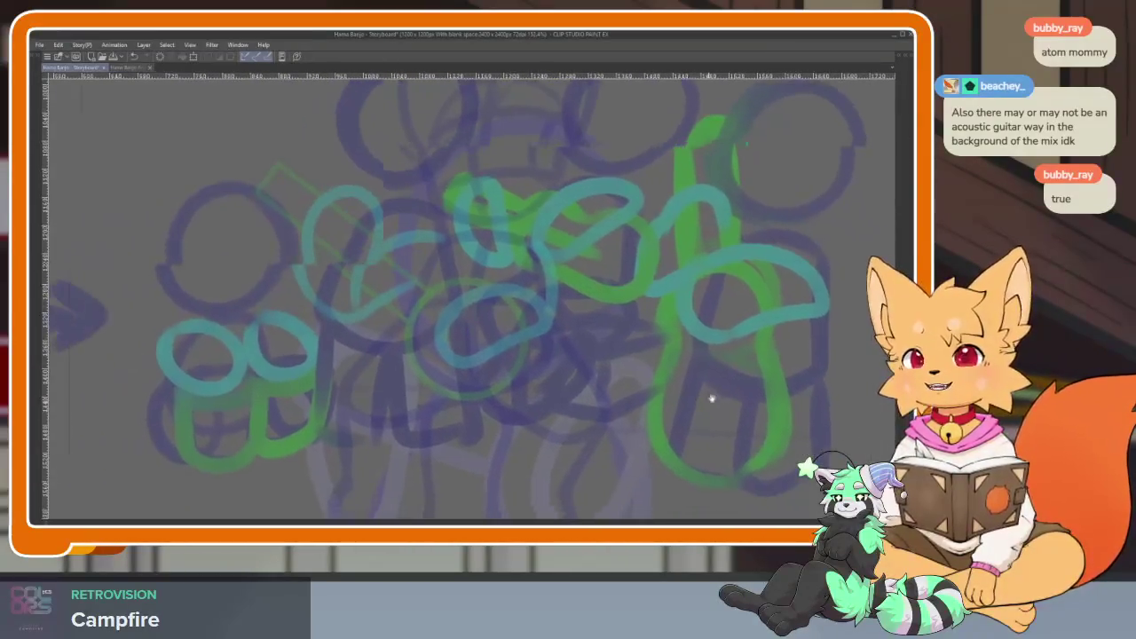
scroll(387, 430, up, 4)
scroll(665, 393, down, 4)
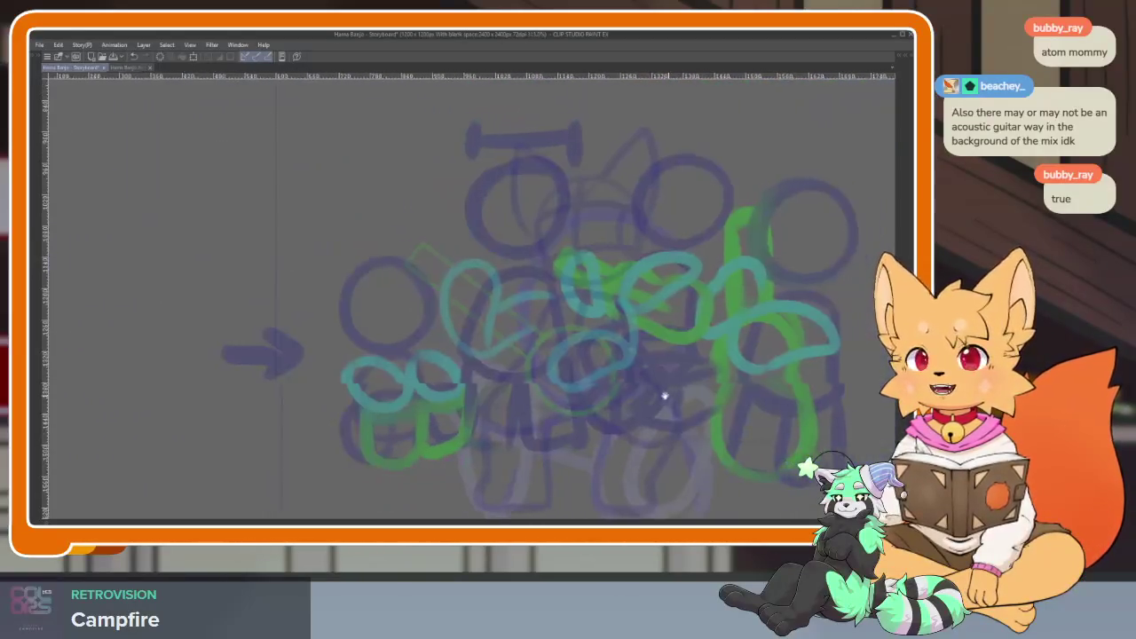
scroll(533, 417, up, 4)
scroll(542, 453, up, 1)
scroll(553, 450, down, 1)
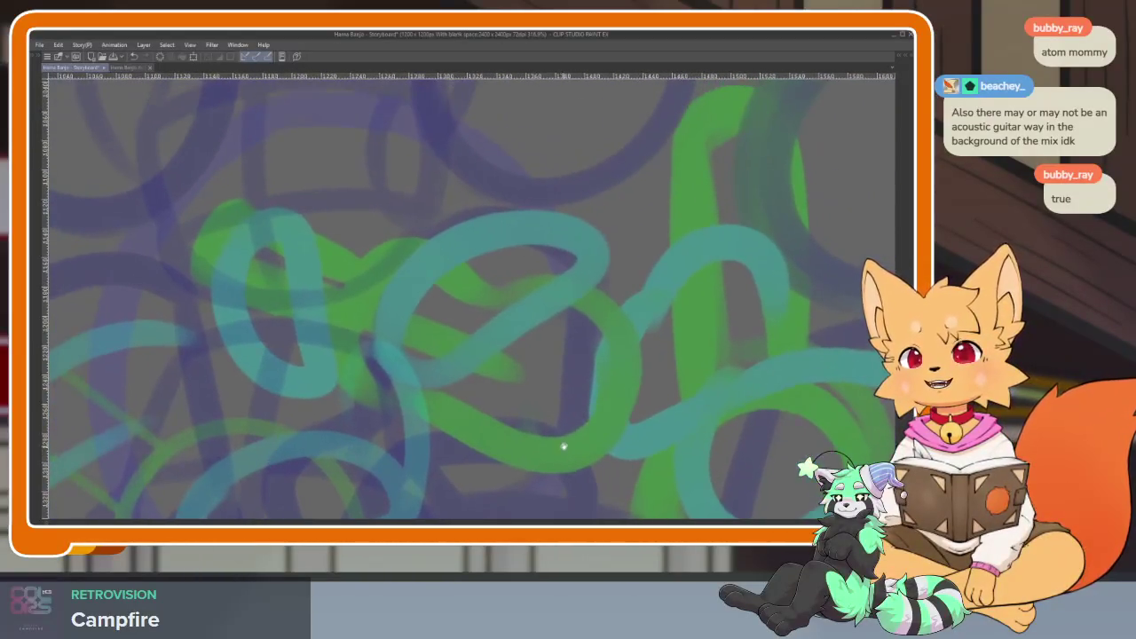
scroll(622, 447, down, 3)
scroll(550, 357, up, 3)
scroll(561, 382, up, 1)
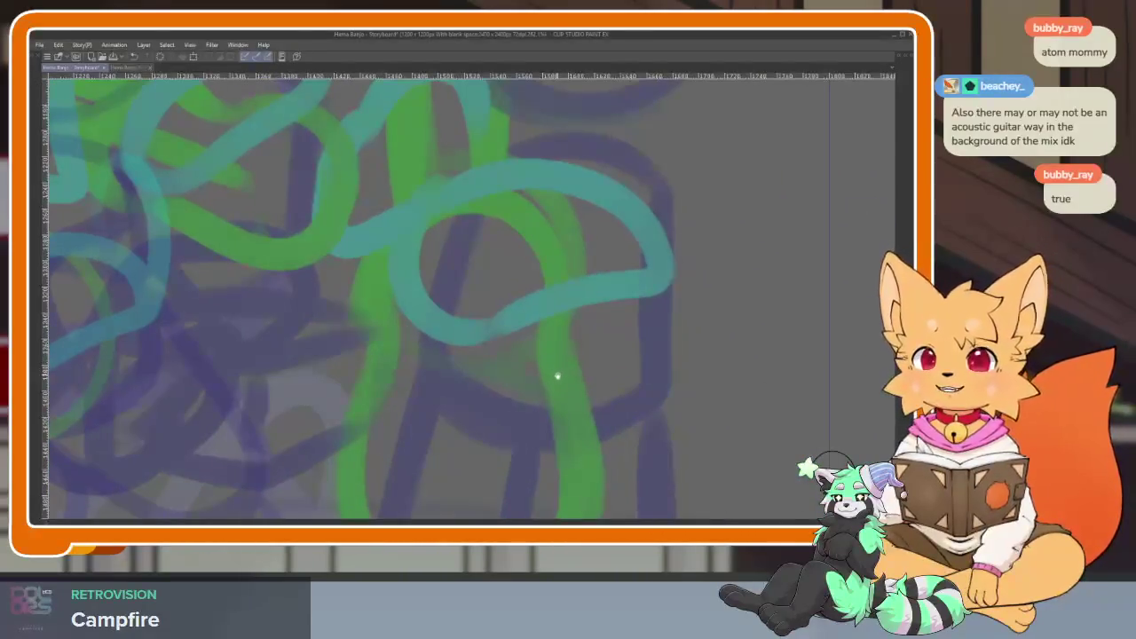
scroll(550, 380, down, 2)
scroll(548, 400, up, 1)
scroll(563, 400, down, 2)
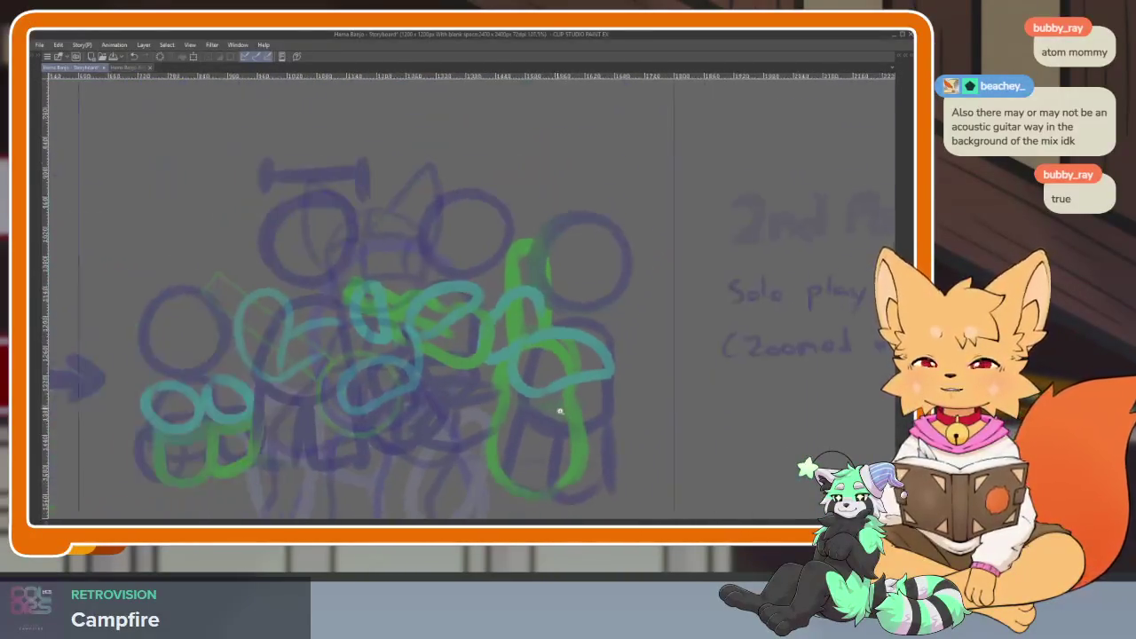
scroll(558, 405, up, 1)
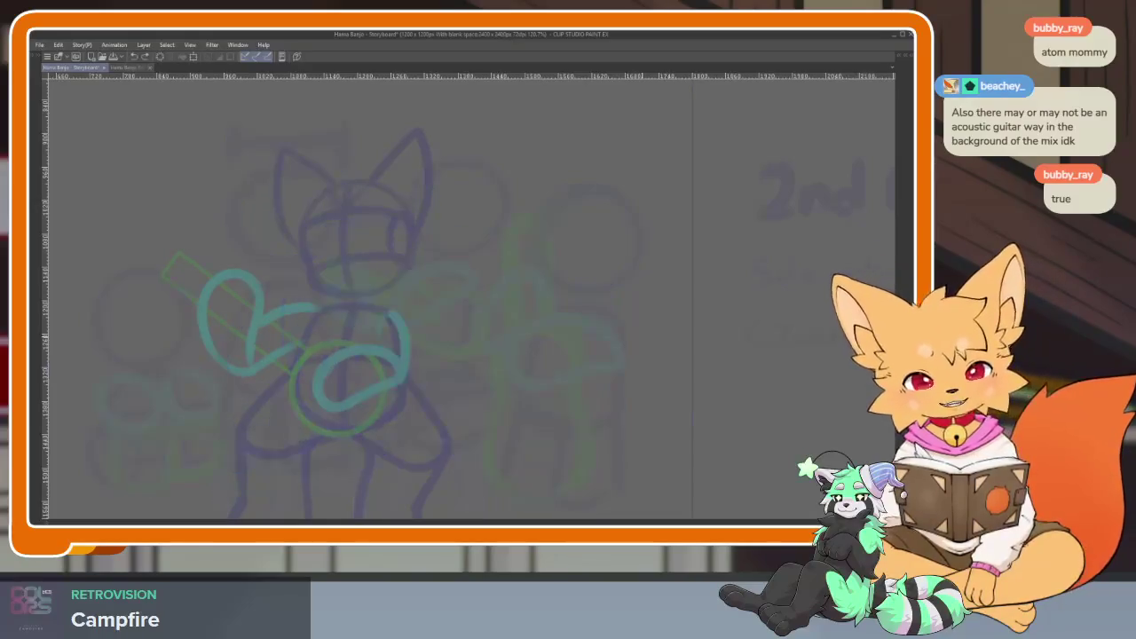
Restore the palettes, select layer 8 in Folder 3, and zoom the timeline out over all folders.
key(Tab)
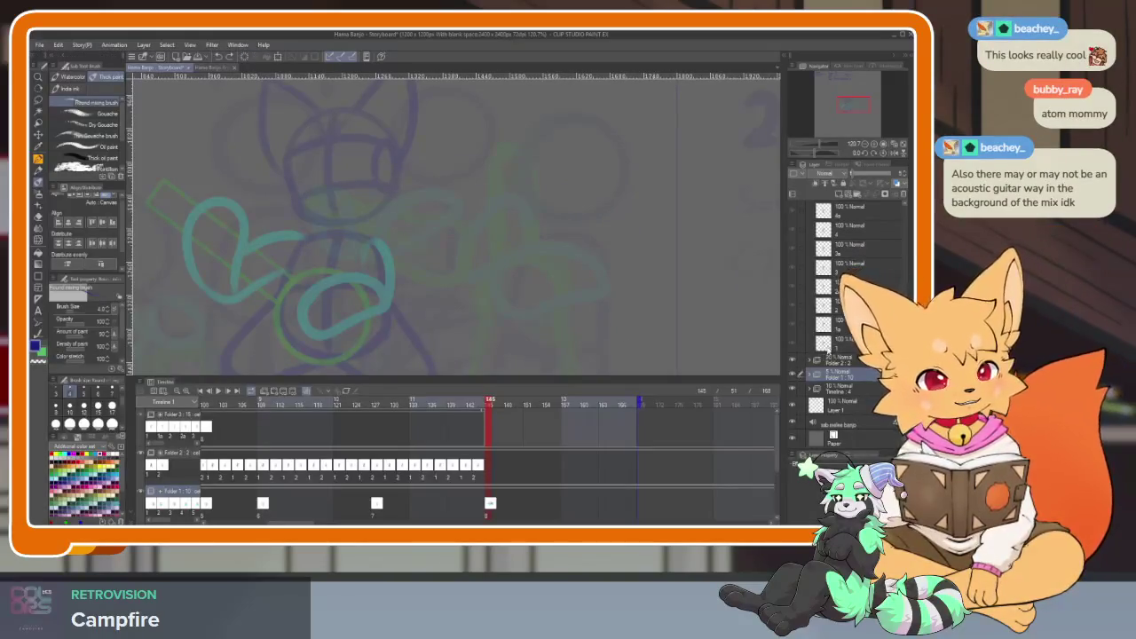
scroll(854, 354, up, 2)
scroll(854, 354, up, 2)
scroll(854, 353, up, 2)
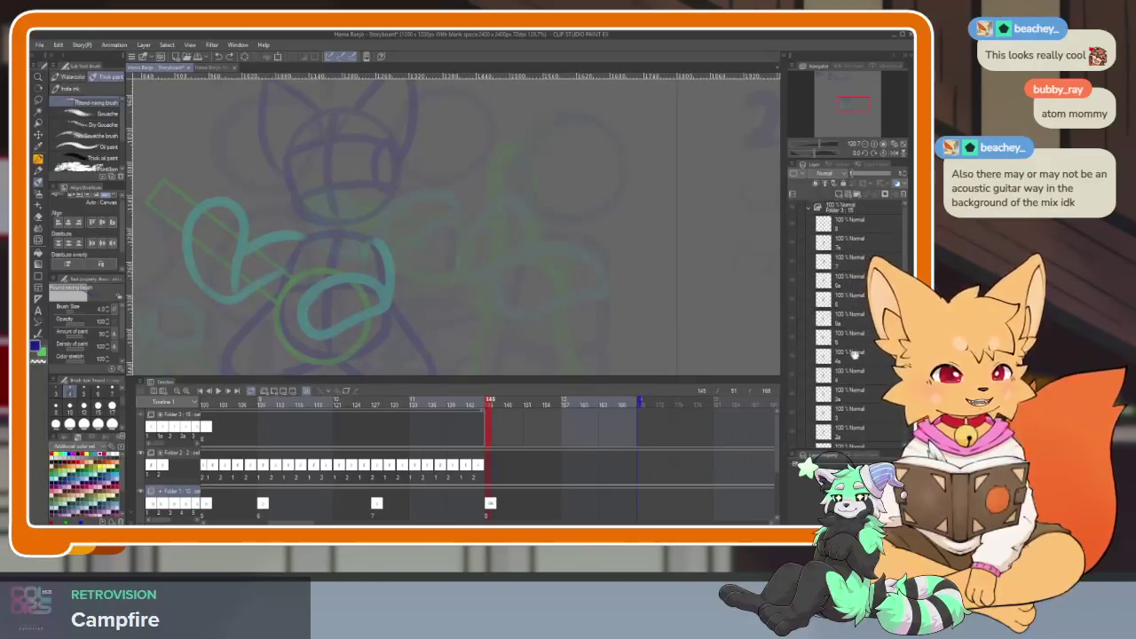
click(855, 225)
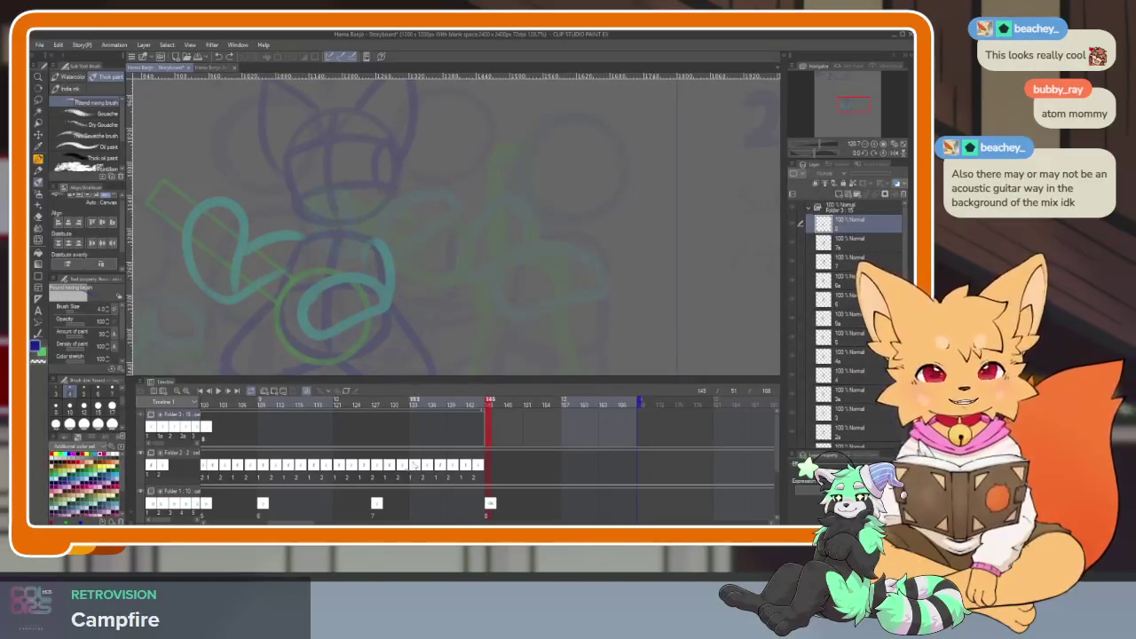
drag(414, 464, 690, 473)
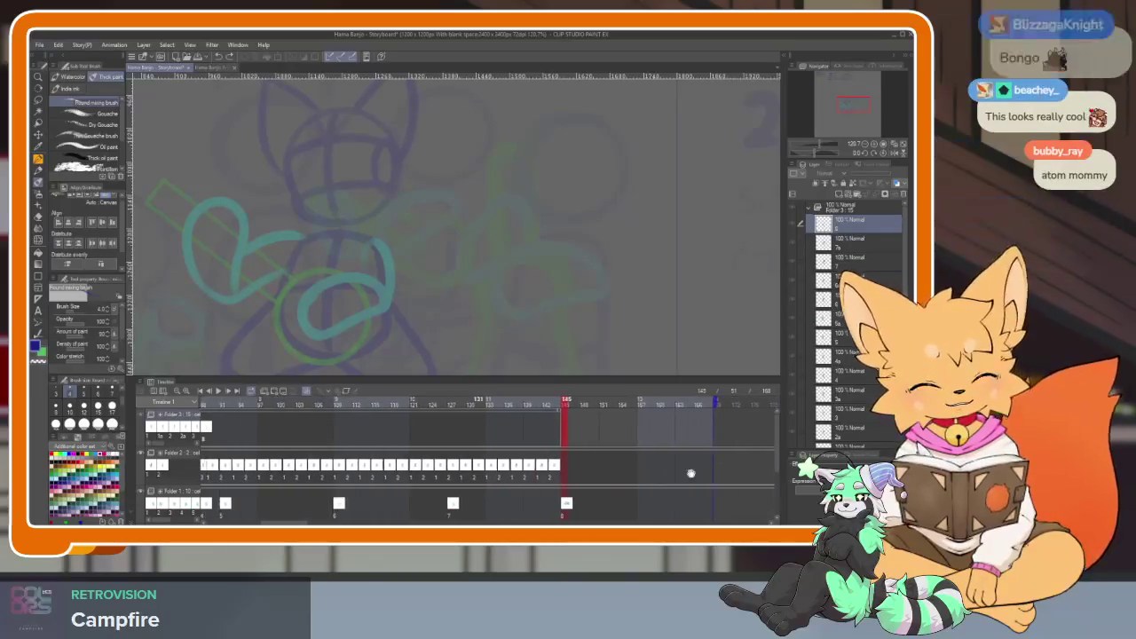
scroll(672, 477, down, 2)
scroll(630, 484, down, 2)
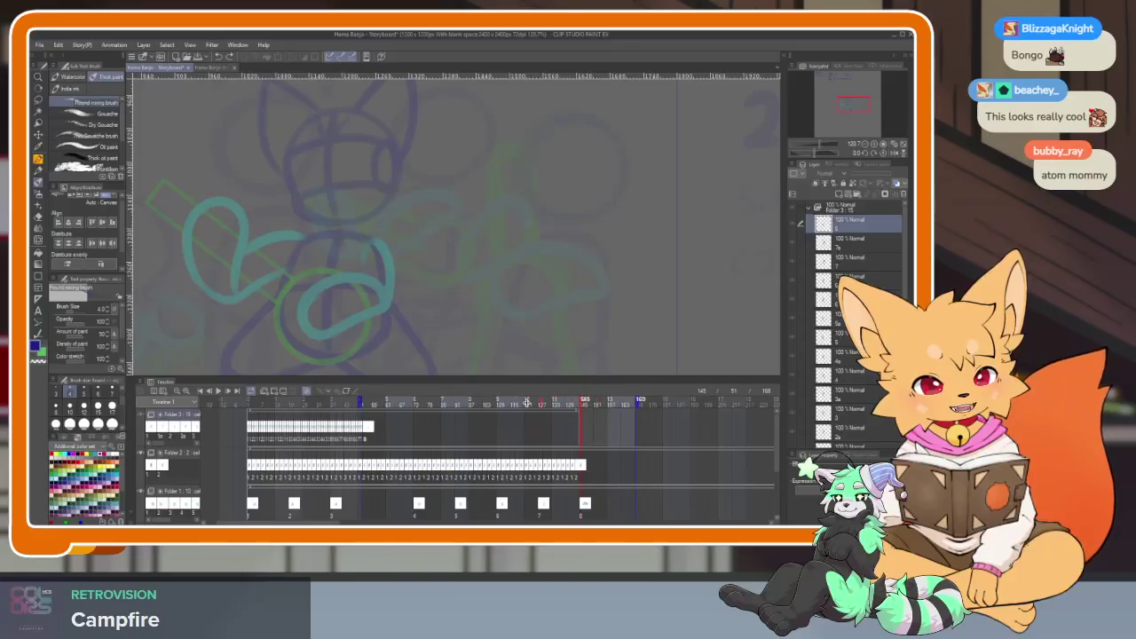
Jump to an earlier frame, zoom the timeline in, and play a short preview.
click(387, 406)
scroll(382, 406, up, 2)
scroll(356, 405, up, 1)
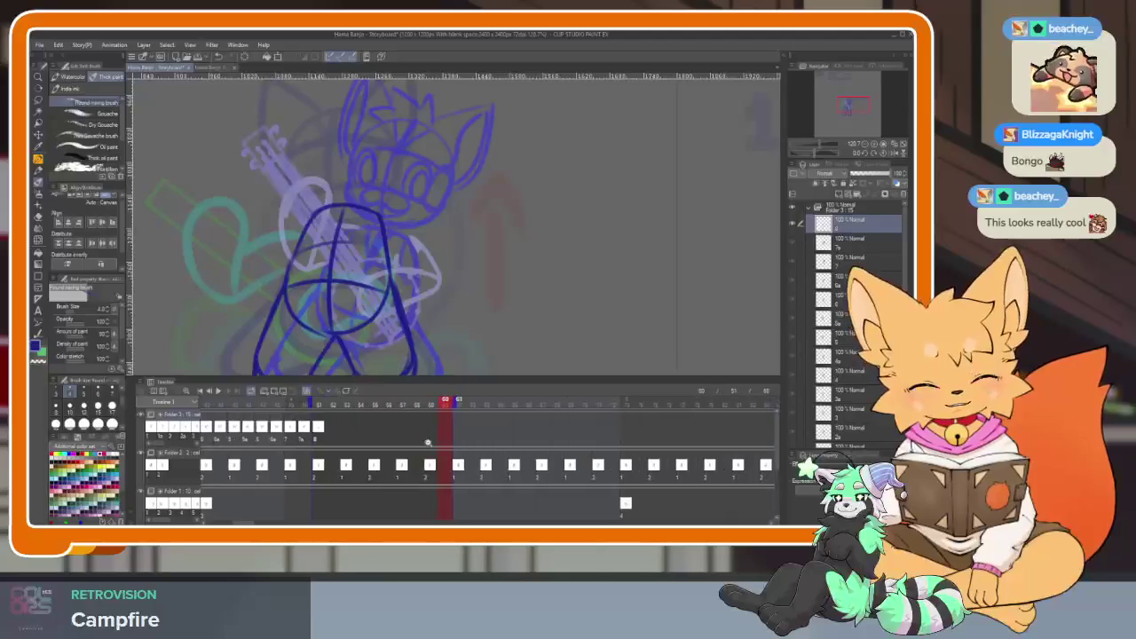
key(space)
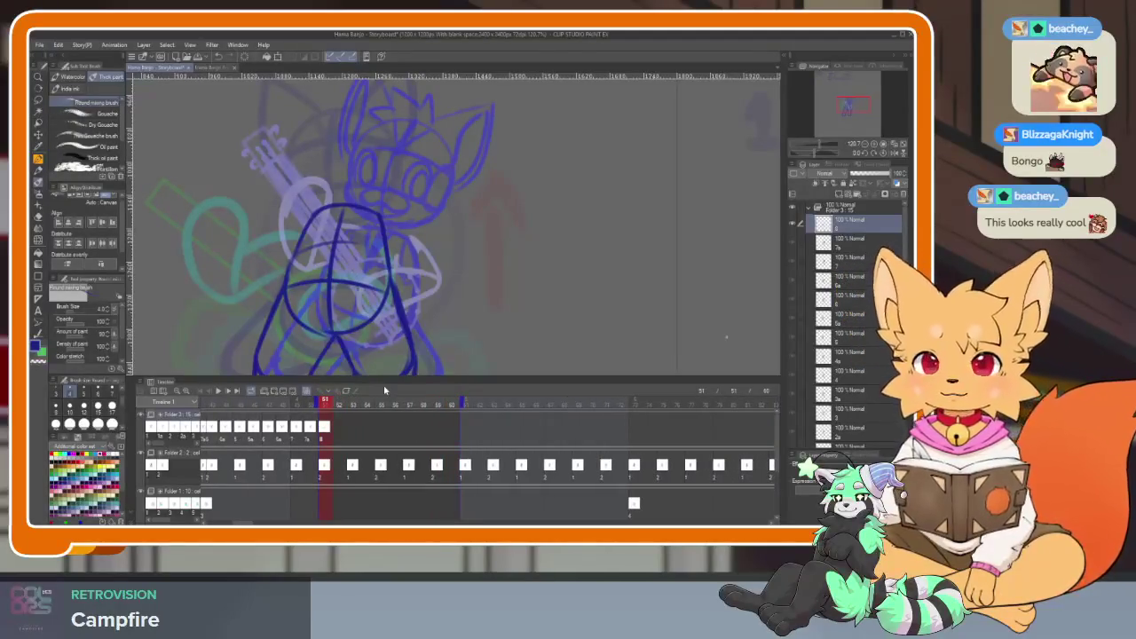
key(space)
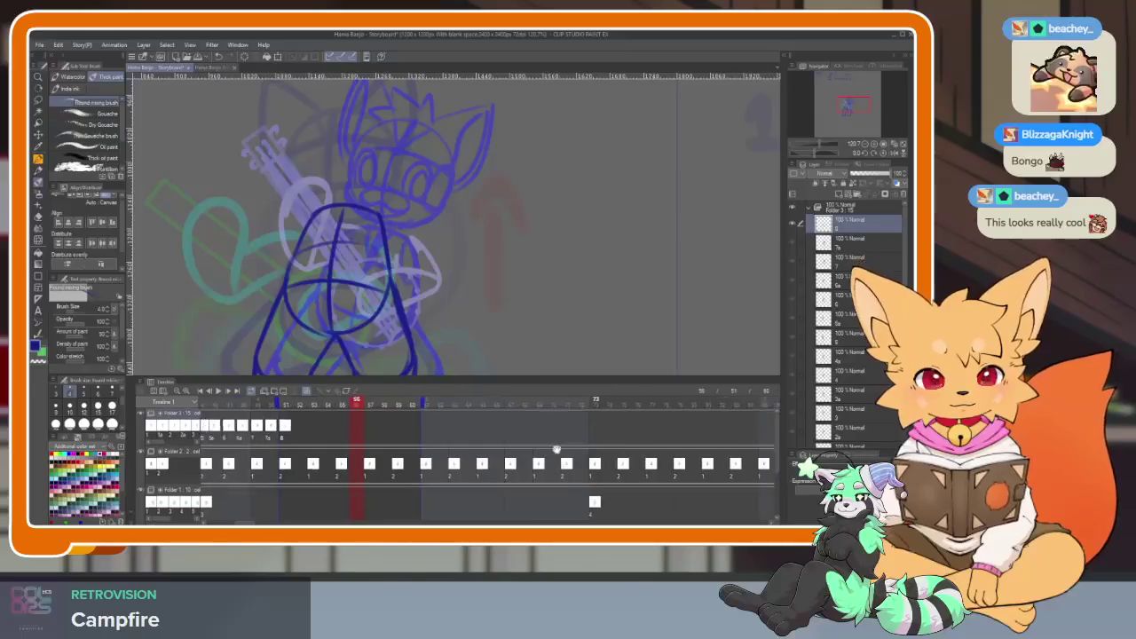
Extend the playback end to frame 72, replay from frame 51, then play full window.
scroll(387, 404, right, 2)
drag(387, 404, 552, 404)
click(273, 405)
click(245, 404)
key(space)
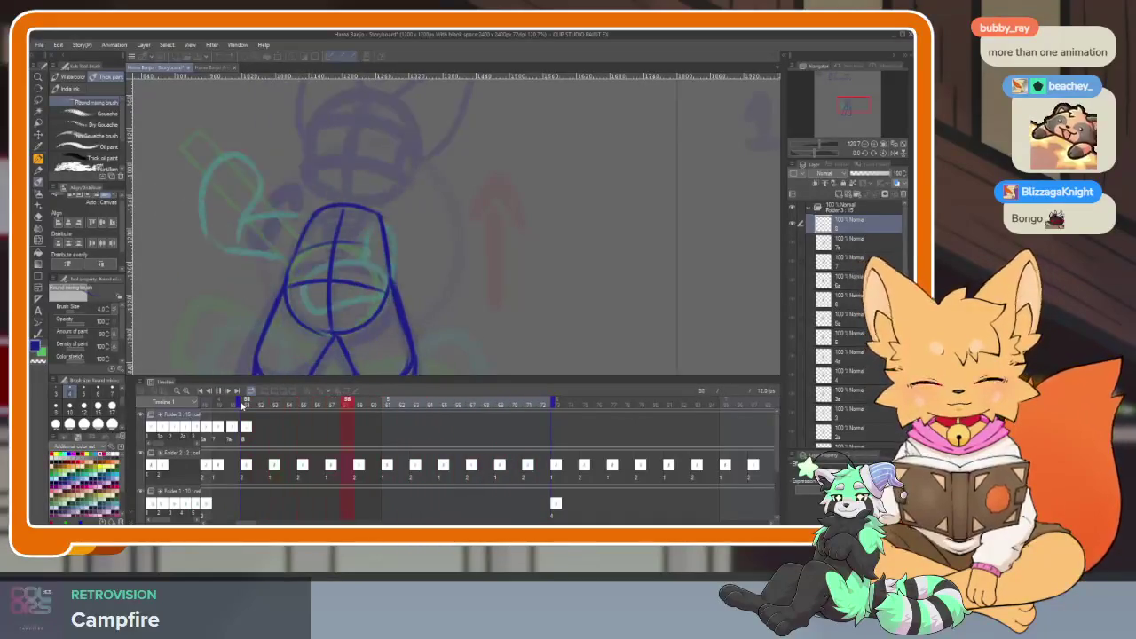
key(space)
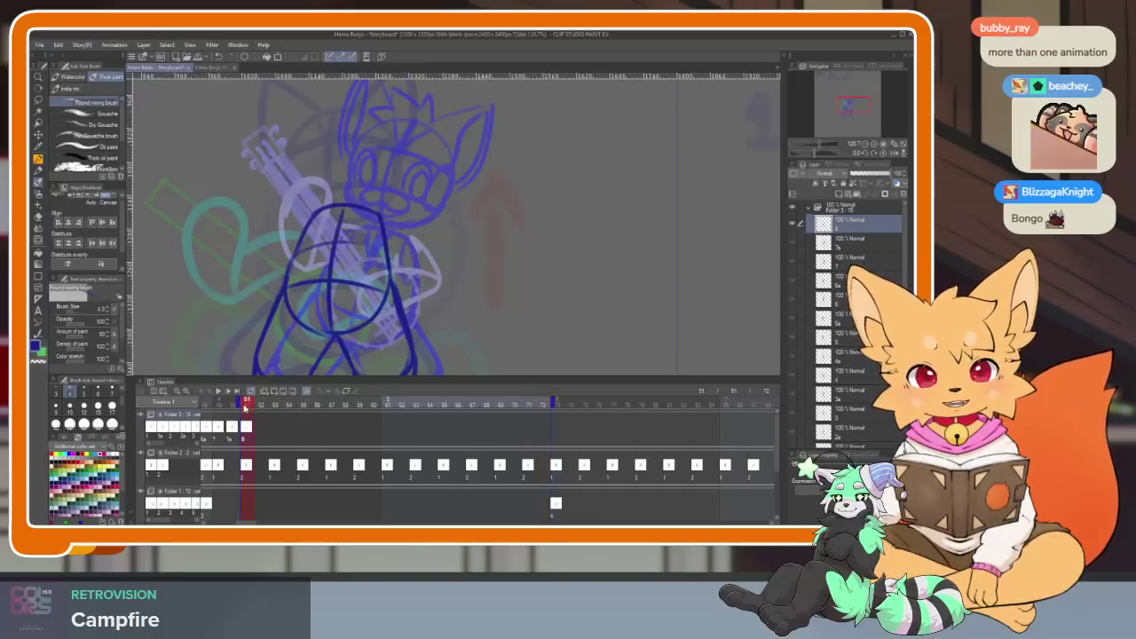
key(Tab)
key(space)
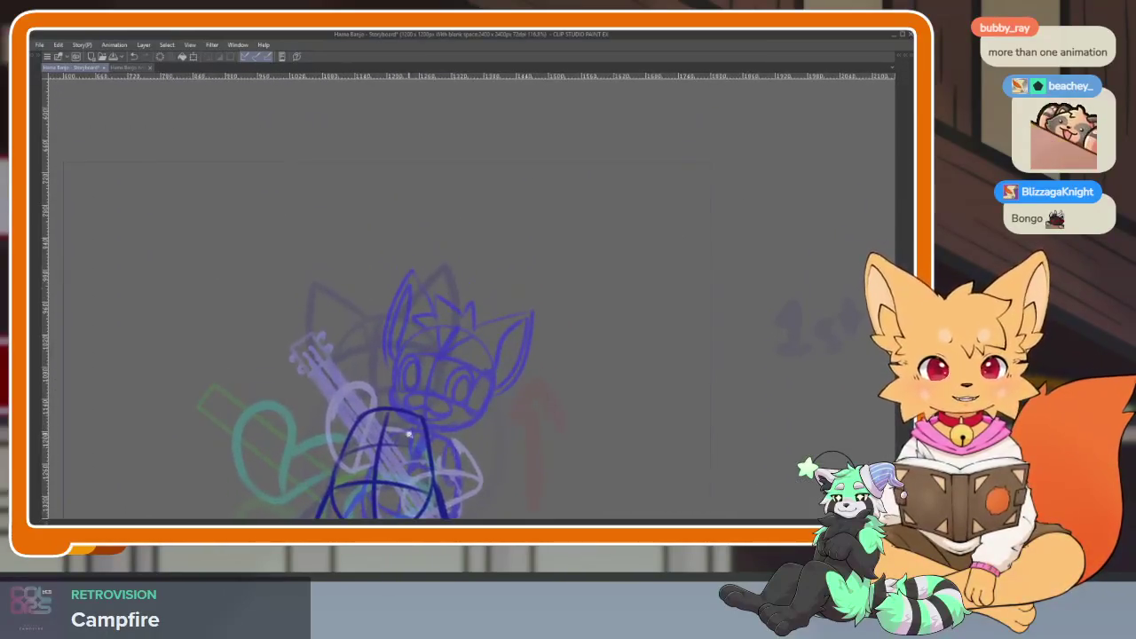
Step to the adjacent animation frame and zoom in on the fox sketch.
key(Tab)
key(Tab)
key(space)
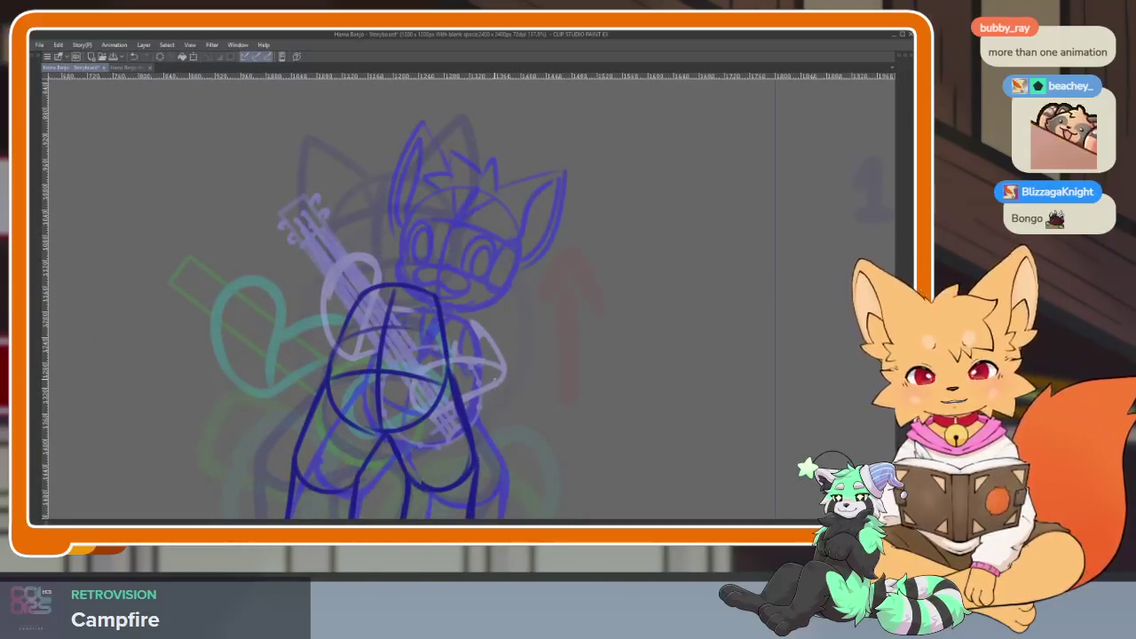
key(ctrl+Right)
scroll(460, 297, up, 3)
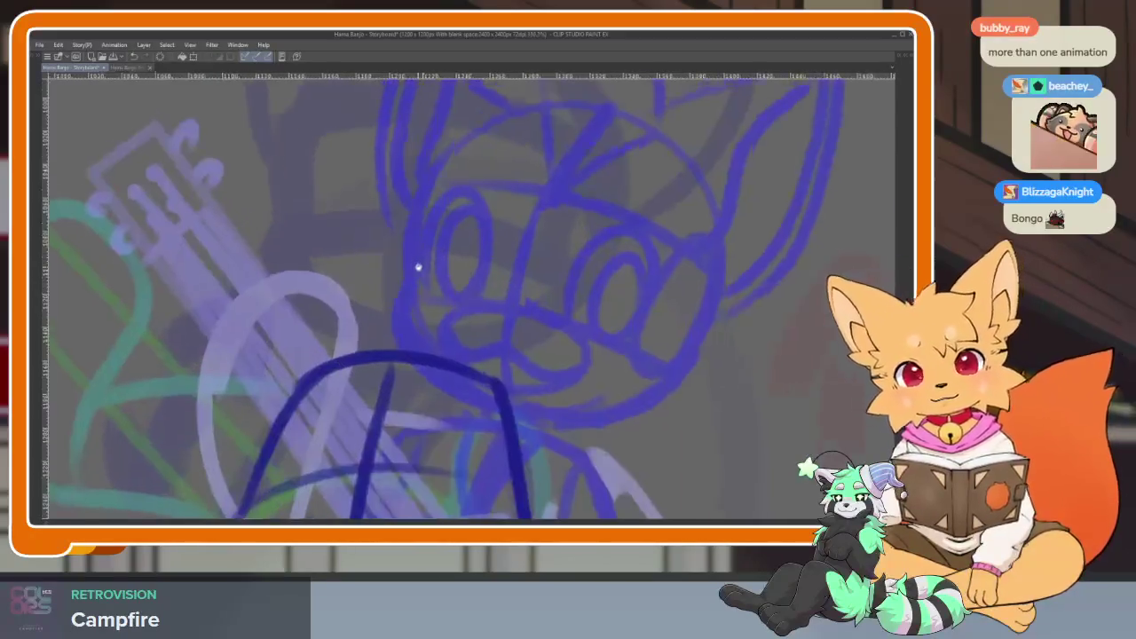
scroll(447, 406, up, 1)
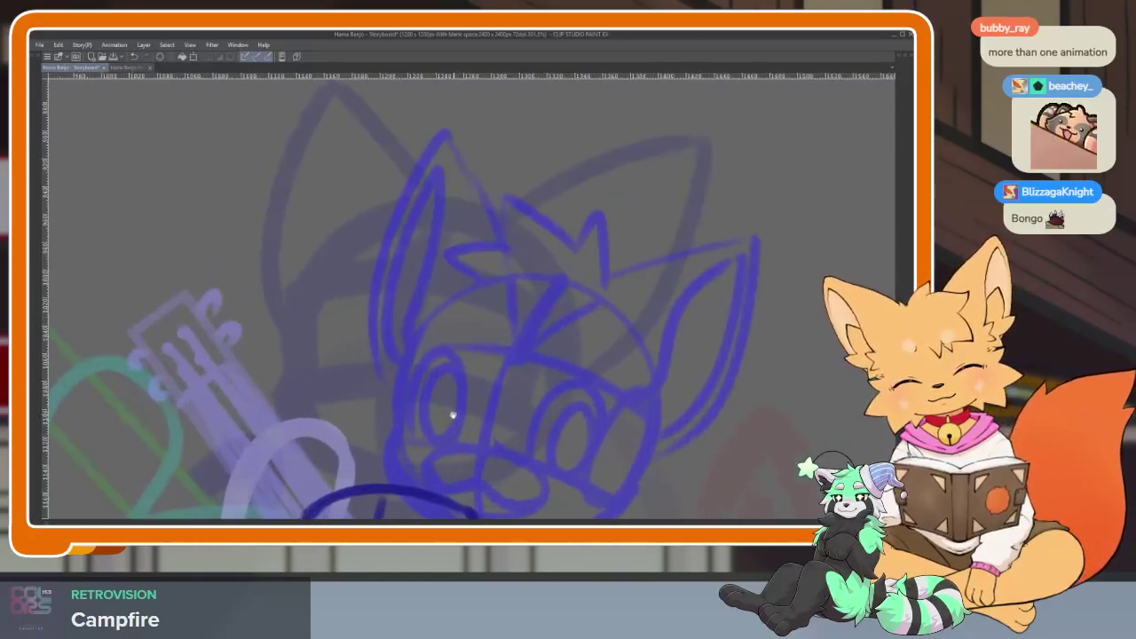
scroll(447, 406, up, 1)
key(Tab)
Draw the fox's dark blue head circle with the circle sub-tool, redrawing until placed.
click(40, 280)
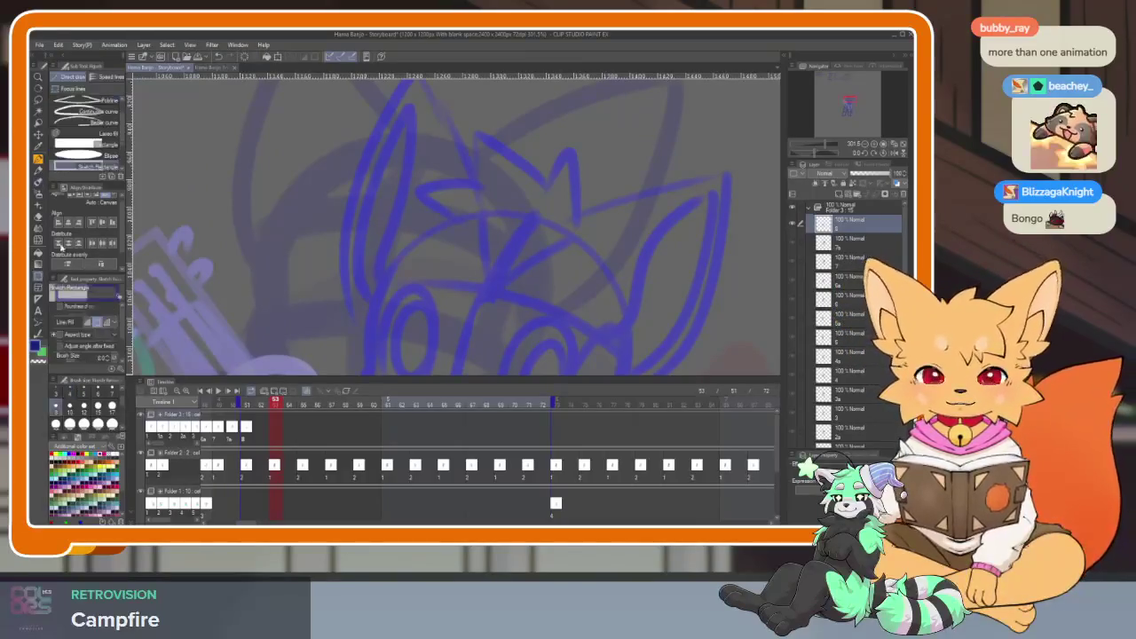
click(109, 160)
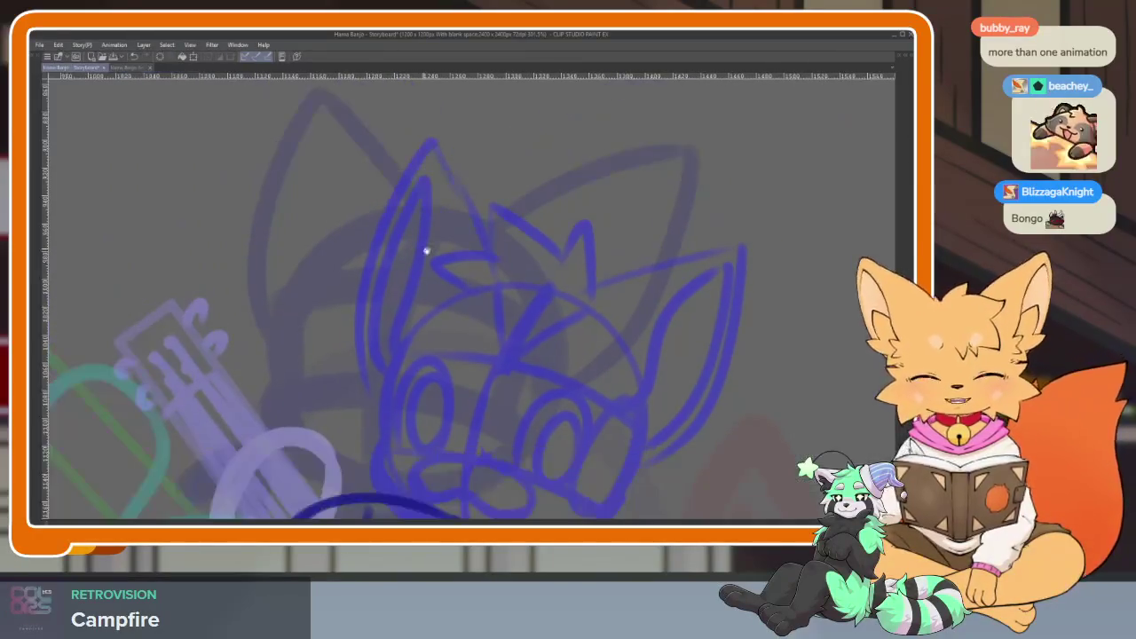
key(Tab)
scroll(457, 285, down, 1)
drag(304, 213, 554, 463)
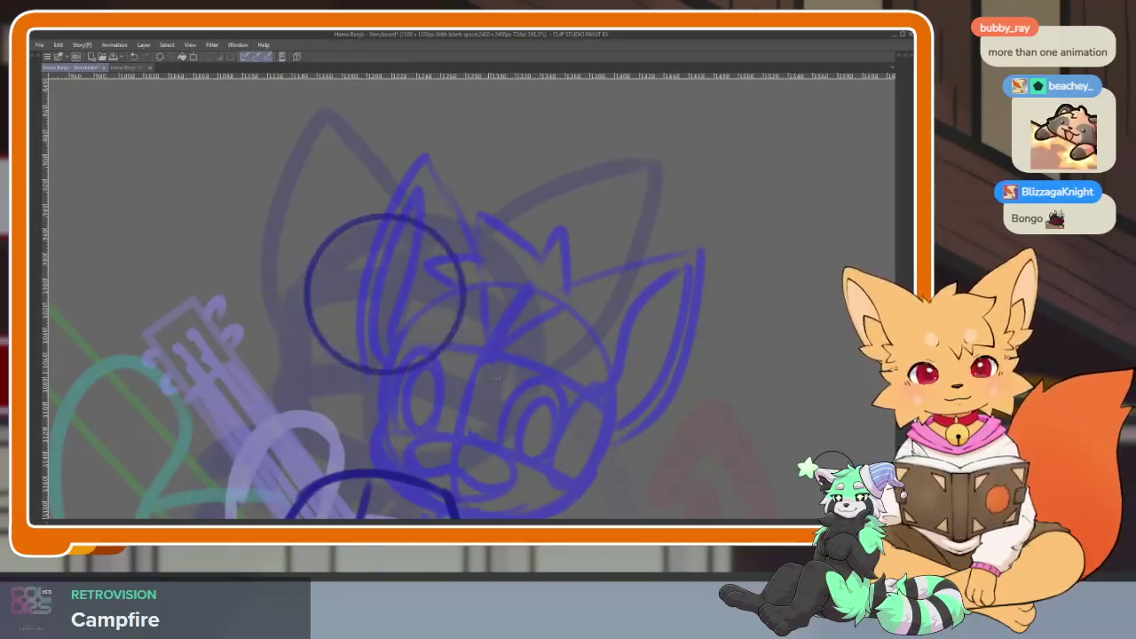
key(ctrl+z)
drag(284, 227, 529, 472)
key(ctrl+z)
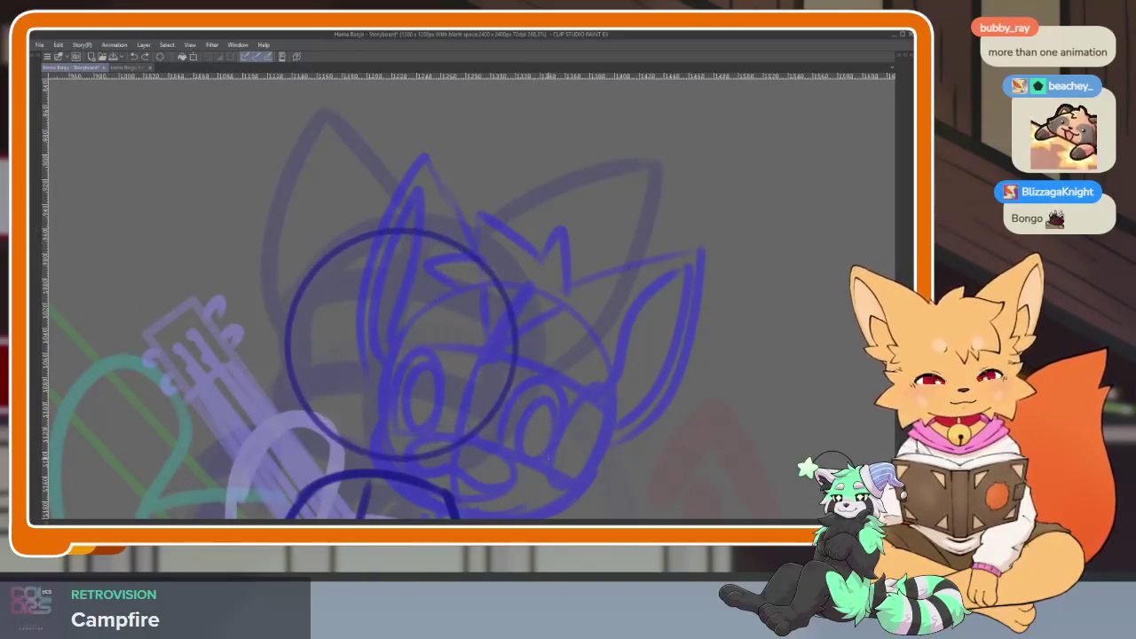
key(ctrl+z)
drag(285, 215, 531, 458)
key(ctrl+z)
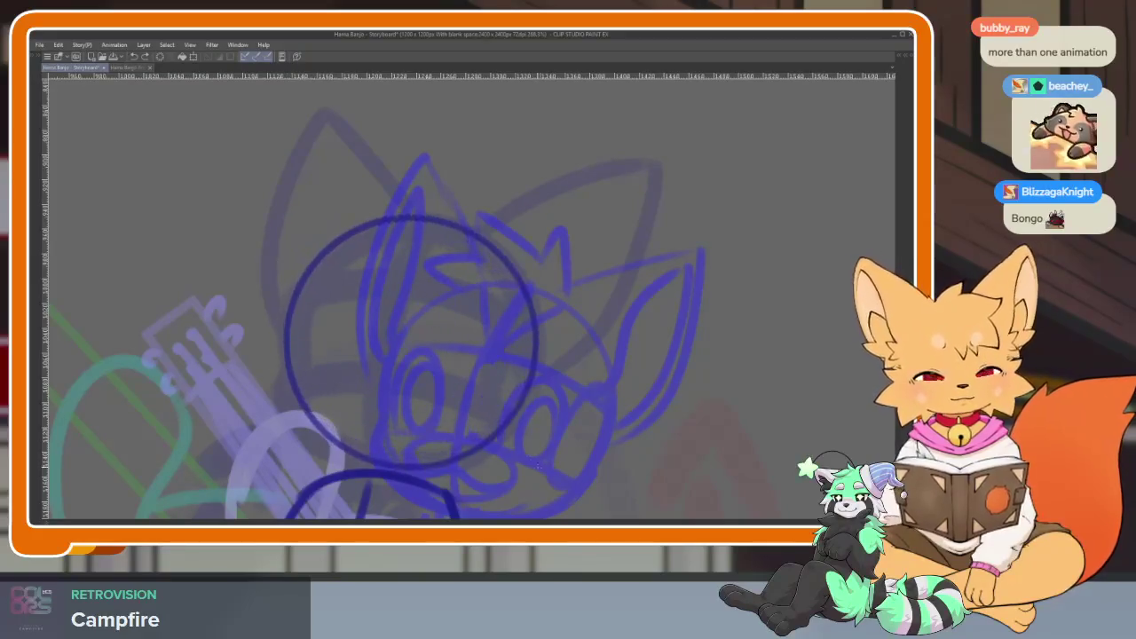
scroll(533, 459, down, 1)
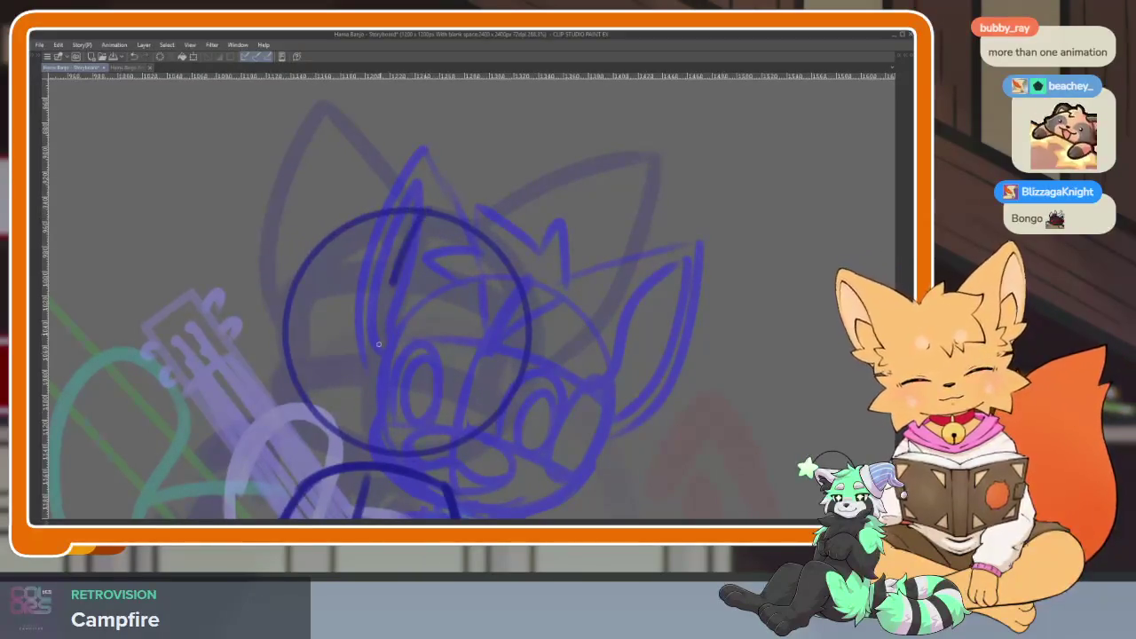
Sketch the head outline and cross guide lines over the face.
drag(392, 284, 374, 446)
drag(293, 387, 502, 415)
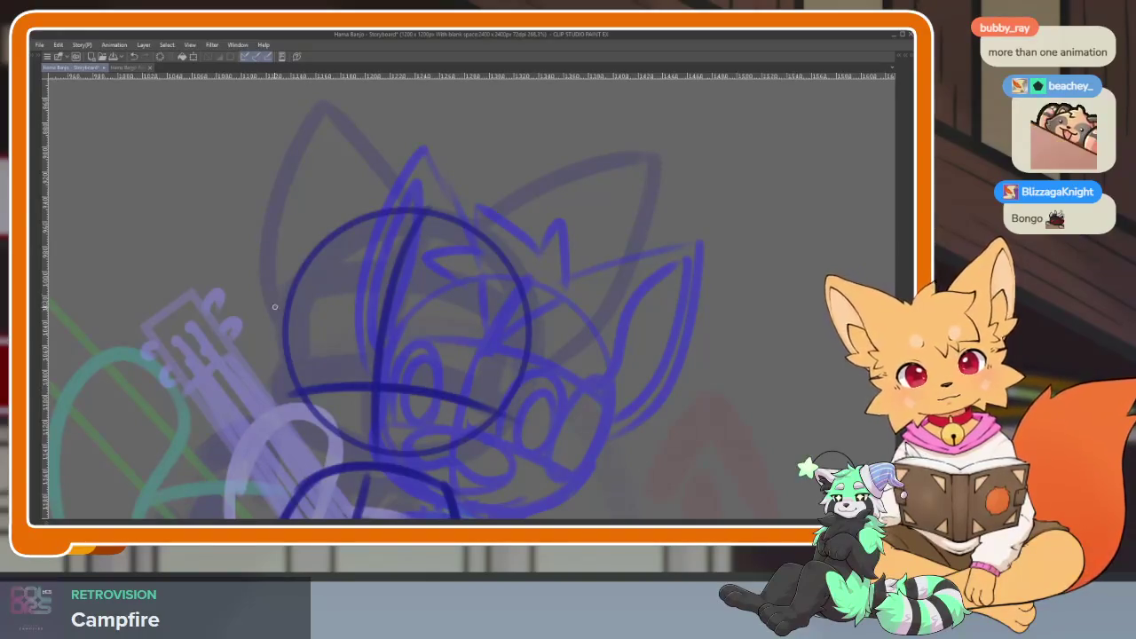
drag(274, 307, 525, 335)
mouse_move(307, 272)
mouse_down()
mouse_move(296, 386)
mouse_move(384, 455)
mouse_move(444, 458)
mouse_up()
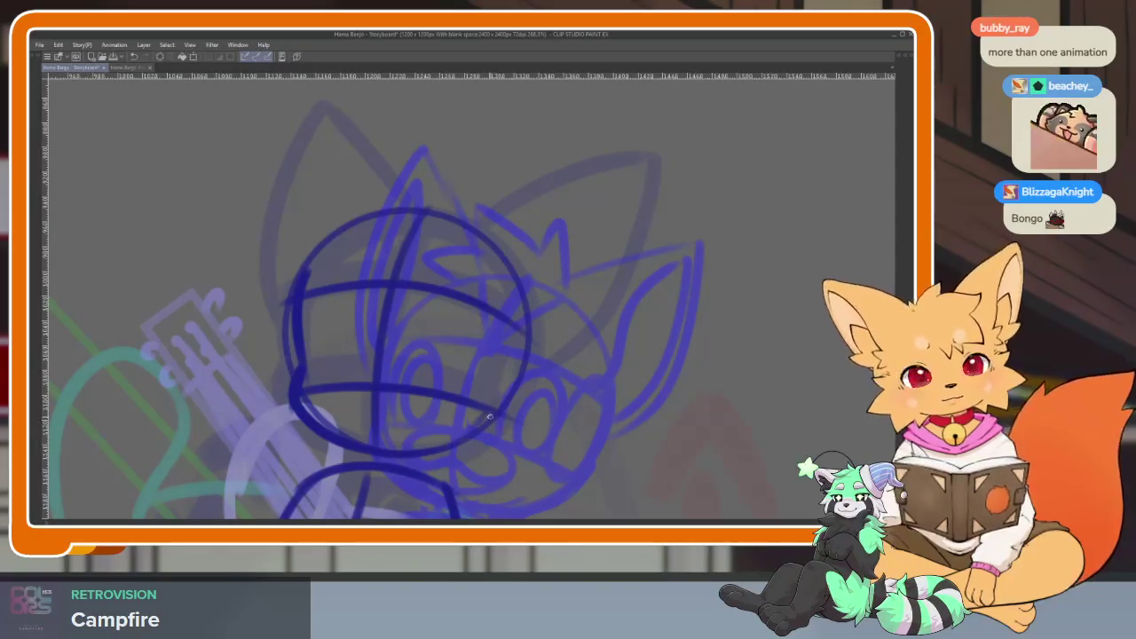
drag(468, 373, 465, 407)
mouse_move(364, 257)
mouse_down()
mouse_move(380, 311)
mouse_move(448, 266)
mouse_up()
mouse_move(502, 310)
mouse_down()
mouse_move(439, 299)
mouse_move(592, 222)
mouse_move(590, 266)
mouse_move(511, 431)
mouse_up()
Add the pointed ear and neck strokes below the chin, then restore the palettes.
mouse_move(432, 273)
mouse_down()
mouse_move(342, 177)
mouse_move(293, 404)
mouse_up()
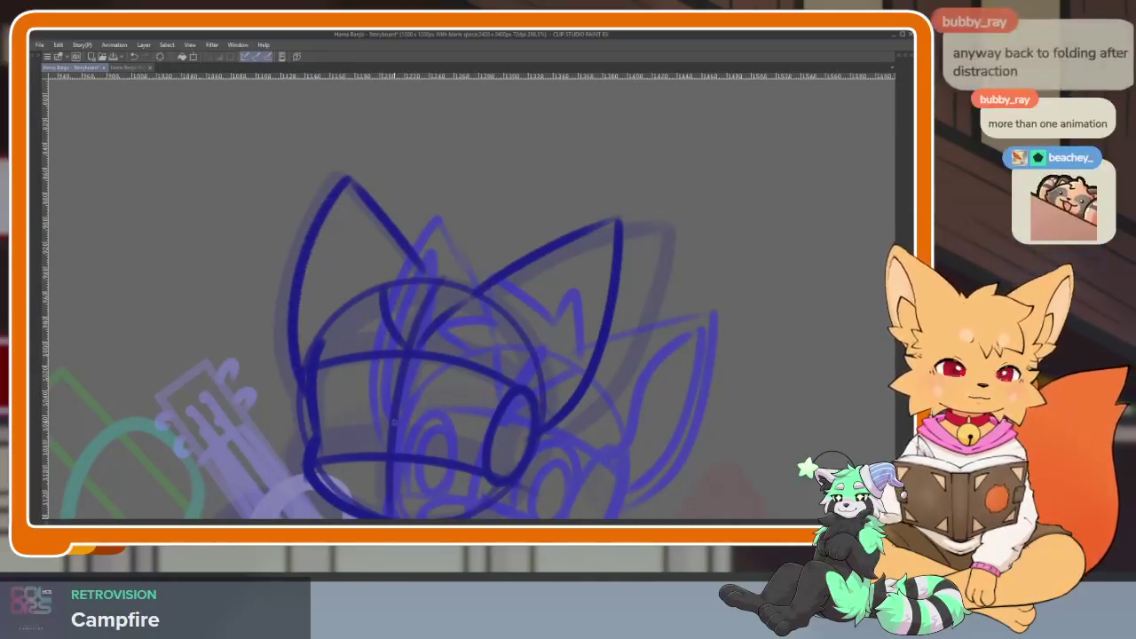
scroll(598, 398, down, 5)
scroll(528, 406, up, 5)
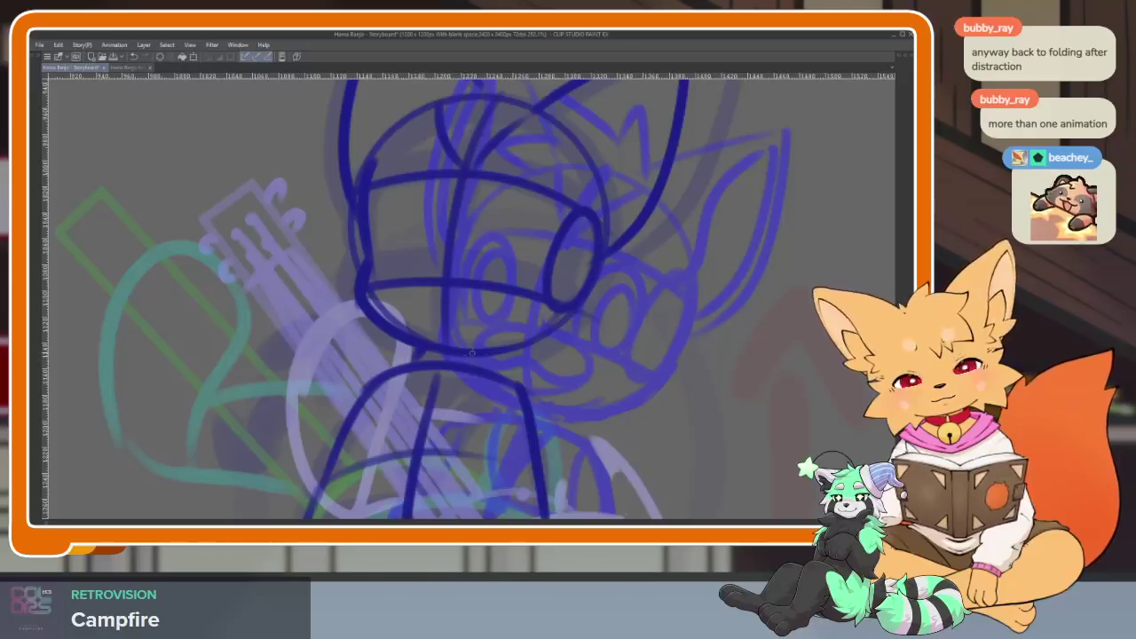
drag(417, 366, 401, 442)
drag(432, 421, 444, 446)
scroll(462, 400, down, 5)
scroll(552, 407, up, 5)
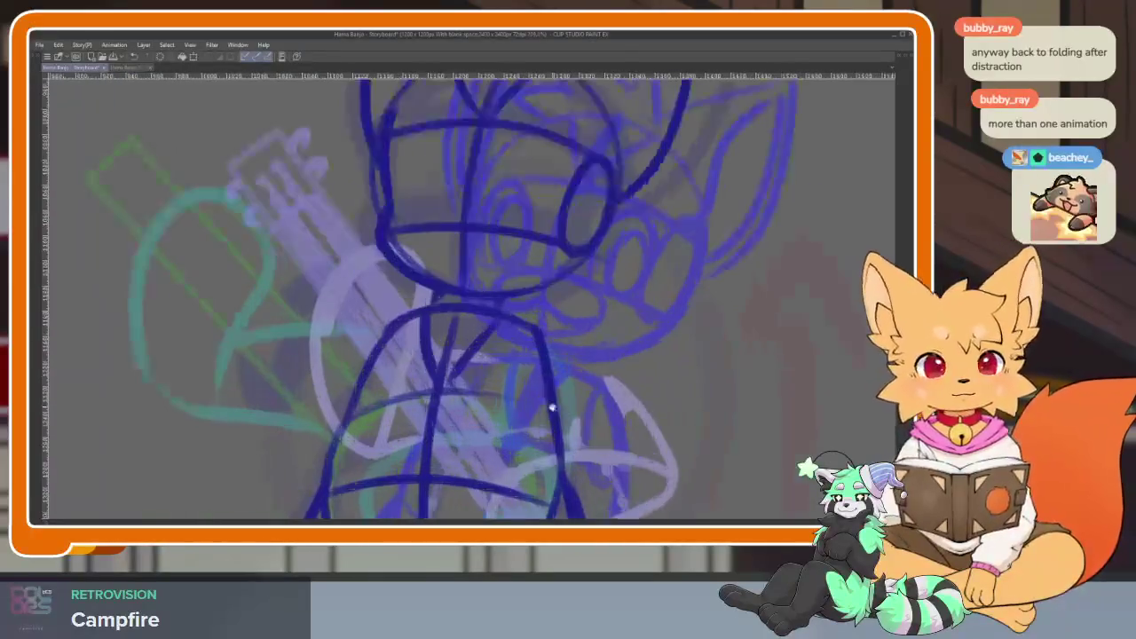
scroll(519, 331, down, 5)
scroll(524, 355, up, 5)
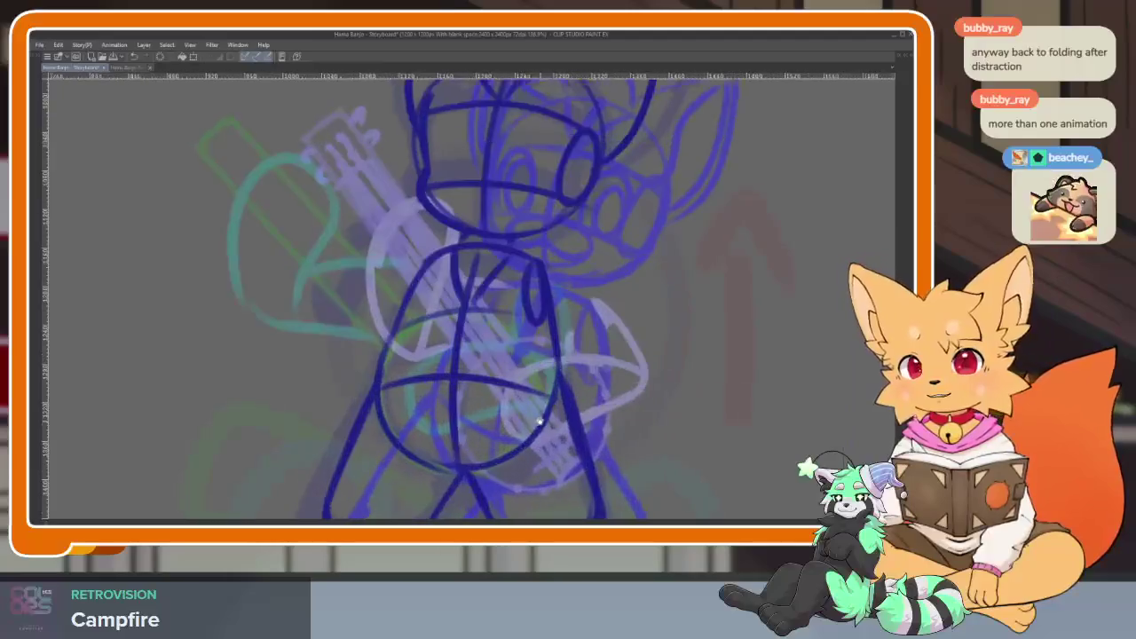
scroll(529, 390, down, 3)
scroll(535, 423, up, 3)
scroll(515, 408, down, 2)
scroll(506, 401, up, 3)
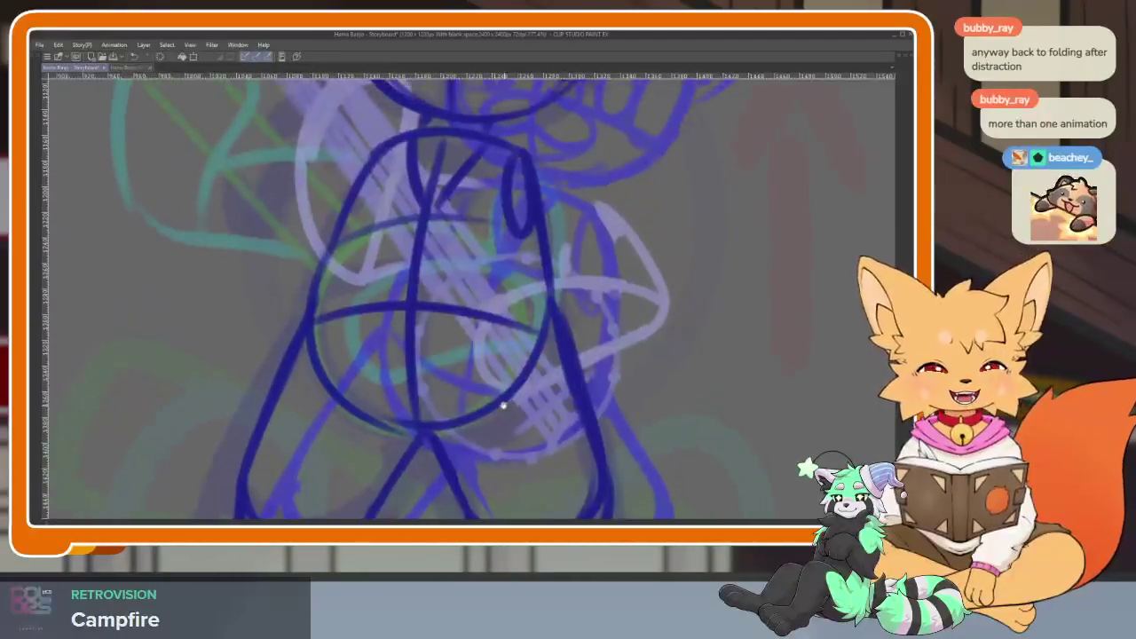
scroll(506, 400, down, 5)
scroll(497, 407, up, 2)
scroll(500, 406, down, 4)
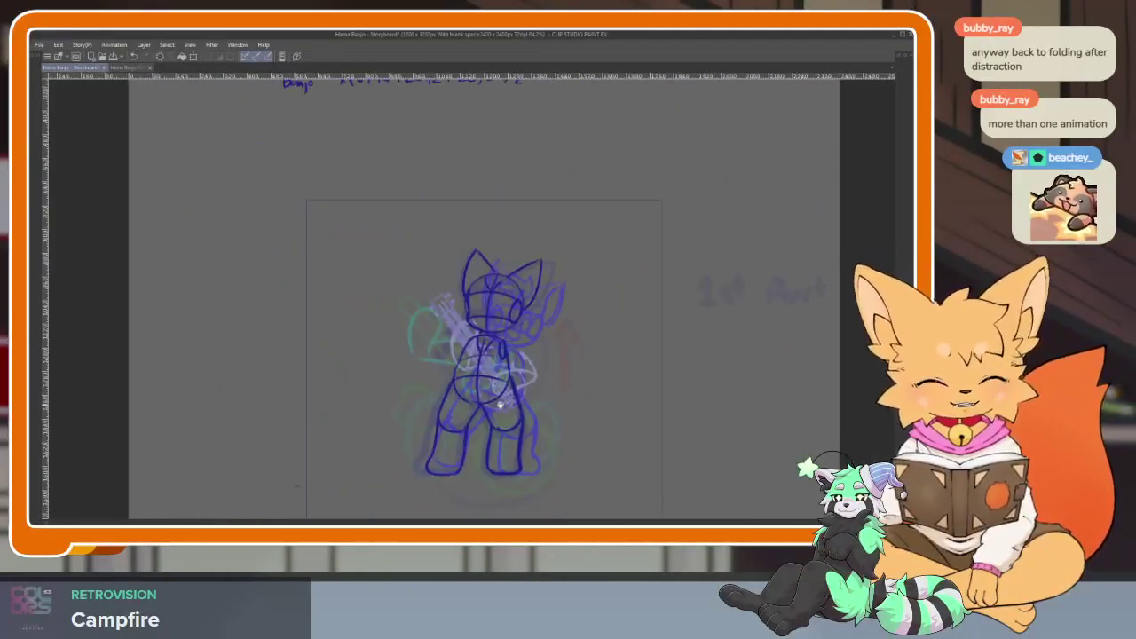
scroll(480, 418, up, 5)
scroll(460, 437, up, 2)
key(Tab)
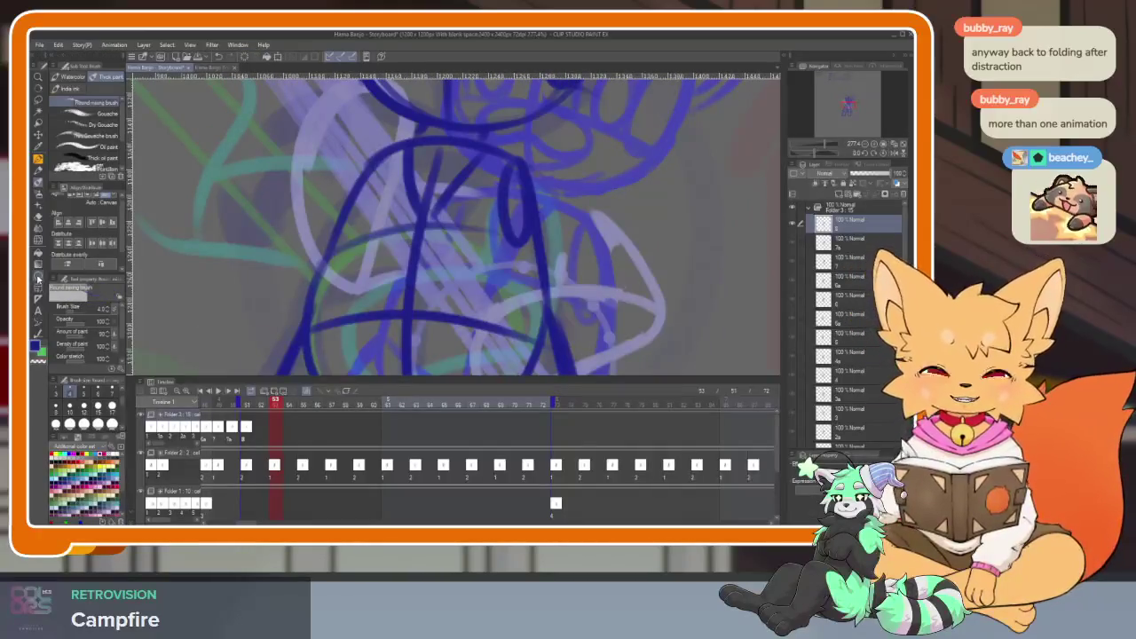
Draw a green circle over the fox's torso for the banjo body.
click(37, 278)
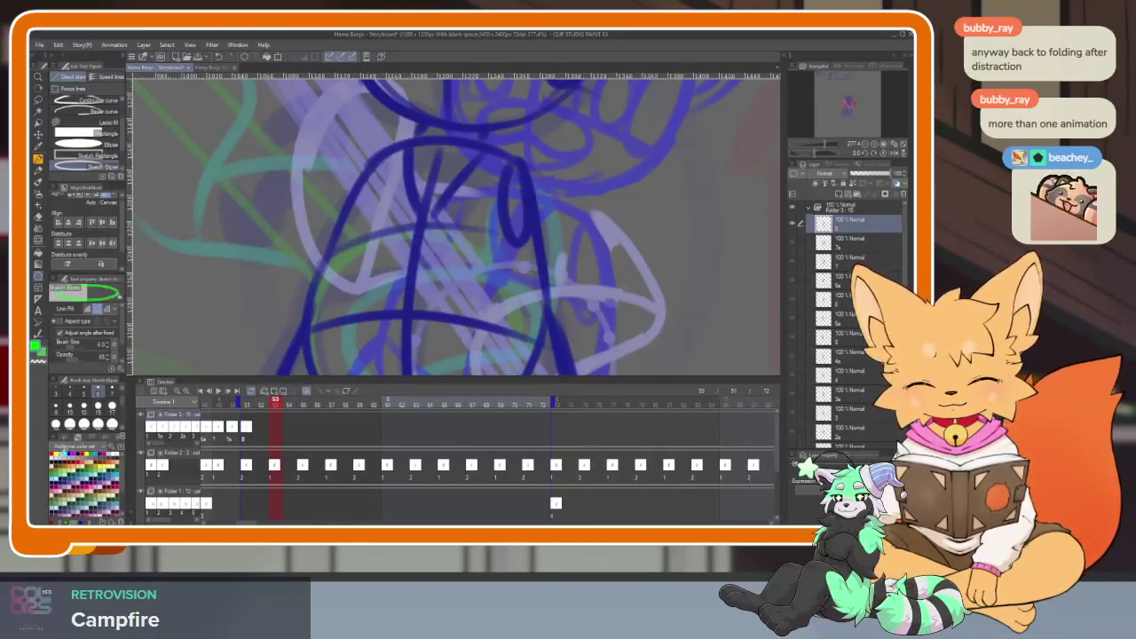
key(Tab)
scroll(479, 293, down, 2)
scroll(480, 293, up, 2)
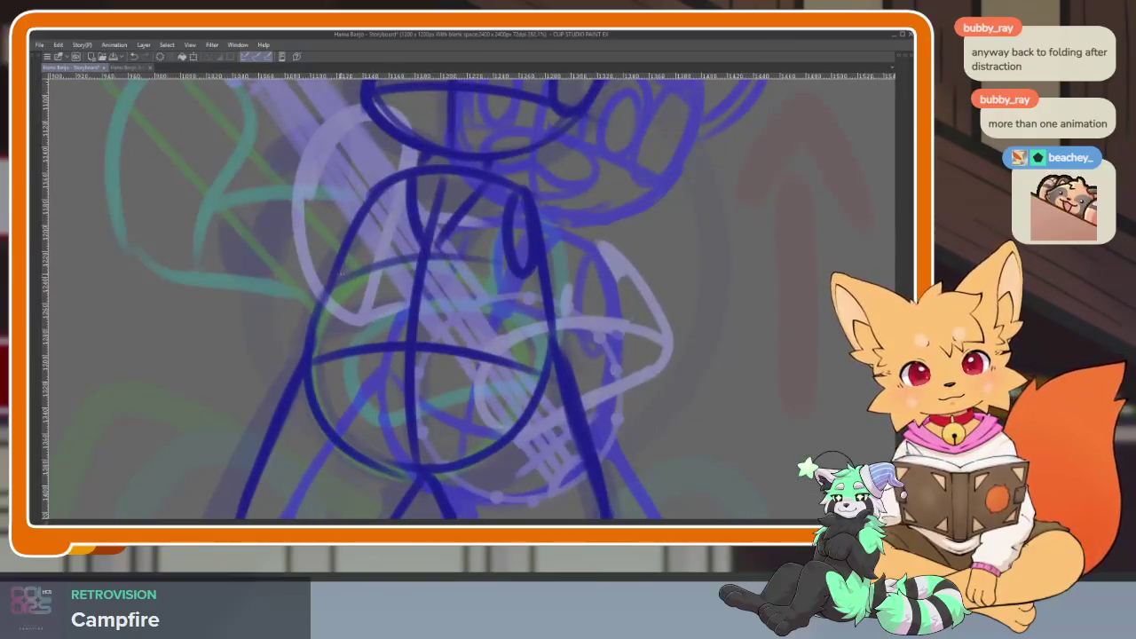
drag(335, 269, 526, 459)
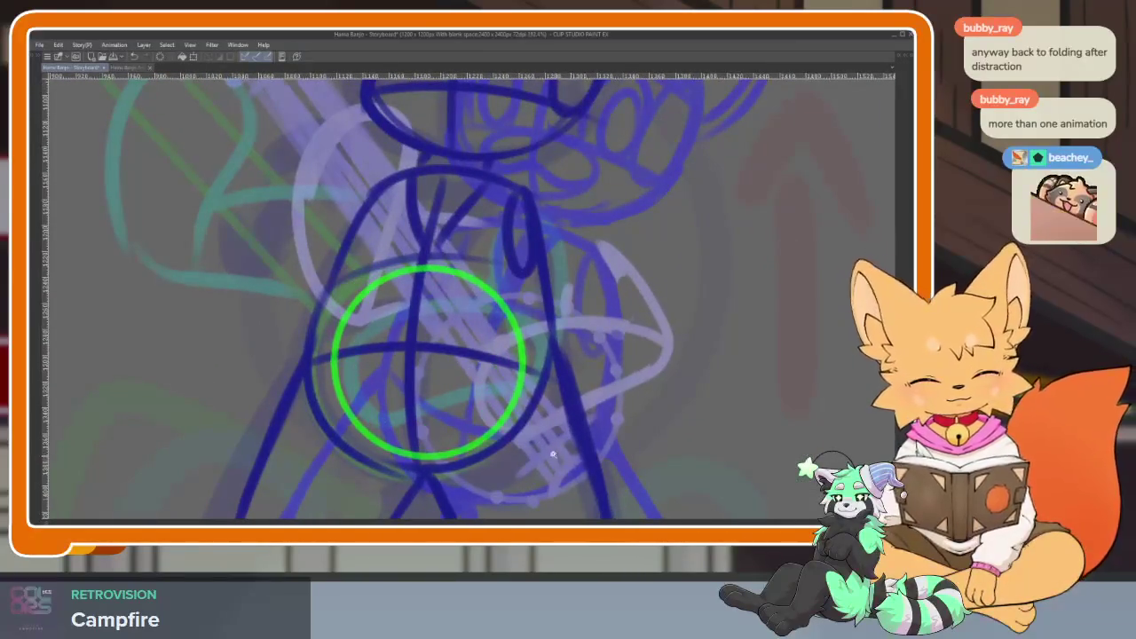
scroll(553, 454, down, 3)
scroll(552, 455, up, 3)
Rotate the view upright and draw the tall green banjo-neck rectangle, undoing misplaced attempts.
mouse_move(552, 455)
mouse_down()
mouse_move(640, 445)
mouse_move(609, 465)
mouse_up()
key(Tab)
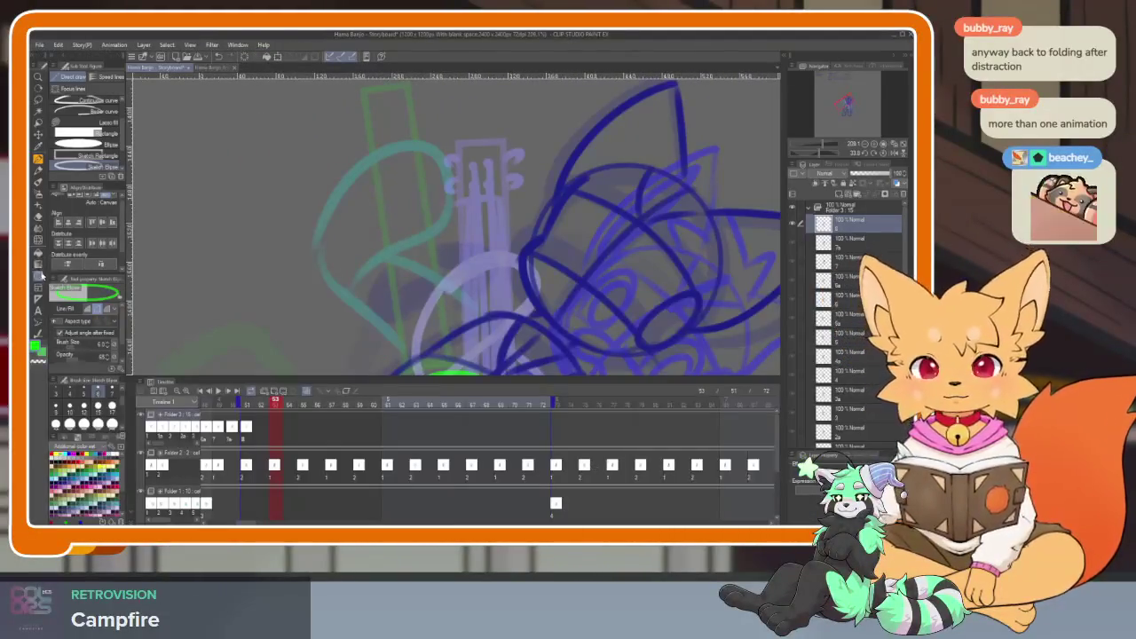
key(Tab)
drag(414, 461, 460, 415)
mouse_move(626, 325)
mouse_down()
mouse_move(424, 368)
mouse_move(473, 137)
mouse_up()
key(ctrl+z)
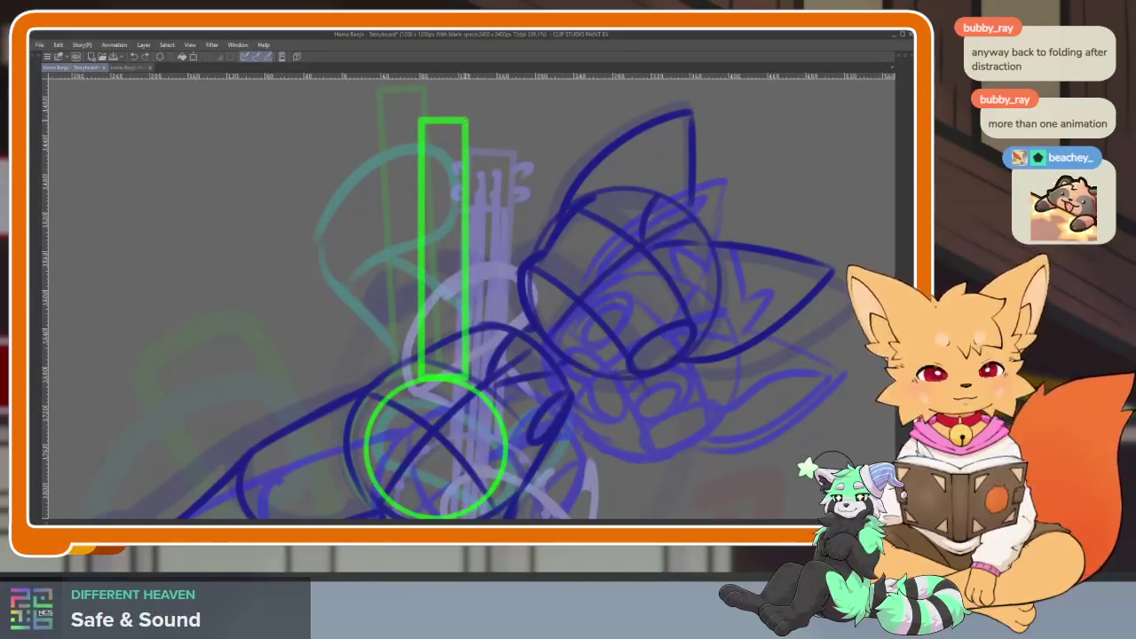
drag(533, 311, 497, 266)
key(ctrl+z)
mouse_move(449, 392)
mouse_down()
mouse_move(472, 272)
mouse_move(472, 155)
mouse_up()
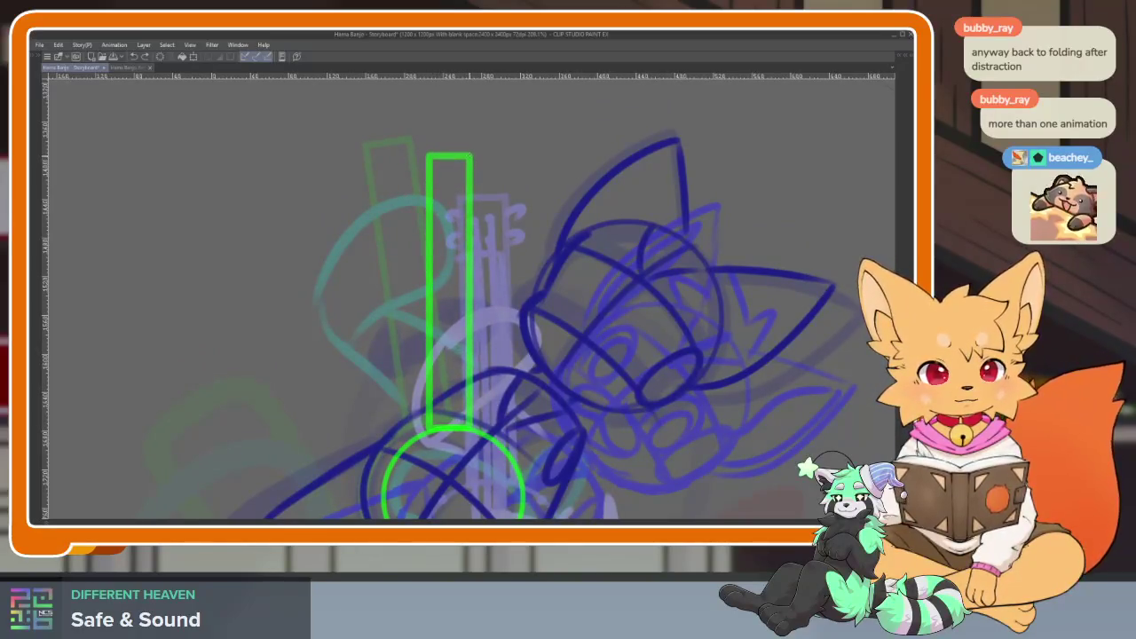
scroll(571, 264, down, 3)
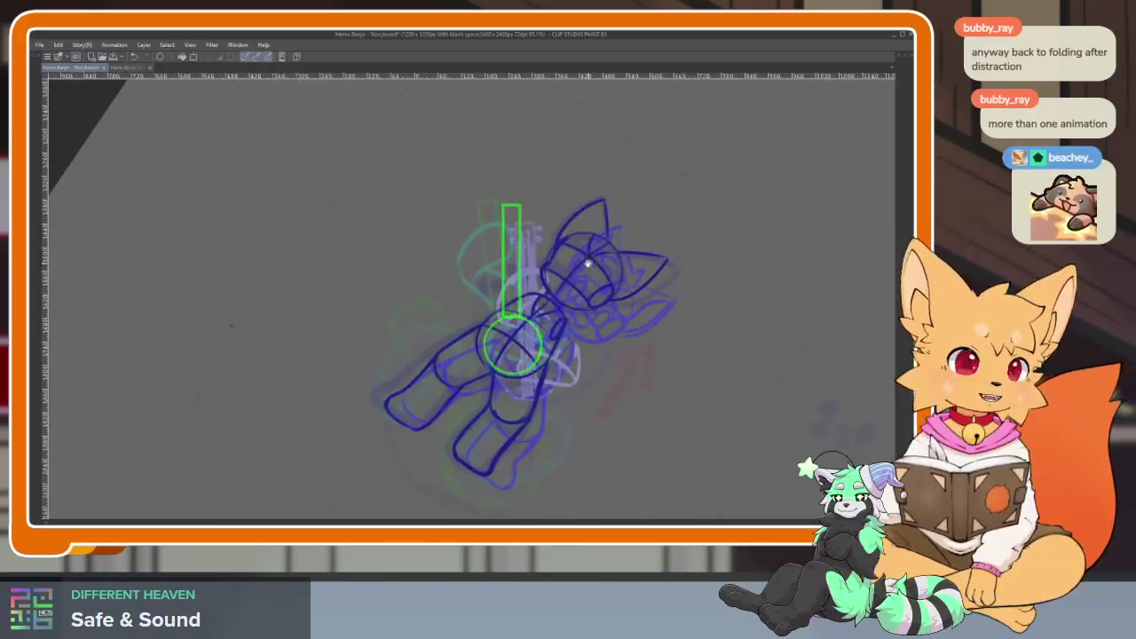
Zoom in on the neck top and dab four tuning dots on the headstock.
scroll(558, 257, up, 4)
scroll(572, 308, down, 3)
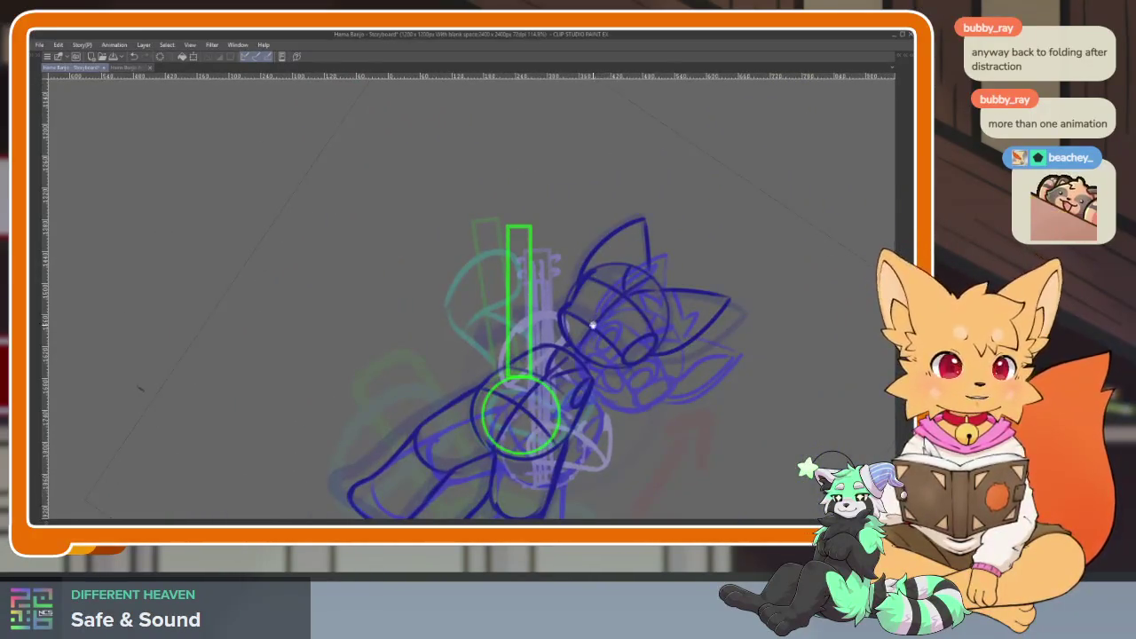
scroll(578, 320, up, 4)
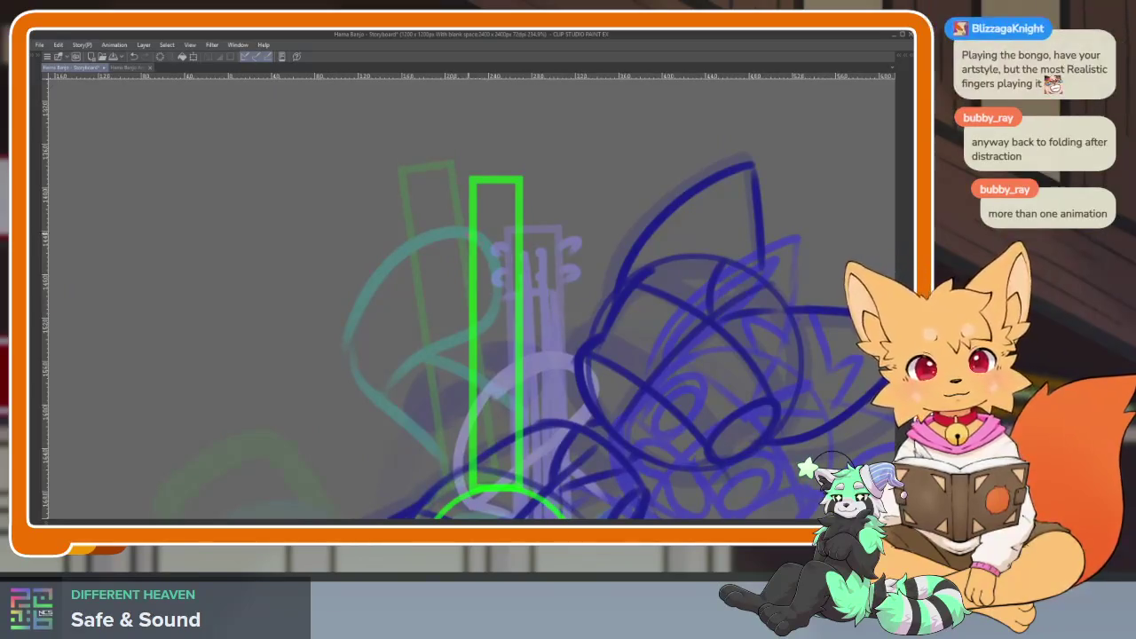
scroll(502, 160, up, 3)
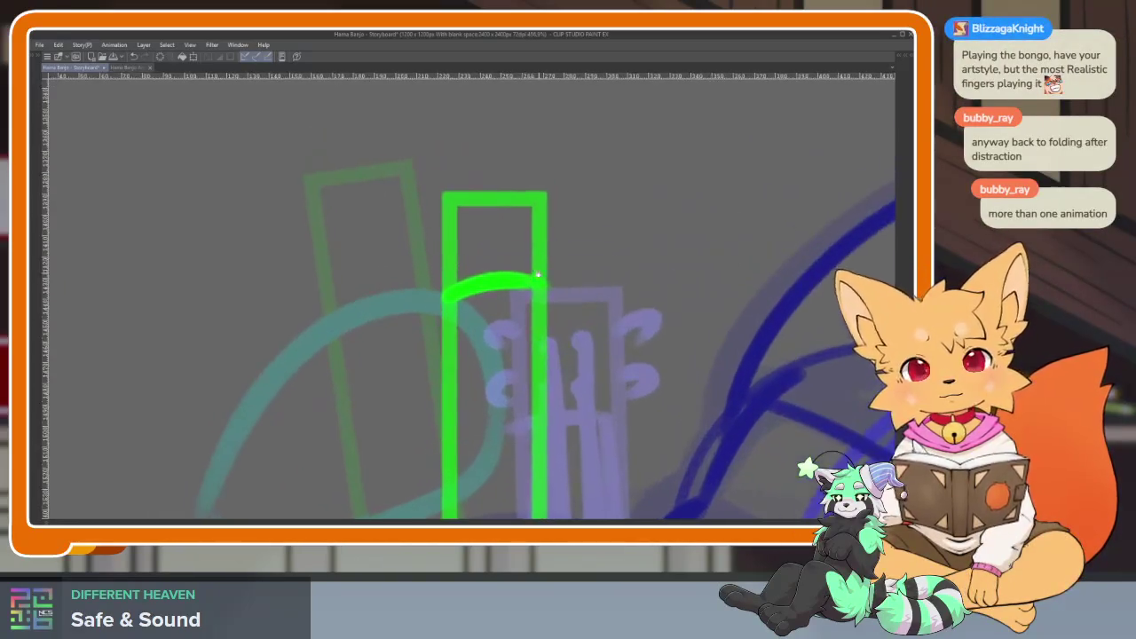
scroll(486, 284, up, 2)
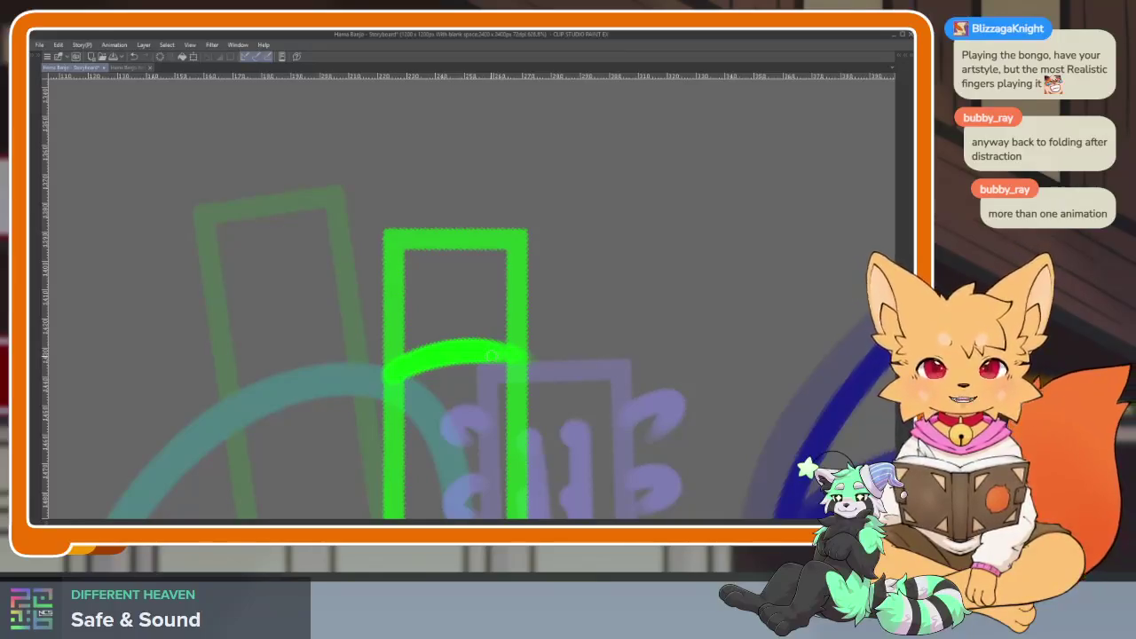
scroll(478, 313, up, 2)
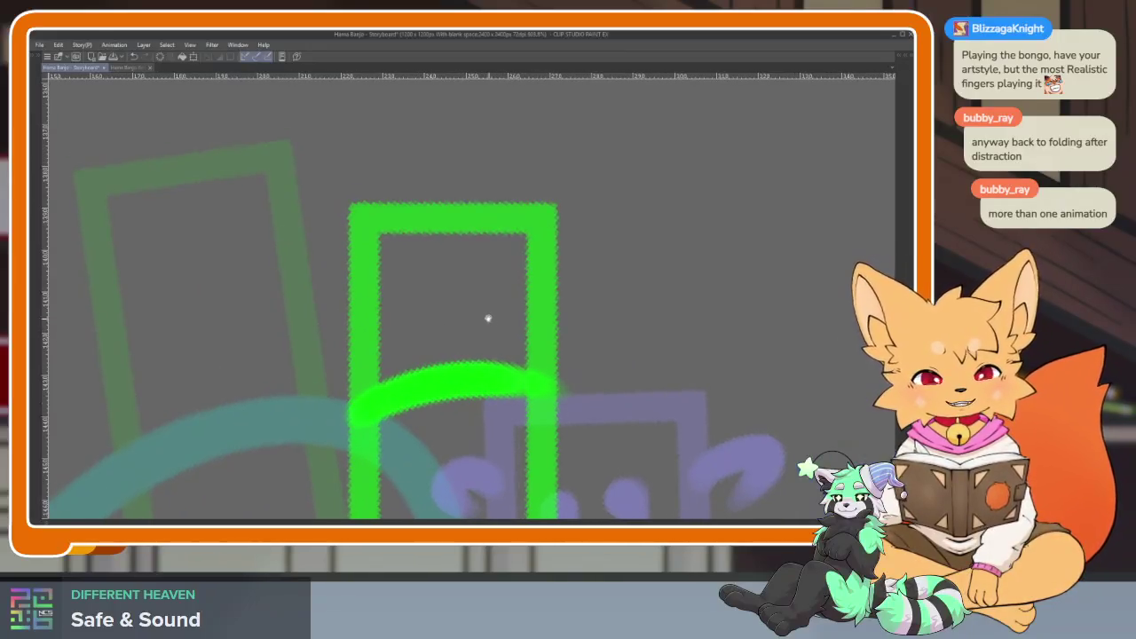
click(421, 276)
click(487, 268)
click(414, 345)
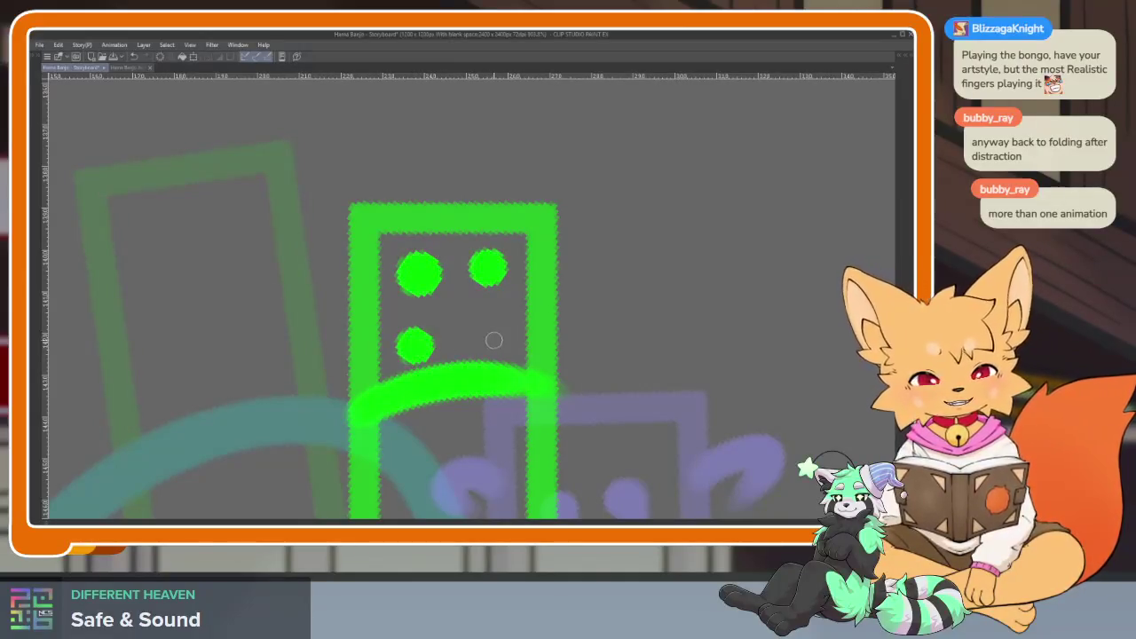
click(483, 339)
Draw two curled pegs on each side of the headstock, then zoom back out.
drag(543, 262, 599, 253)
drag(543, 330, 605, 326)
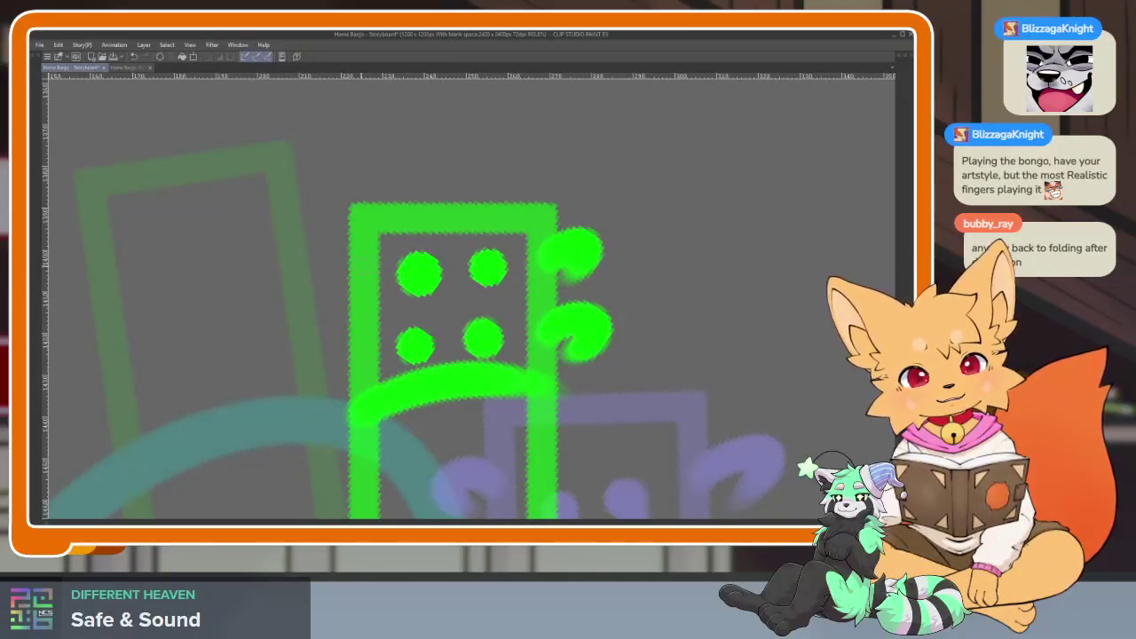
drag(377, 253, 318, 270)
drag(364, 342, 320, 364)
scroll(391, 359, down, 2)
scroll(444, 364, down, 2)
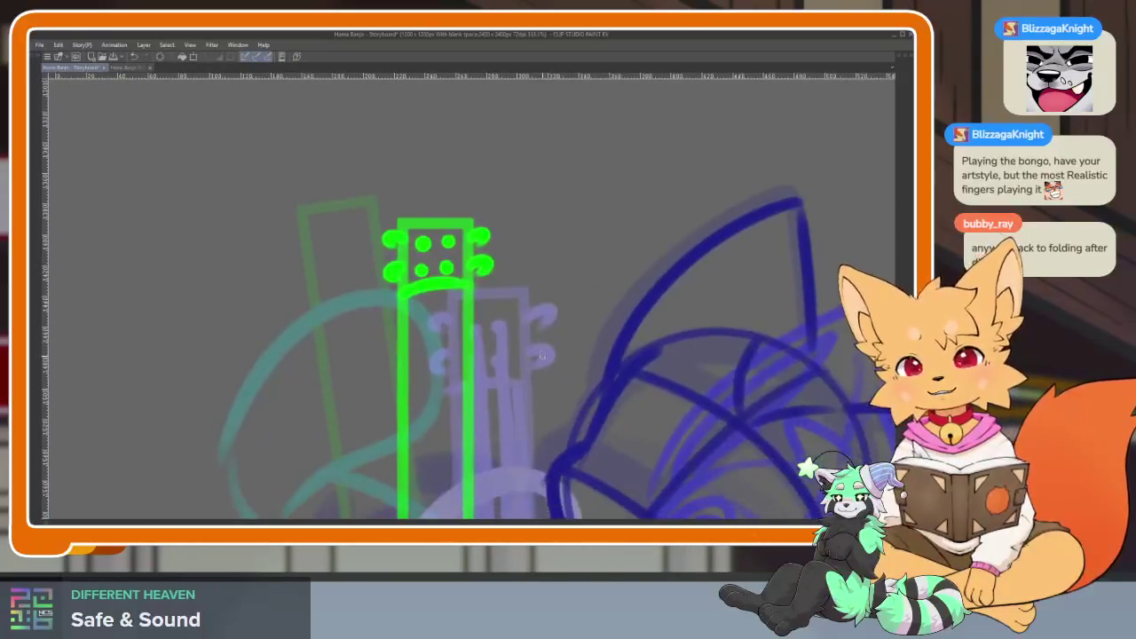
scroll(533, 373, down, 2)
scroll(559, 371, down, 2)
scroll(560, 371, up, 3)
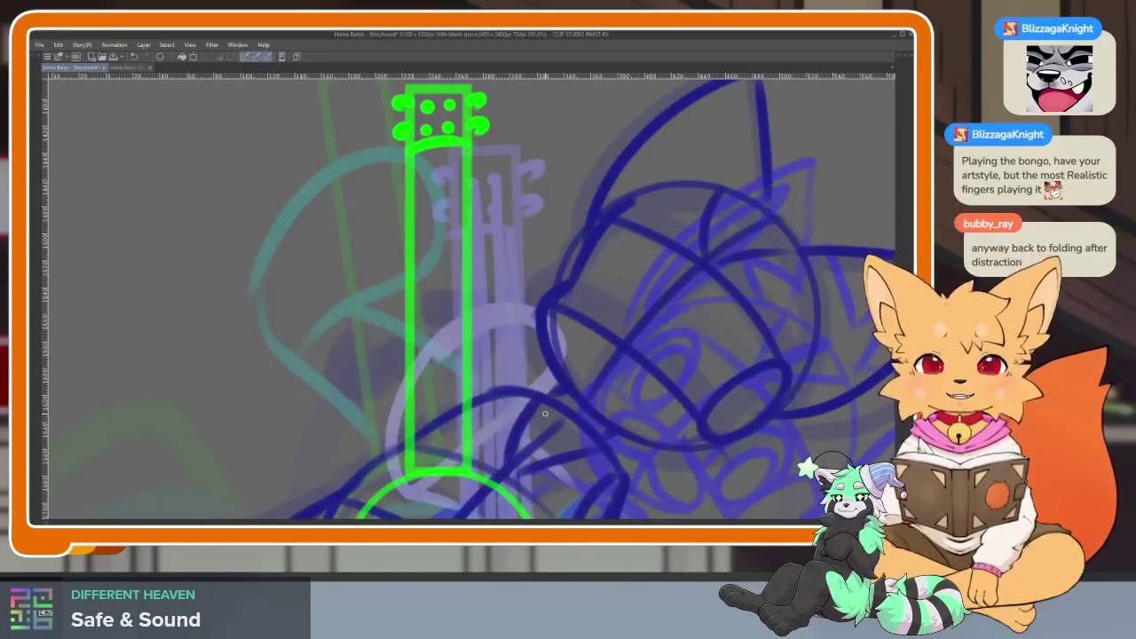
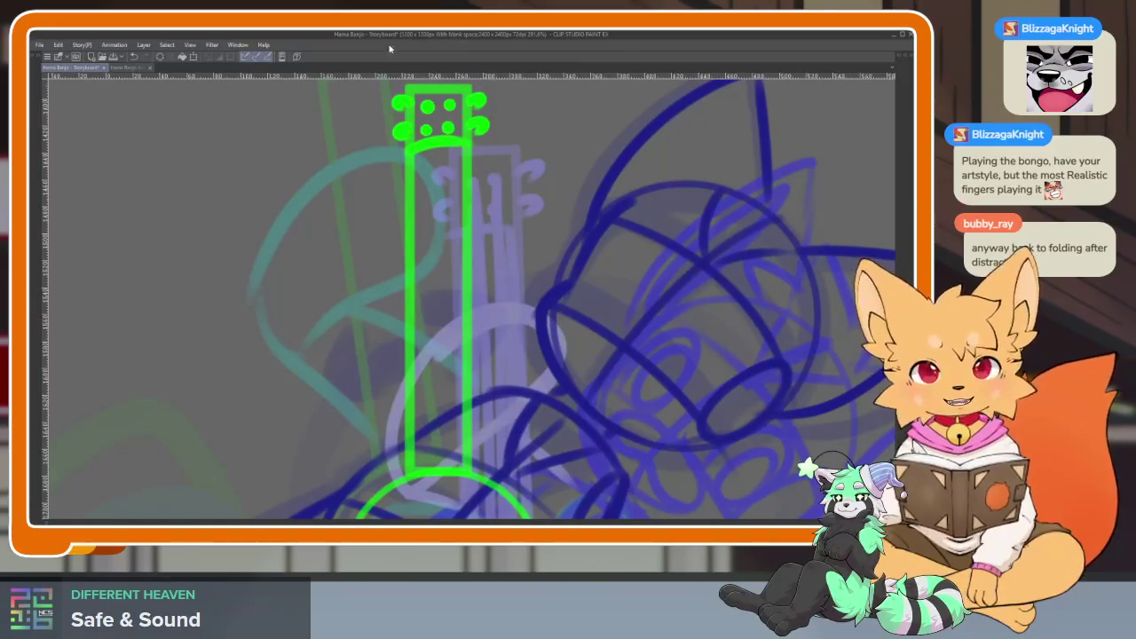
Extend the green banjo neck's left edge downward and add a short mark inside the banjo body.
mouse_move(480, 266)
mouse_down()
mouse_move(475, 371)
mouse_move(423, 328)
mouse_up()
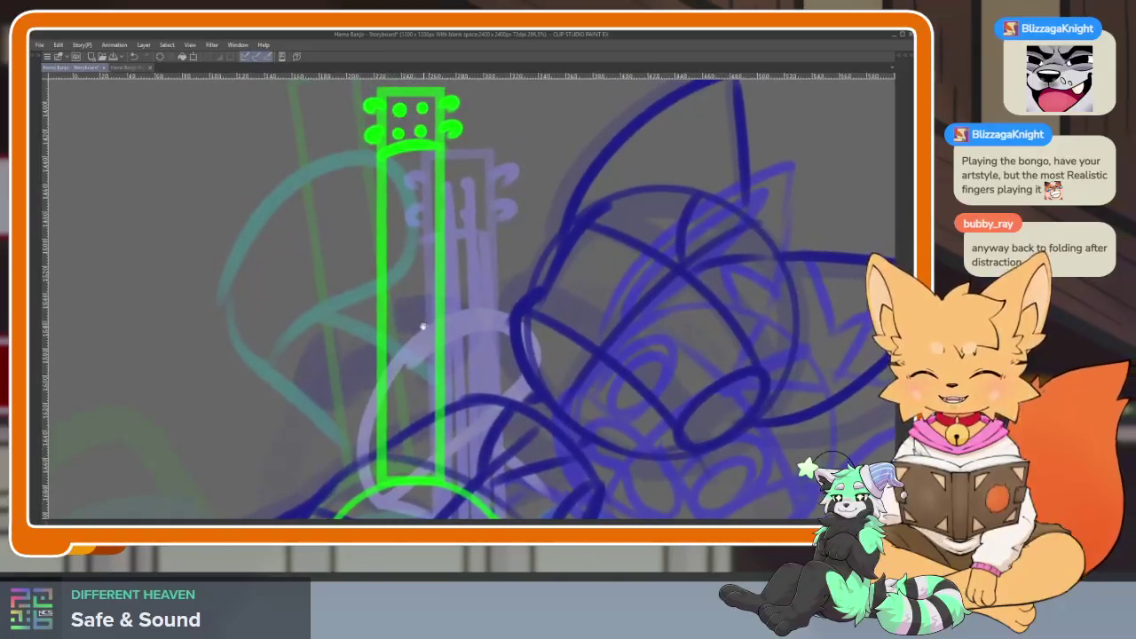
drag(387, 195, 384, 404)
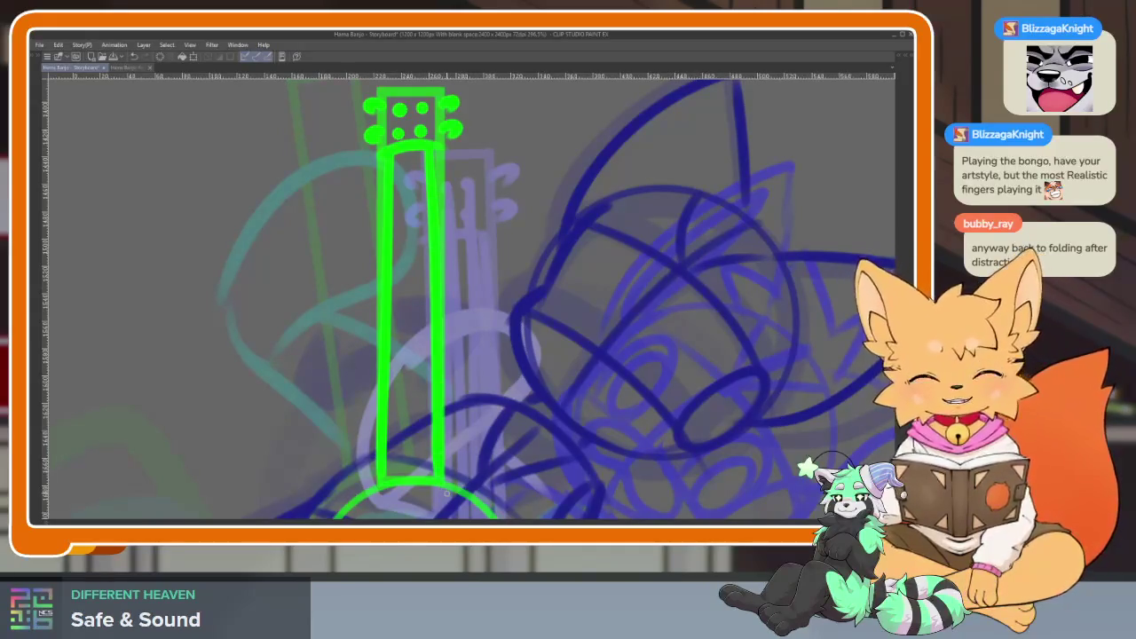
mouse_move(411, 241)
mouse_down()
mouse_move(567, 413)
mouse_move(258, 340)
mouse_move(313, 475)
mouse_up()
drag(294, 301, 366, 433)
Draw four long green strokes along the banjo neck from the peghead, then straighten the canvas view.
scroll(630, 345, down, 3)
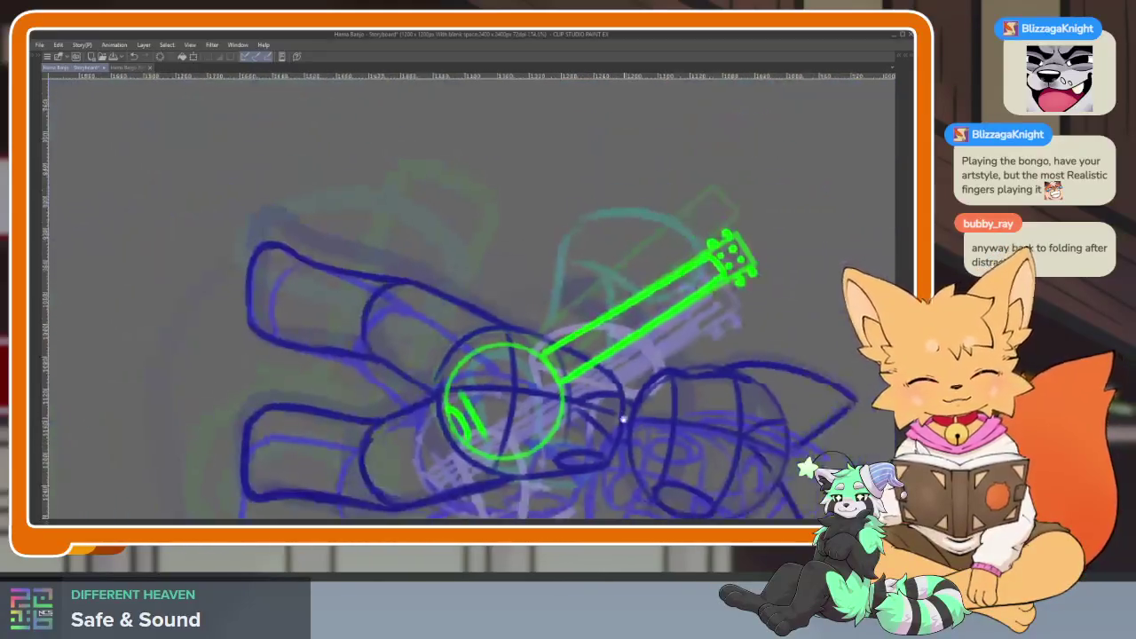
scroll(630, 345, up, 2)
scroll(630, 345, up, 1)
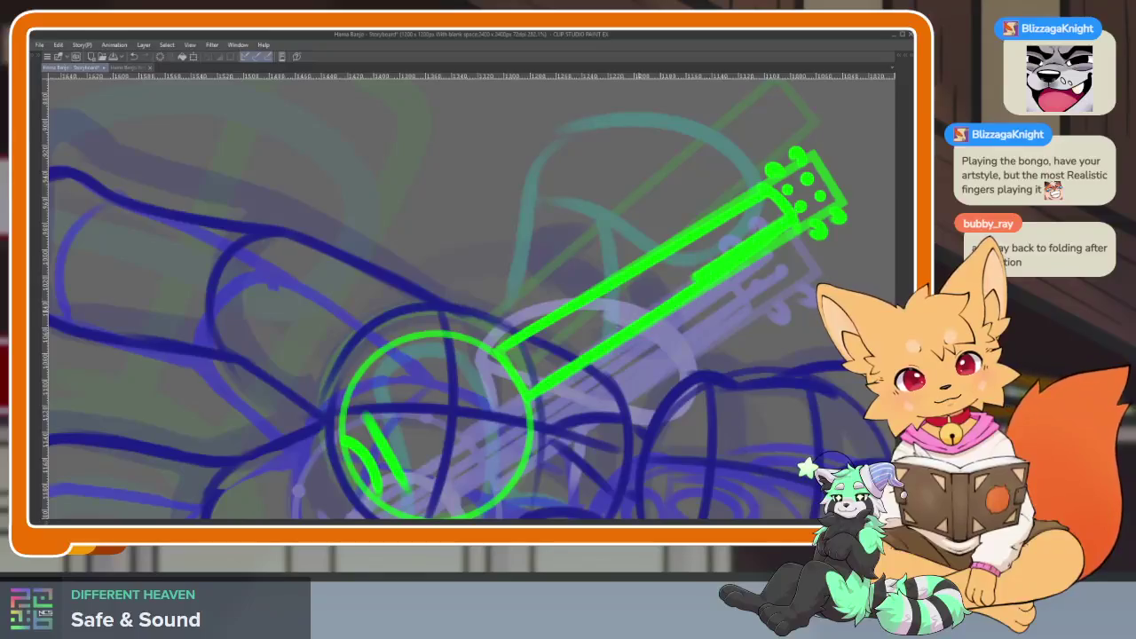
drag(697, 275, 413, 453)
mouse_move(755, 213)
mouse_down()
mouse_move(503, 357)
mouse_move(364, 453)
mouse_up()
drag(675, 261, 385, 451)
drag(810, 201, 428, 435)
scroll(637, 378, down, 3)
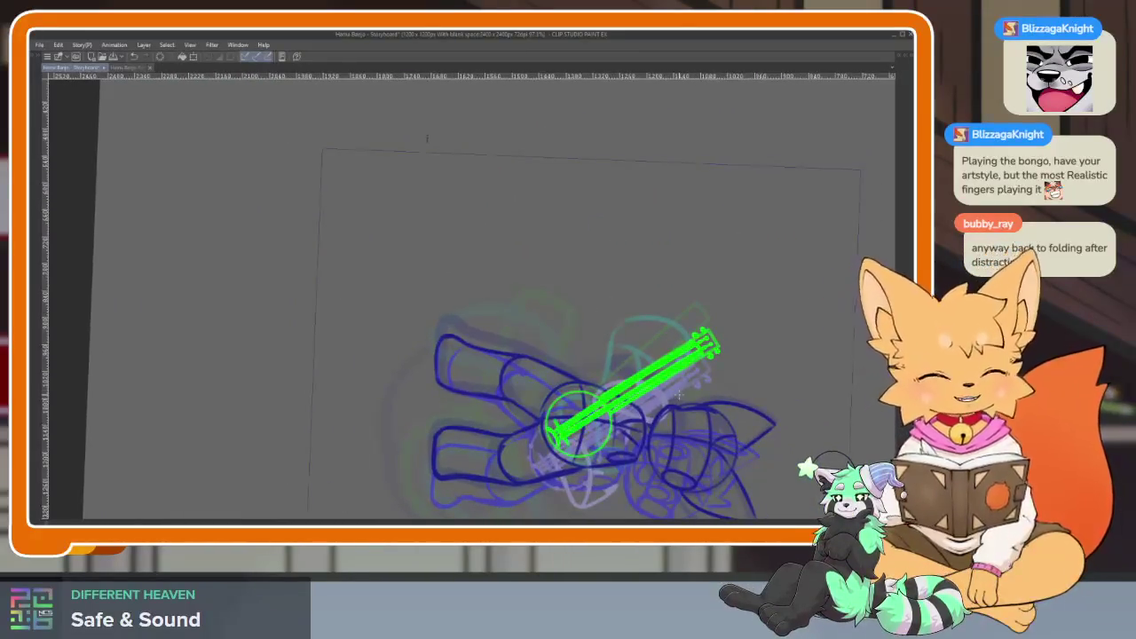
key(Tab)
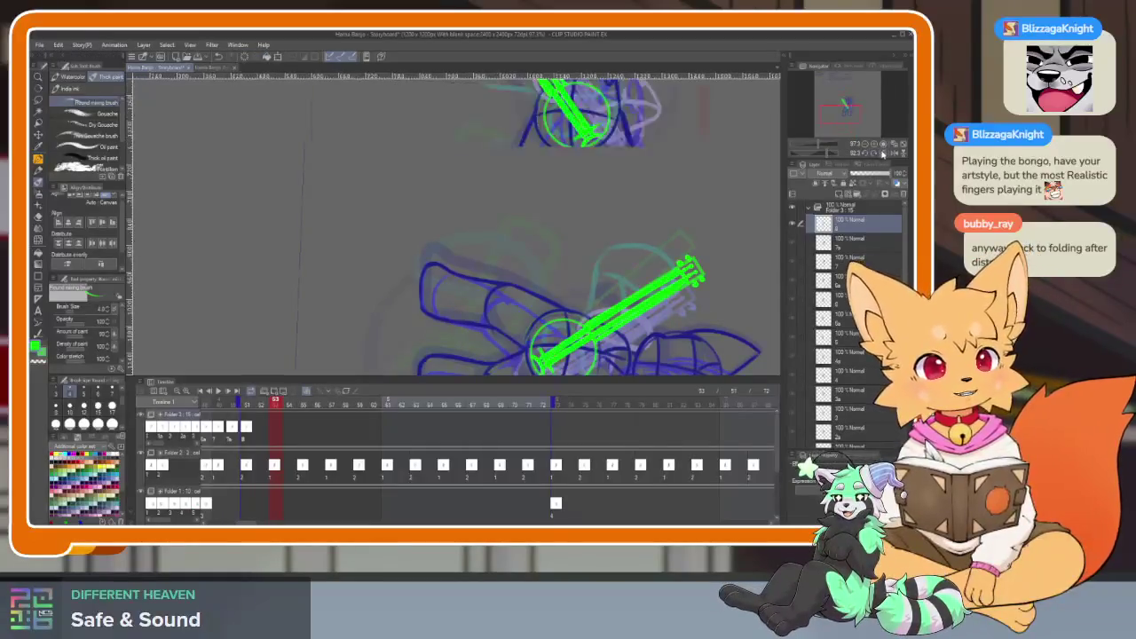
Place green dots on the banjo rim's upper right and lower left.
key(Tab)
scroll(503, 389, up, 3)
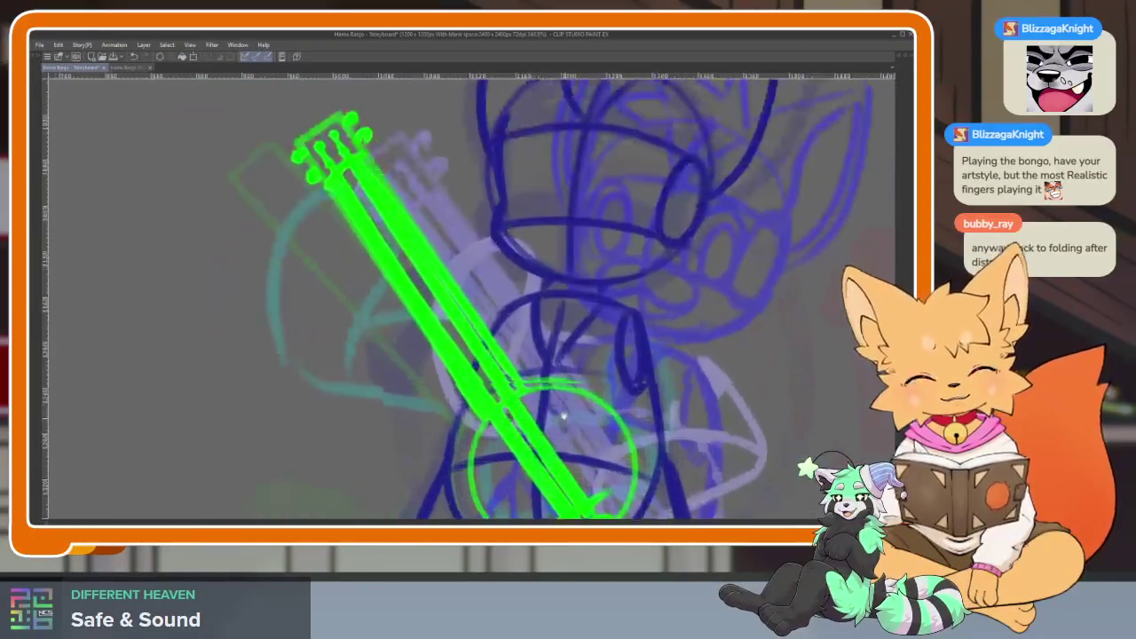
scroll(606, 388, up, 2)
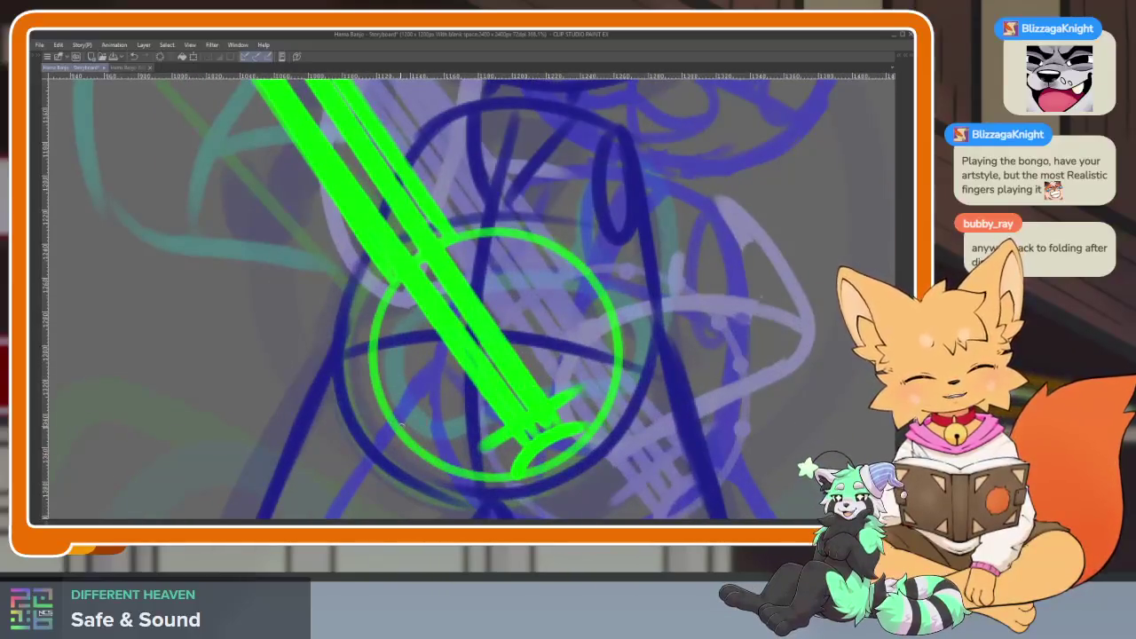
click(554, 247)
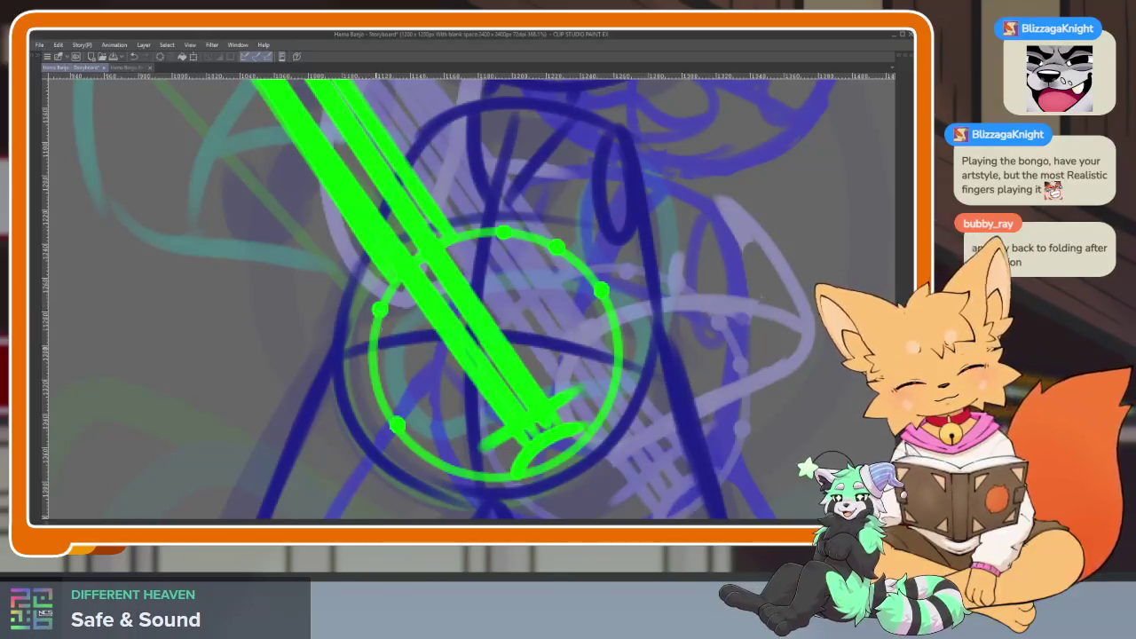
click(438, 461)
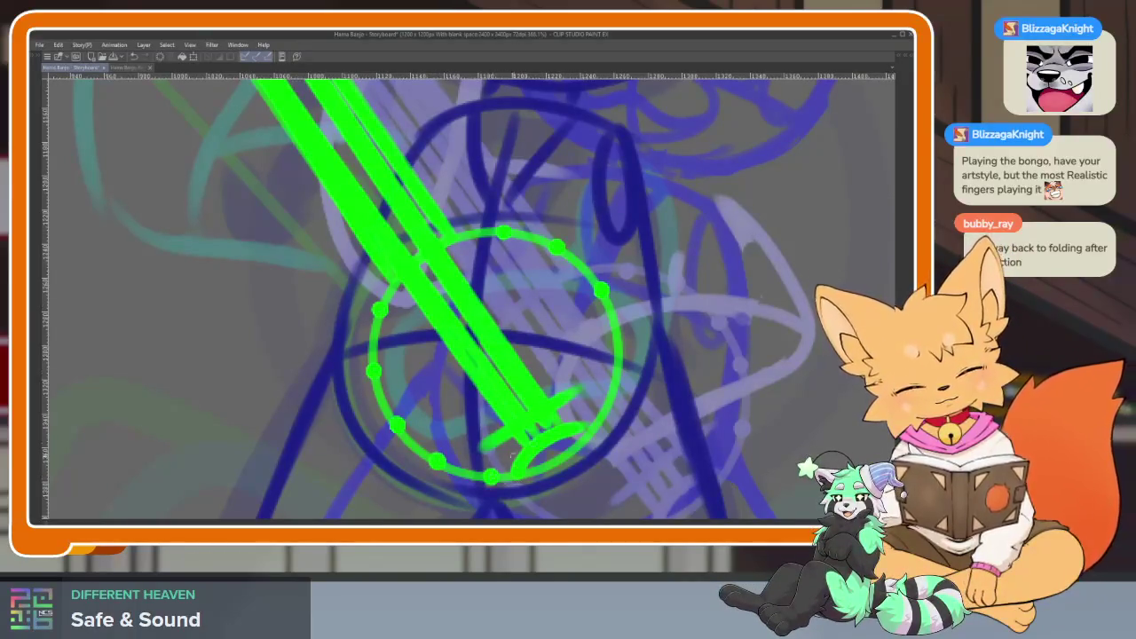
Briefly check the timeline and layers, then draw a cyan stroke across the banjo strings.
scroll(719, 406, down, 5)
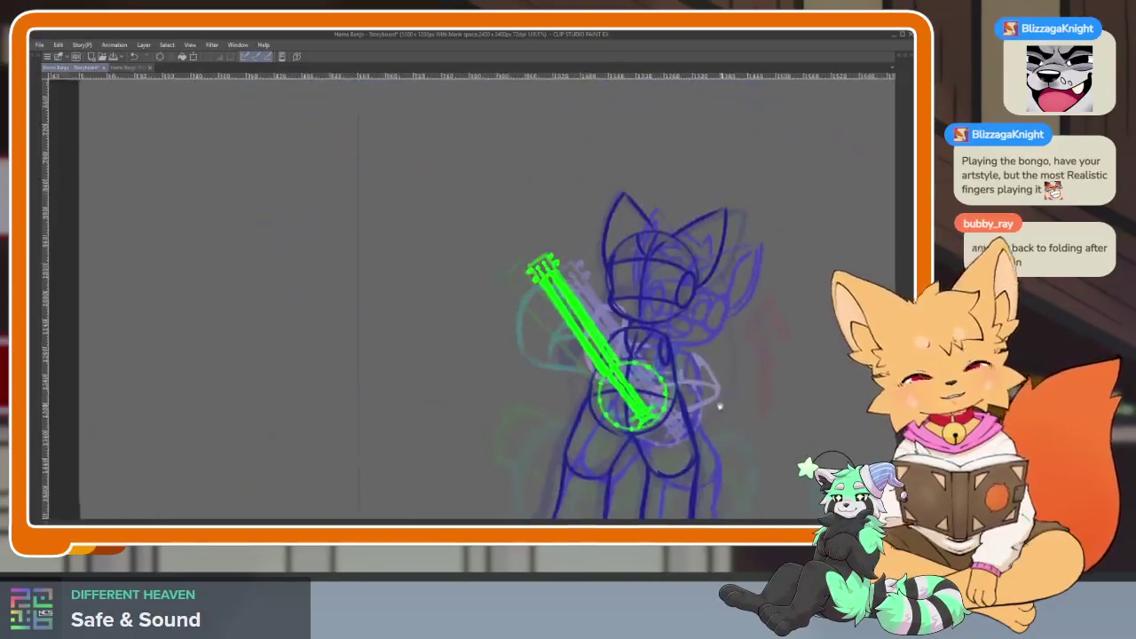
scroll(719, 406, up, 1)
scroll(719, 406, up, 2)
scroll(719, 406, up, 2)
scroll(719, 405, up, 2)
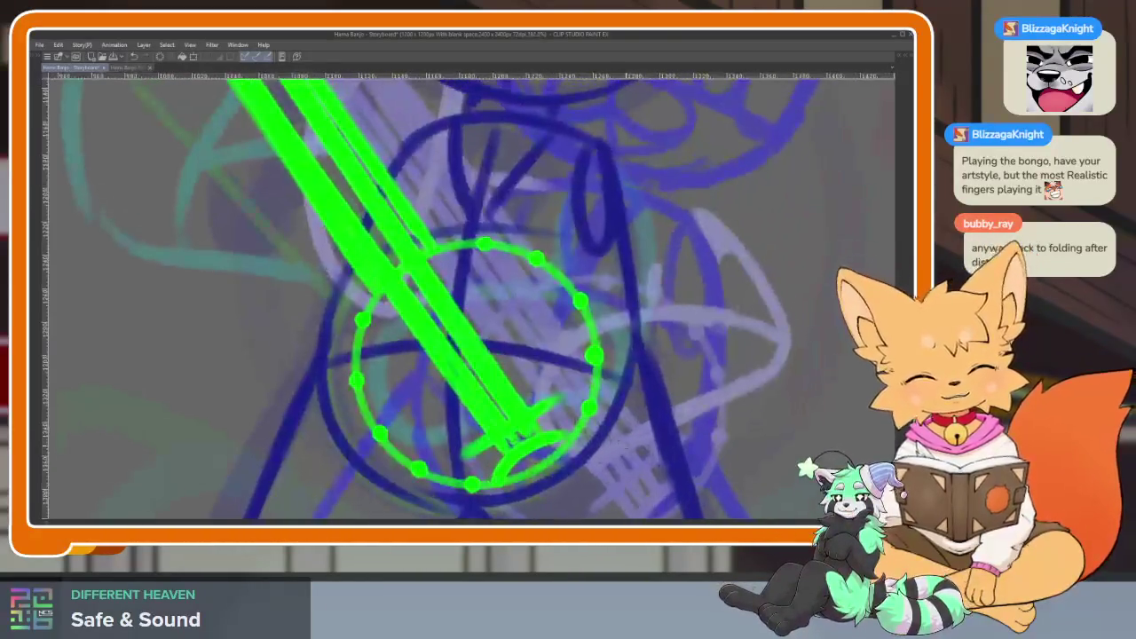
key(Tab)
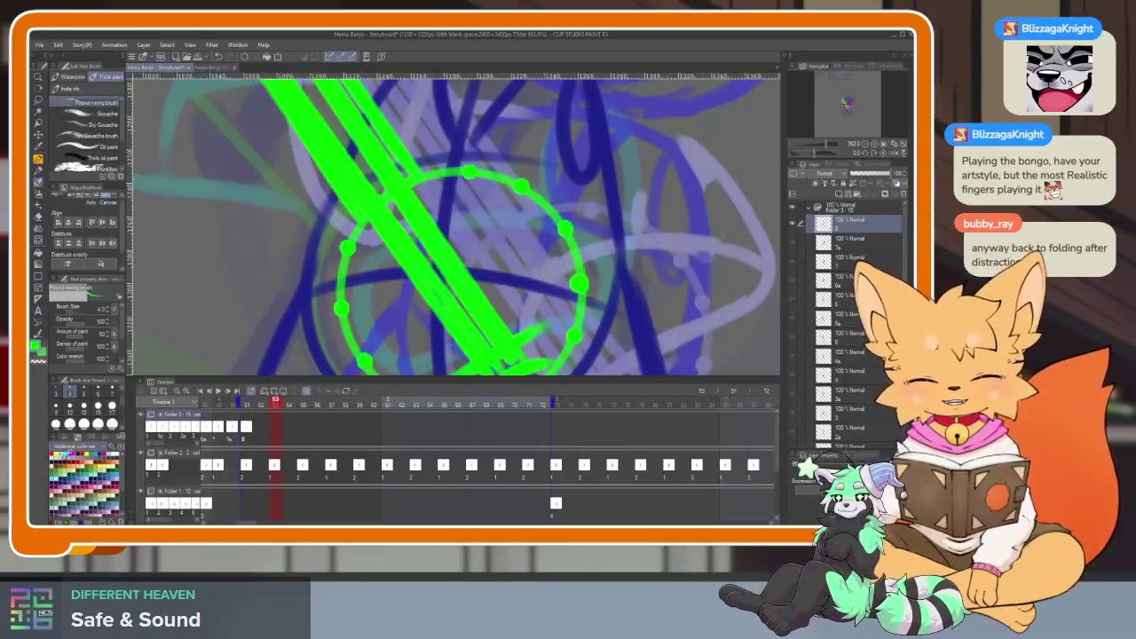
key(Tab)
scroll(563, 436, up, 2)
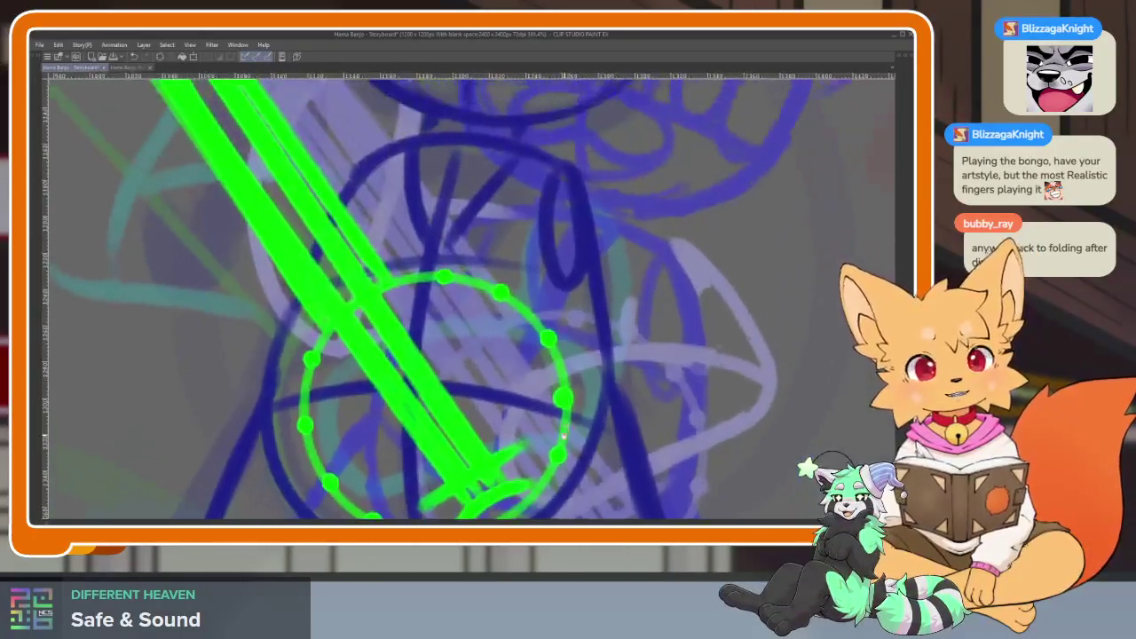
scroll(563, 436, down, 2)
scroll(563, 436, up, 2)
drag(401, 444, 493, 354)
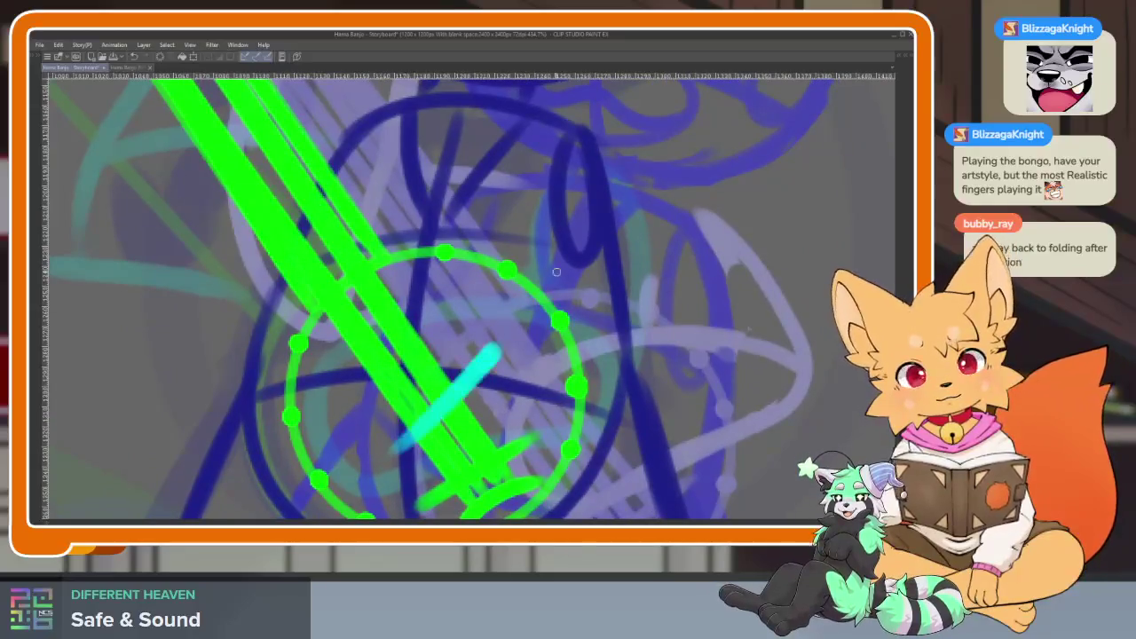
Sketch cyan curves and a loop for the strumming hand over the banjo, redrawing the loop once.
drag(591, 171, 490, 354)
drag(458, 269, 689, 410)
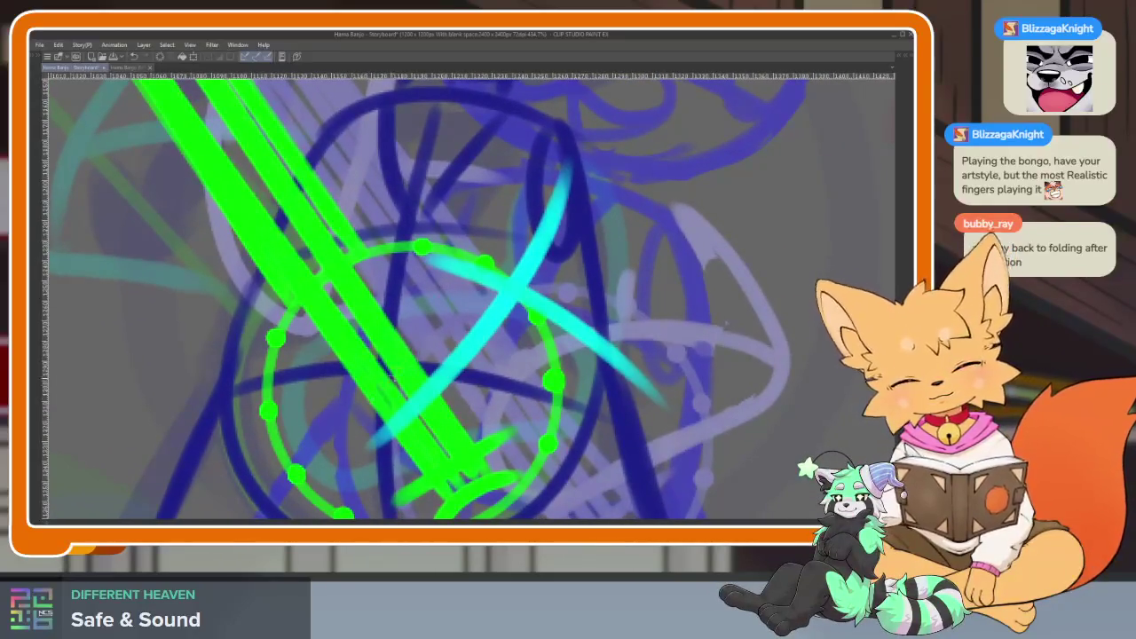
mouse_move(564, 323)
mouse_down()
mouse_move(443, 333)
mouse_move(315, 408)
mouse_move(408, 470)
mouse_move(626, 416)
mouse_up()
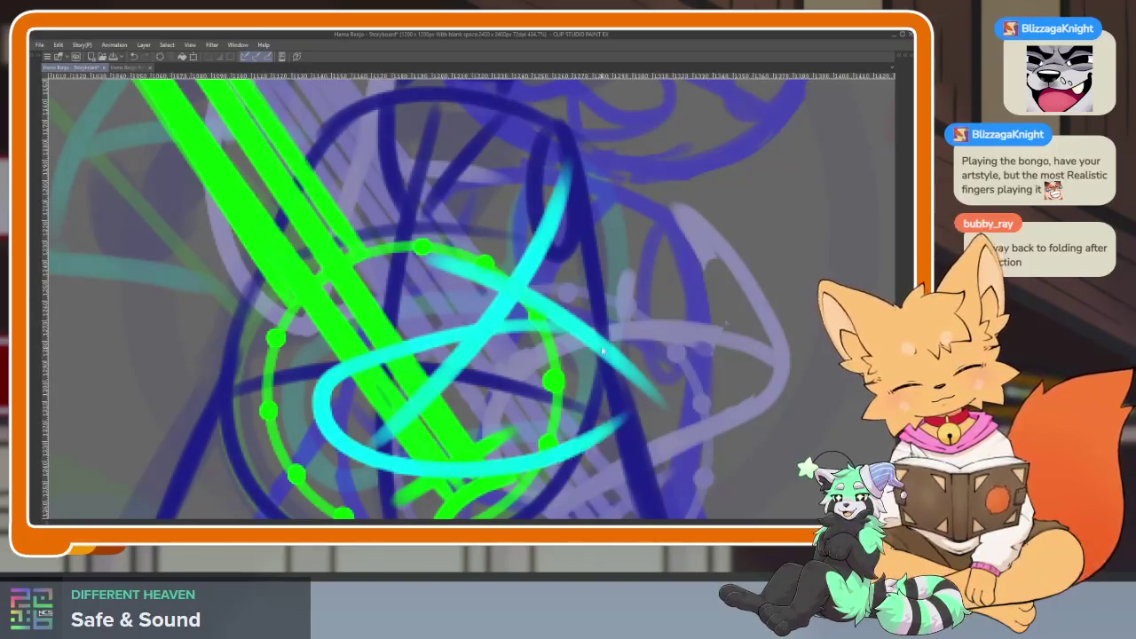
key(ctrl+z)
mouse_move(568, 324)
mouse_down()
mouse_move(435, 337)
mouse_move(321, 382)
mouse_move(407, 460)
mouse_move(626, 377)
mouse_move(568, 313)
mouse_up()
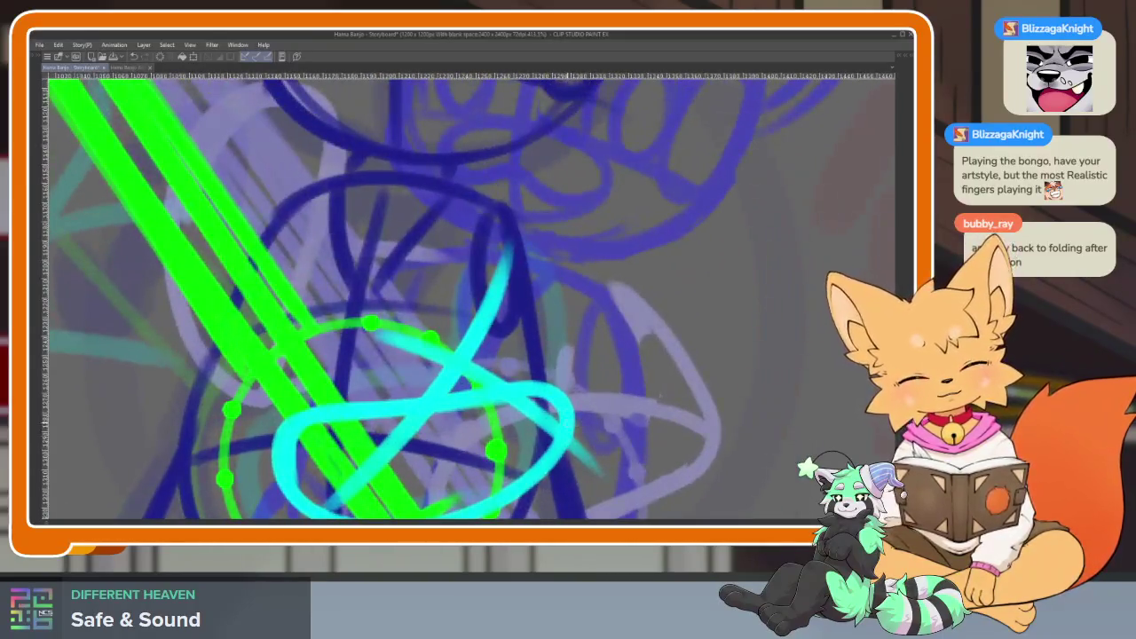
drag(566, 426, 516, 232)
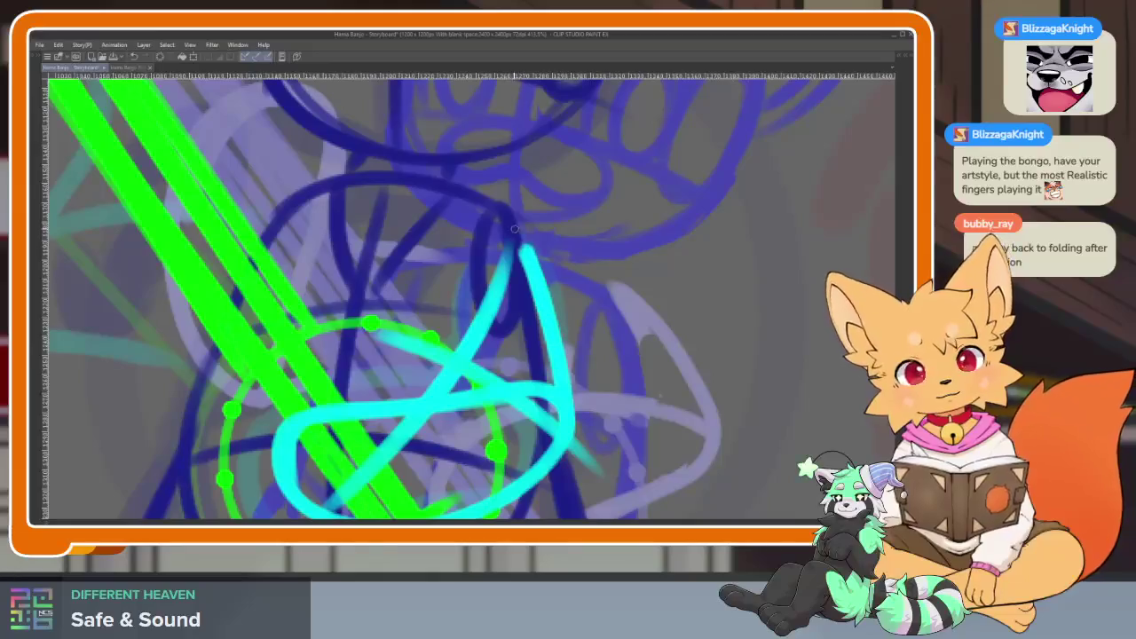
Close the bottom of the cyan loop and add a cyan stroke along the band's top.
scroll(462, 293, down, 3)
scroll(533, 338, up, 2)
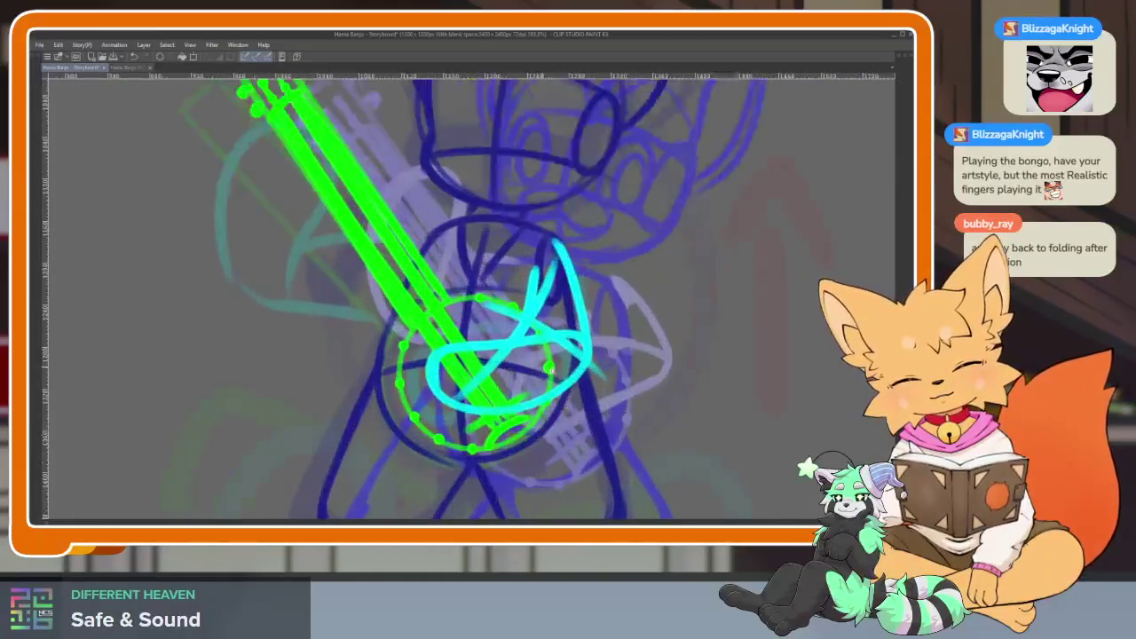
scroll(623, 348, down, 3)
scroll(622, 348, up, 2)
scroll(622, 348, up, 3)
scroll(622, 348, up, 3)
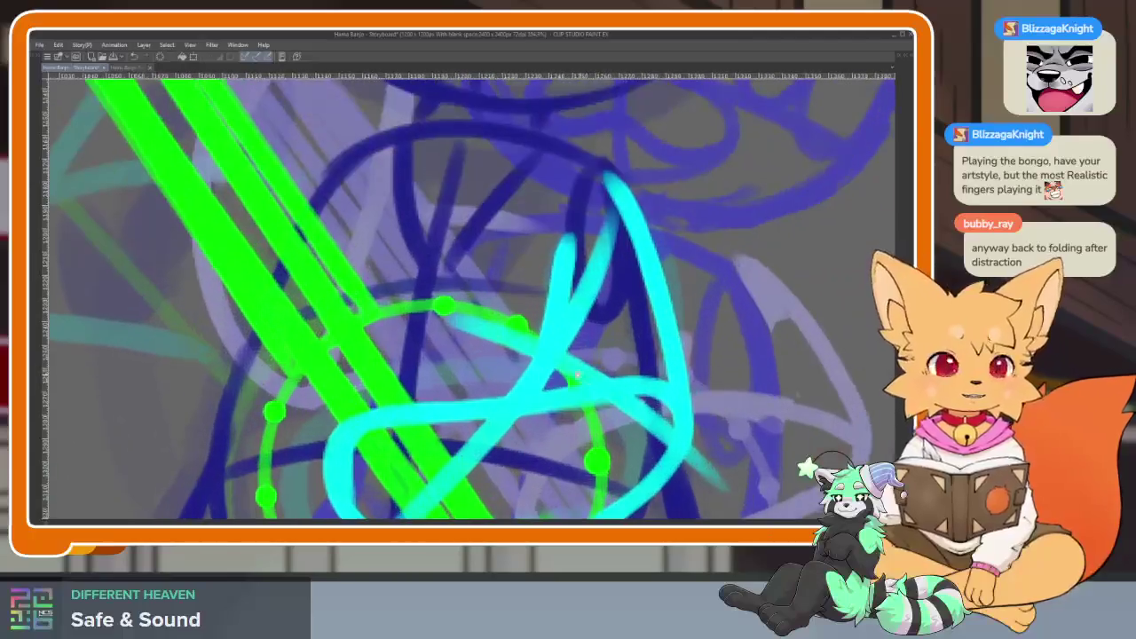
drag(372, 414, 659, 373)
scroll(629, 406, down, 3)
scroll(628, 407, up, 1)
scroll(628, 407, up, 2)
scroll(629, 407, up, 2)
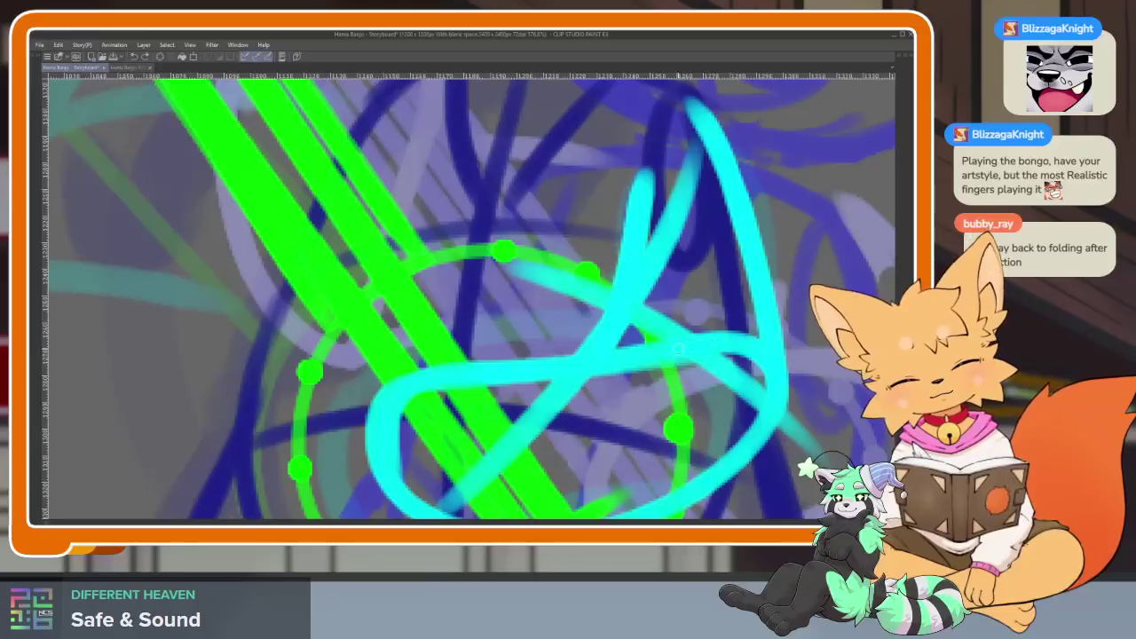
drag(677, 348, 383, 387)
Erase part of the lower cyan stroke and play back the animation.
scroll(649, 409, down, 3)
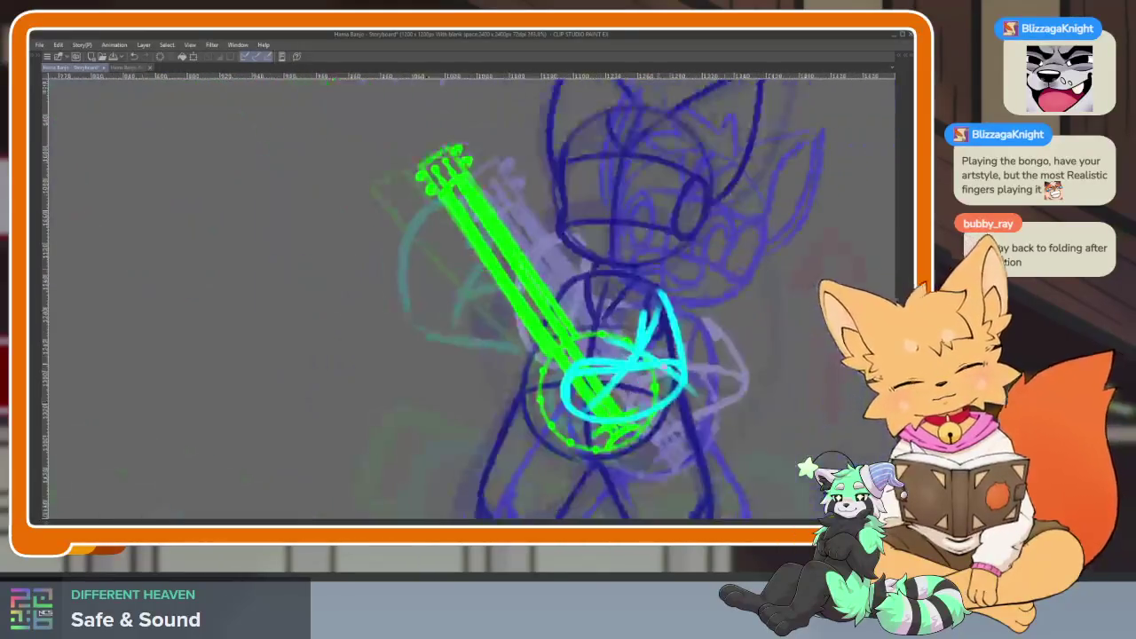
scroll(649, 409, up, 3)
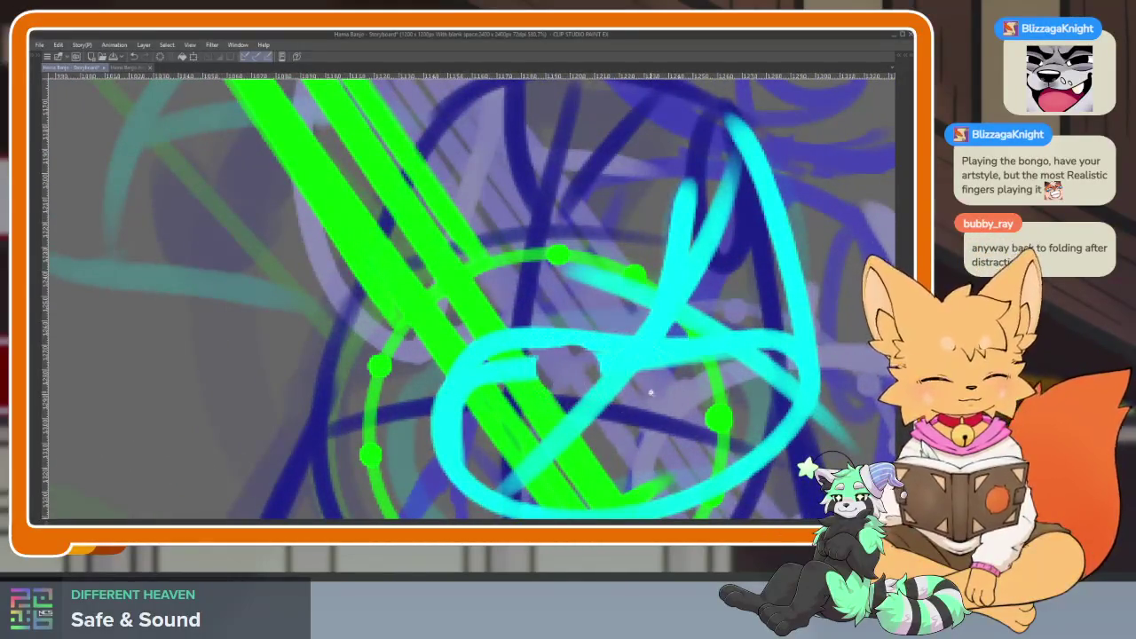
scroll(651, 392, up, 2)
mouse_move(495, 375)
mouse_down()
mouse_move(510, 348)
mouse_move(569, 383)
mouse_up()
scroll(670, 371, down, 5)
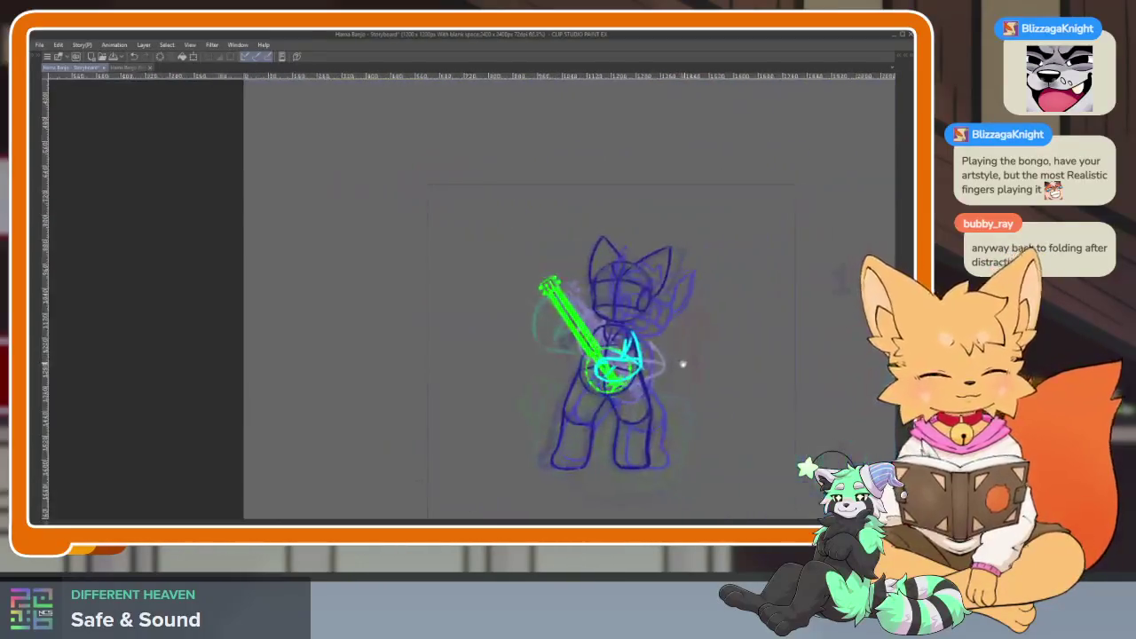
scroll(657, 376, up, 3)
scroll(502, 257, up, 1)
scroll(498, 275, up, 1)
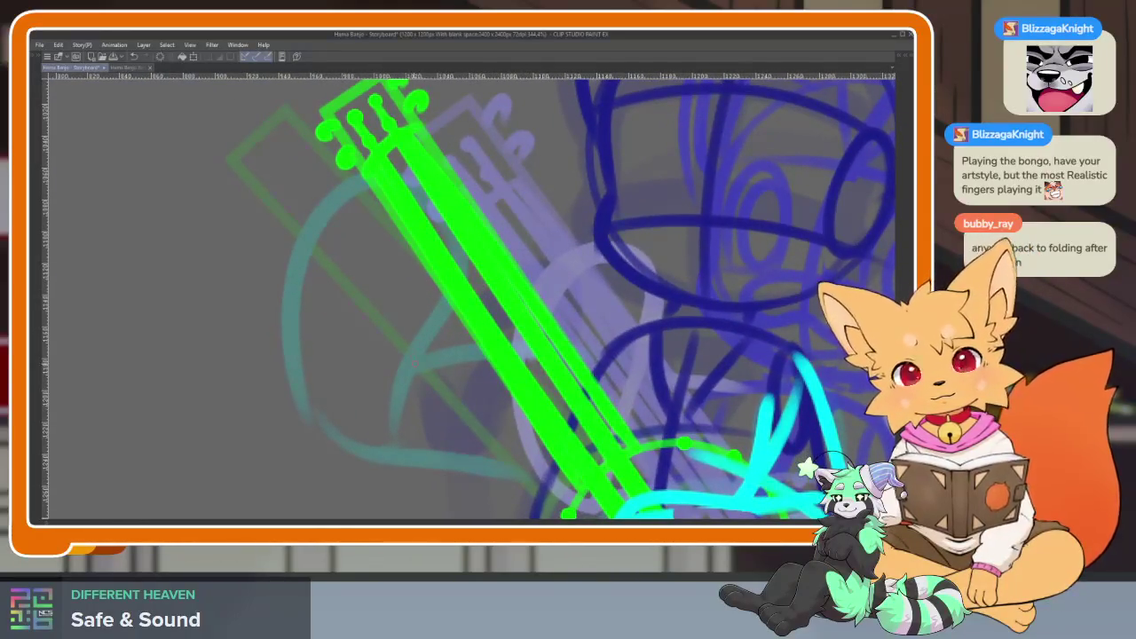
scroll(470, 293, down, 3)
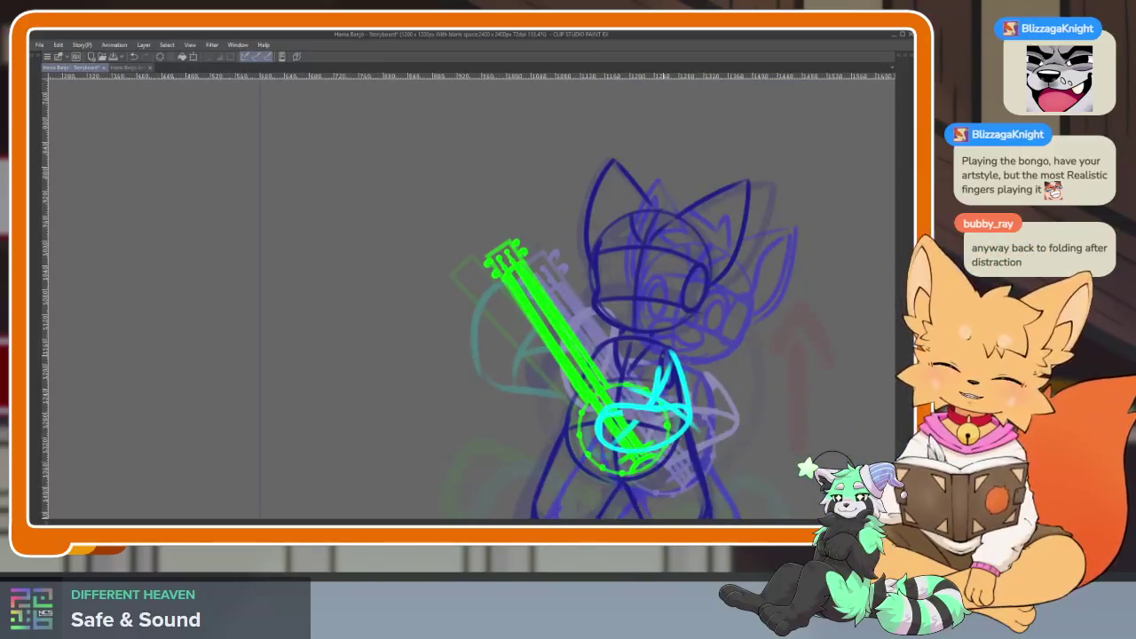
key(space)
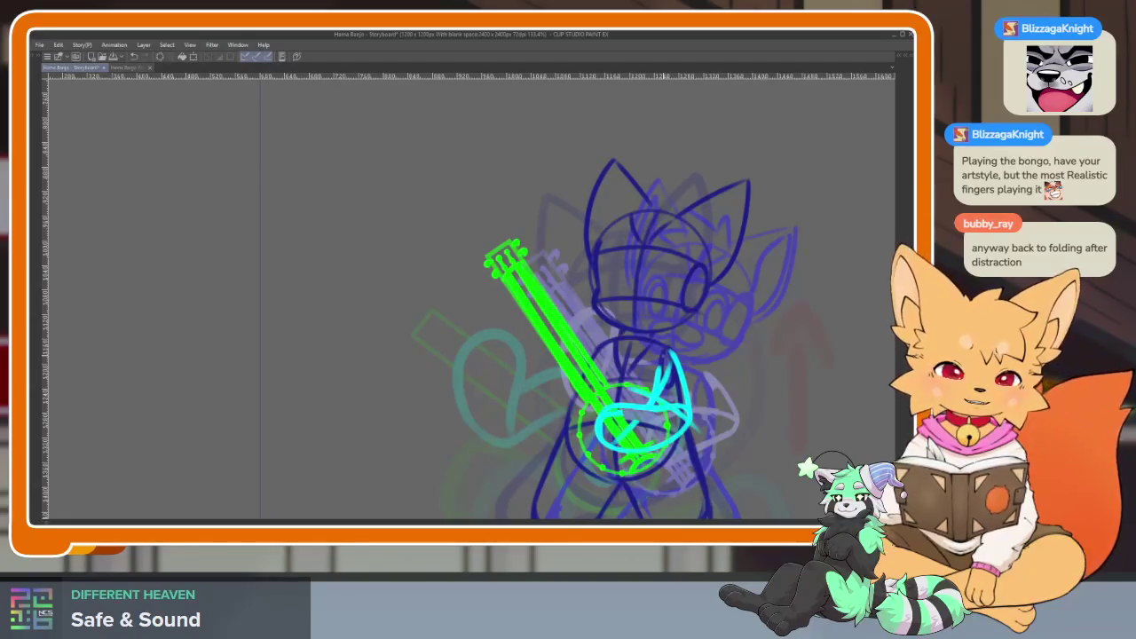
Hide the palettes and zoom the canvas in on the banjo and torso.
key(Tab)
key(Tab)
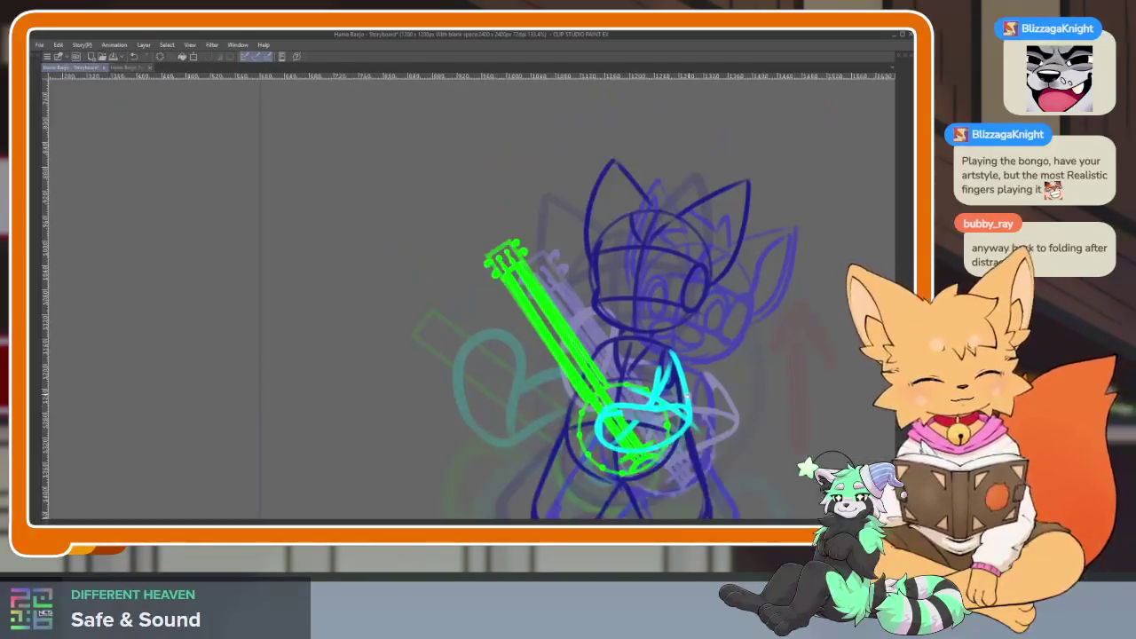
scroll(797, 447, up, 1)
scroll(531, 374, up, 1)
scroll(524, 377, up, 1)
scroll(520, 379, up, 1)
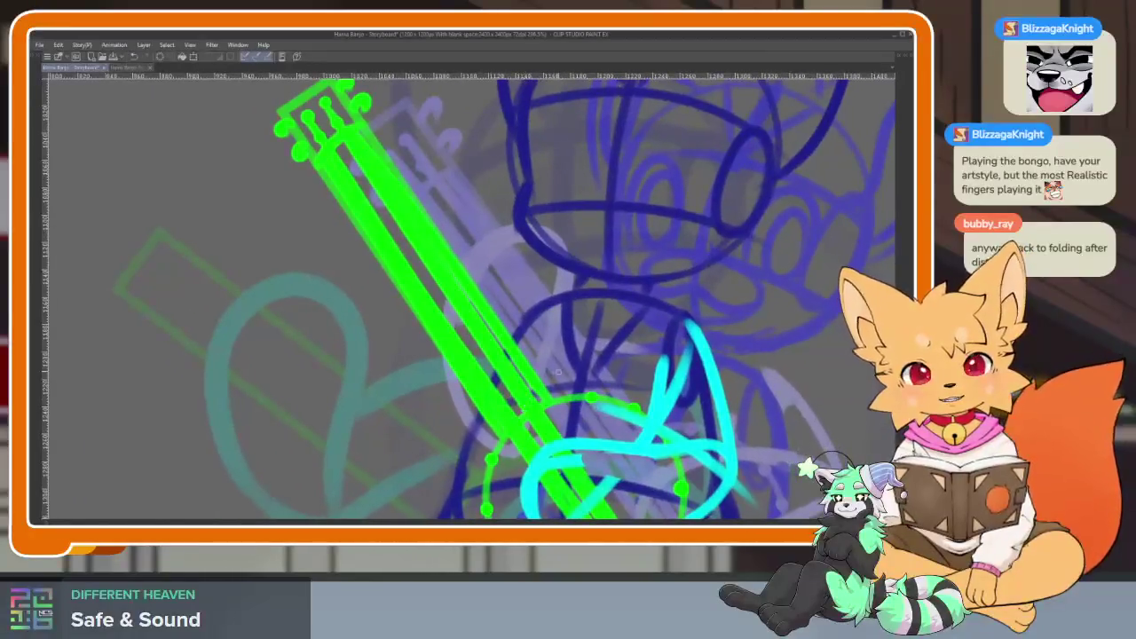
scroll(515, 380, up, 1)
scroll(381, 329, down, 1)
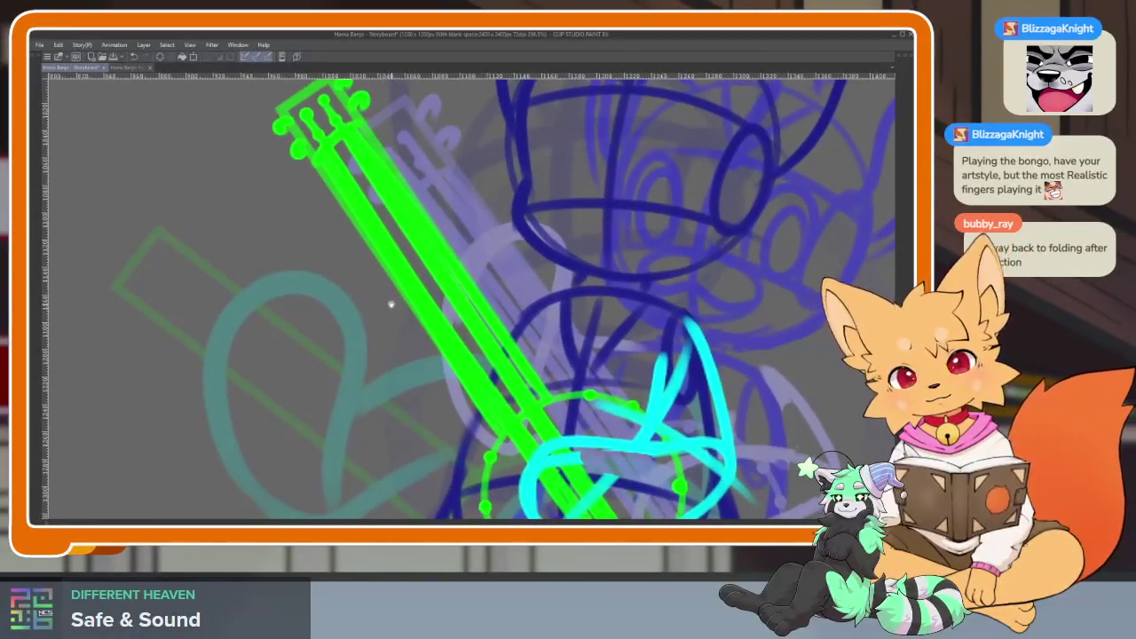
scroll(386, 299, down, 1)
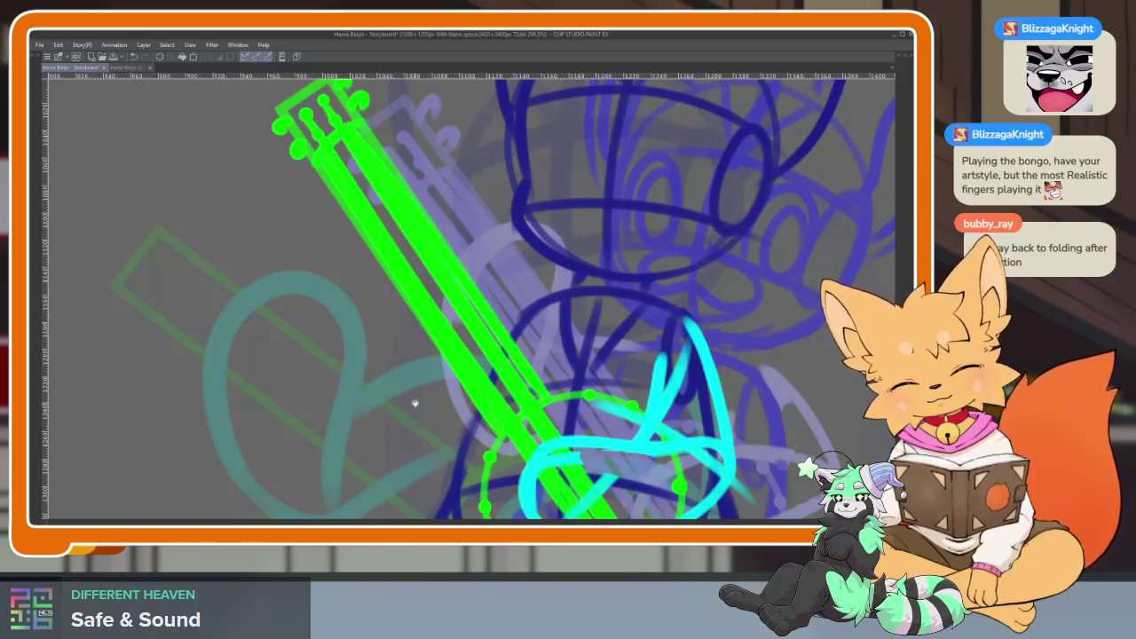
scroll(415, 404, down, 1)
Draw the cyan upper arm across the banjo neck and the forearm reaching toward the banjo.
mouse_move(513, 239)
mouse_down()
mouse_move(370, 448)
mouse_move(369, 320)
mouse_move(466, 186)
mouse_up()
scroll(452, 286, up, 1)
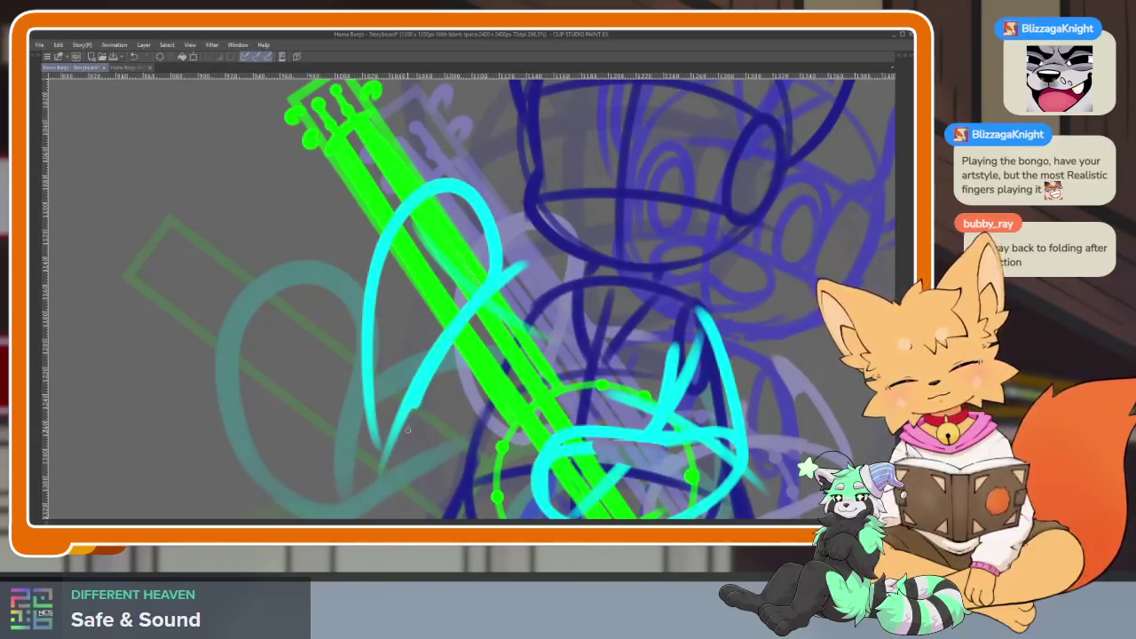
drag(380, 437, 501, 404)
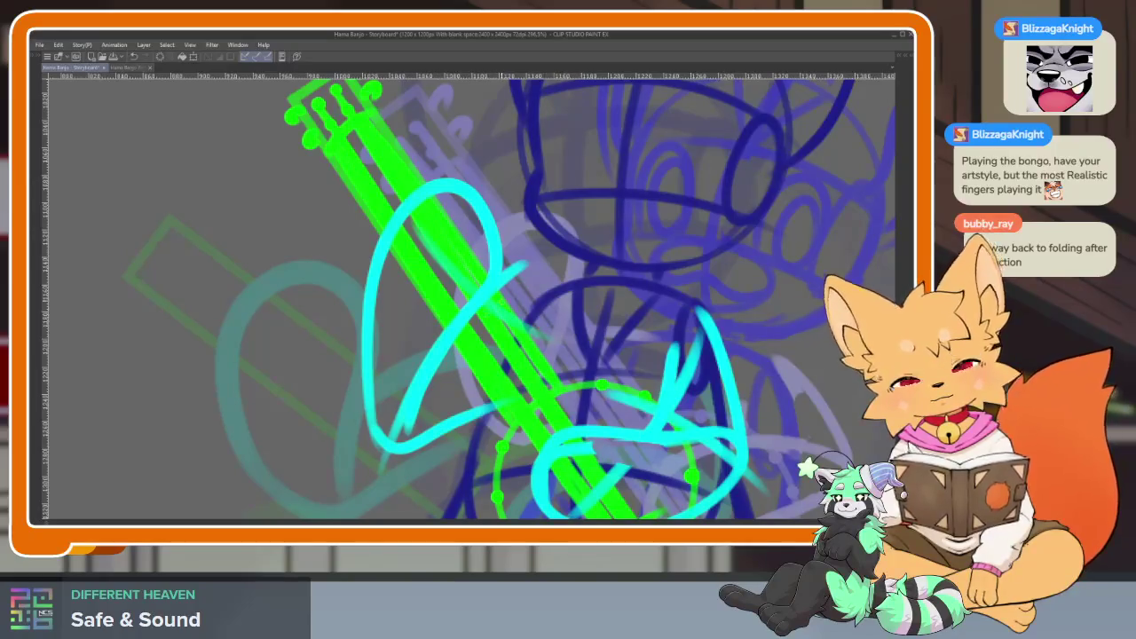
scroll(621, 400, down, 3)
scroll(622, 399, down, 2)
scroll(622, 400, up, 3)
scroll(622, 399, down, 2)
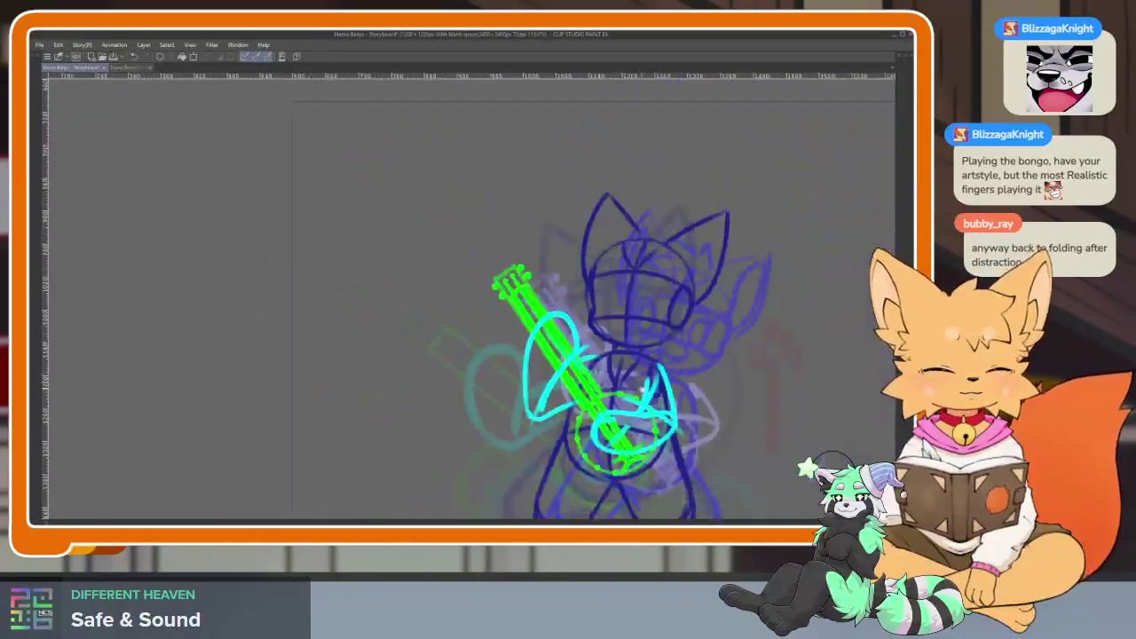
scroll(641, 389, up, 2)
scroll(641, 389, up, 2)
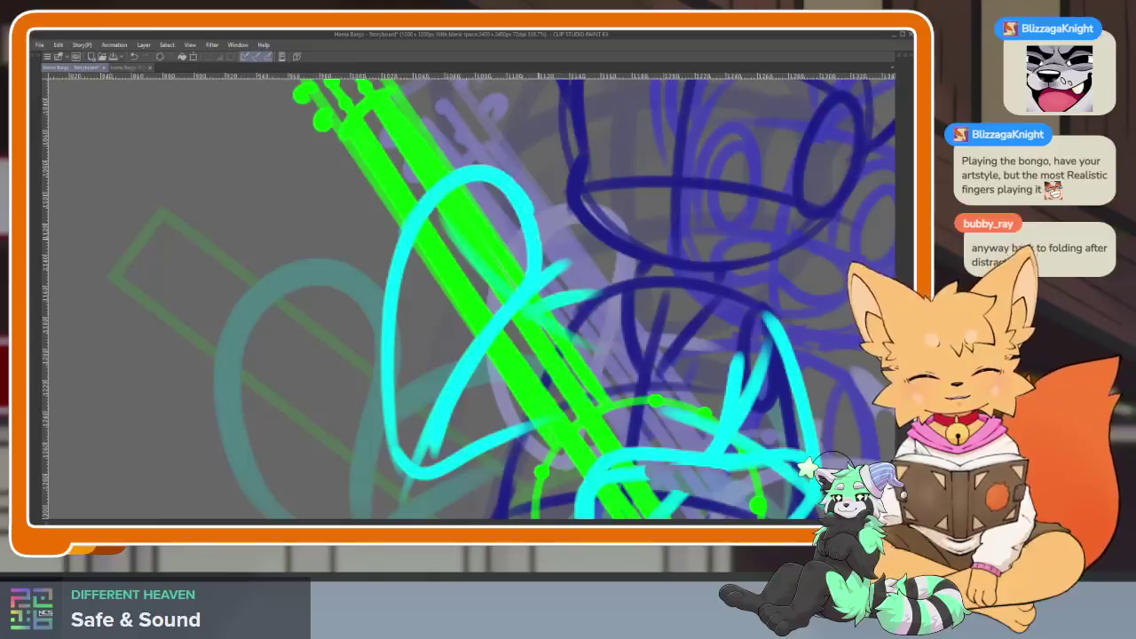
scroll(525, 422, down, 5)
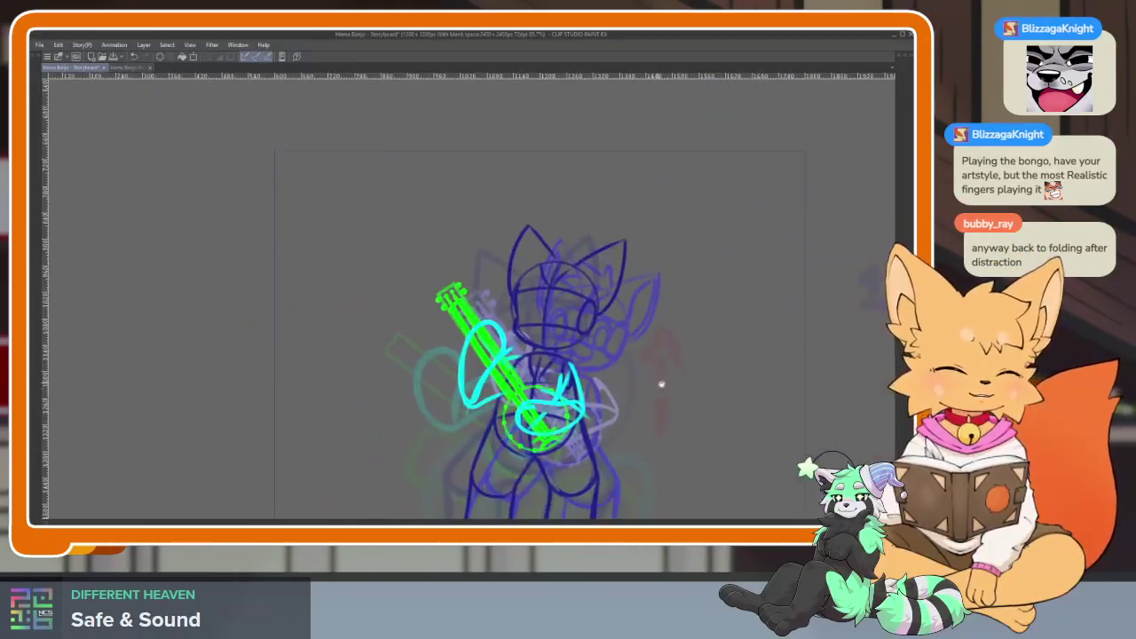
scroll(525, 421, up, 3)
scroll(533, 410, up, 1)
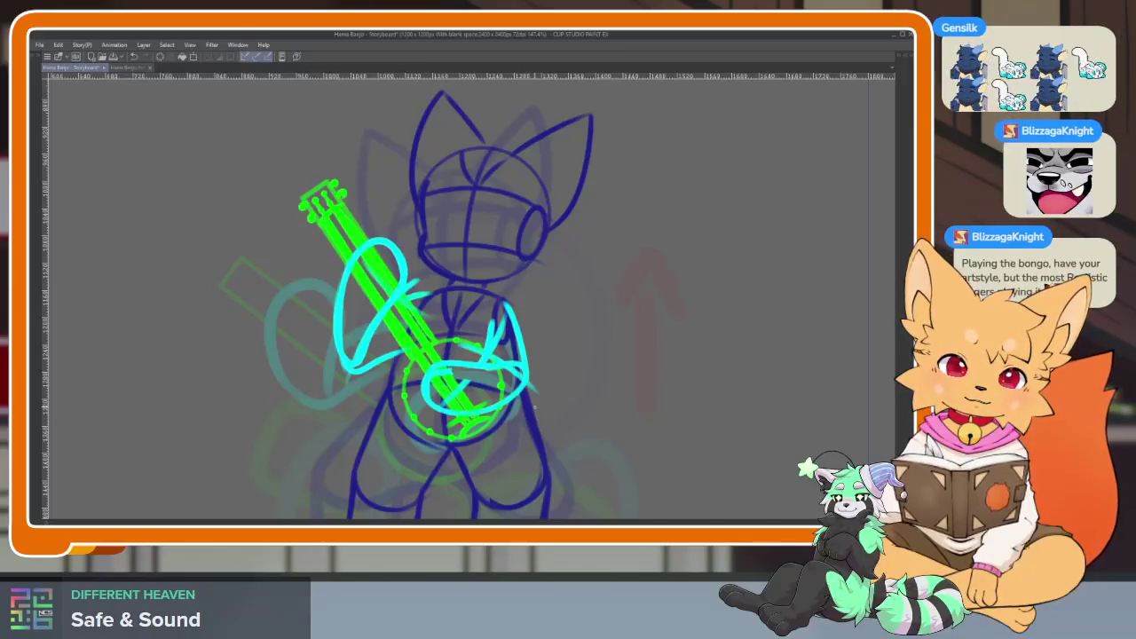
Compare against neighbouring frames, restore the panels, and preview the animation from frame 51.
key(ctrl+z)
key(ctrl+z)
key(ctrl+z)
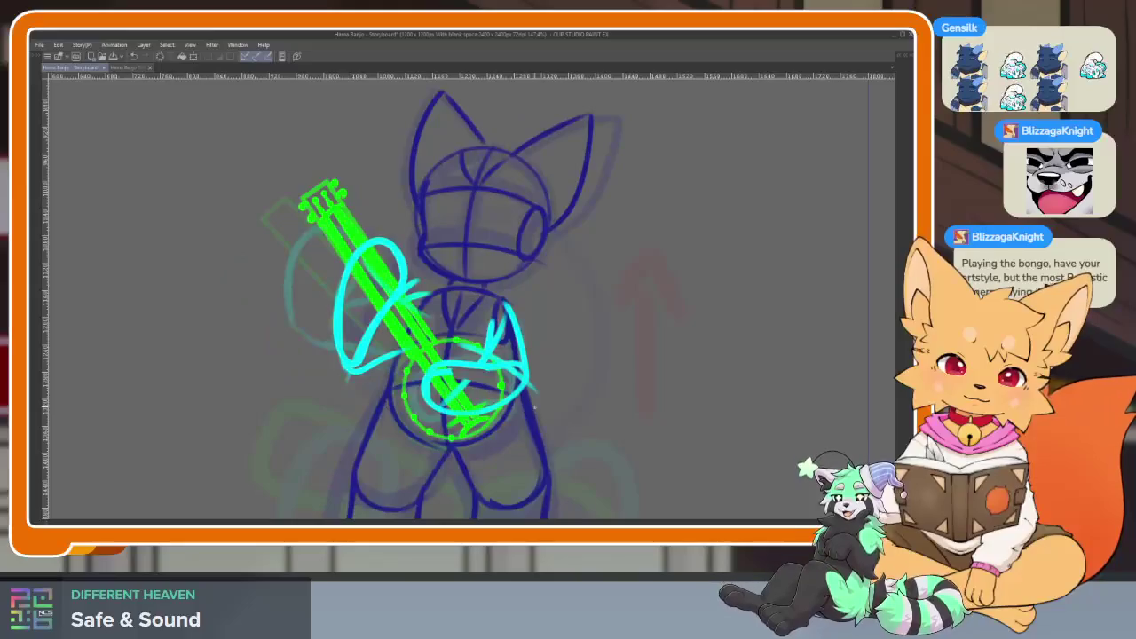
key(ctrl+z)
key(ctrl+z)
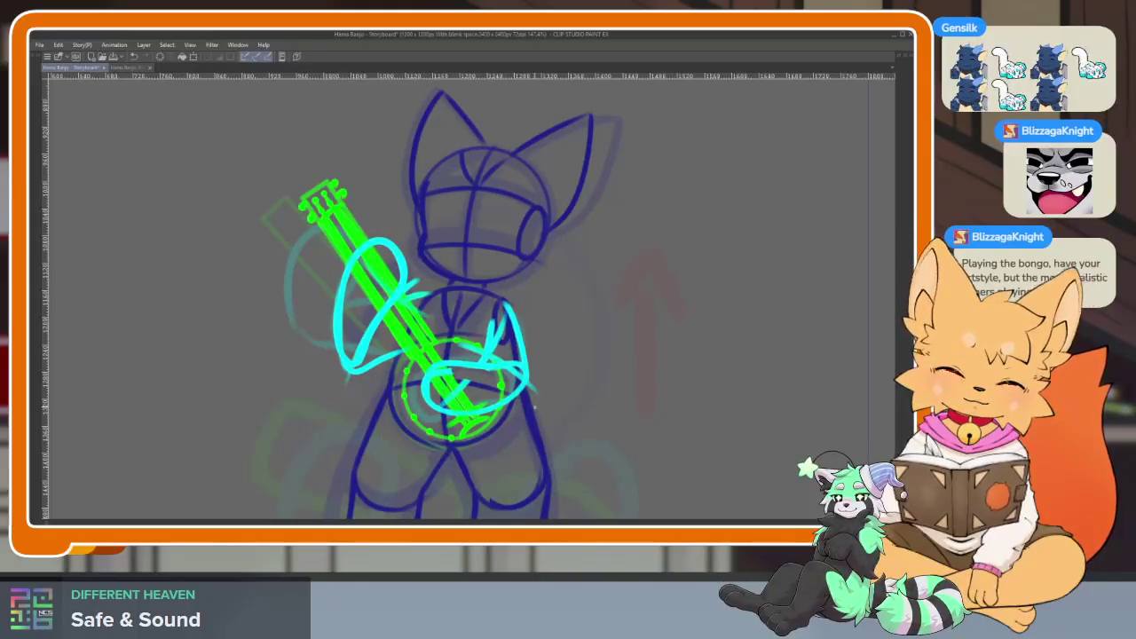
key(Tab)
click(259, 409)
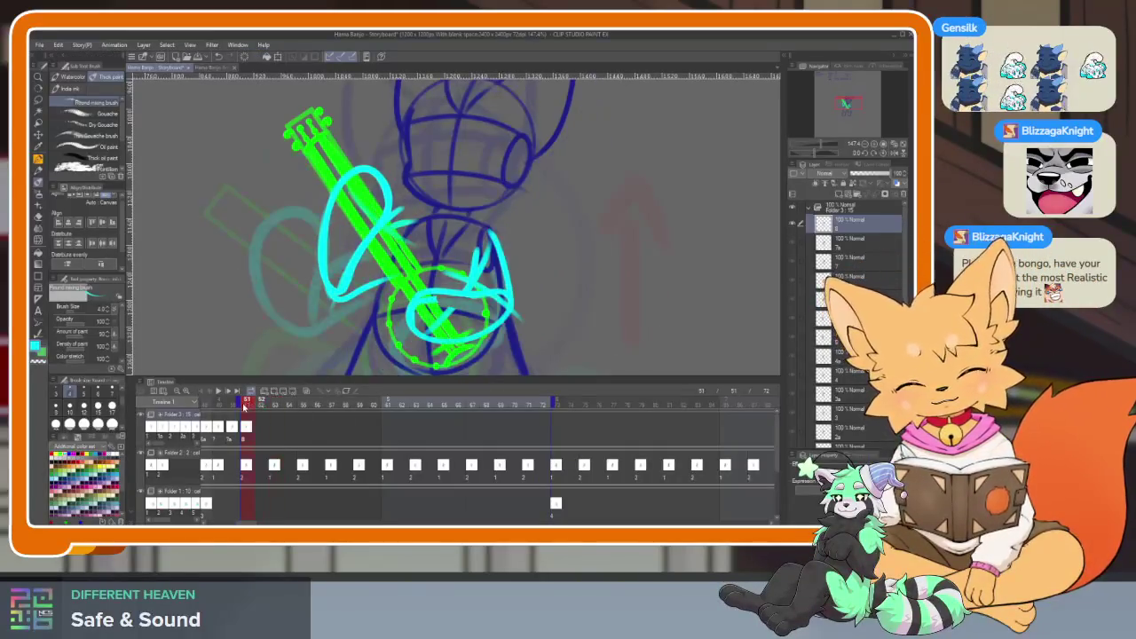
key(space)
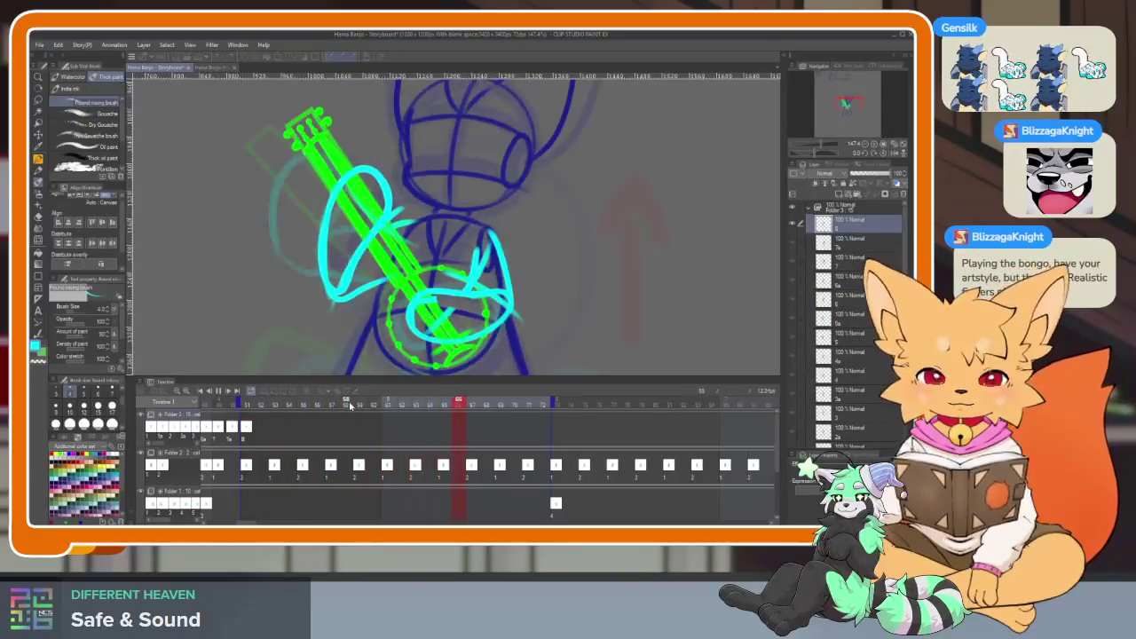
drag(247, 407, 272, 404)
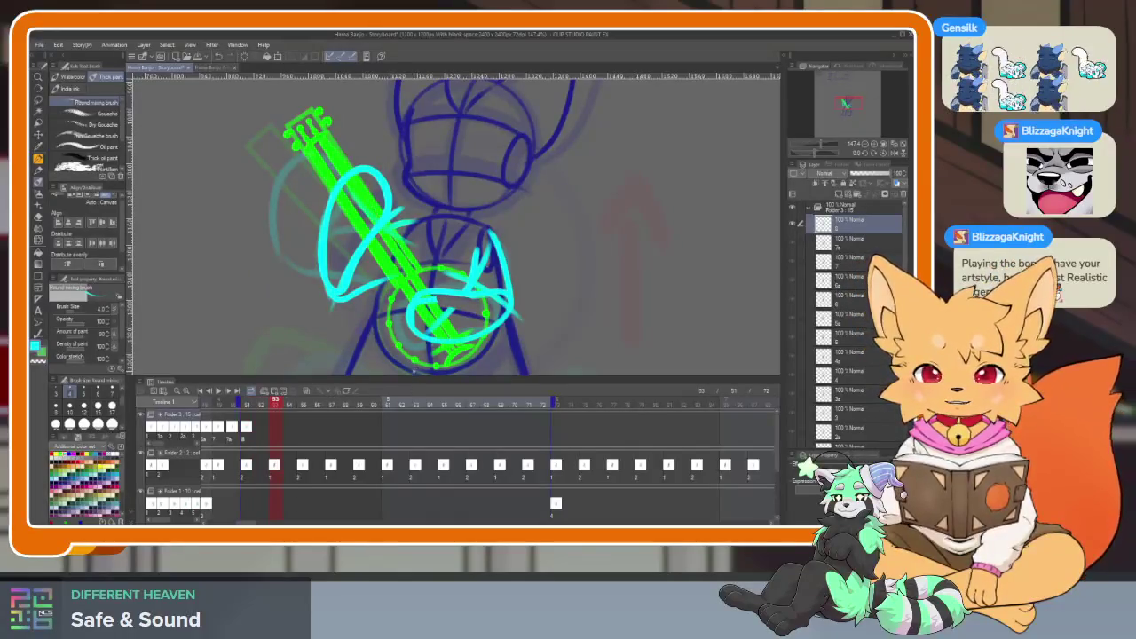
Insert a new blank cel at frame 53, then play and scrub frames 51–63 to check timing.
key(ctrl+shift+alt+n)
mouse_move(261, 406)
mouse_down()
mouse_move(361, 403)
mouse_move(246, 402)
mouse_move(261, 402)
mouse_up()
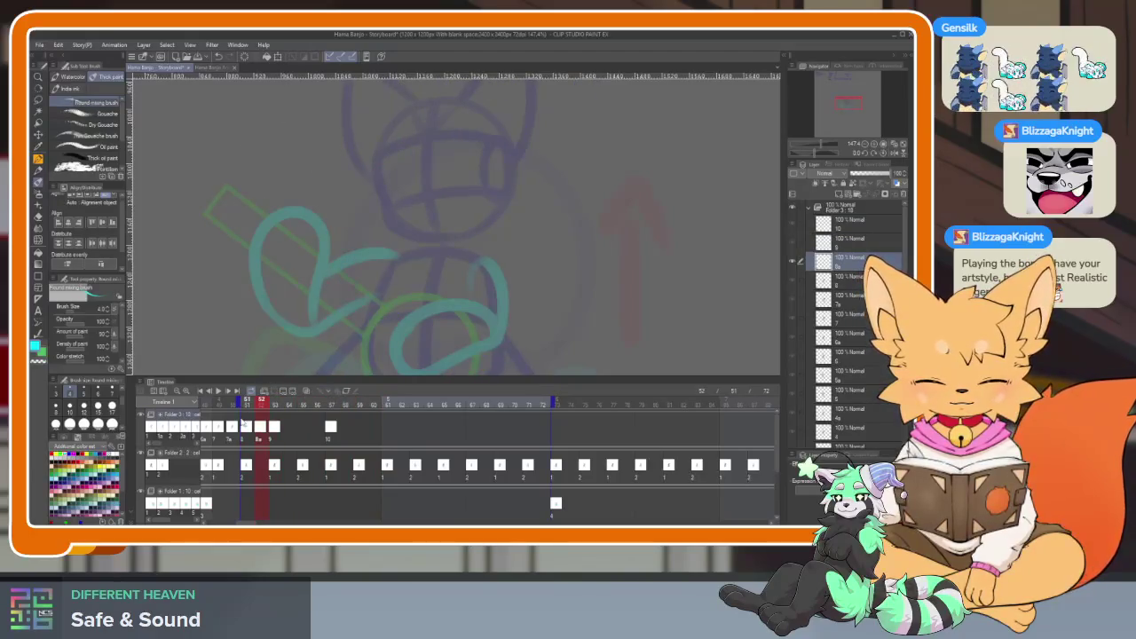
key(space)
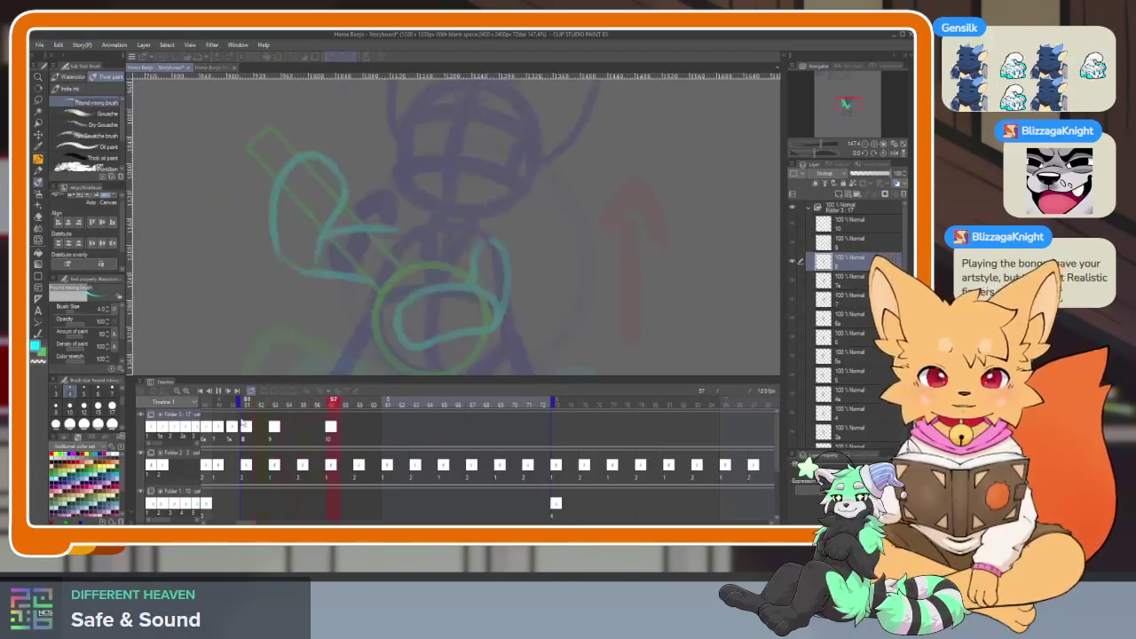
key(space)
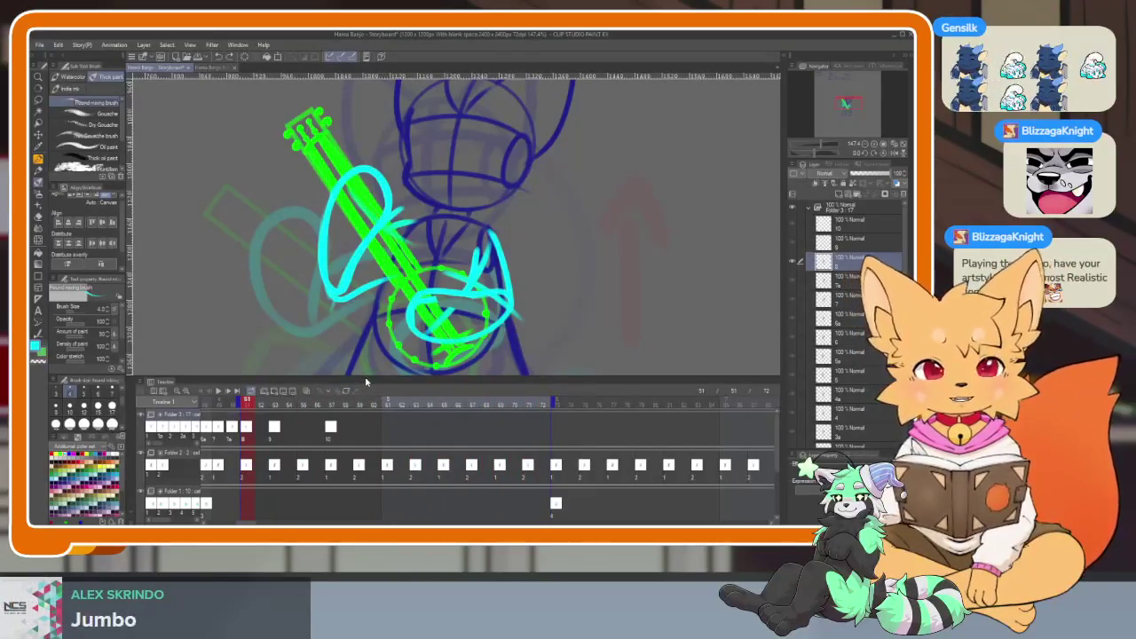
key(space)
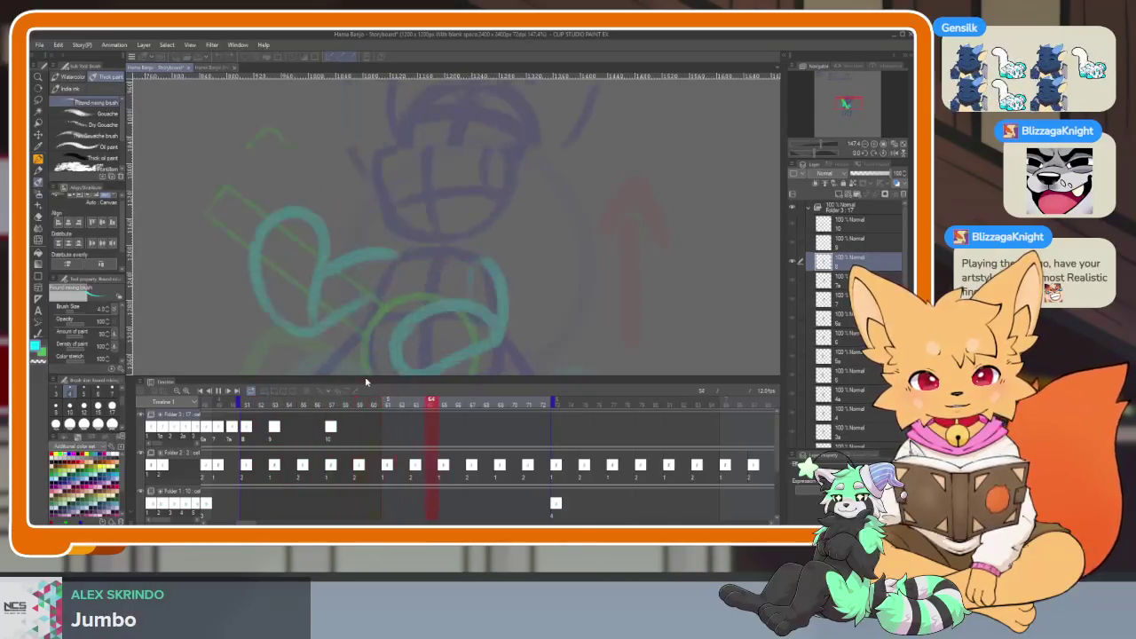
drag(280, 406, 385, 406)
key(space)
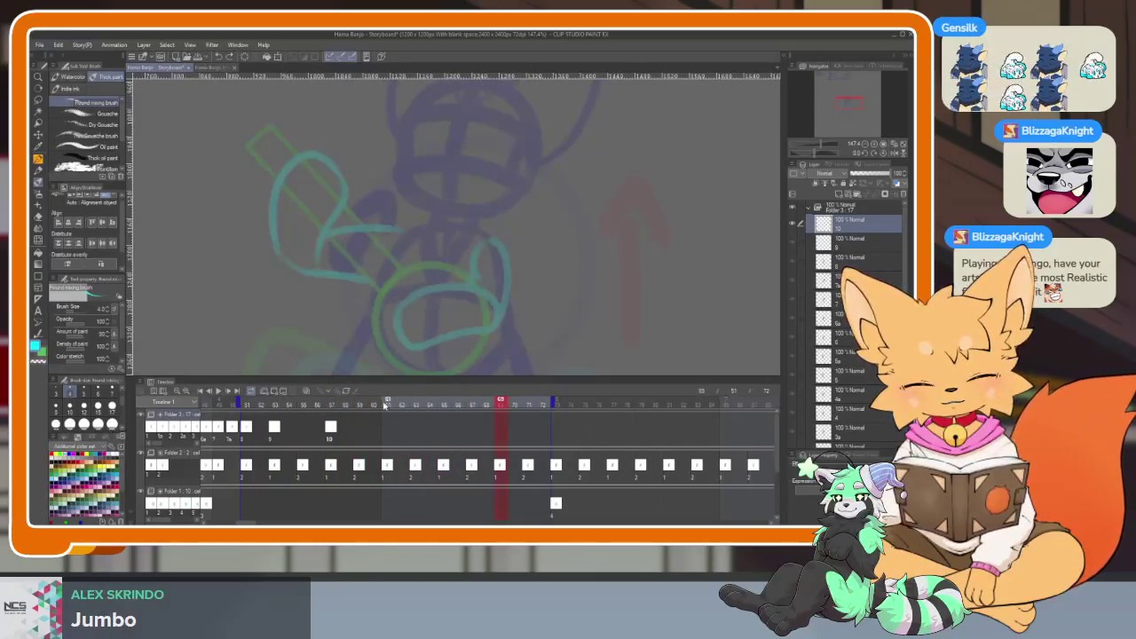
drag(387, 406, 474, 405)
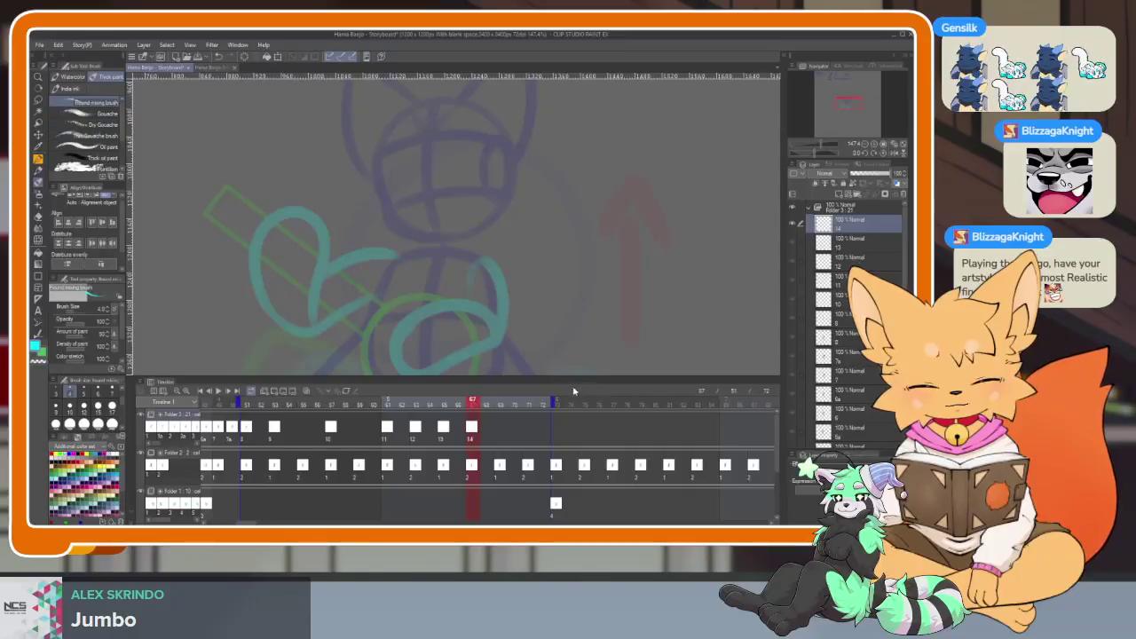
click(247, 405)
key(space)
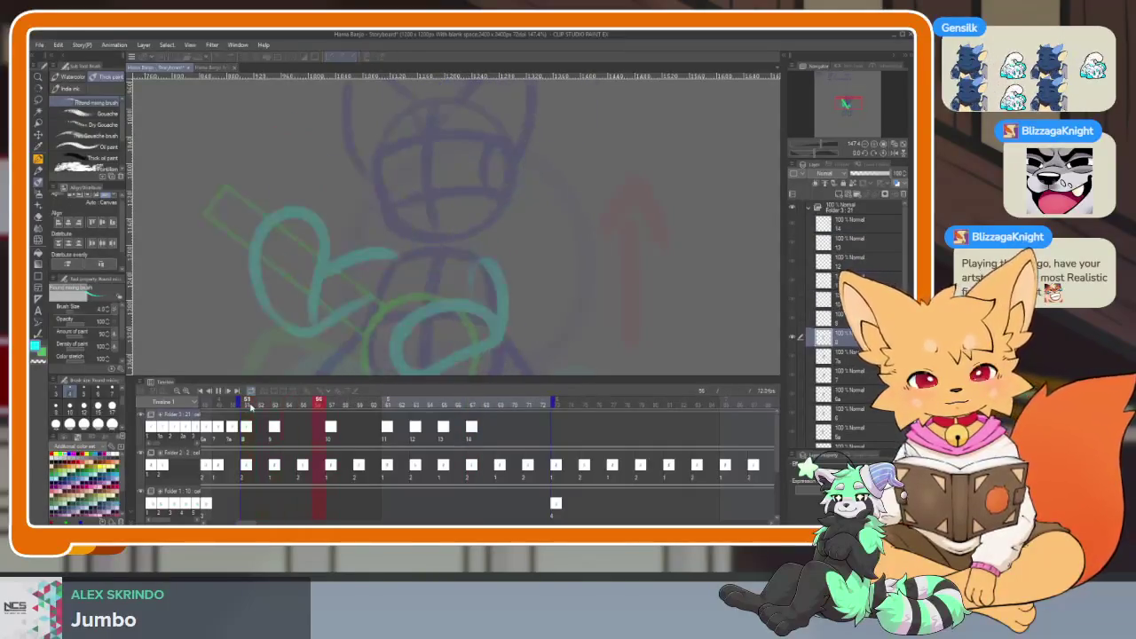
key(space)
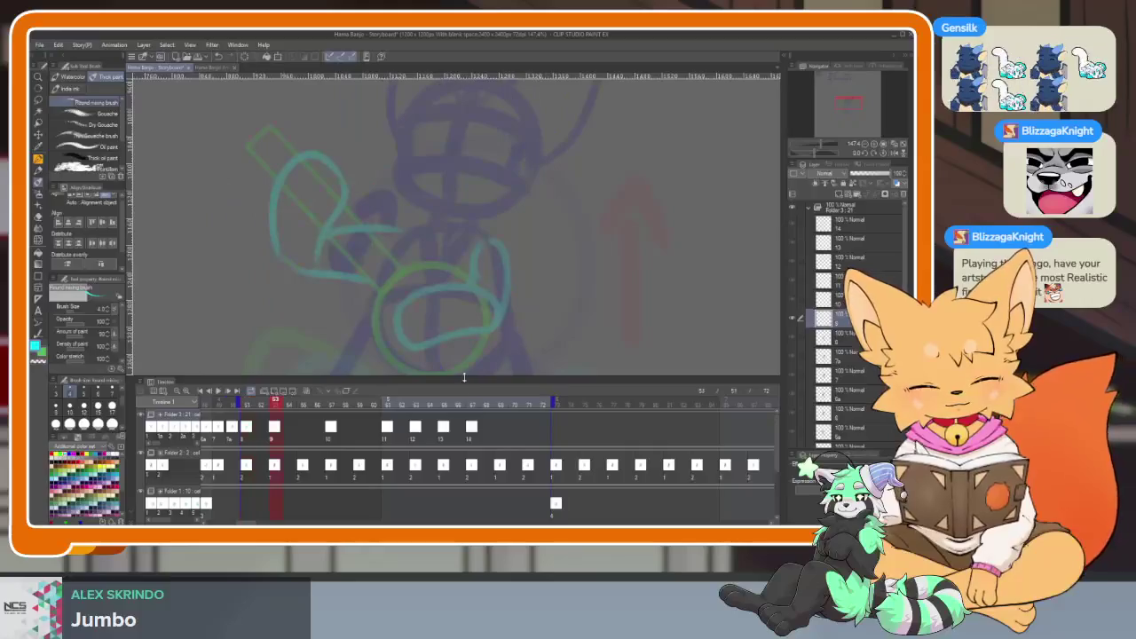
key(space)
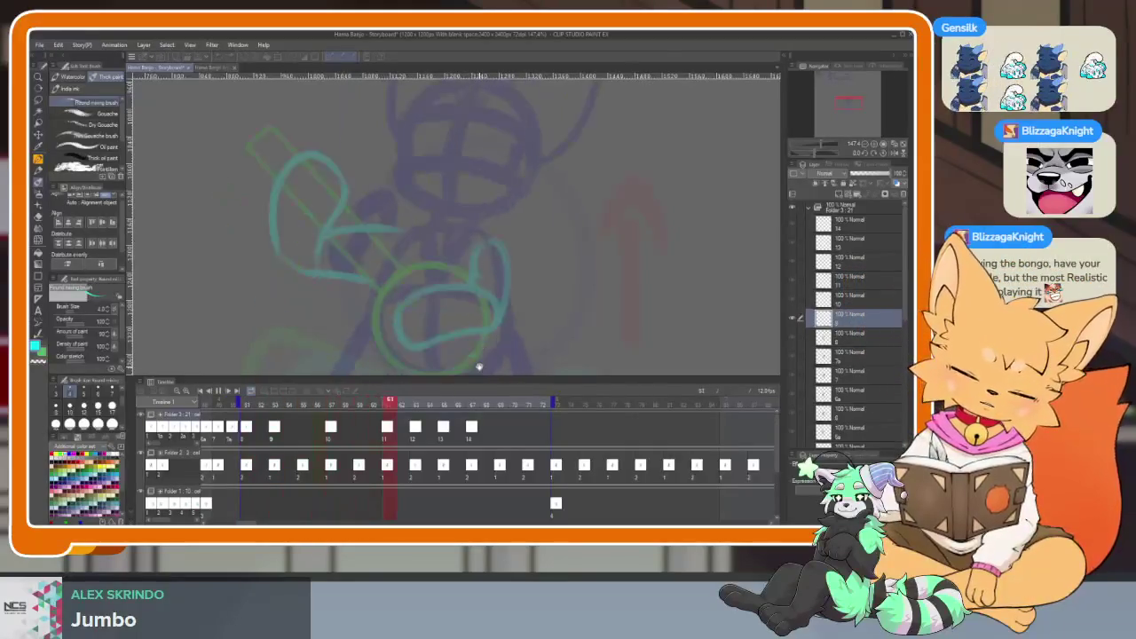
key(space)
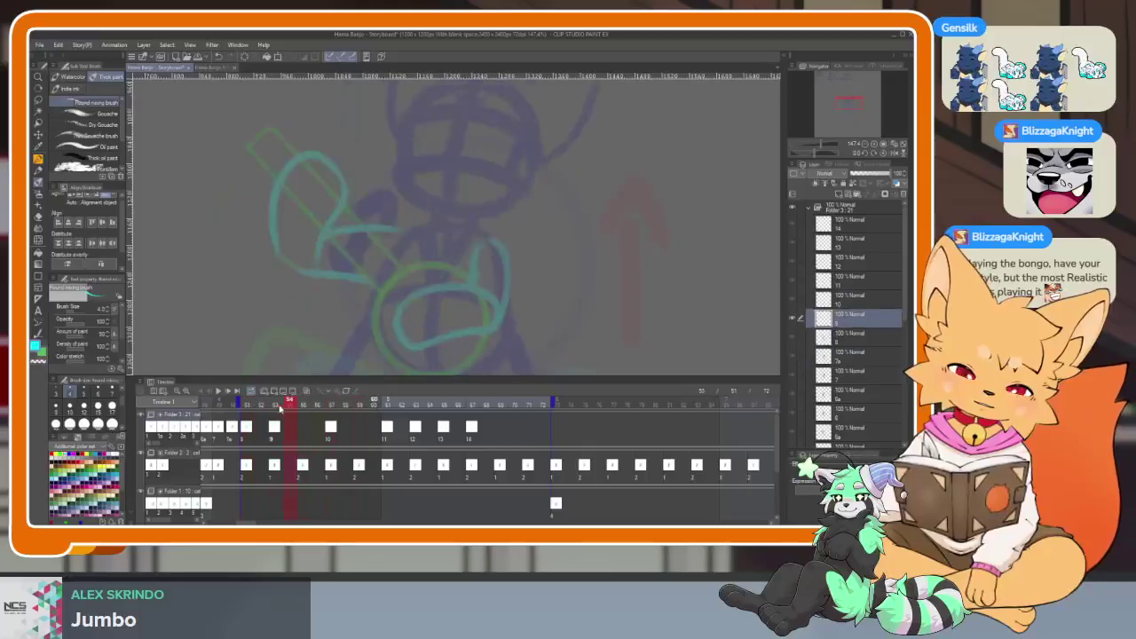
drag(286, 401, 232, 404)
key(space)
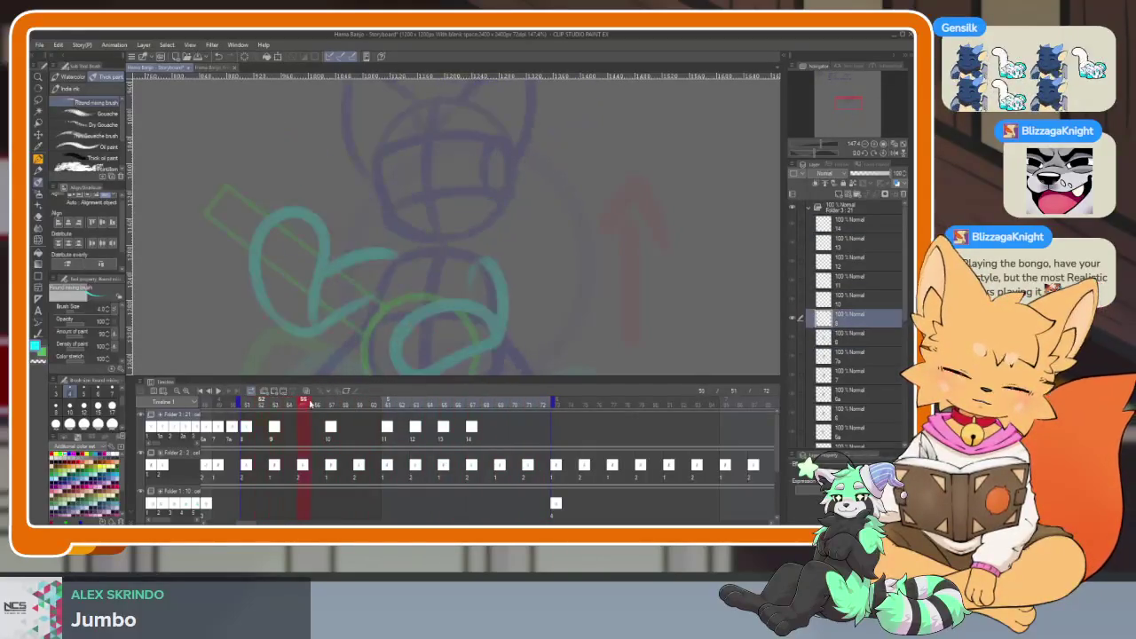
mouse_move(362, 399)
mouse_down()
mouse_move(566, 400)
mouse_move(333, 408)
mouse_up()
click(217, 391)
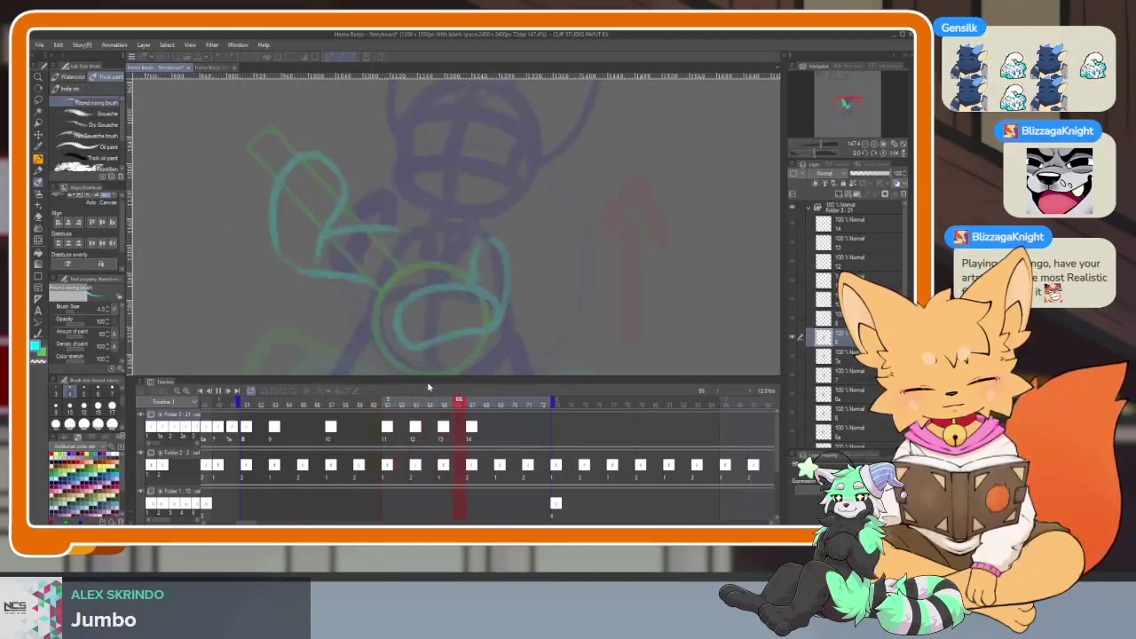
drag(343, 404, 361, 404)
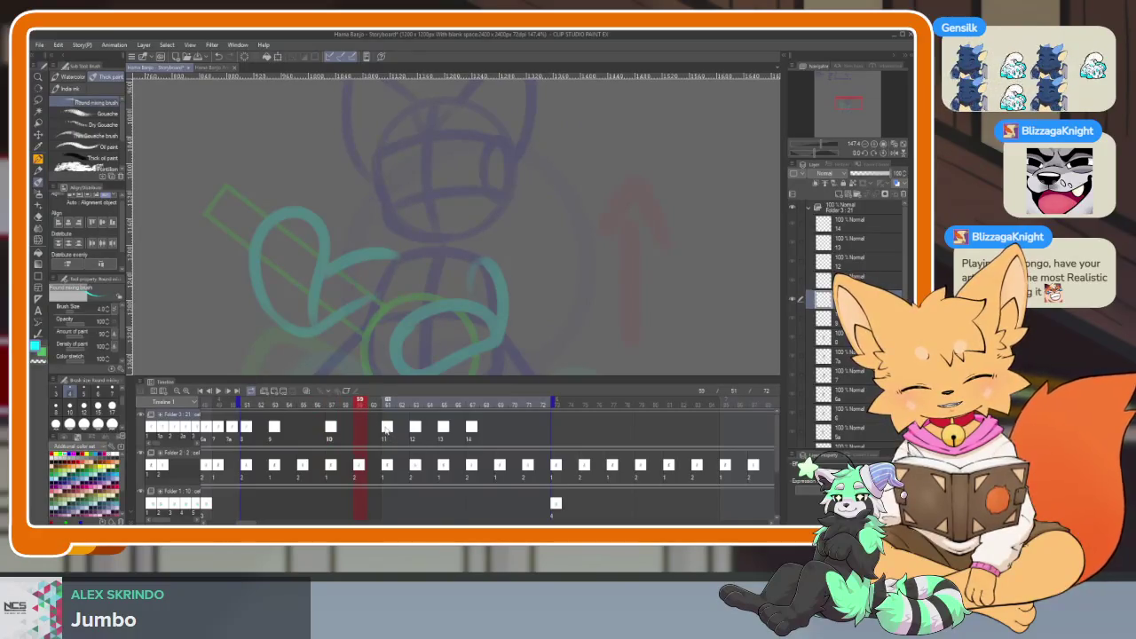
Undo the extra blank cels 11–14 and add new cel 11 at frame 61.
key(ctrl+z)
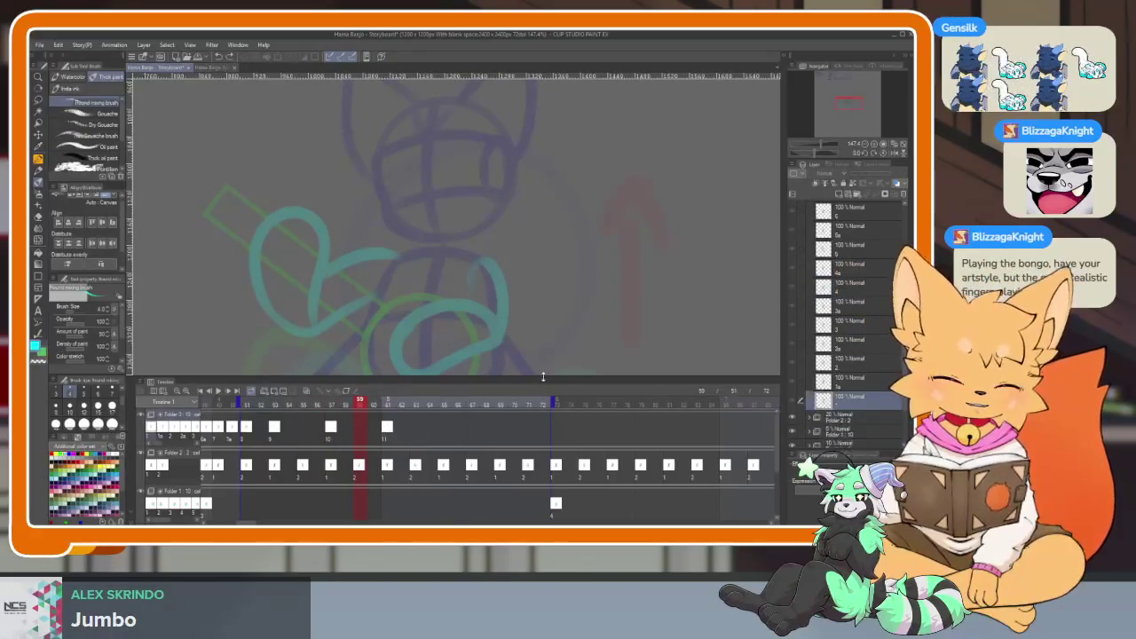
key(Right)
key(Right)
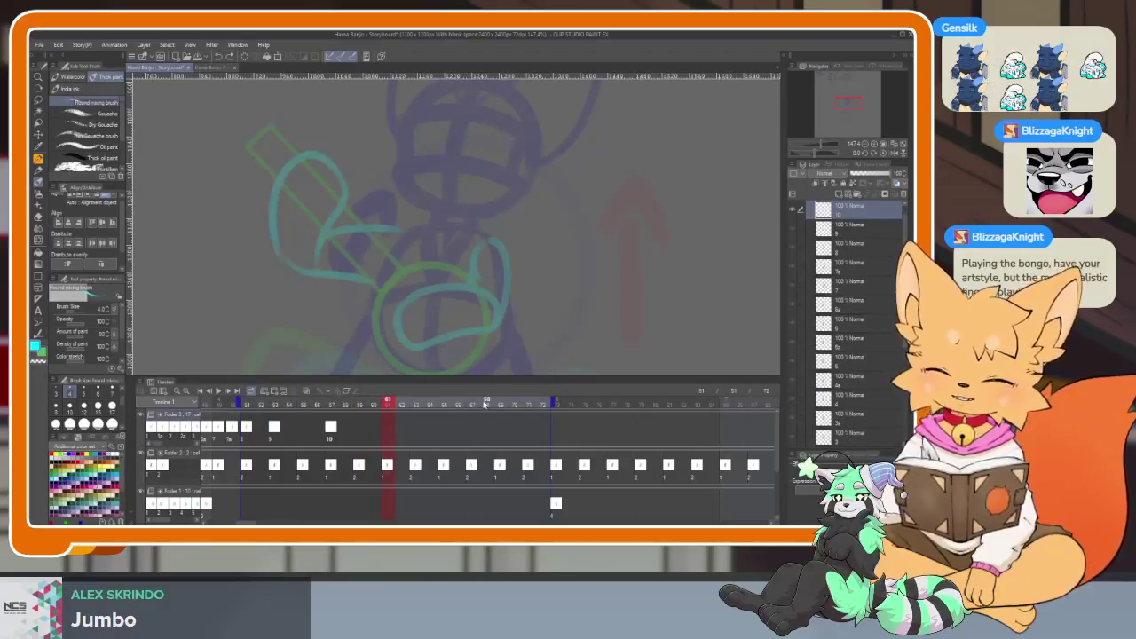
key(Right)
key(Right)
key(Right)
key(Right)
key(Right)
key(Left)
key(Left)
key(Left)
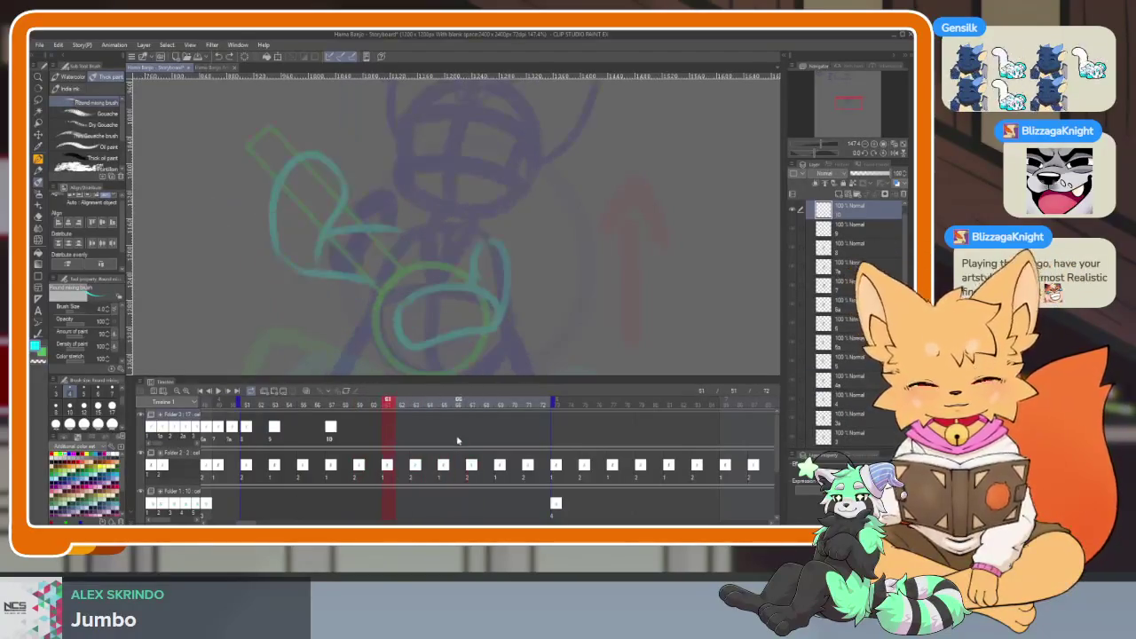
key(ctrl+shift+n)
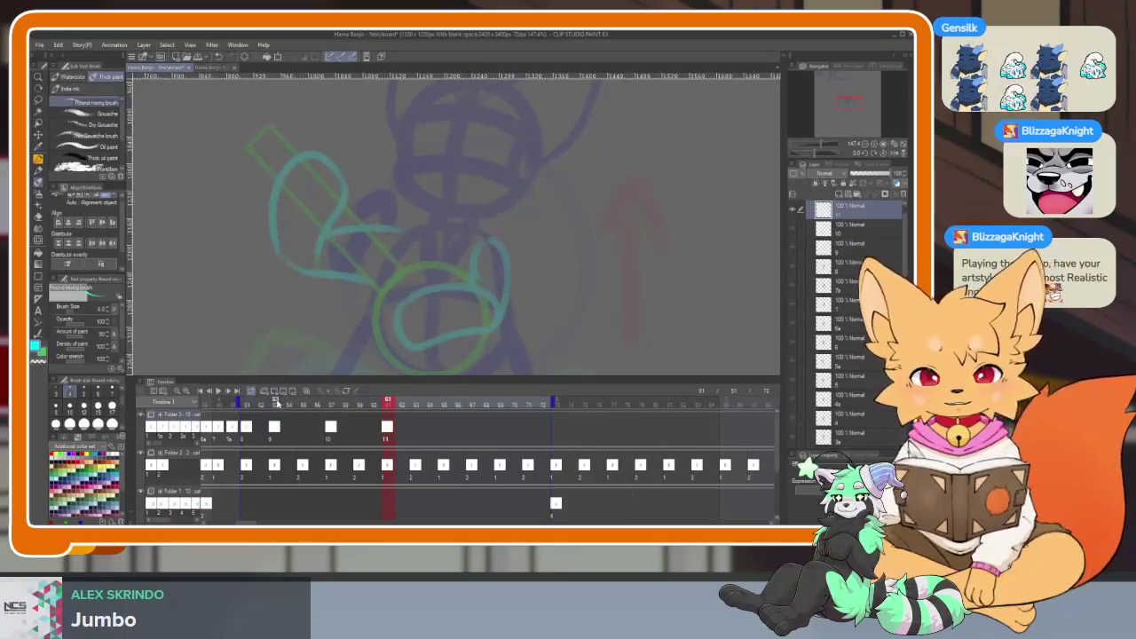
Scrub frames 51–59, add cel 13 at frame 71, and preview the playback.
click(246, 402)
drag(255, 404, 528, 404)
key(ctrl+shift+n)
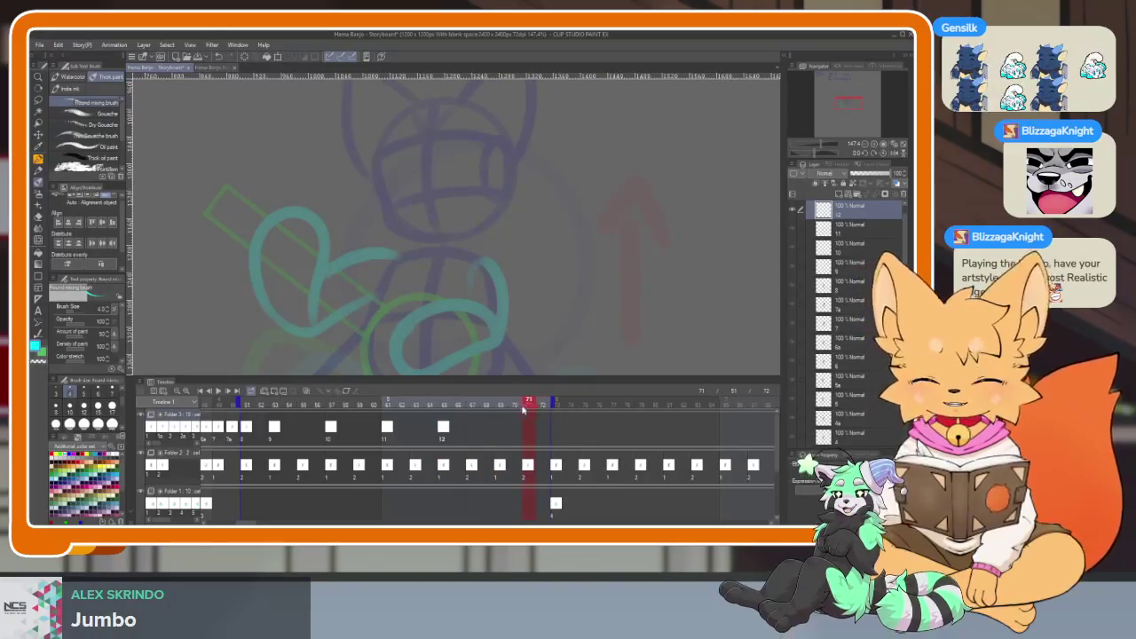
click(218, 390)
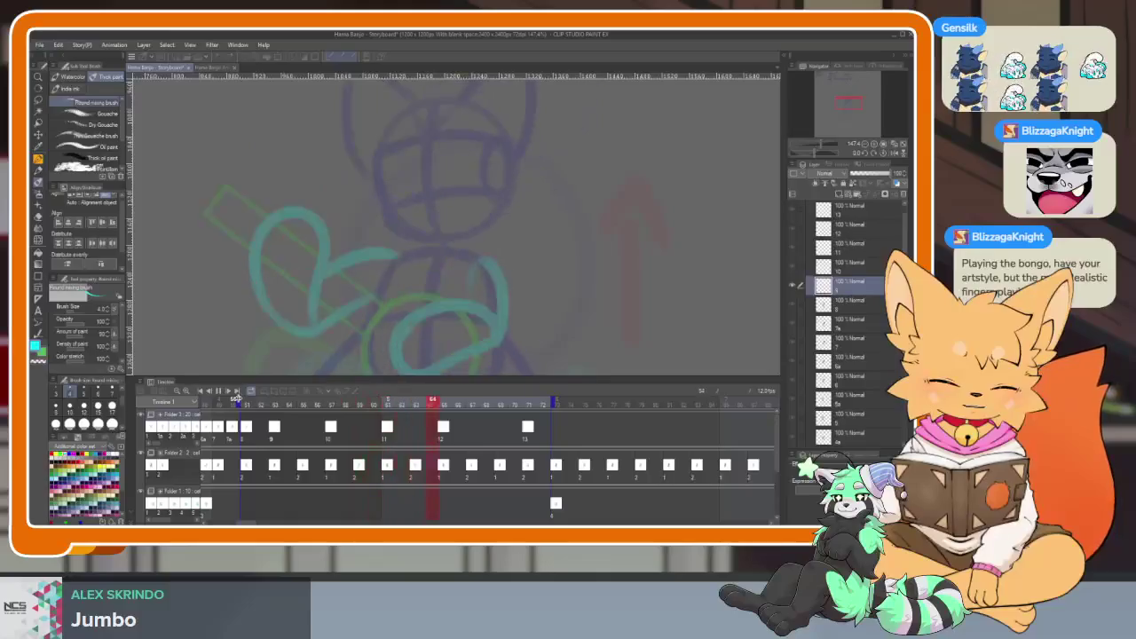
key(space)
key(space)
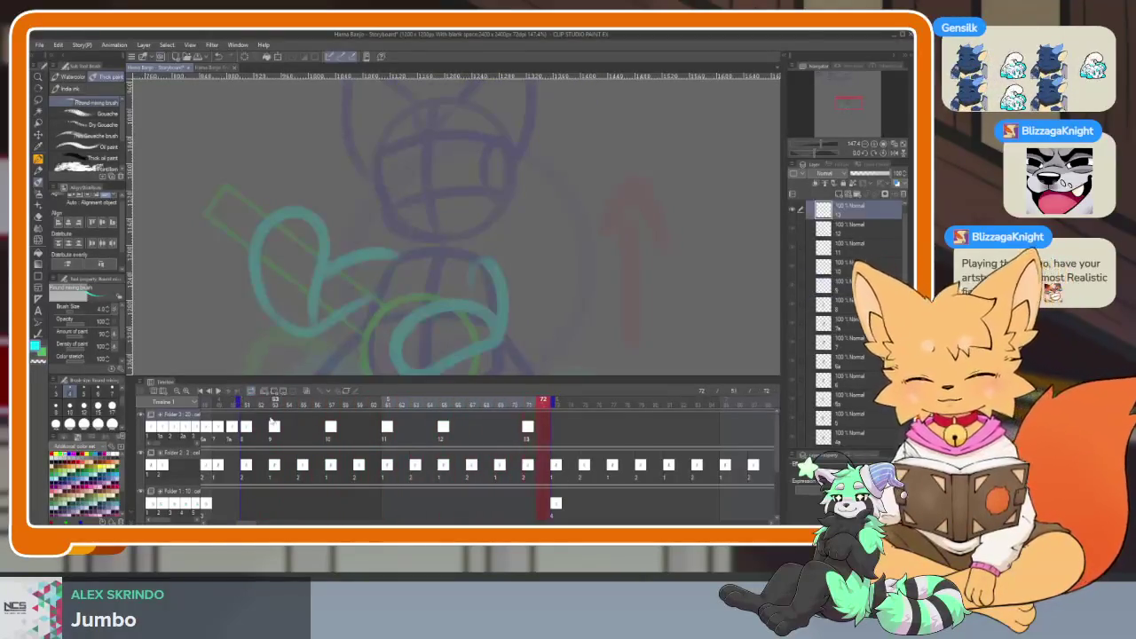
click(248, 401)
Assign in-between cel 9a to frame 54 between cels 9 and 10, then hide the palettes.
click(273, 404)
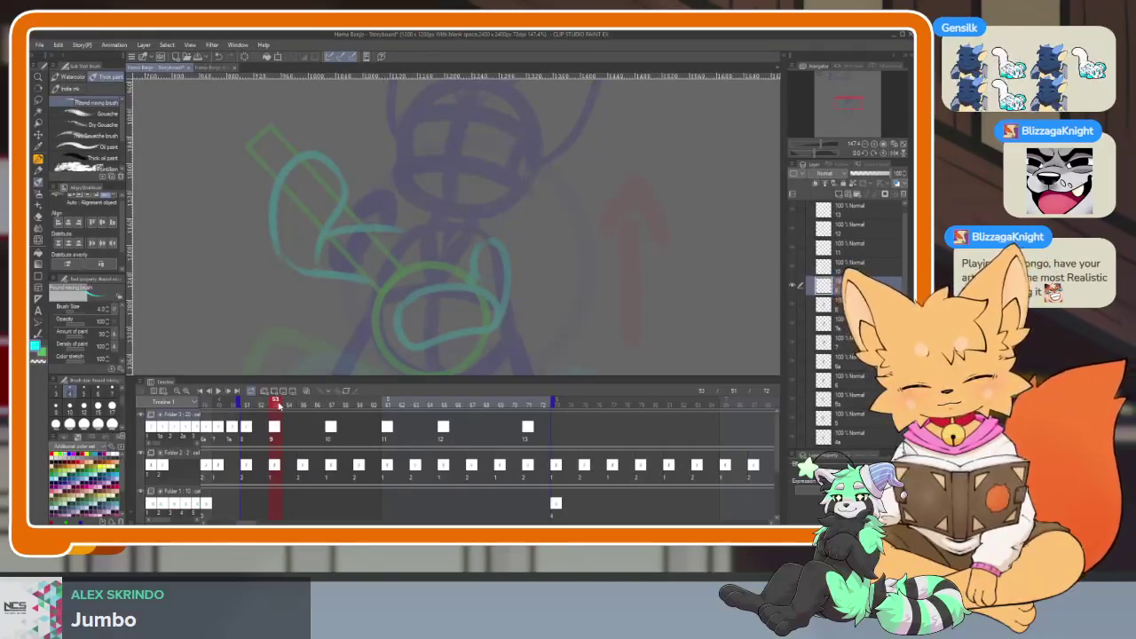
drag(278, 405, 304, 404)
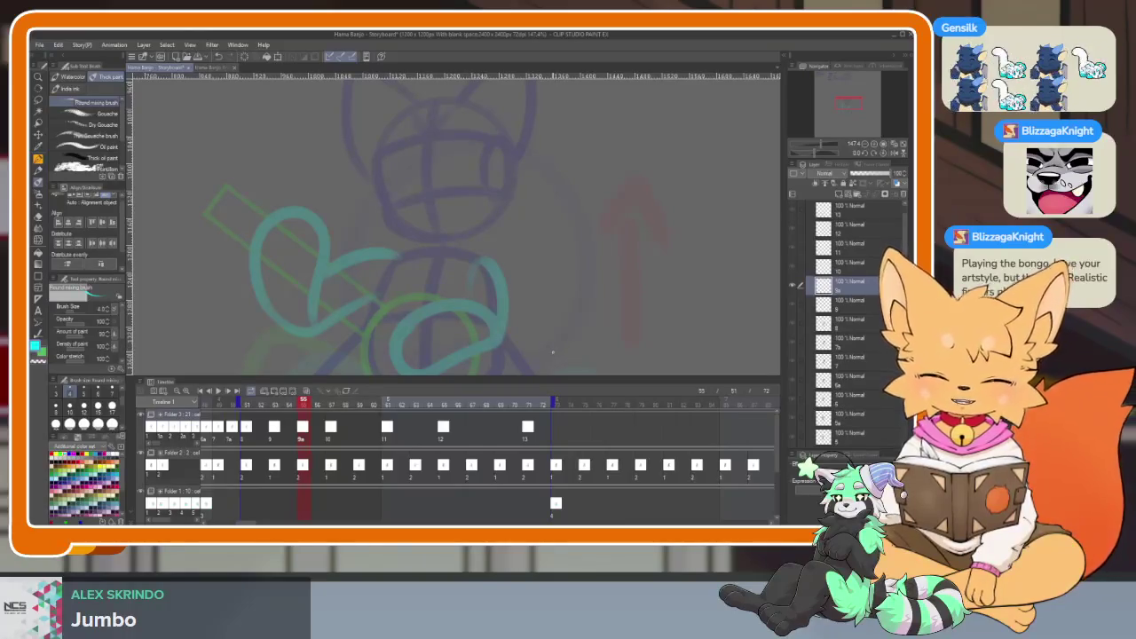
click(293, 406)
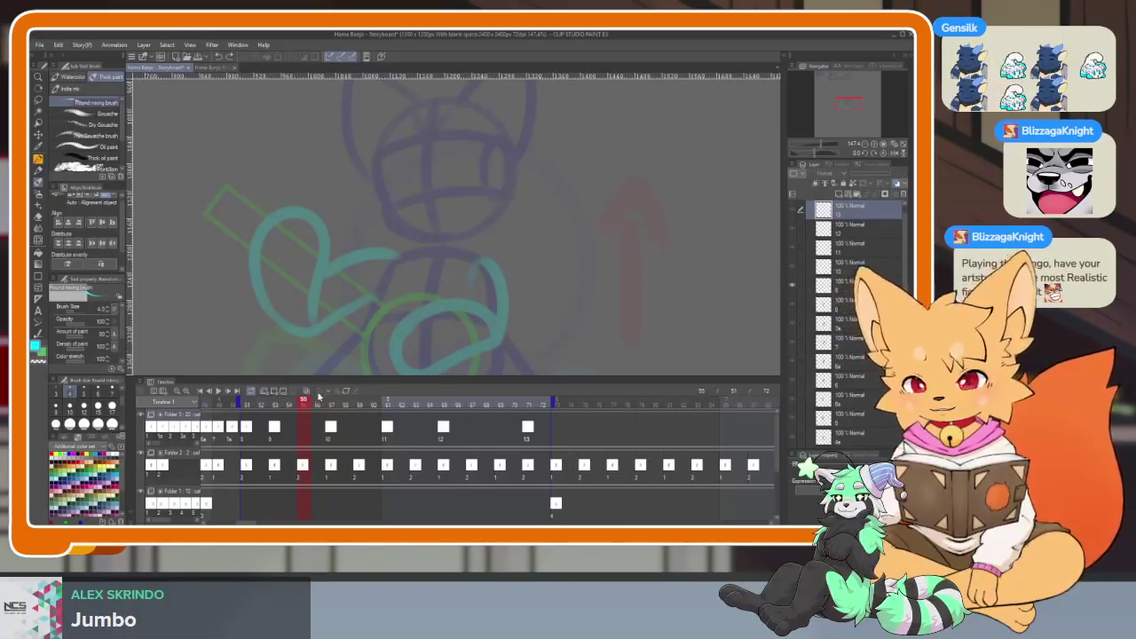
key(ctrl+z)
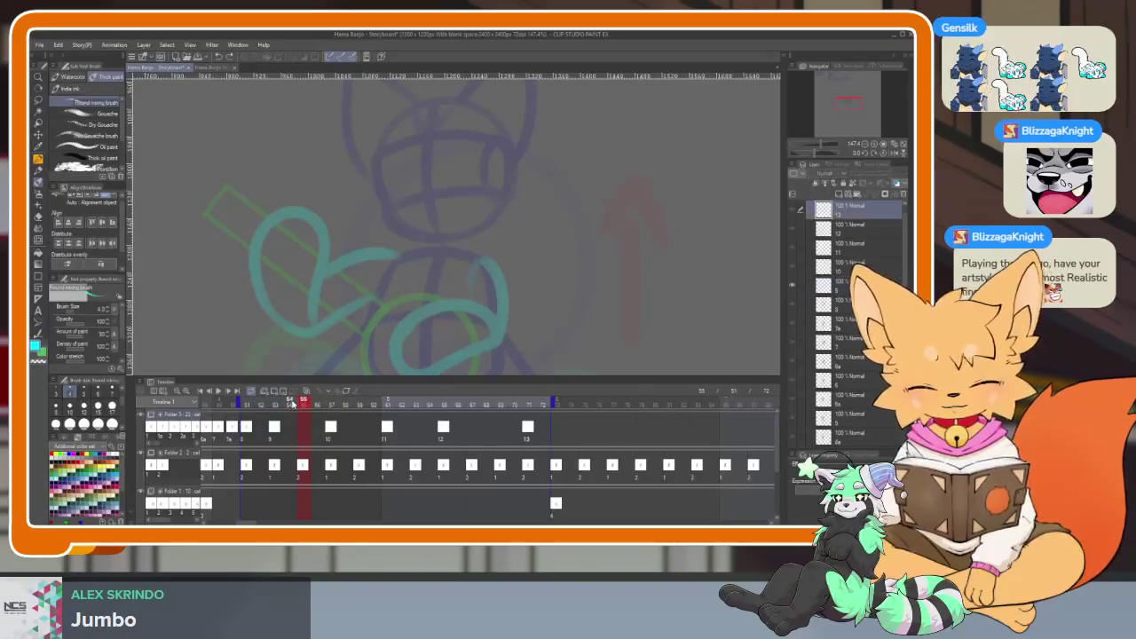
click(290, 404)
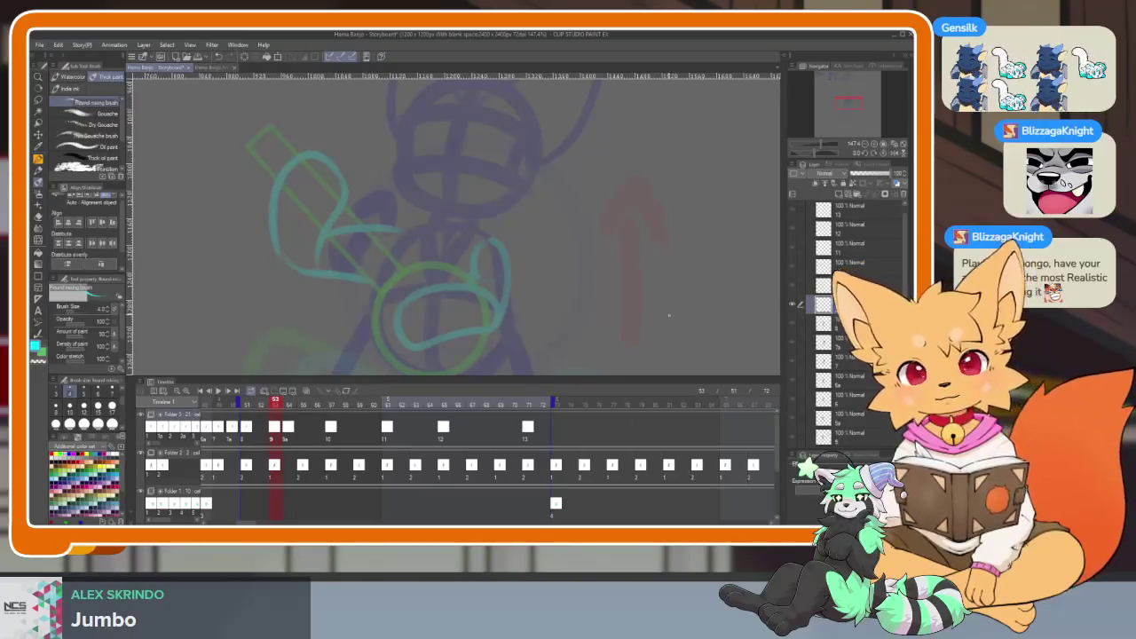
key(Tab)
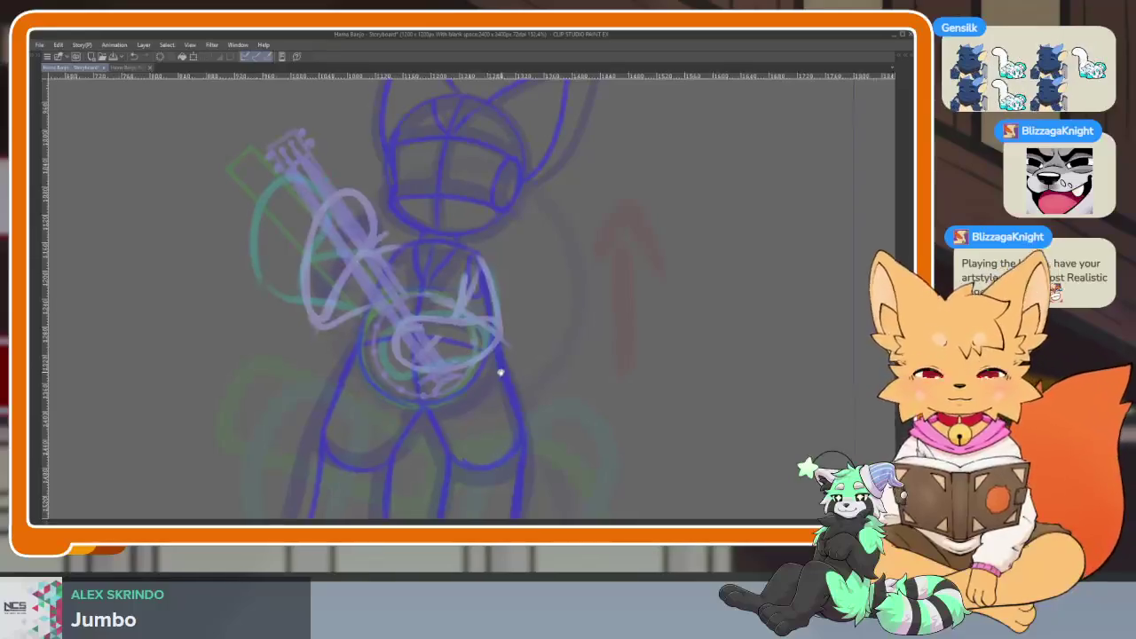
Switch to the Figure ellipse tool and drag a dark blue circle over the fox's head.
scroll(487, 436, up, 2)
scroll(488, 426, up, 1)
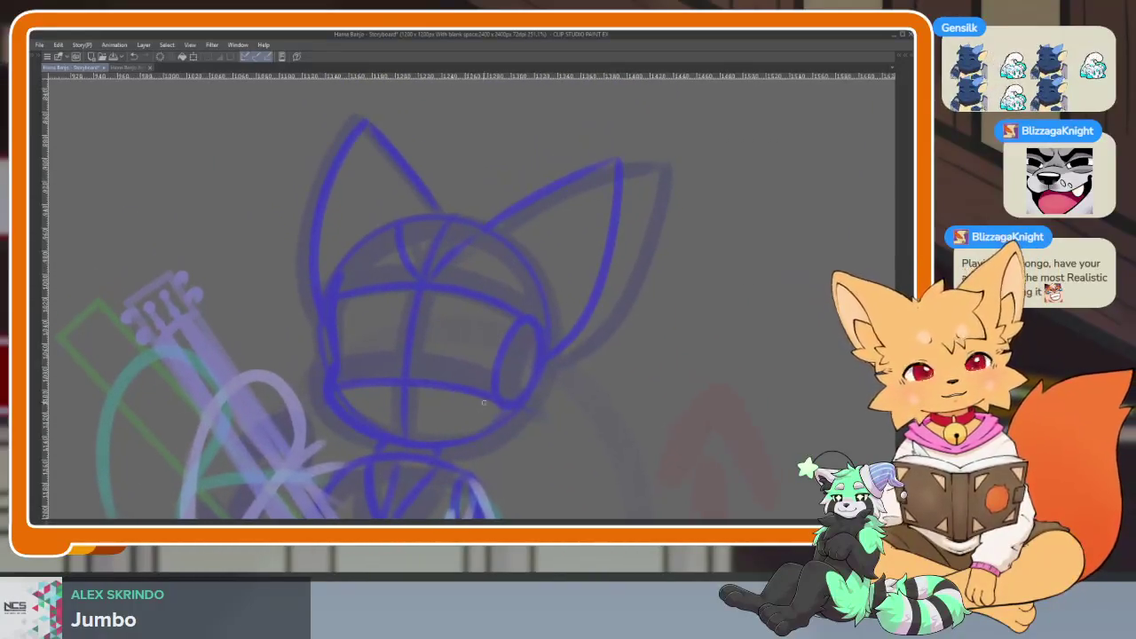
key(Tab)
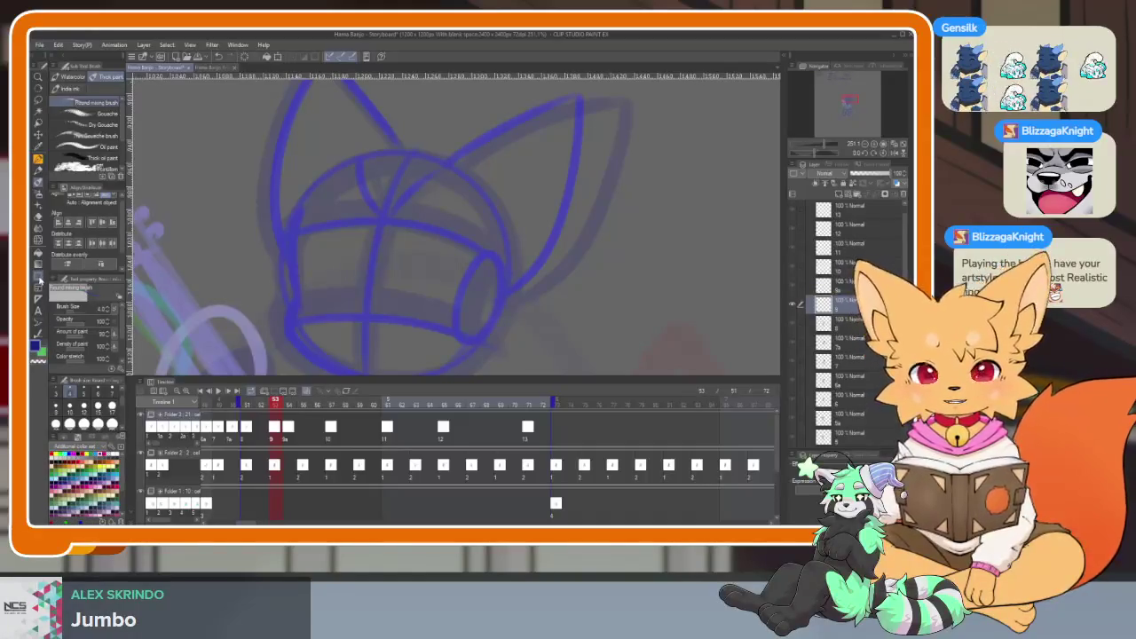
click(39, 278)
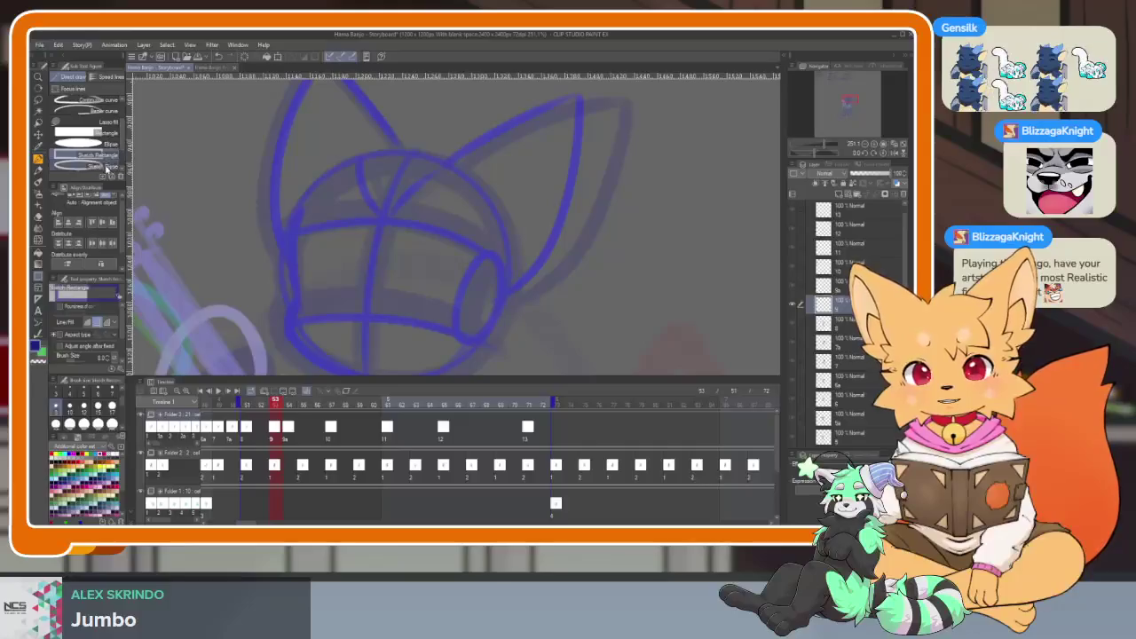
key(Tab)
scroll(476, 295, down, 2)
scroll(476, 295, up, 3)
scroll(482, 329, down, 1)
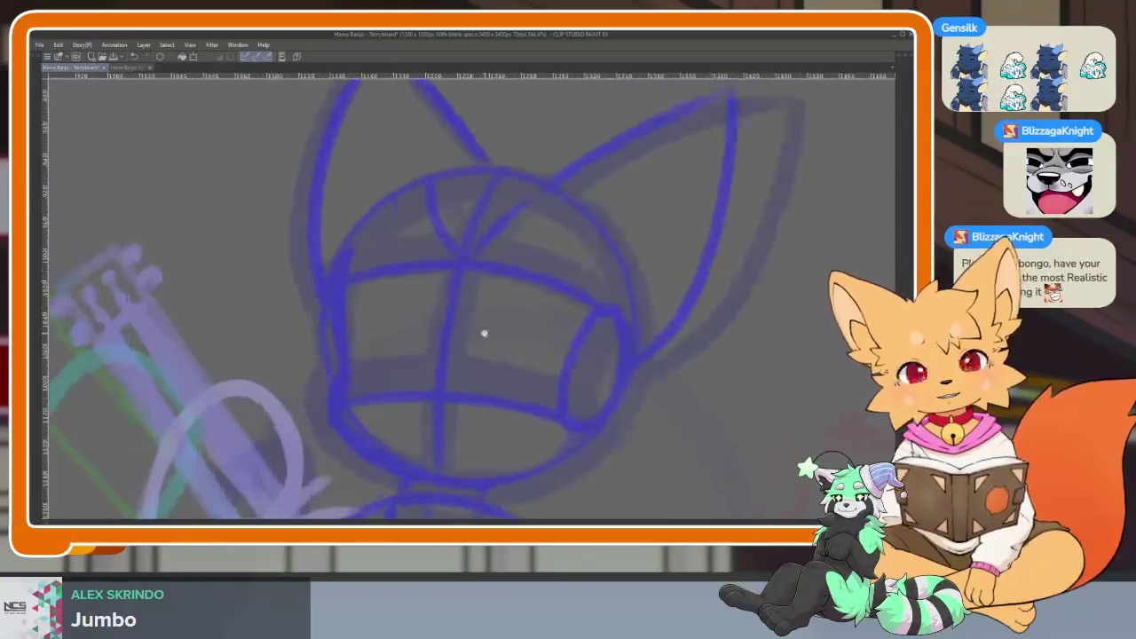
scroll(482, 332, down, 1)
drag(311, 150, 621, 460)
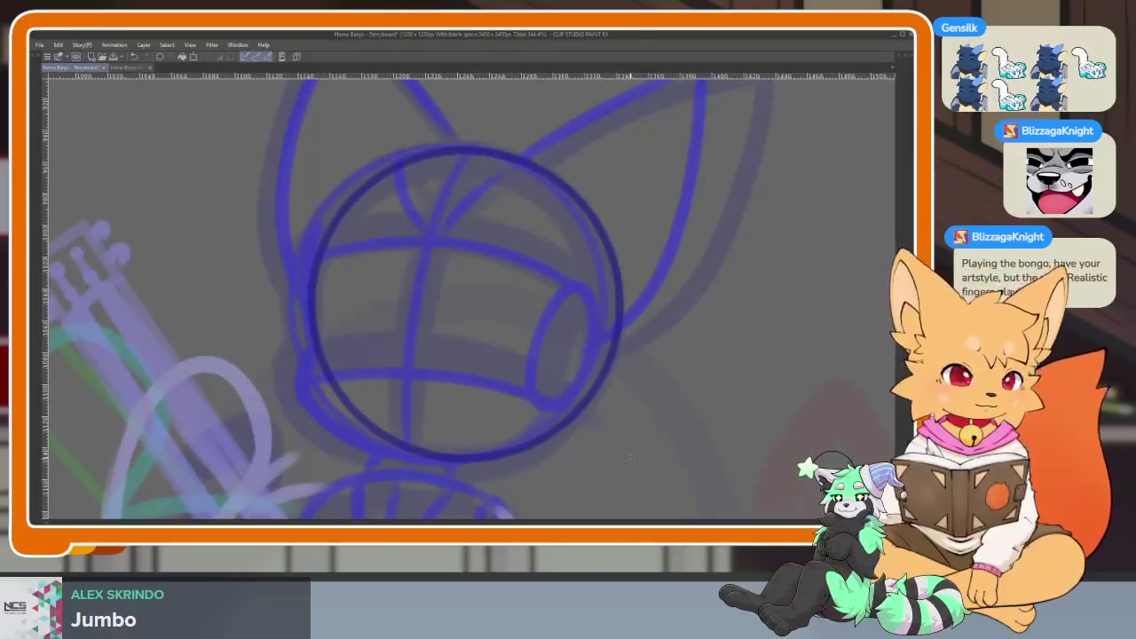
Pen crossing guide curves and lower-edge strokes inside the head circle, redoing one bad stroke.
drag(489, 153, 397, 442)
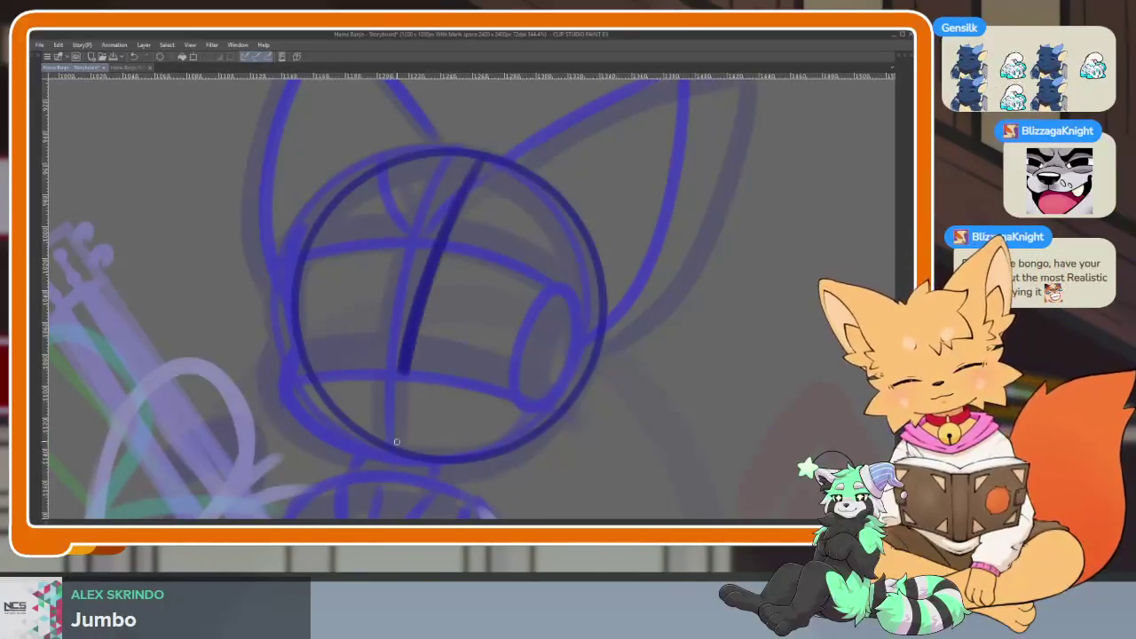
drag(387, 368, 568, 419)
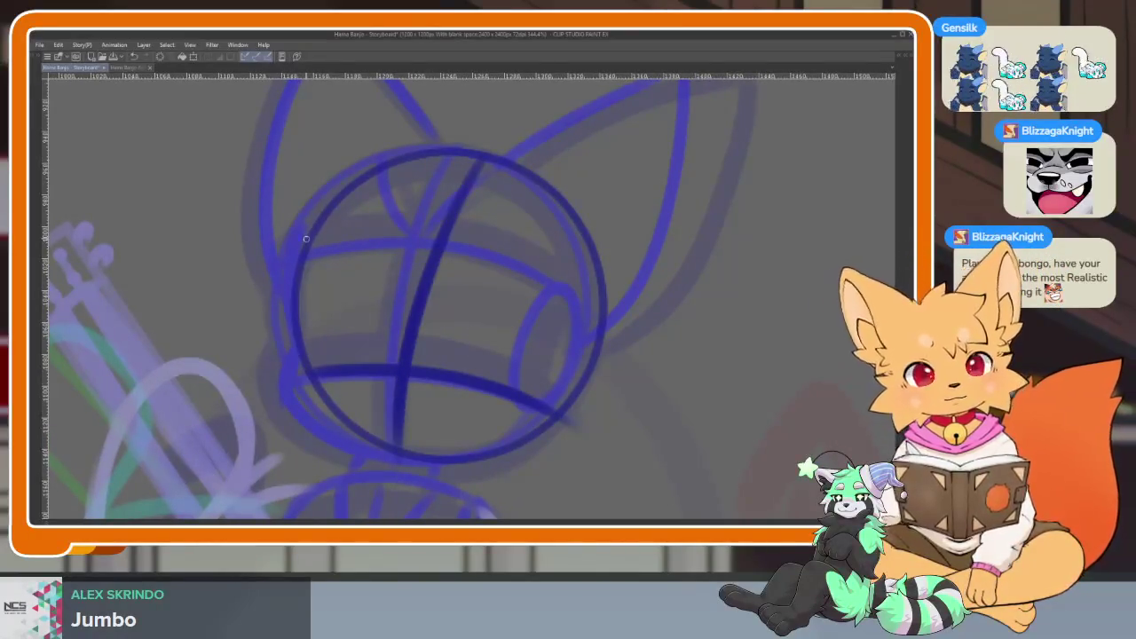
drag(306, 238, 582, 308)
drag(328, 221, 311, 361)
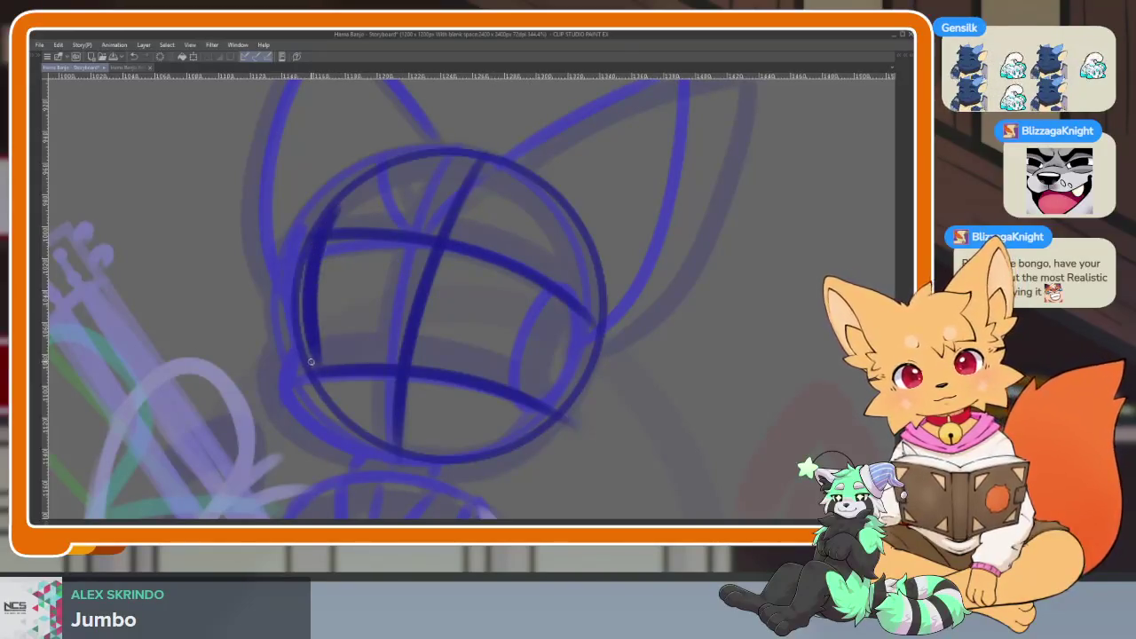
drag(339, 434, 442, 455)
key(ctrl+z)
key(ctrl+z)
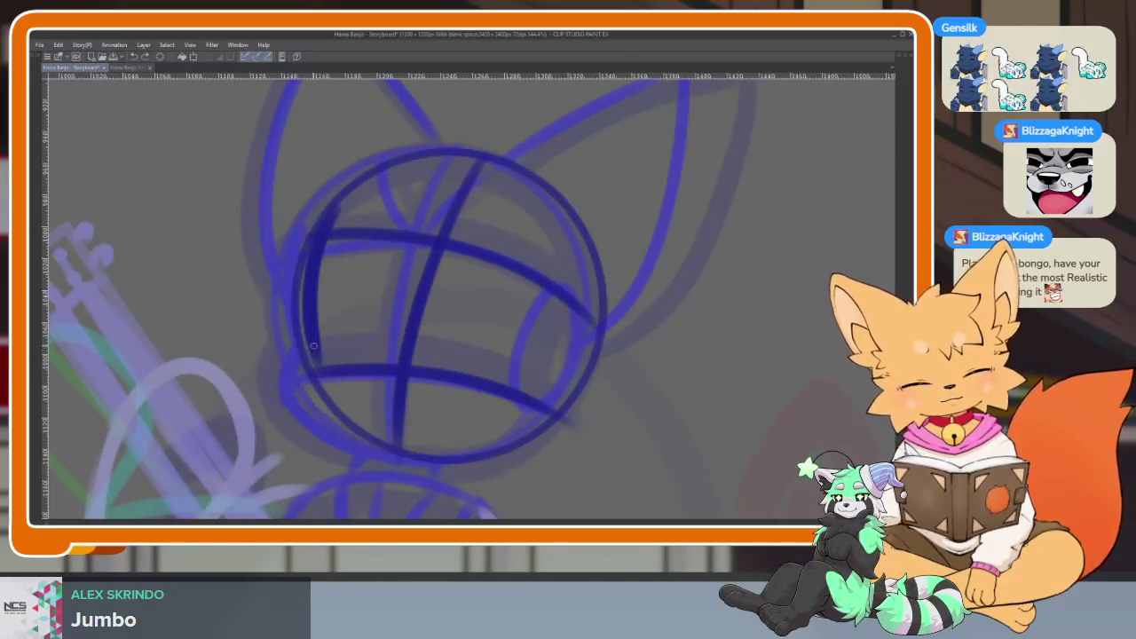
drag(310, 408, 389, 446)
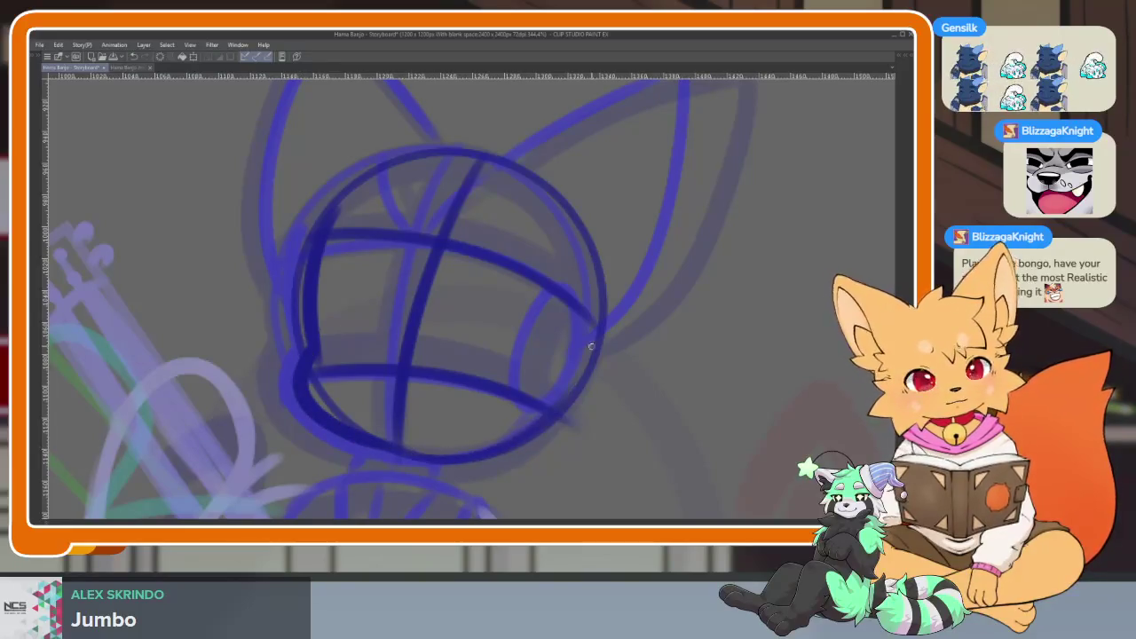
drag(592, 326, 549, 413)
scroll(441, 241, up, 1)
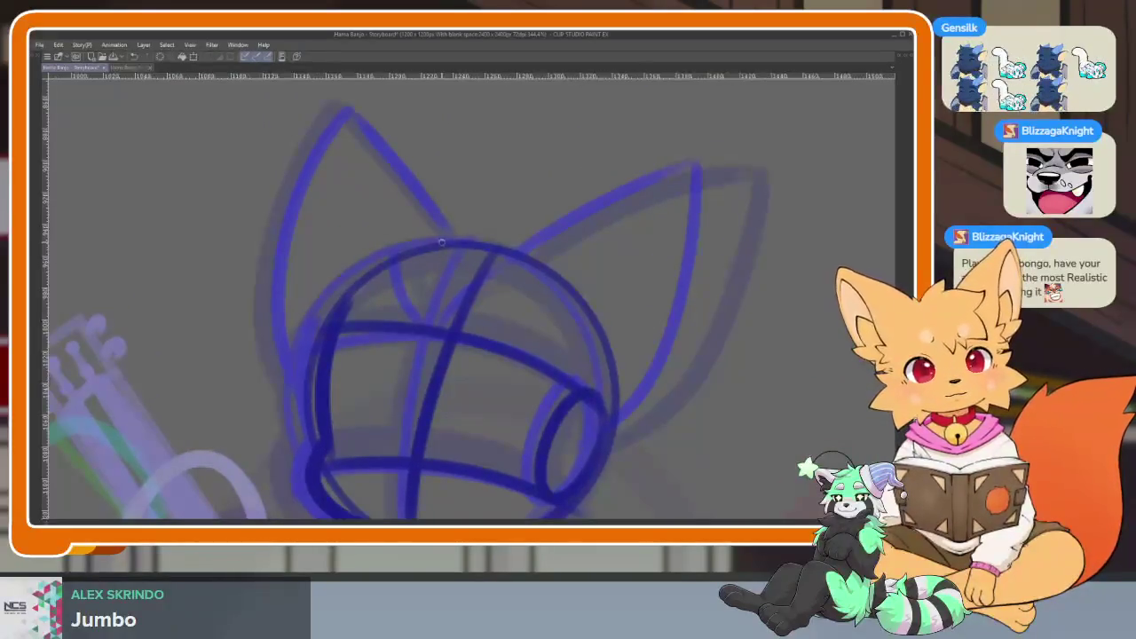
Zoom to the body and sketch a dark blue torso stroke below the redrawn head.
scroll(512, 288, down, 3)
scroll(531, 303, up, 1)
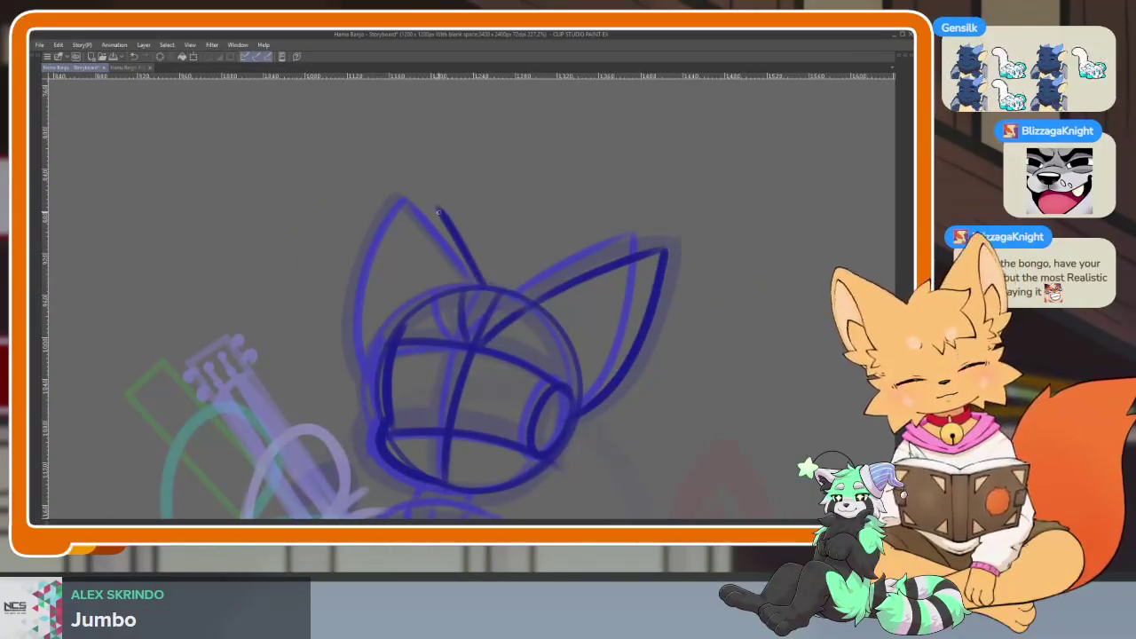
scroll(590, 375, down, 3)
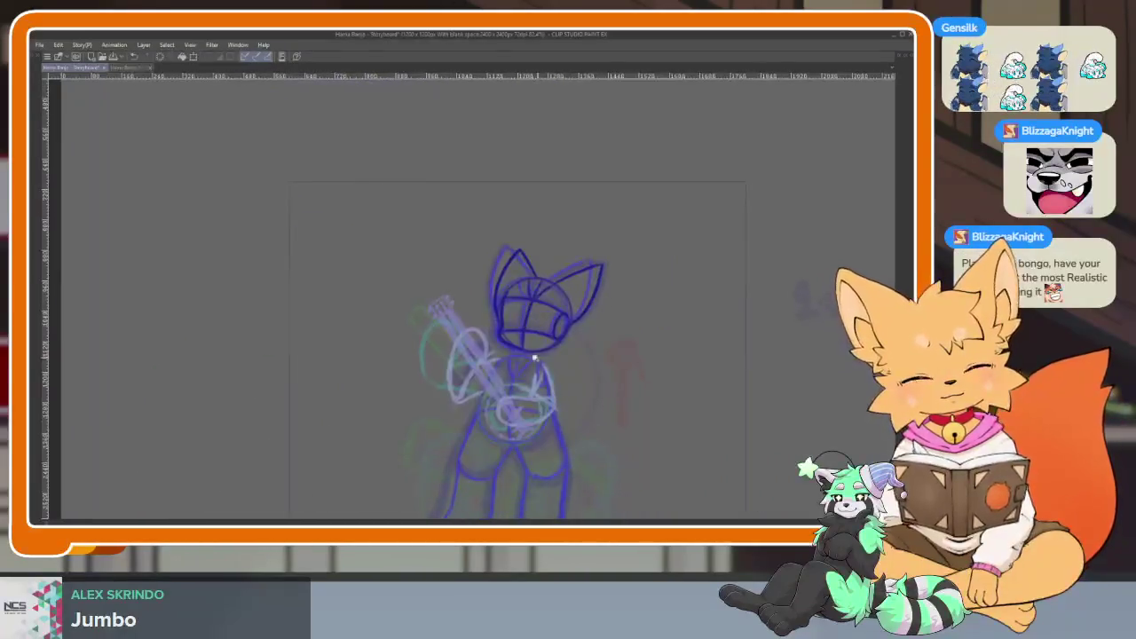
scroll(542, 327, up, 4)
scroll(537, 311, up, 1)
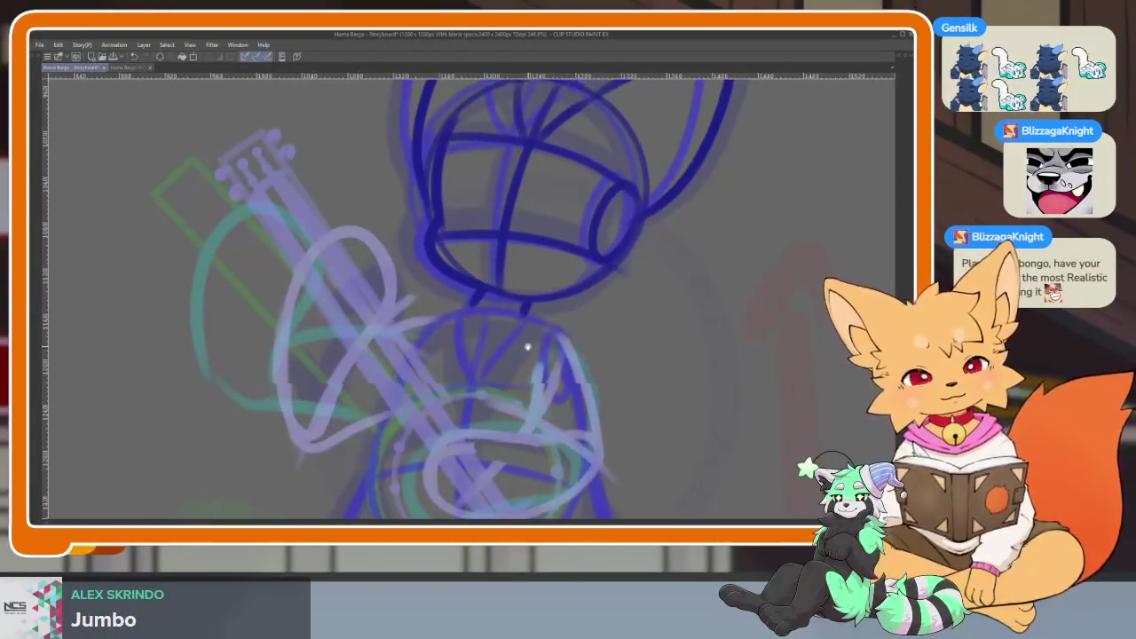
scroll(525, 345, up, 2)
mouse_move(440, 301)
mouse_down()
mouse_move(444, 426)
mouse_move(497, 377)
mouse_up()
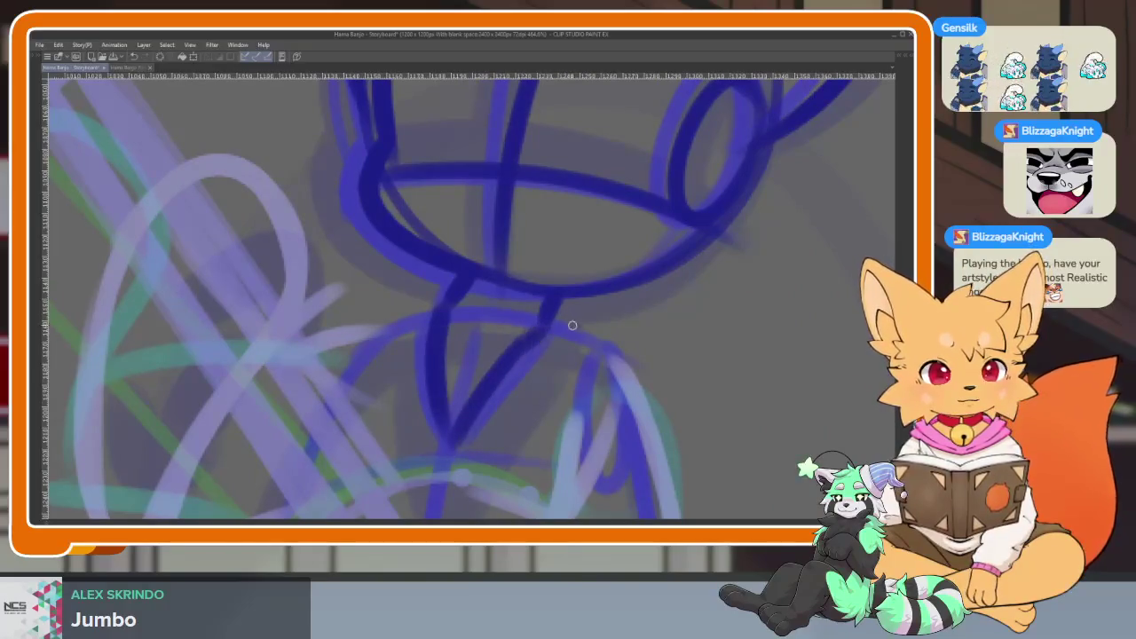
scroll(568, 325, down, 3)
scroll(568, 329, up, 2)
scroll(532, 267, up, 1)
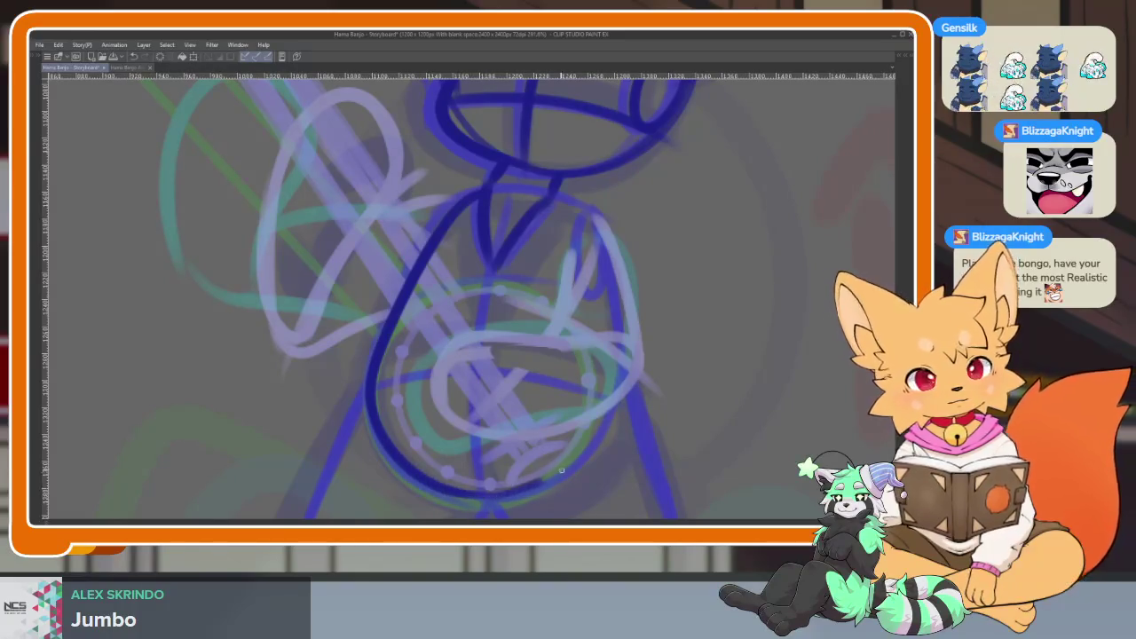
scroll(543, 190, up, 2)
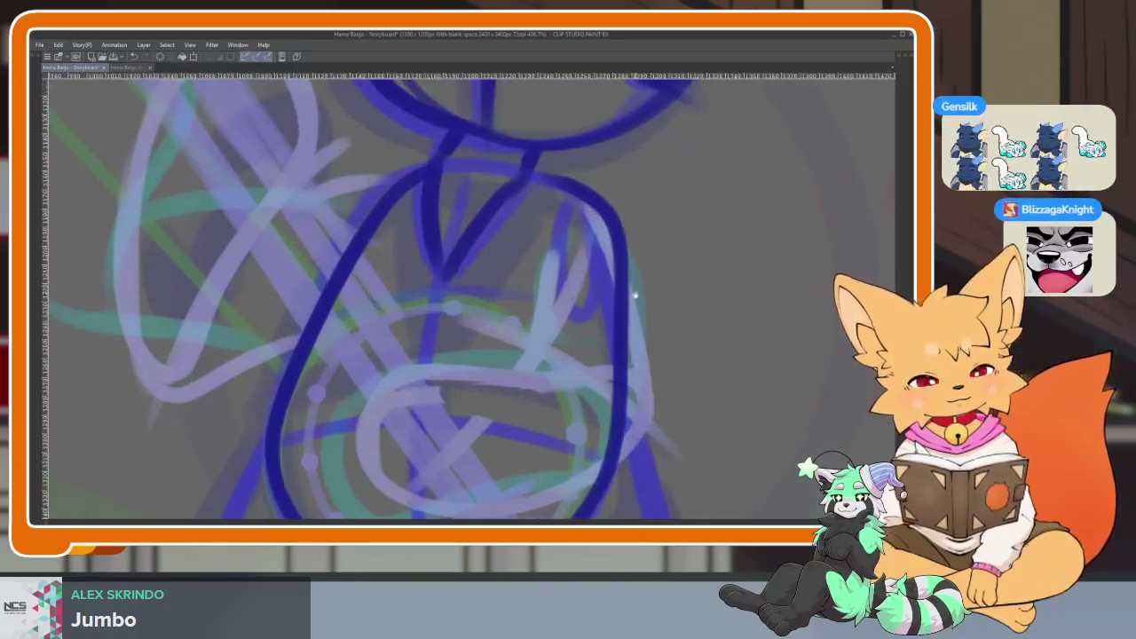
Draw a vertical centre line down the fox's blue torso oval, redoing the first stroke.
scroll(538, 188, down, 1)
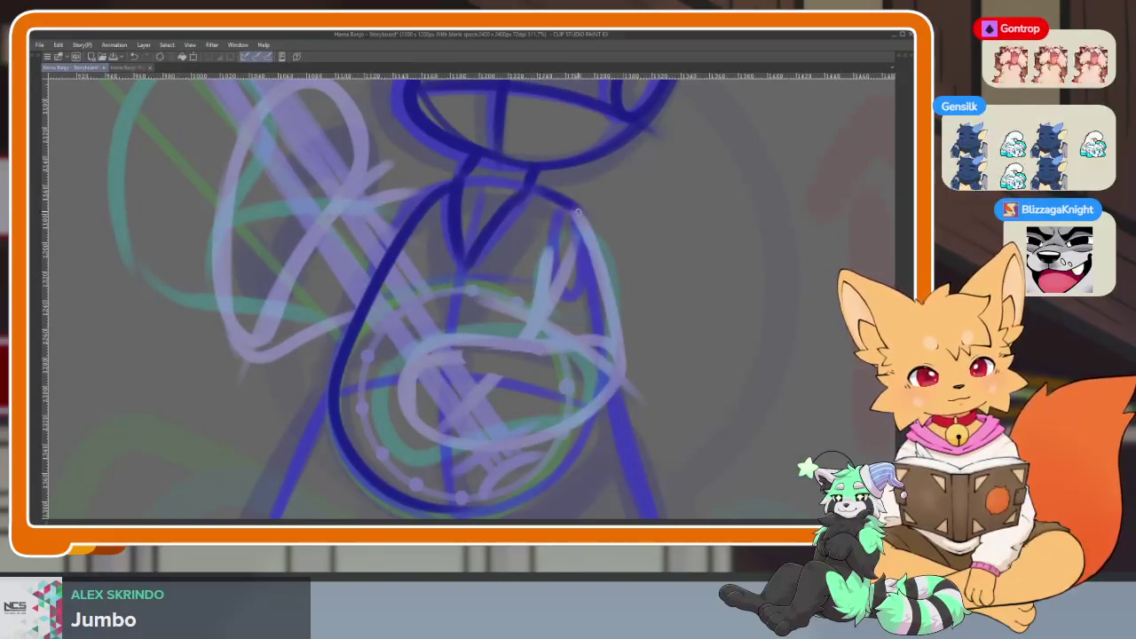
scroll(548, 436, up, 1)
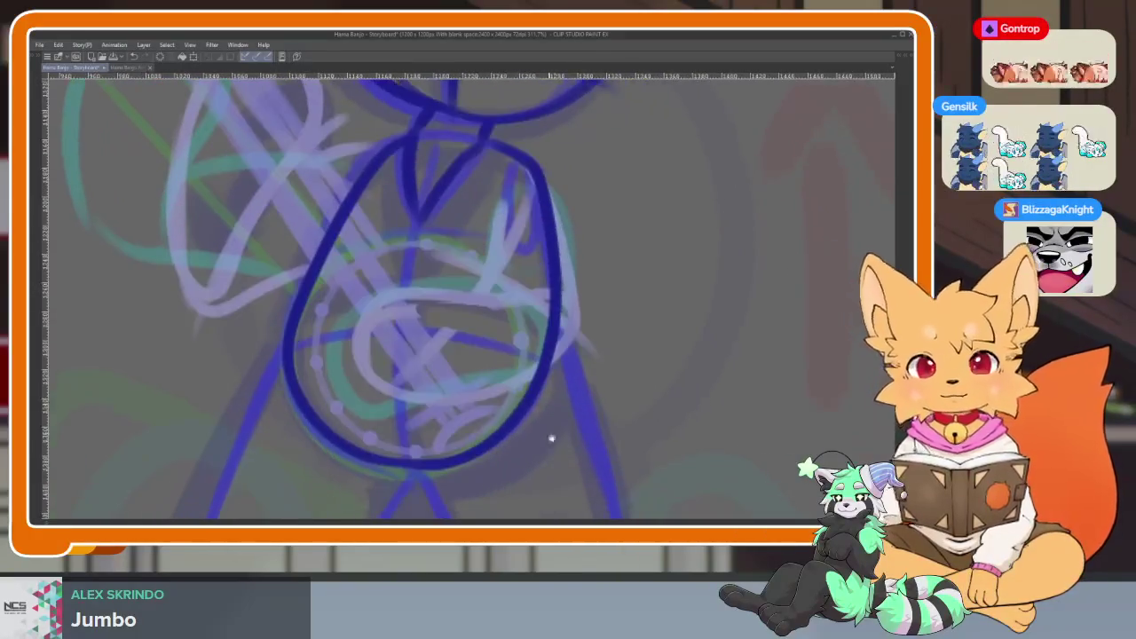
scroll(541, 439, up, 1)
scroll(541, 438, down, 1)
scroll(510, 459, down, 1)
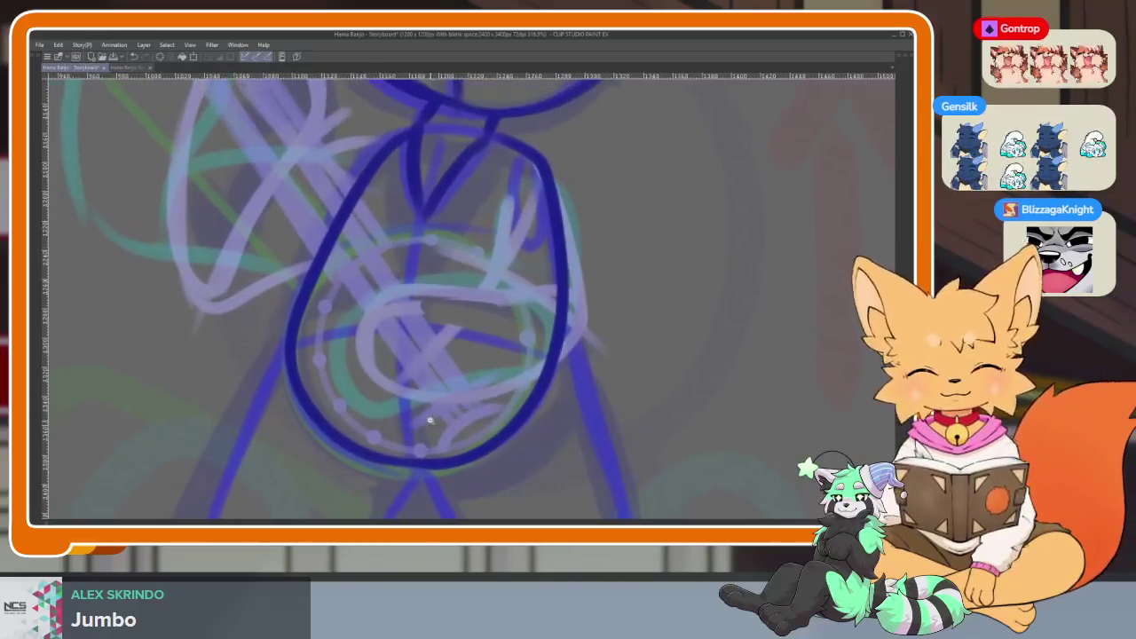
scroll(426, 414, up, 1)
scroll(446, 338, down, 1)
scroll(436, 380, up, 1)
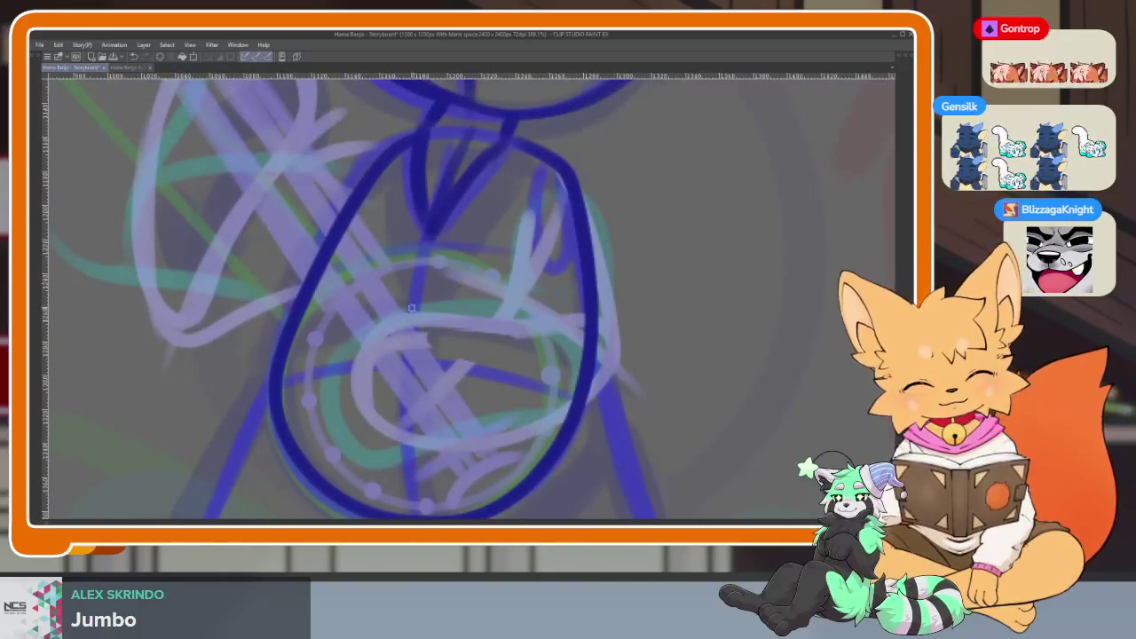
drag(469, 136, 407, 480)
scroll(515, 231, down, 1)
key(ctrl+z)
scroll(464, 264, down, 1)
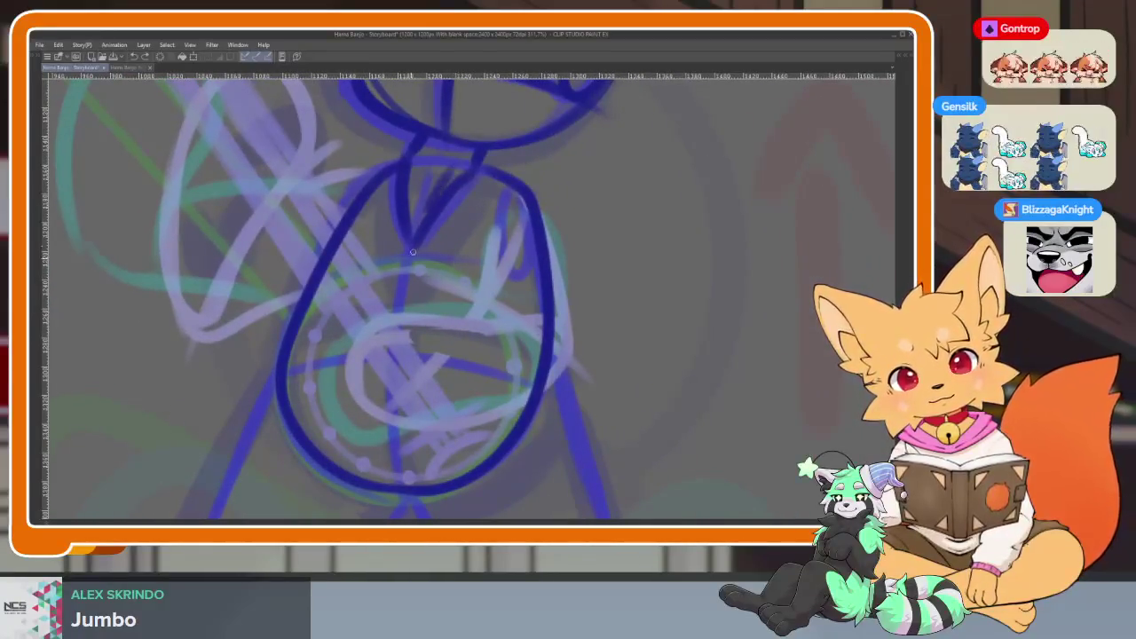
drag(413, 253, 405, 498)
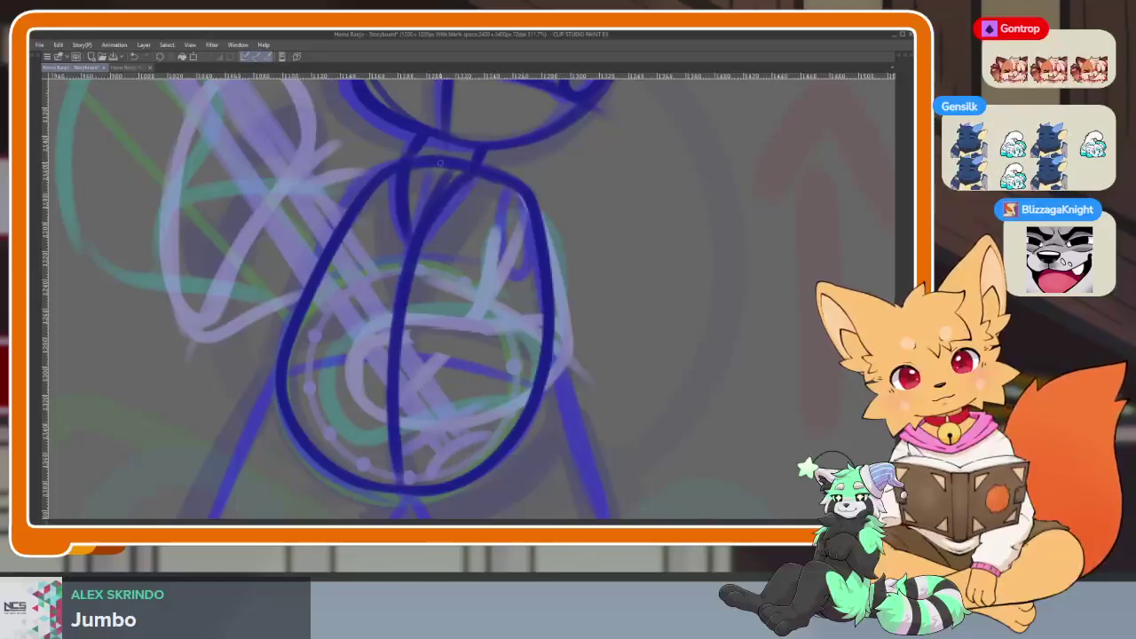
Draw a curved horizontal chest contour across the torso, redoing the first attempt.
drag(484, 171, 475, 243)
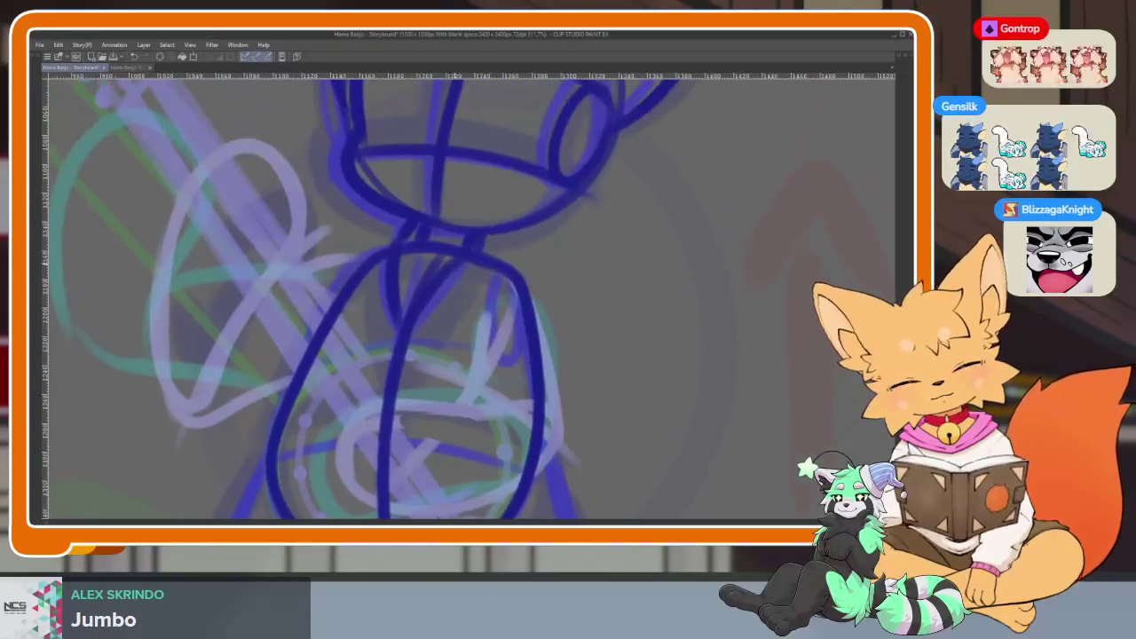
scroll(462, 243, down, 2)
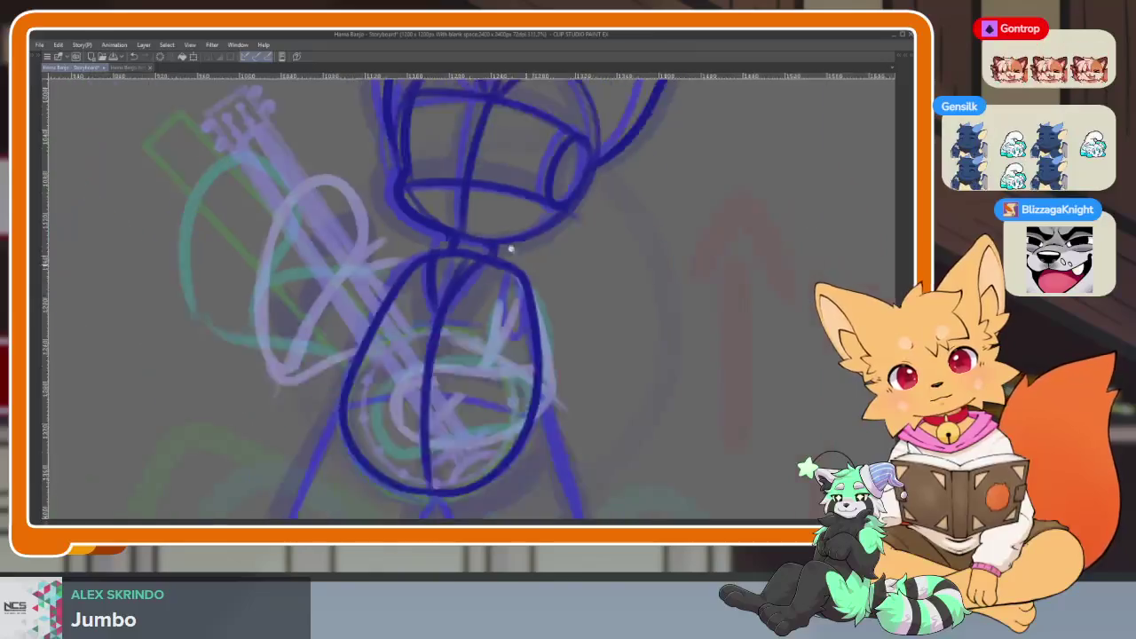
scroll(479, 258, down, 2)
scroll(492, 276, up, 4)
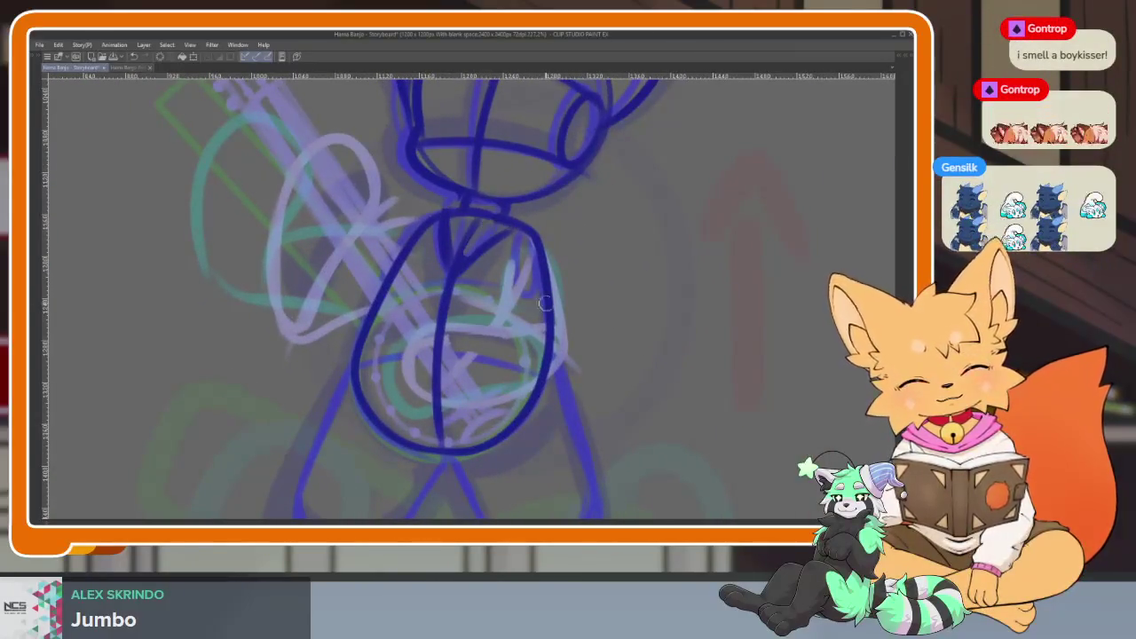
scroll(533, 355, up, 1)
scroll(510, 399, up, 2)
scroll(525, 444, up, 2)
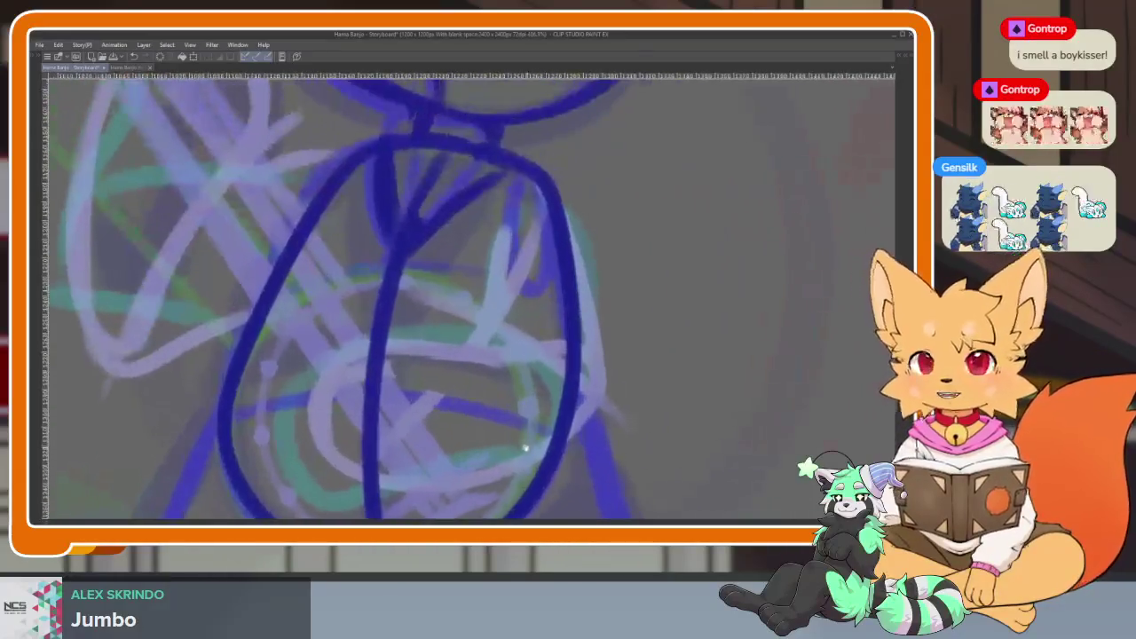
scroll(525, 449, down, 1)
scroll(341, 336, down, 1)
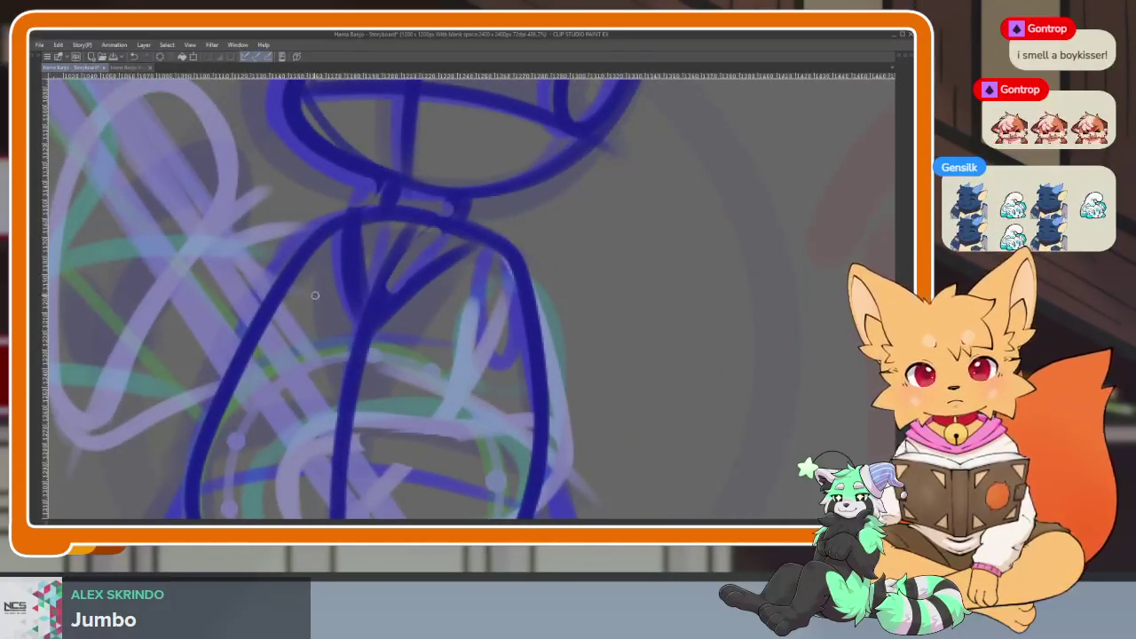
scroll(314, 295, down, 1)
drag(258, 306, 515, 342)
key(ctrl+z)
mouse_move(255, 306)
mouse_down()
mouse_move(373, 301)
mouse_move(515, 337)
mouse_up()
scroll(501, 406, down, 1)
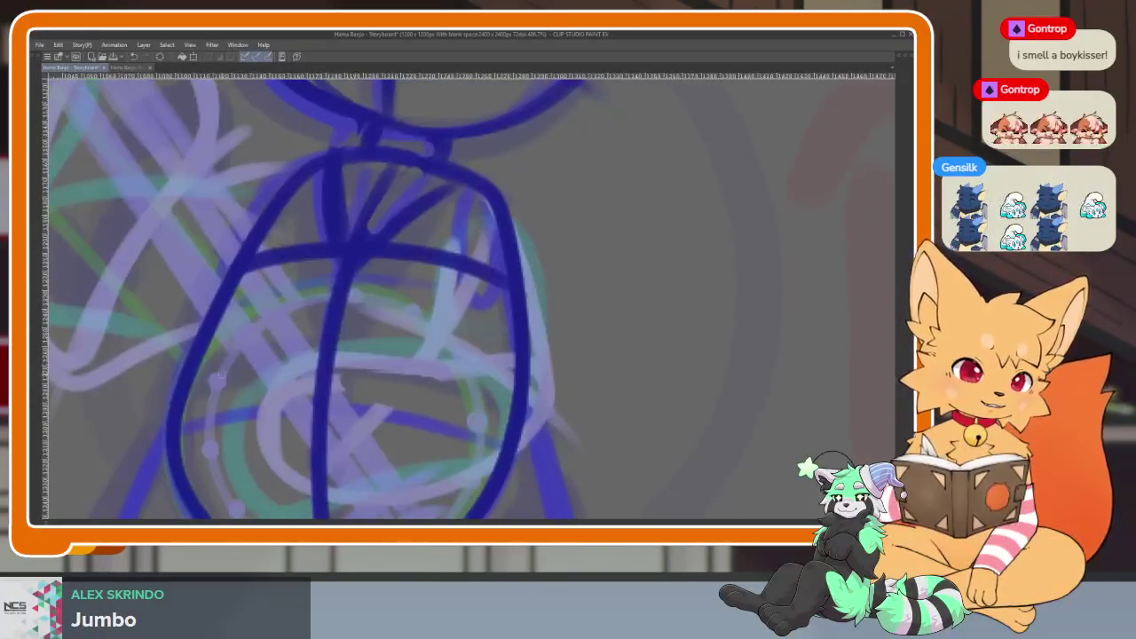
scroll(607, 429, down, 4)
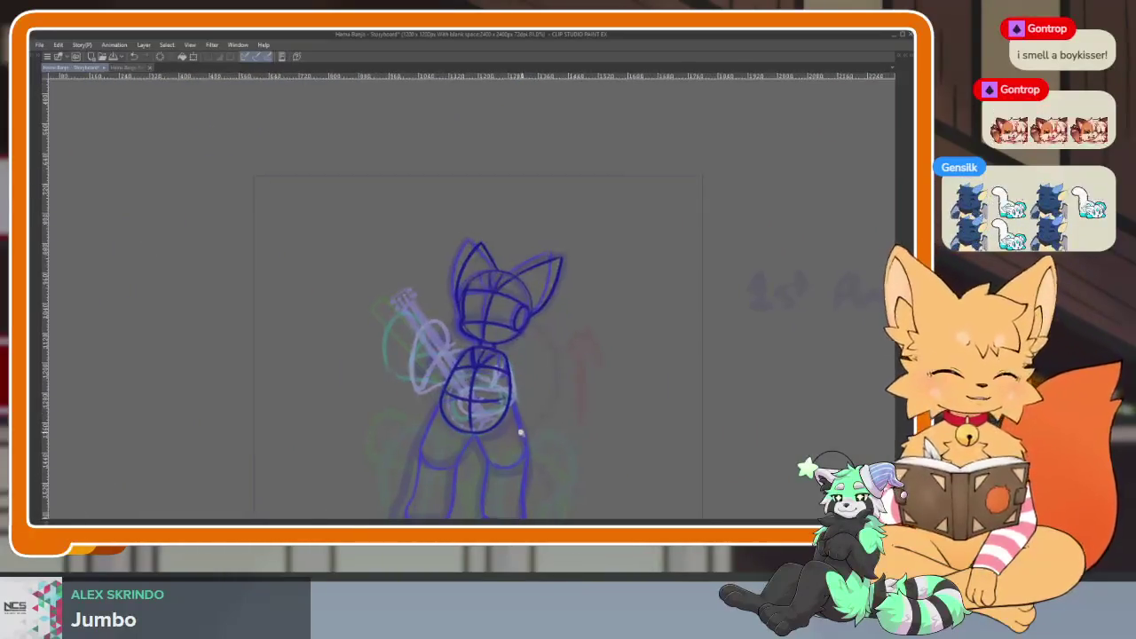
Zoom around the onion-skinned rough, then draw the dark blue outer curve of the fox's left thigh.
scroll(538, 449, up, 4)
scroll(522, 440, up, 1)
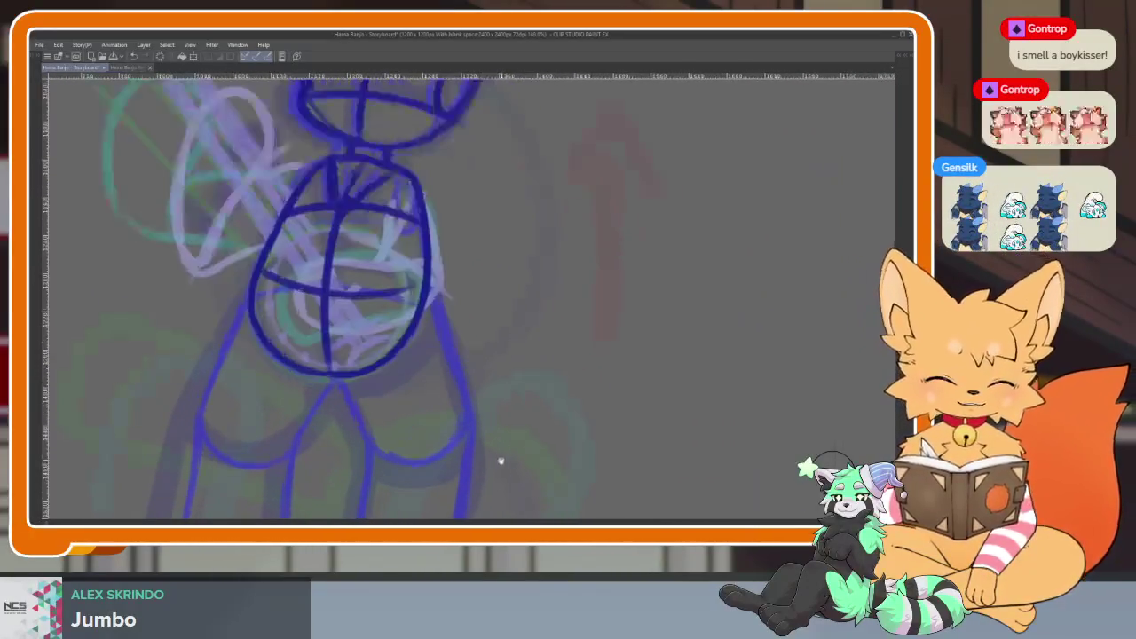
scroll(500, 458, up, 1)
scroll(448, 438, up, 1)
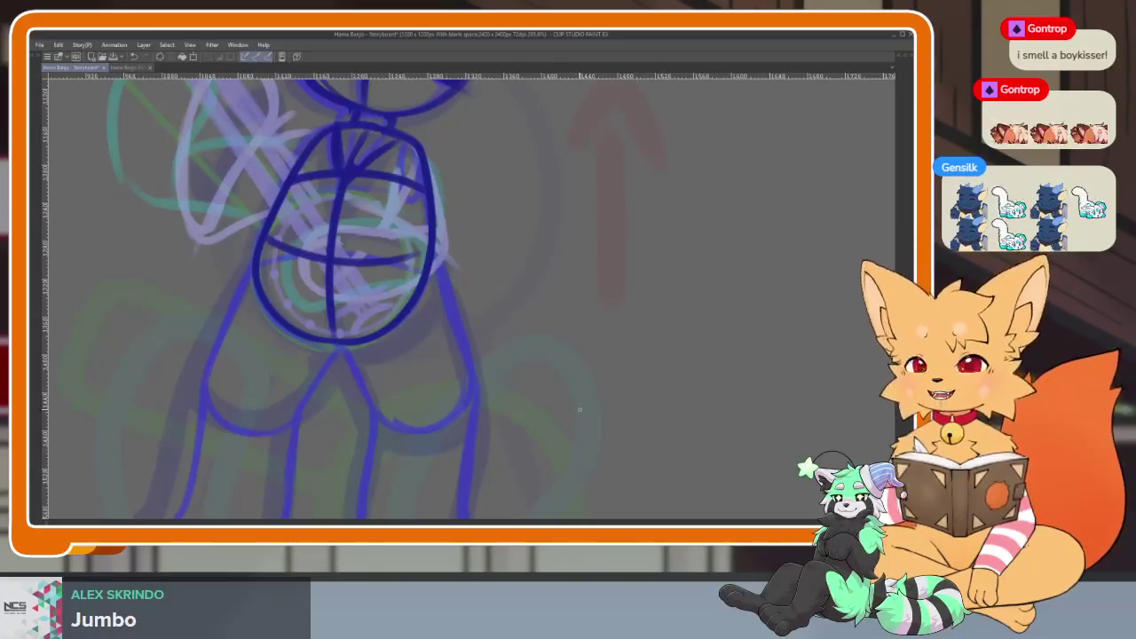
scroll(433, 419, down, 3)
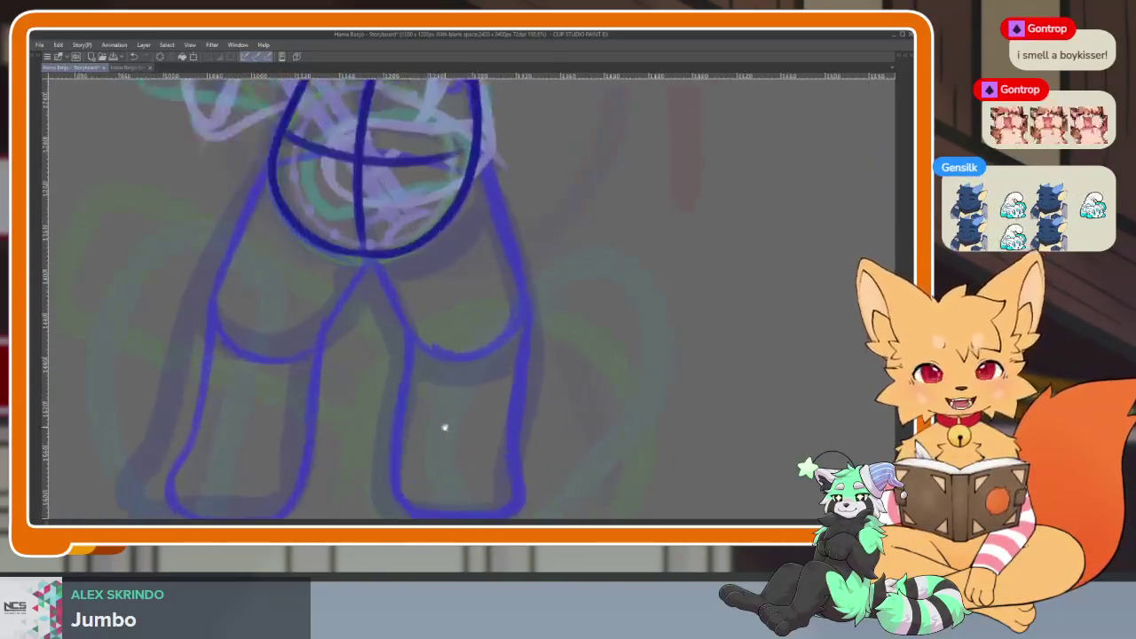
scroll(435, 425, down, 2)
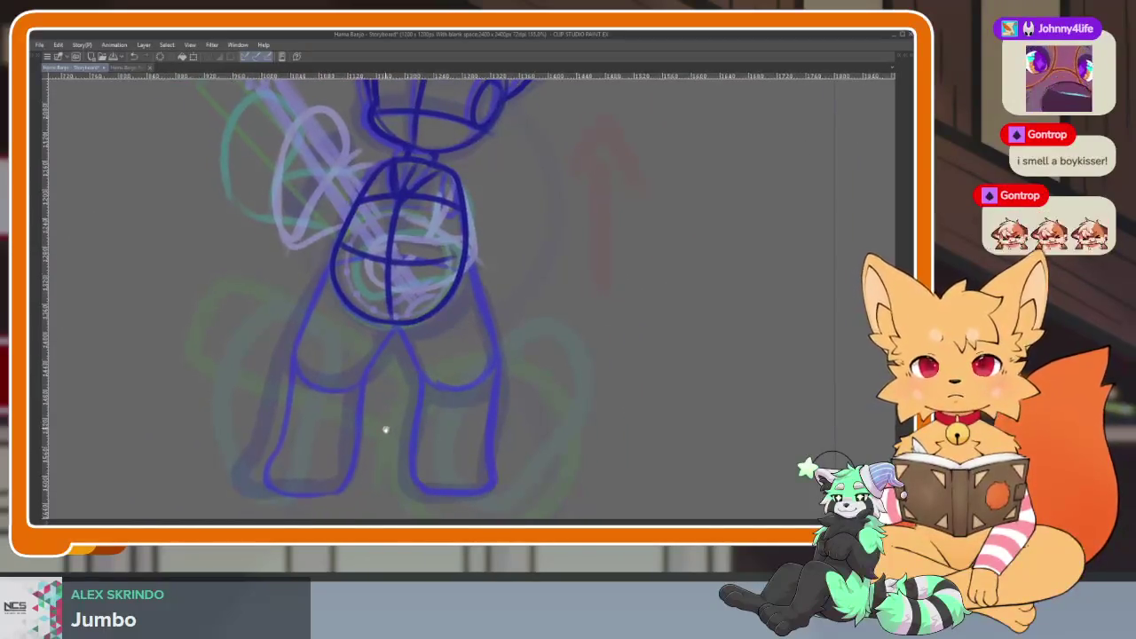
scroll(408, 395, right, 1)
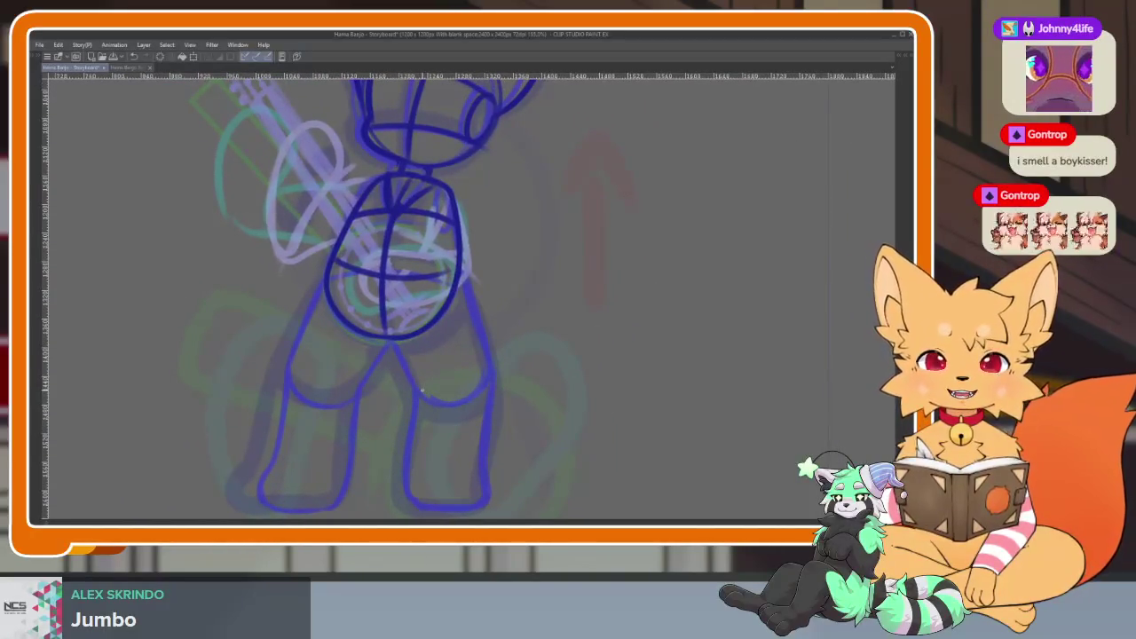
scroll(405, 444, up, 2)
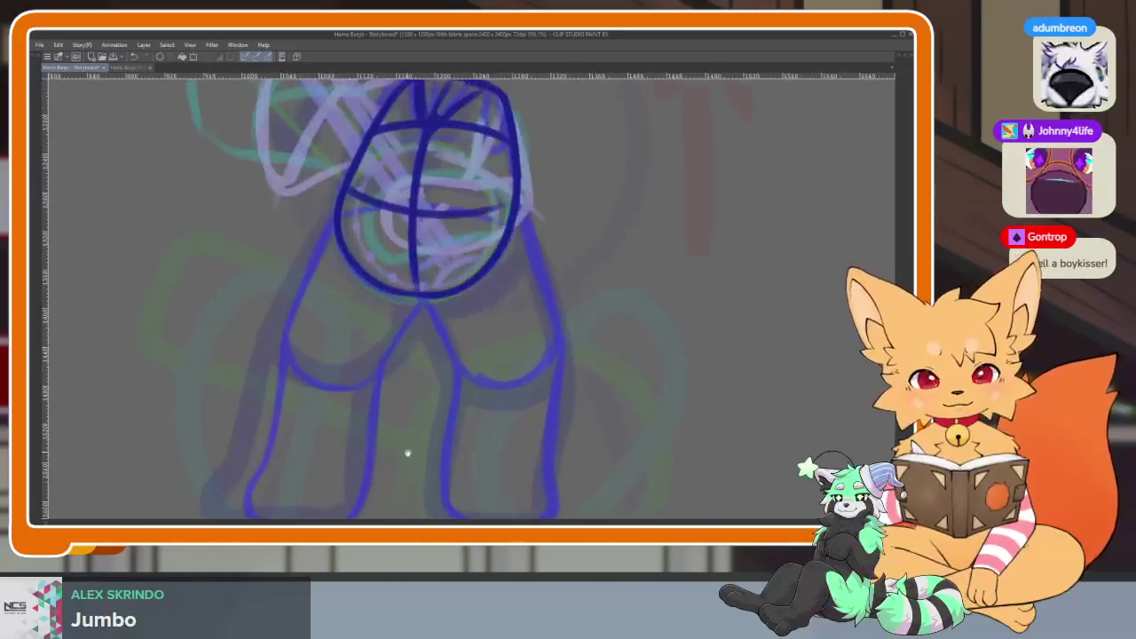
scroll(418, 381, up, 1)
scroll(436, 338, up, 1)
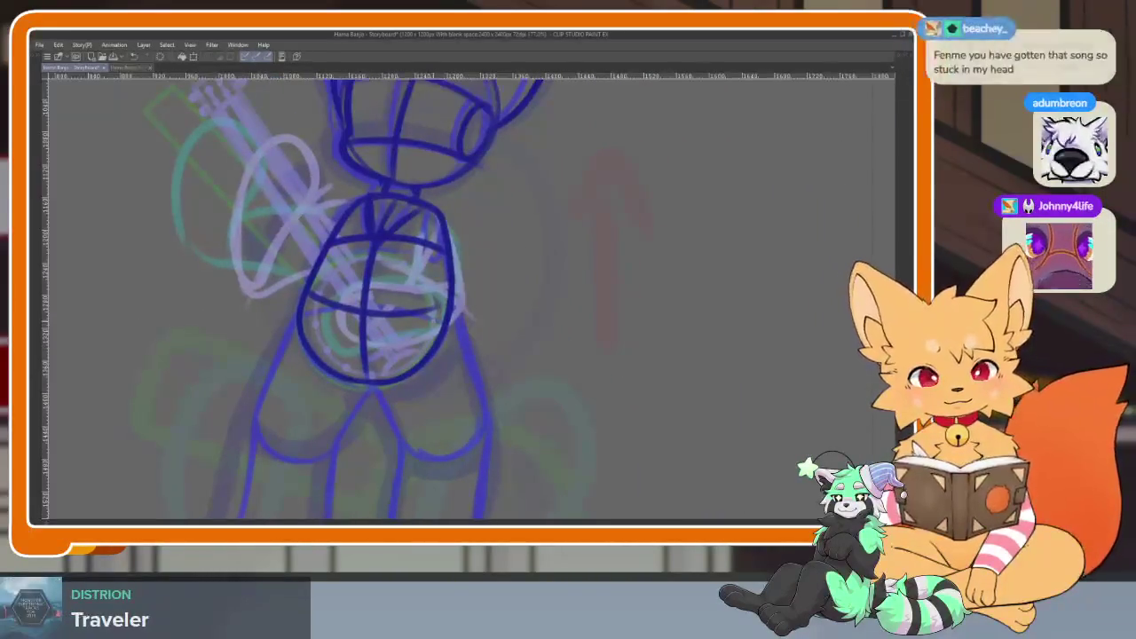
scroll(444, 320, down, 1)
scroll(448, 373, down, 1)
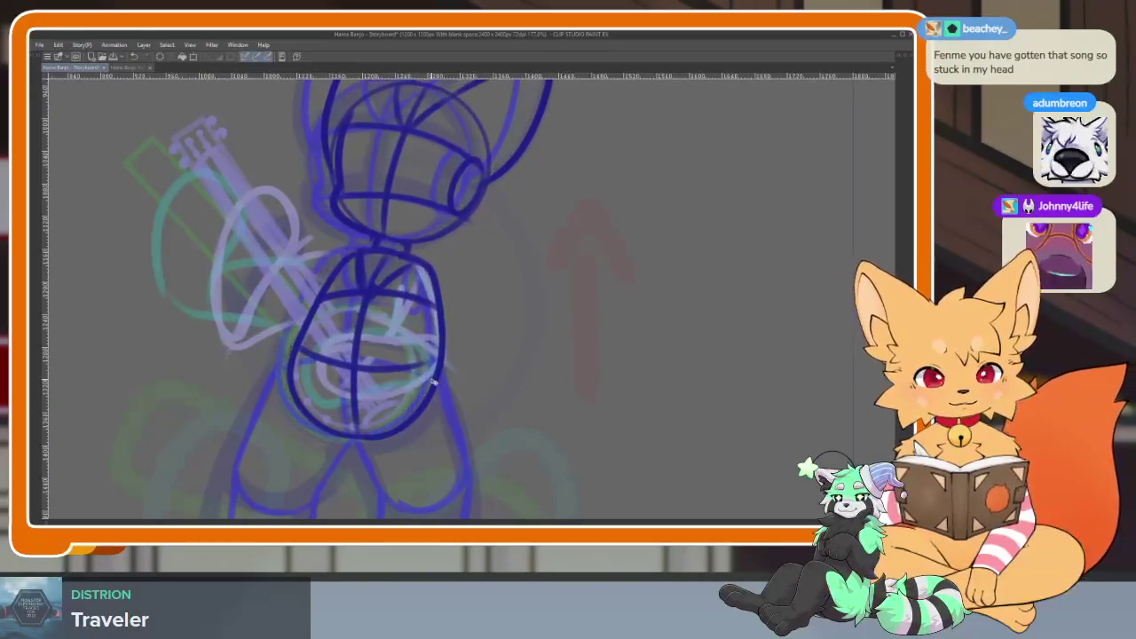
scroll(470, 401, down, 1)
scroll(487, 373, down, 1)
scroll(444, 390, down, 1)
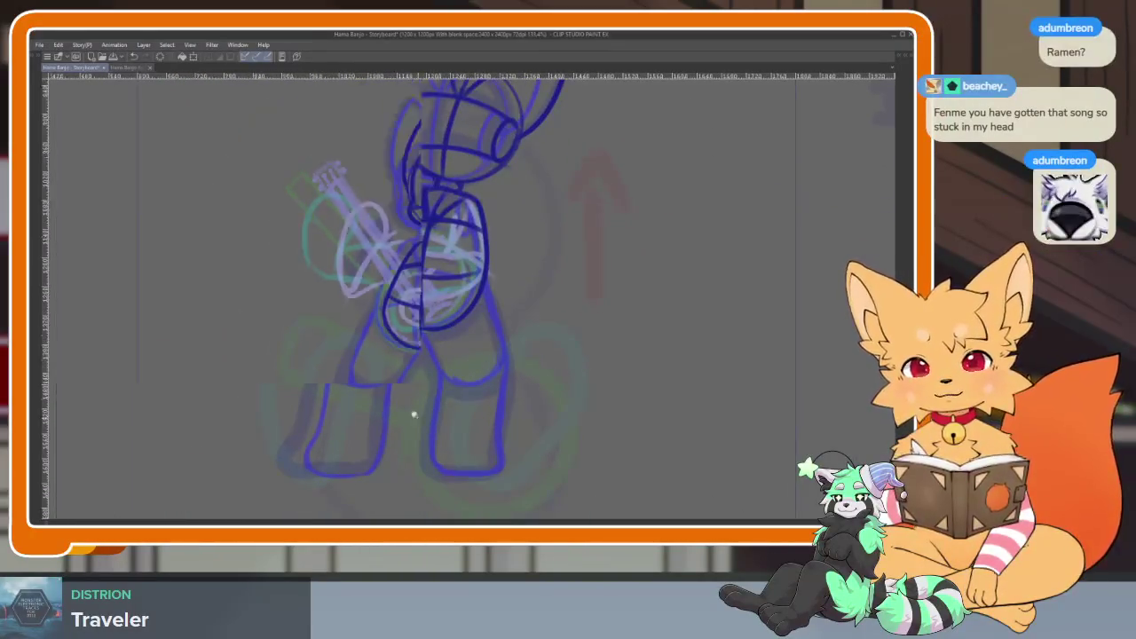
scroll(415, 410, down, 1)
scroll(415, 410, up, 1)
scroll(444, 421, up, 1)
scroll(457, 418, up, 1)
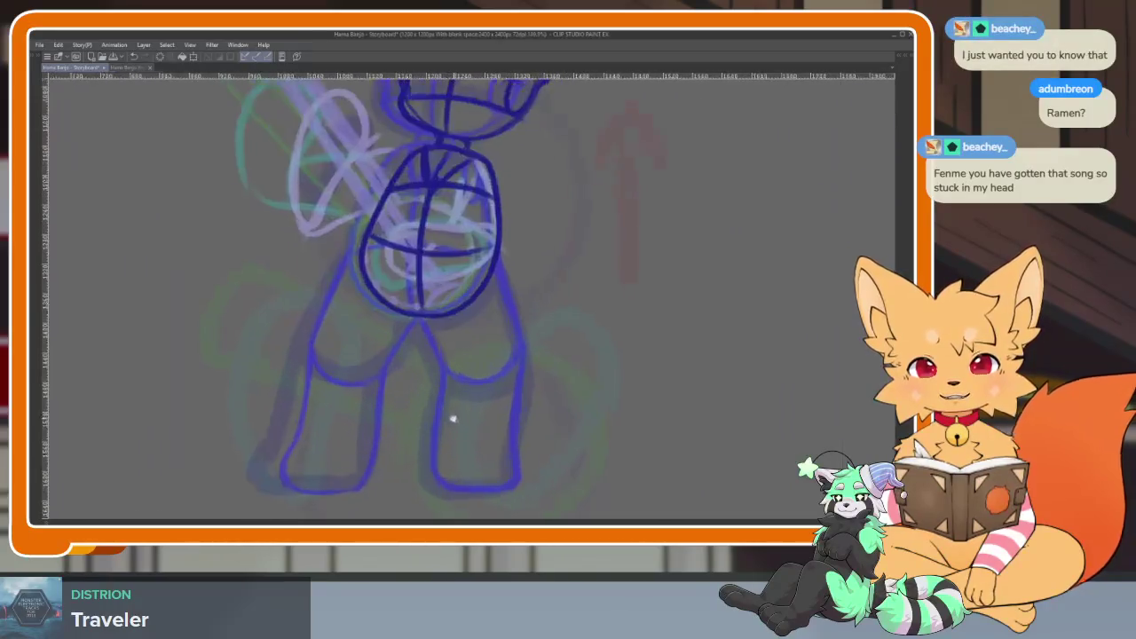
scroll(452, 418, up, 1)
scroll(448, 408, down, 1)
scroll(446, 418, up, 1)
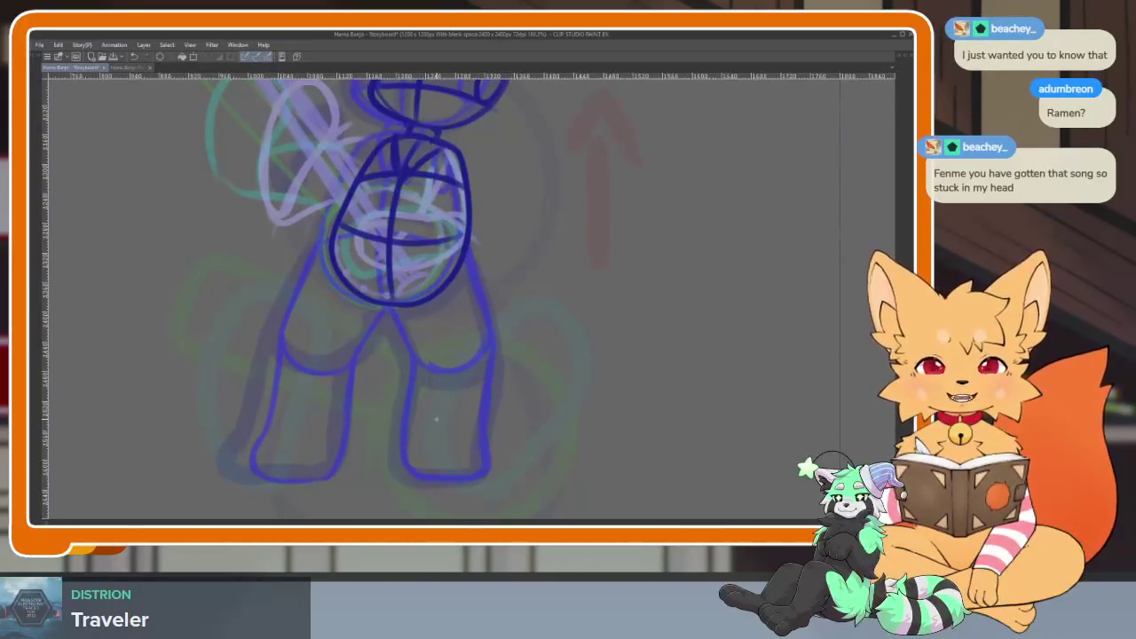
scroll(440, 408, down, 1)
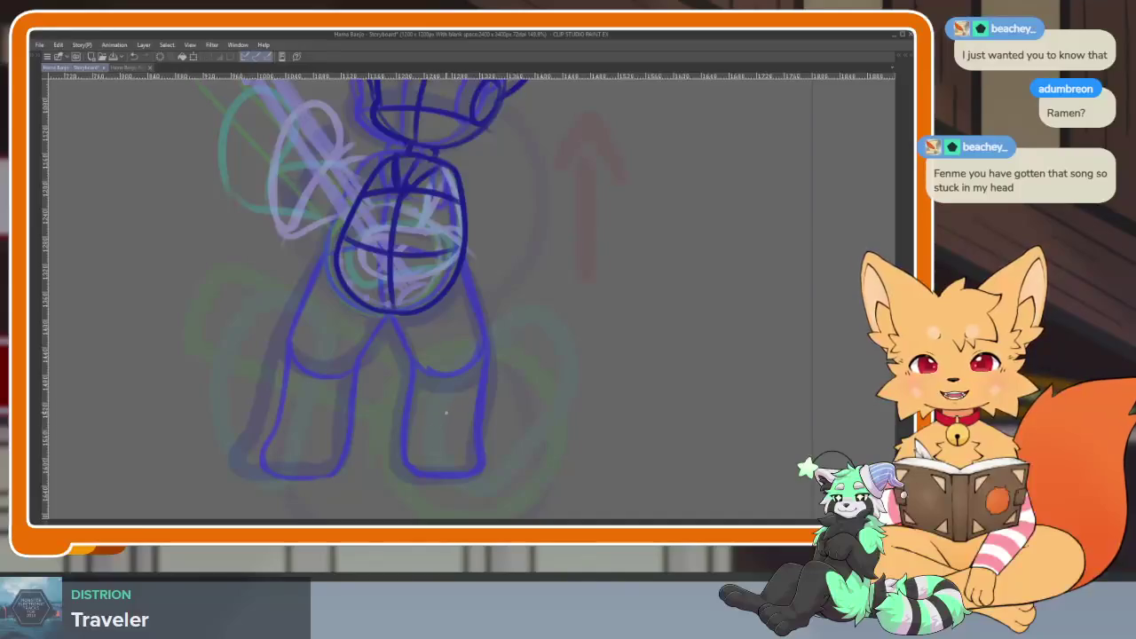
scroll(453, 410, up, 1)
scroll(458, 411, down, 1)
scroll(445, 433, up, 1)
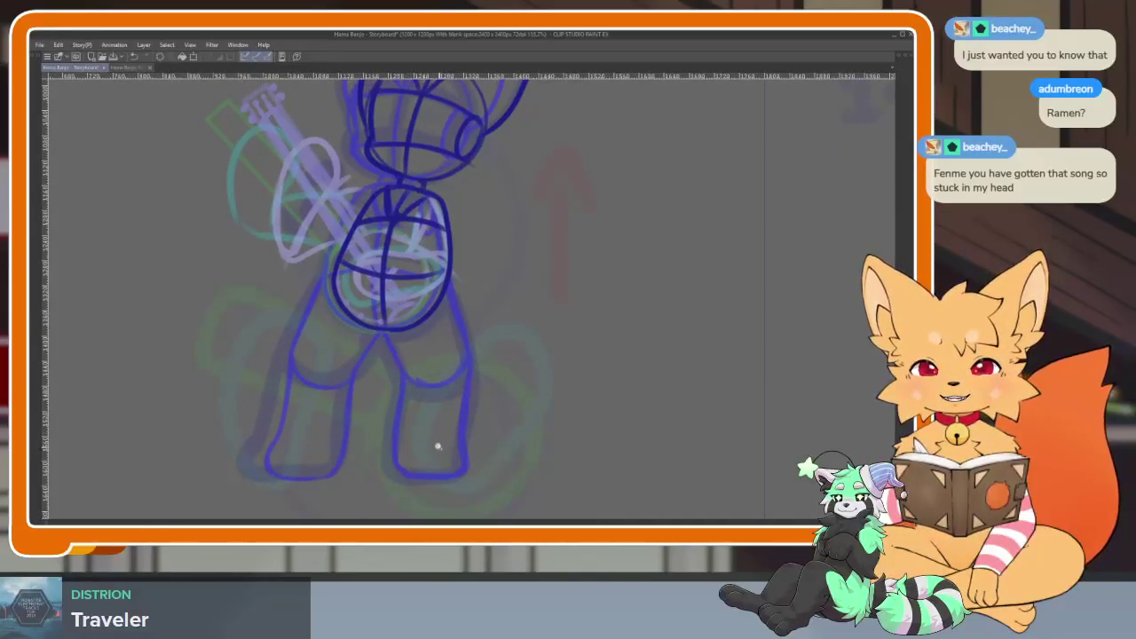
scroll(438, 447, down, 1)
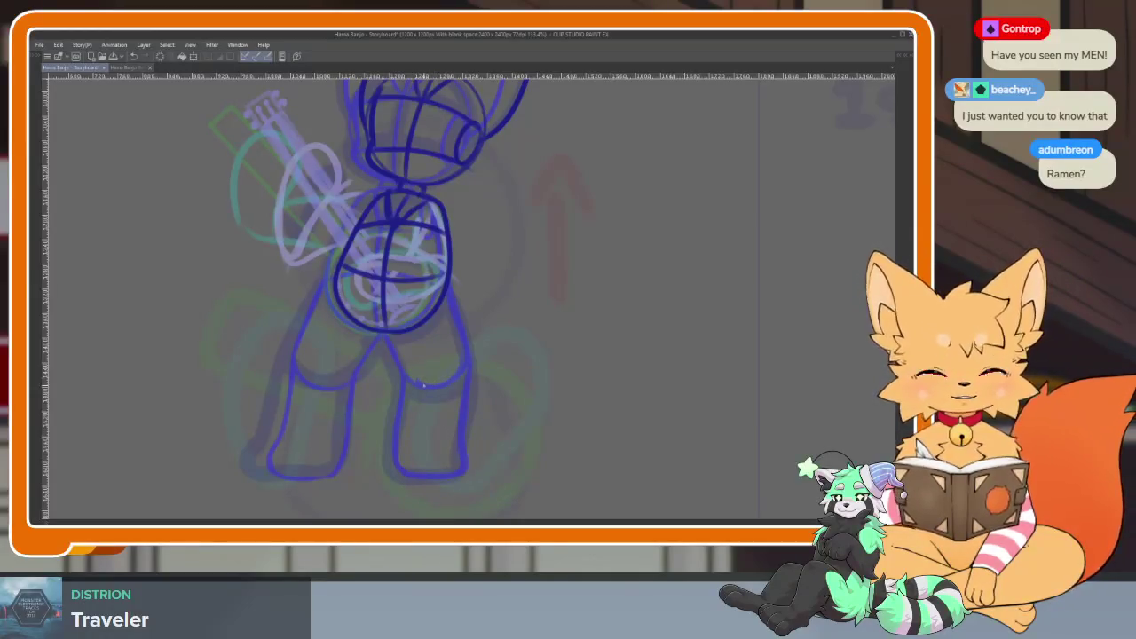
scroll(409, 426, up, 2)
scroll(406, 423, down, 4)
scroll(394, 411, up, 5)
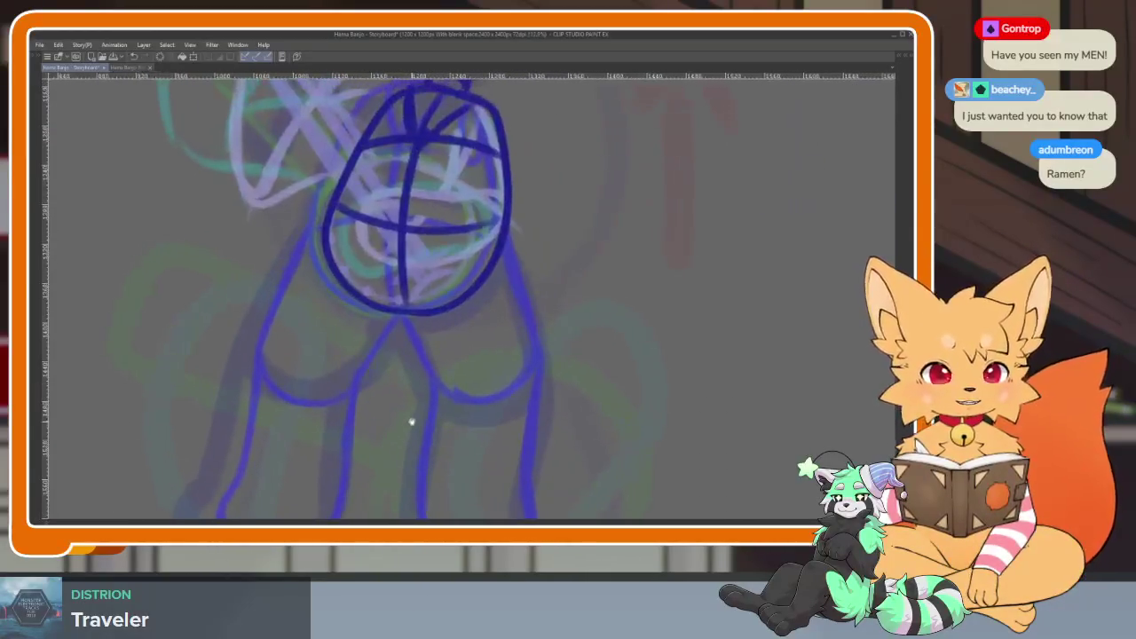
scroll(408, 411, down, 2)
scroll(393, 423, up, 4)
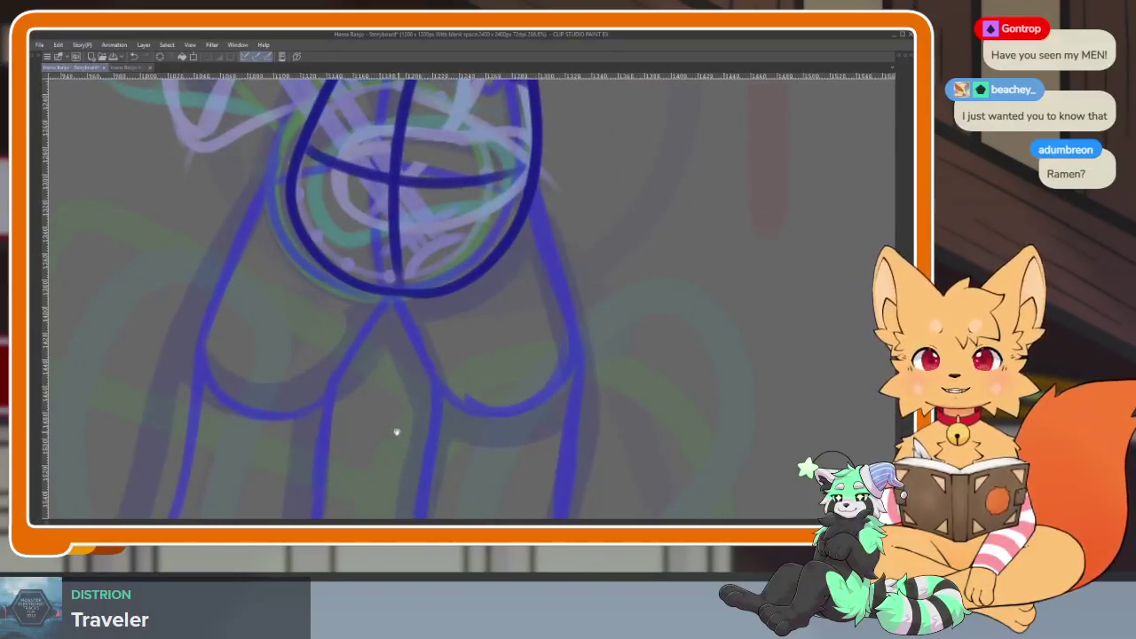
scroll(395, 431, down, 1)
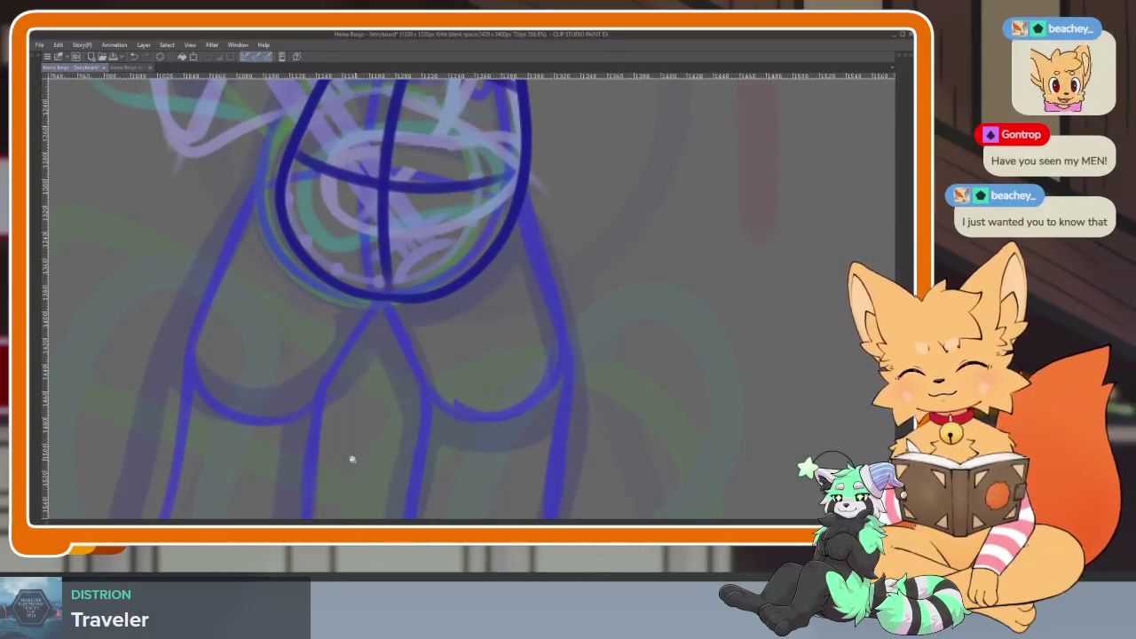
scroll(355, 460, up, 2)
scroll(381, 457, down, 1)
scroll(355, 266, up, 1)
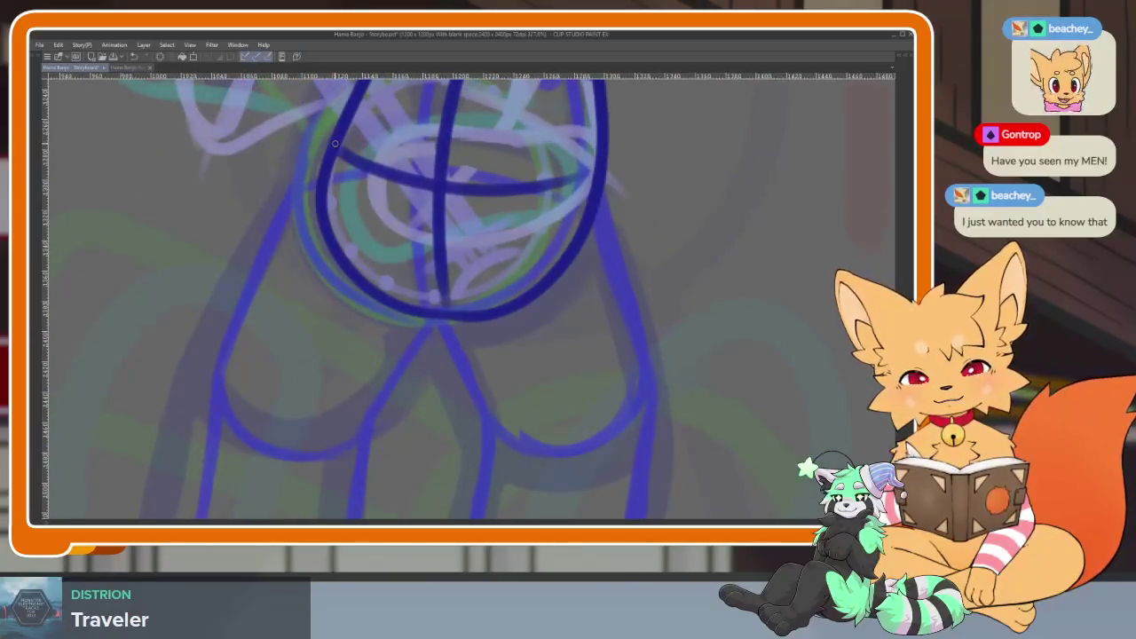
drag(302, 198, 221, 379)
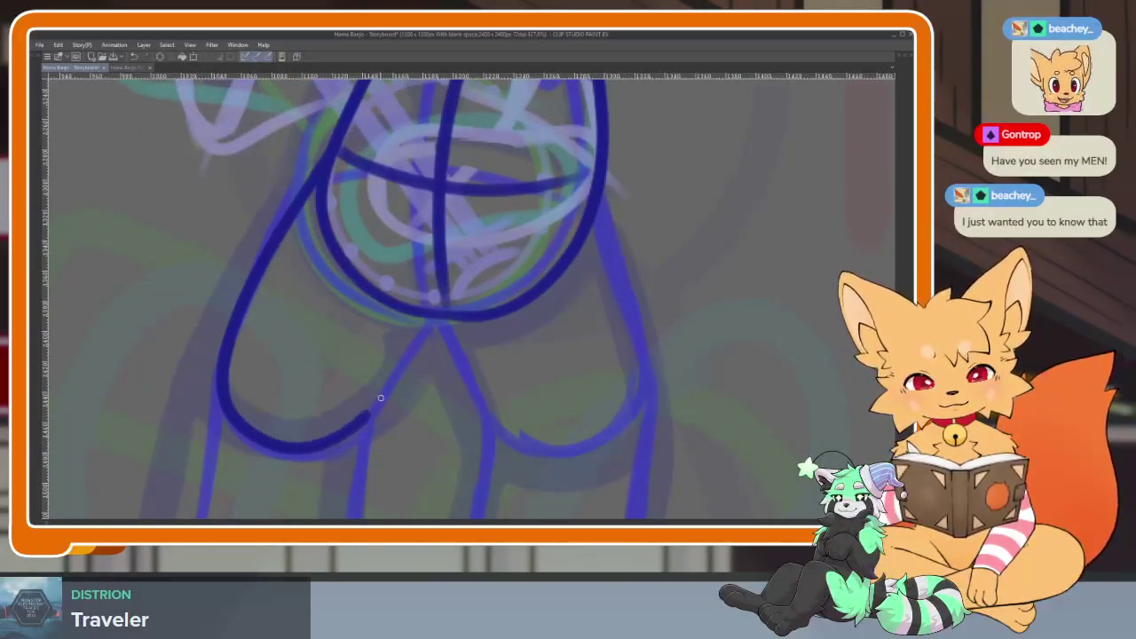
Zoom and pan across the fox's legs to the left leg, then start animation playback.
scroll(453, 338, down, 2)
scroll(510, 388, down, 2)
scroll(507, 401, down, 1)
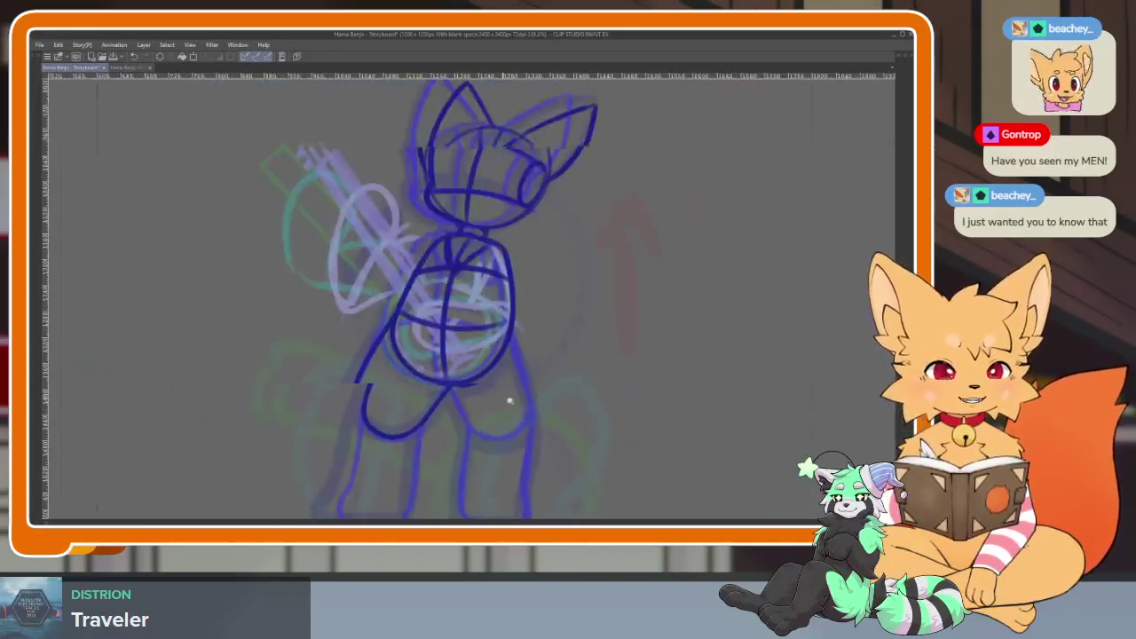
scroll(504, 396, up, 2)
scroll(480, 409, down, 1)
scroll(460, 420, up, 1)
scroll(501, 413, down, 1)
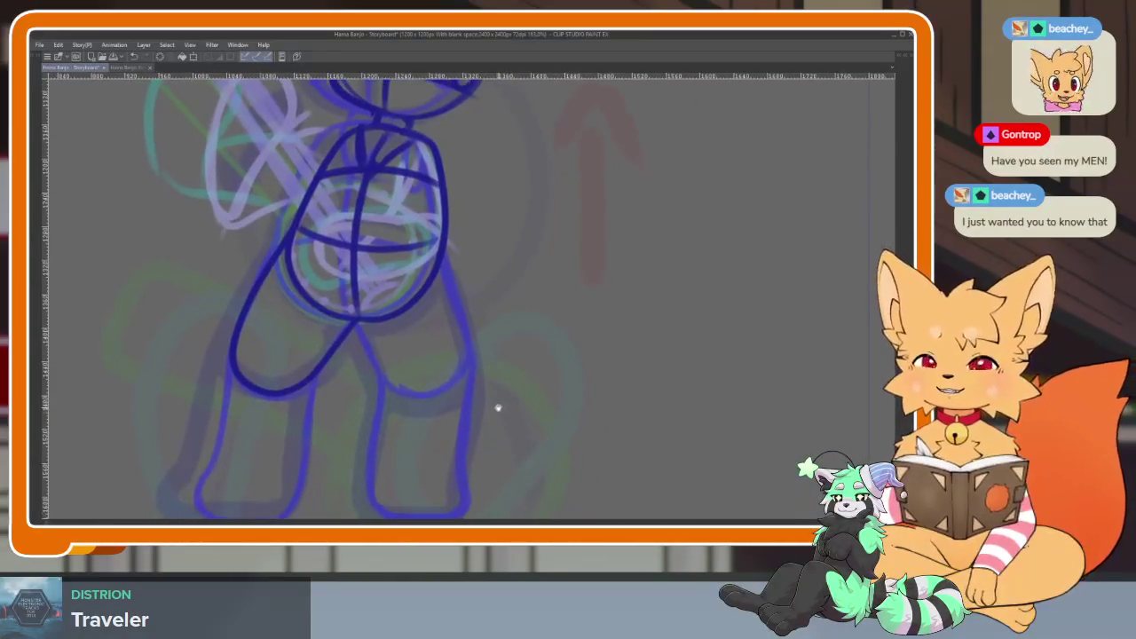
scroll(515, 435, down, 1)
scroll(484, 444, up, 1)
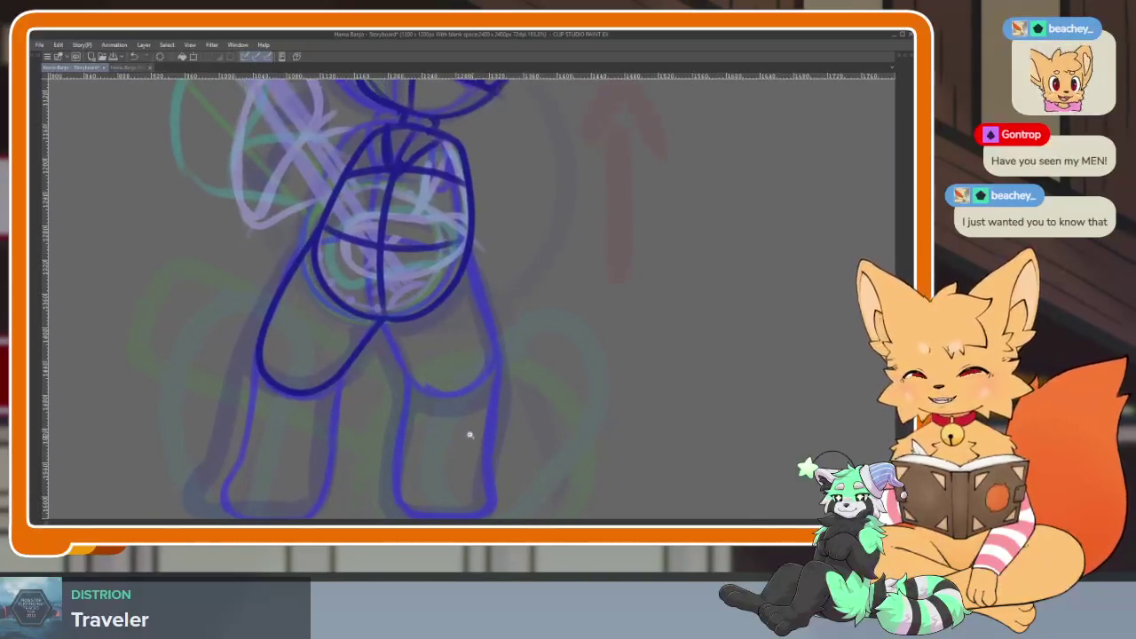
scroll(475, 436, up, 2)
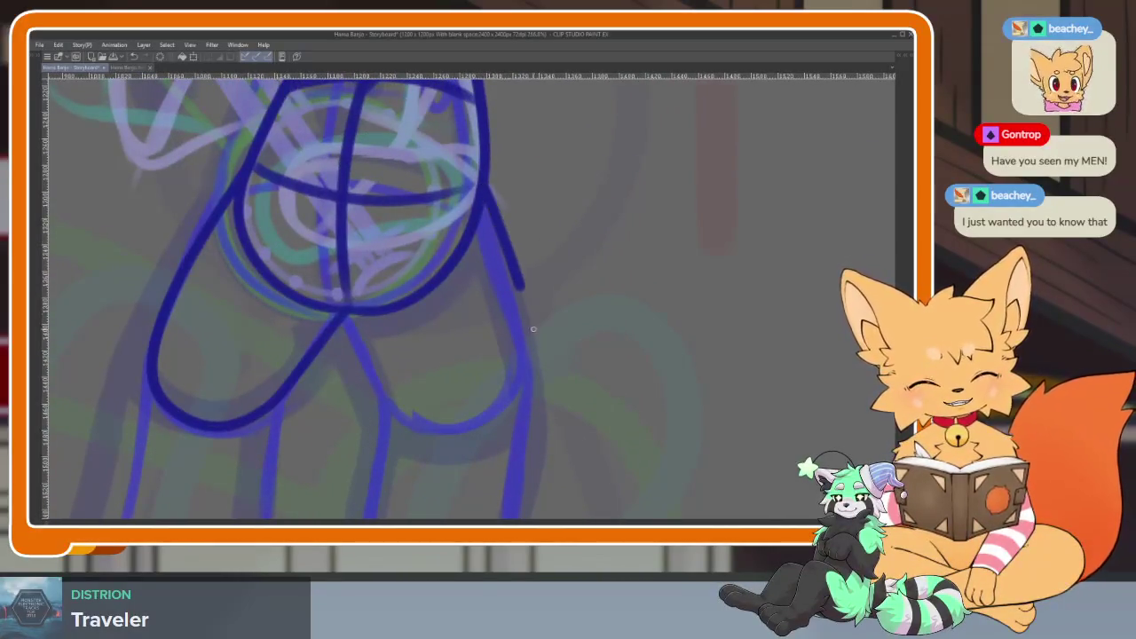
scroll(563, 347, down, 5)
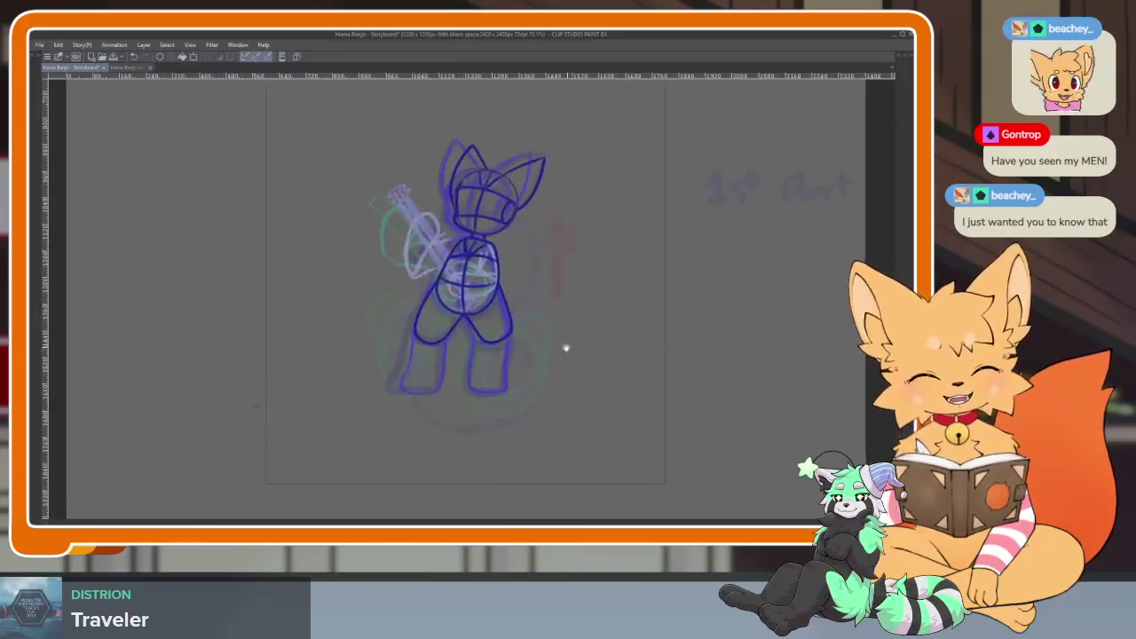
scroll(538, 393, up, 5)
scroll(517, 382, down, 1)
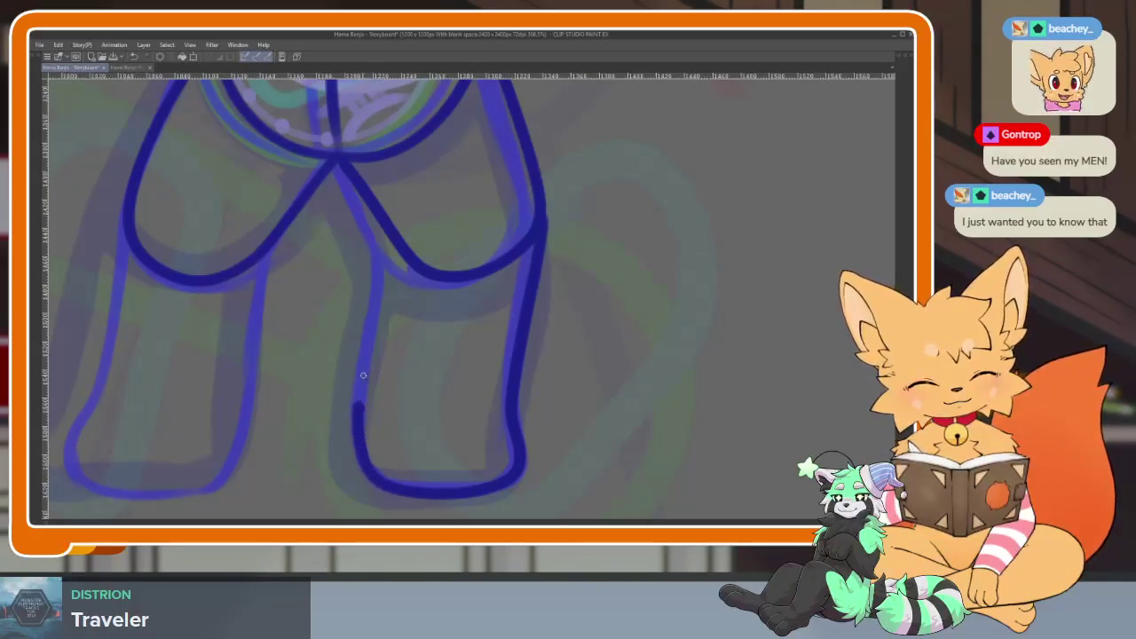
drag(373, 460, 609, 350)
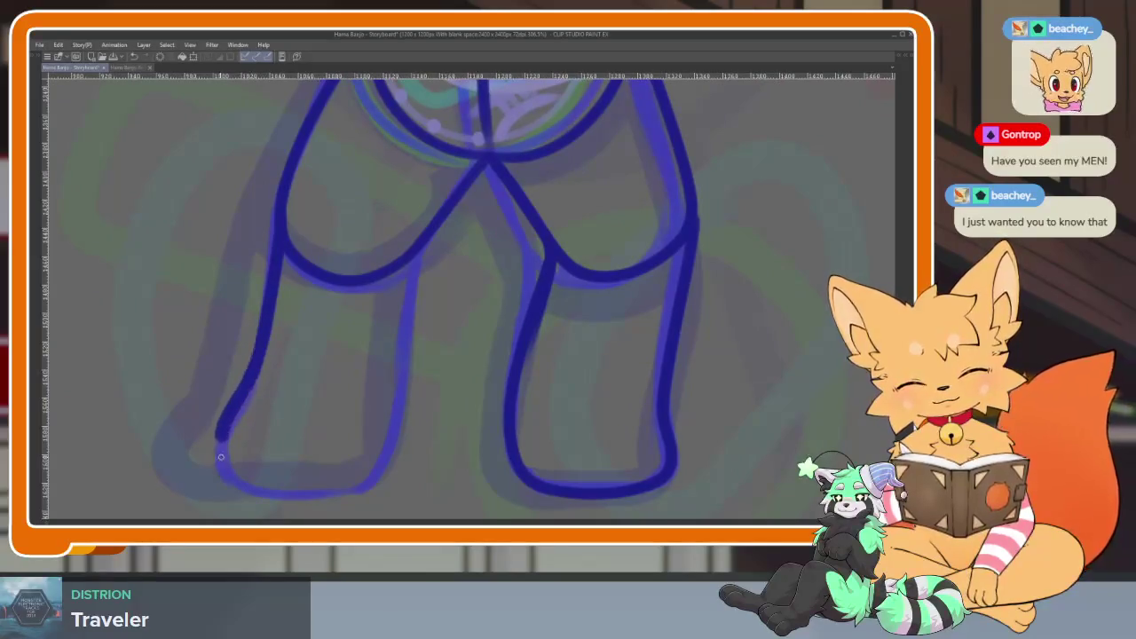
scroll(427, 230, down, 5)
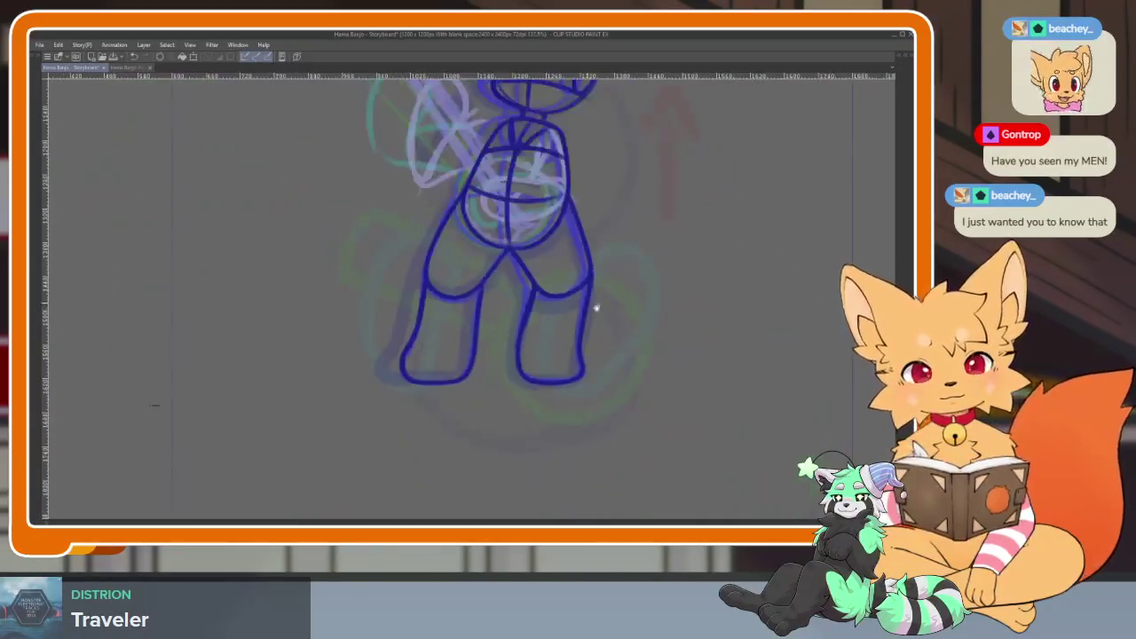
scroll(594, 305, up, 2)
key(space)
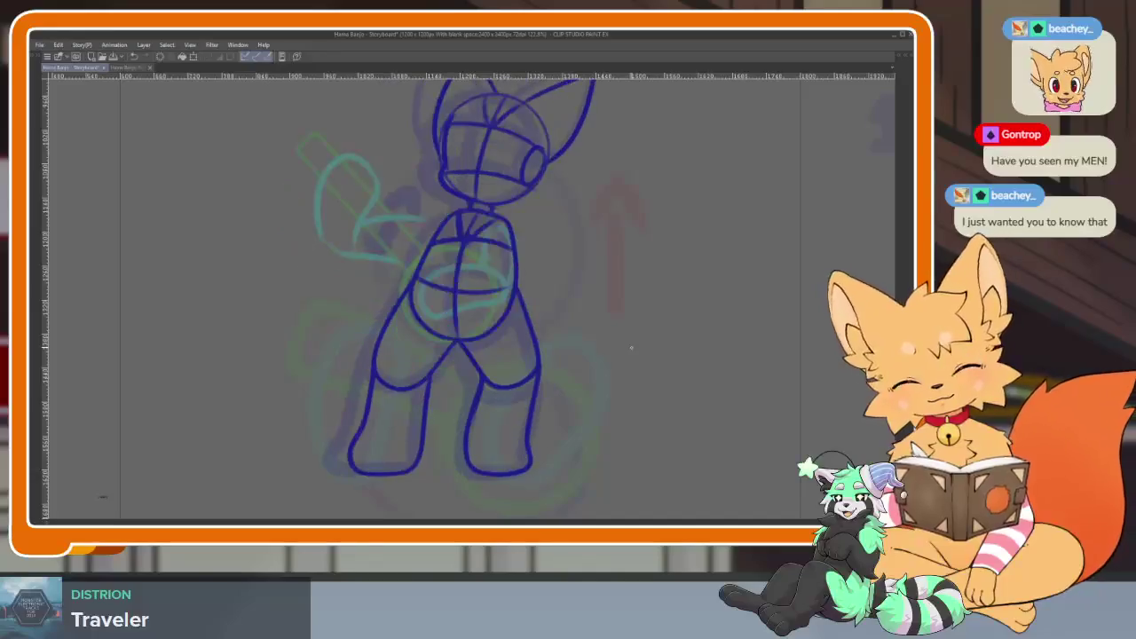
Zoom in on the fox's torso to watch the looping playback of the new frame.
scroll(514, 377, up, 2)
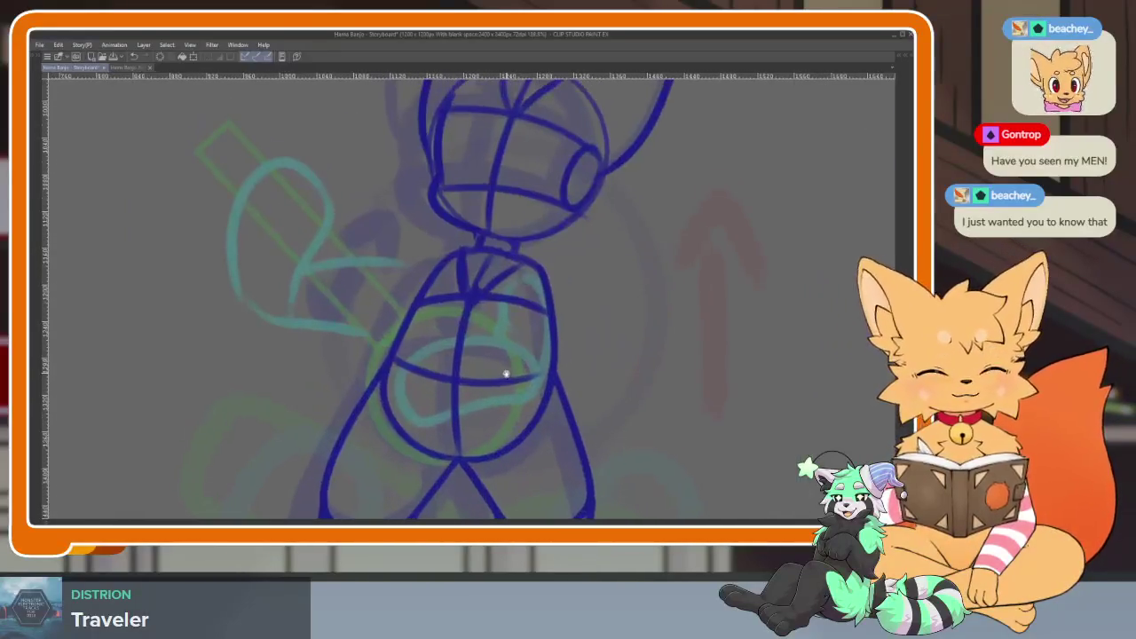
scroll(523, 391, up, 2)
scroll(513, 409, up, 3)
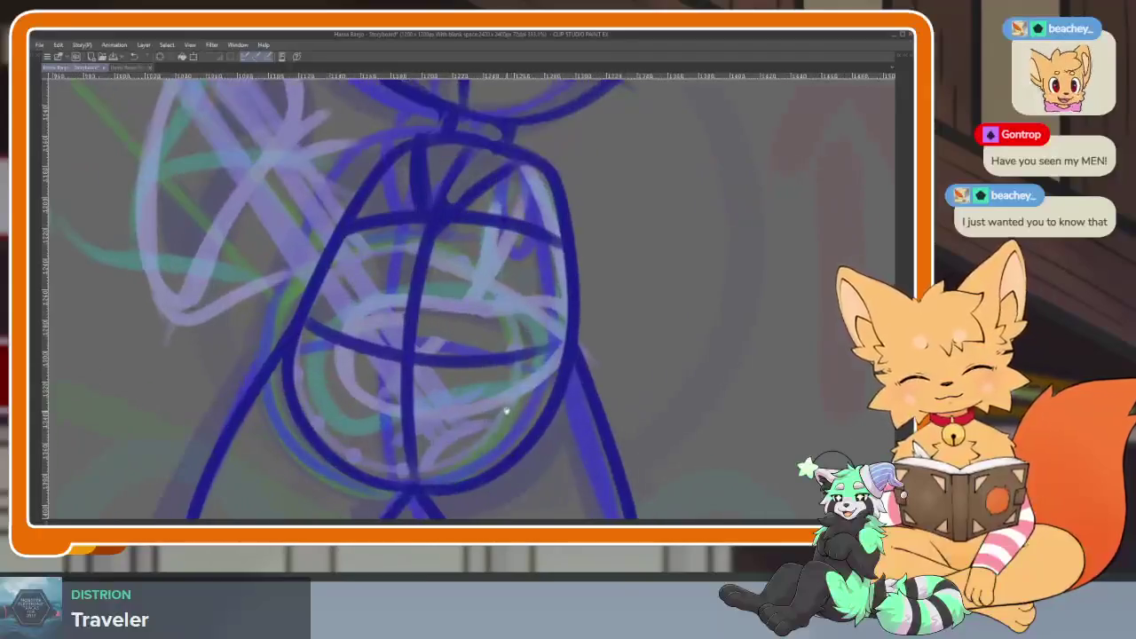
Draw a green circle over the fox's belly with Figure > Sketch Ellipse.
key(Tab)
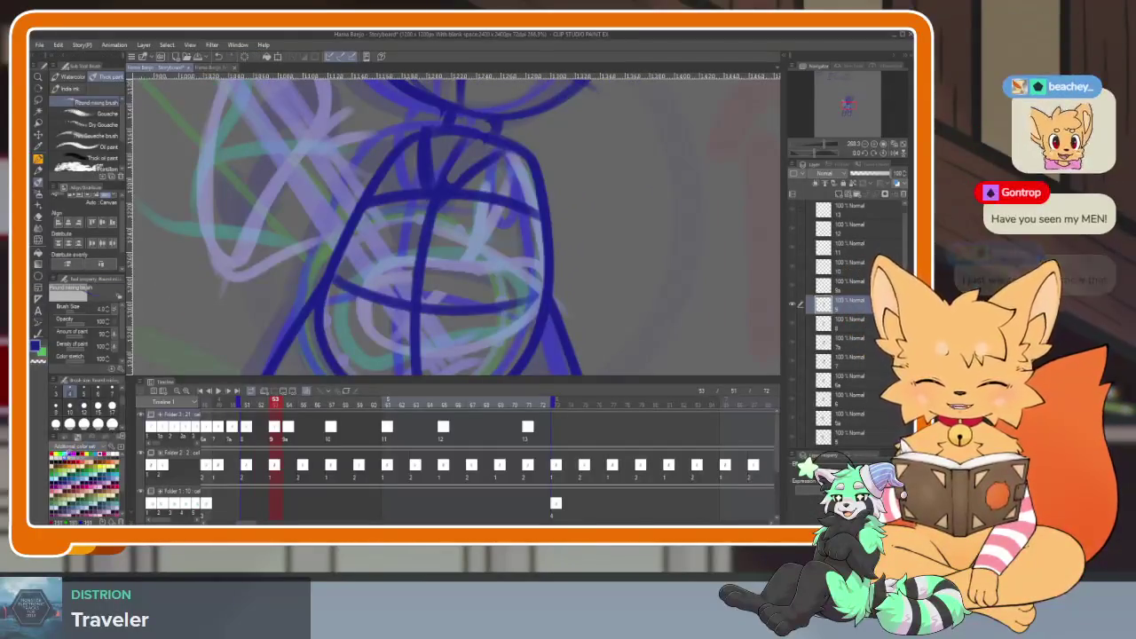
click(38, 289)
key(Tab)
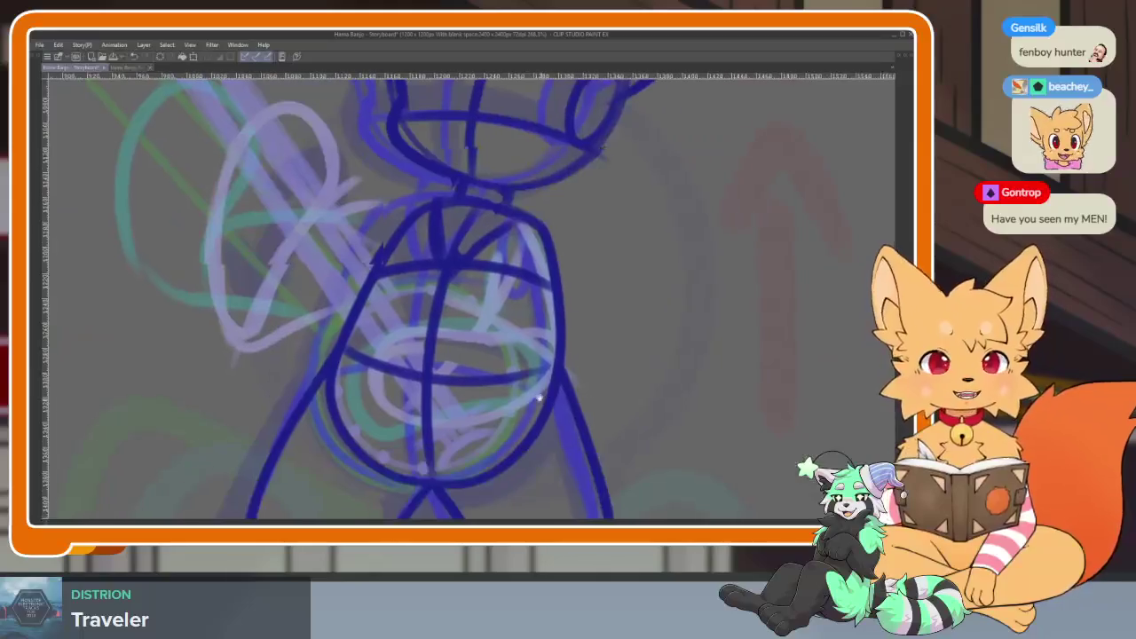
scroll(485, 447, down, 1)
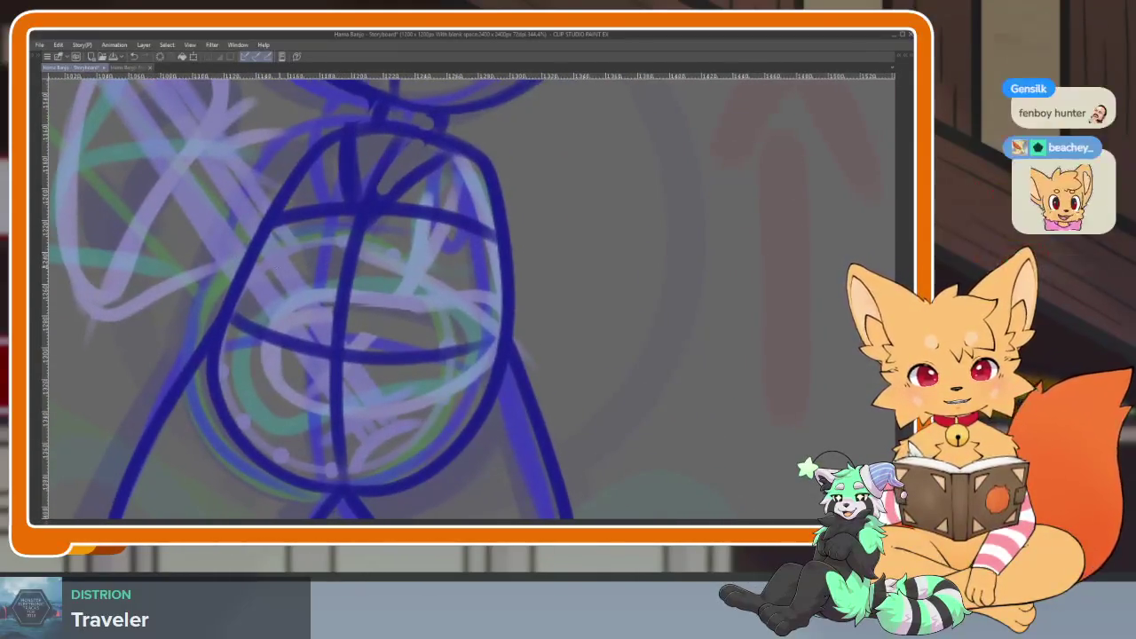
drag(244, 248, 470, 475)
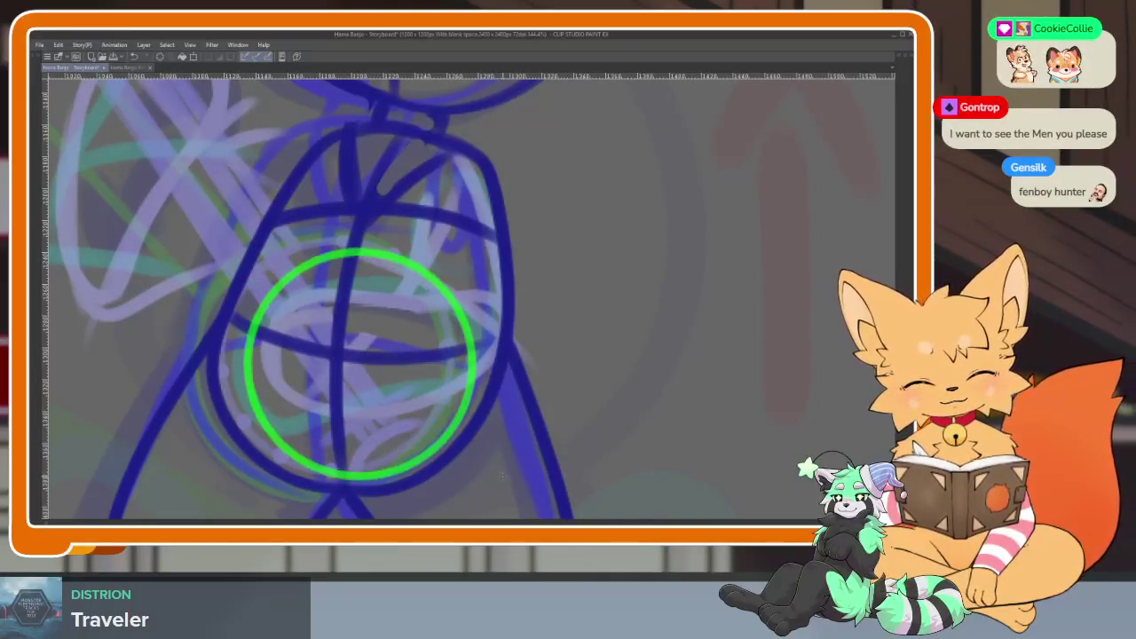
Zoom around to inspect the banjo circle, then restore the hidden panels and timeline.
scroll(520, 473, down, 5)
scroll(464, 456, up, 4)
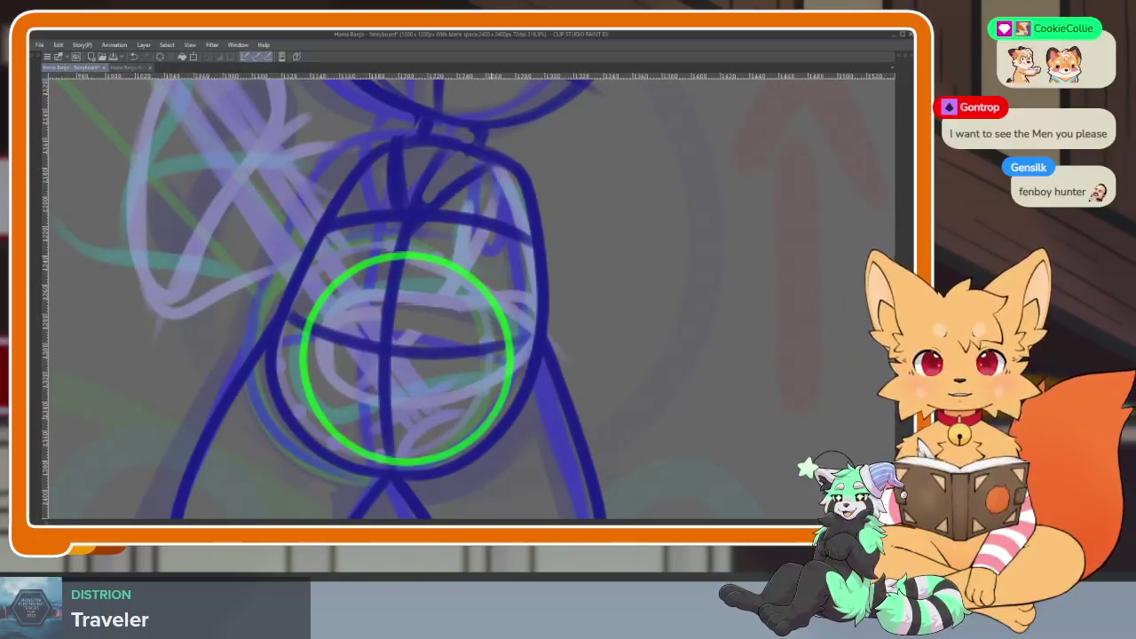
scroll(451, 393, down, 3)
scroll(451, 393, up, 4)
scroll(490, 429, down, 3)
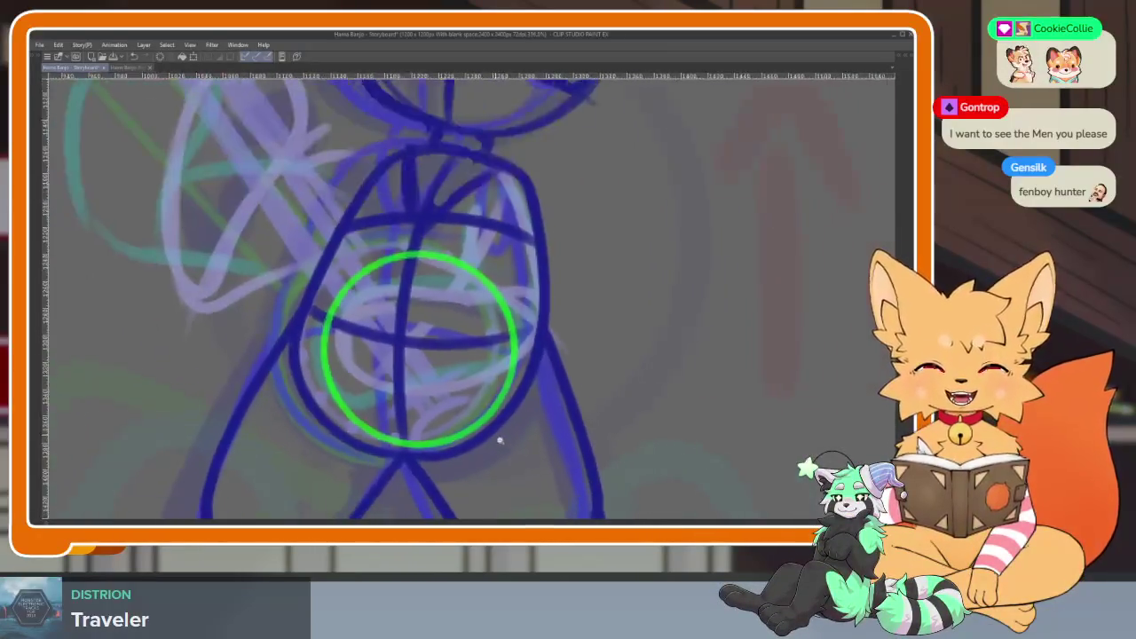
scroll(495, 435, up, 2)
scroll(484, 404, up, 1)
scroll(471, 385, down, 1)
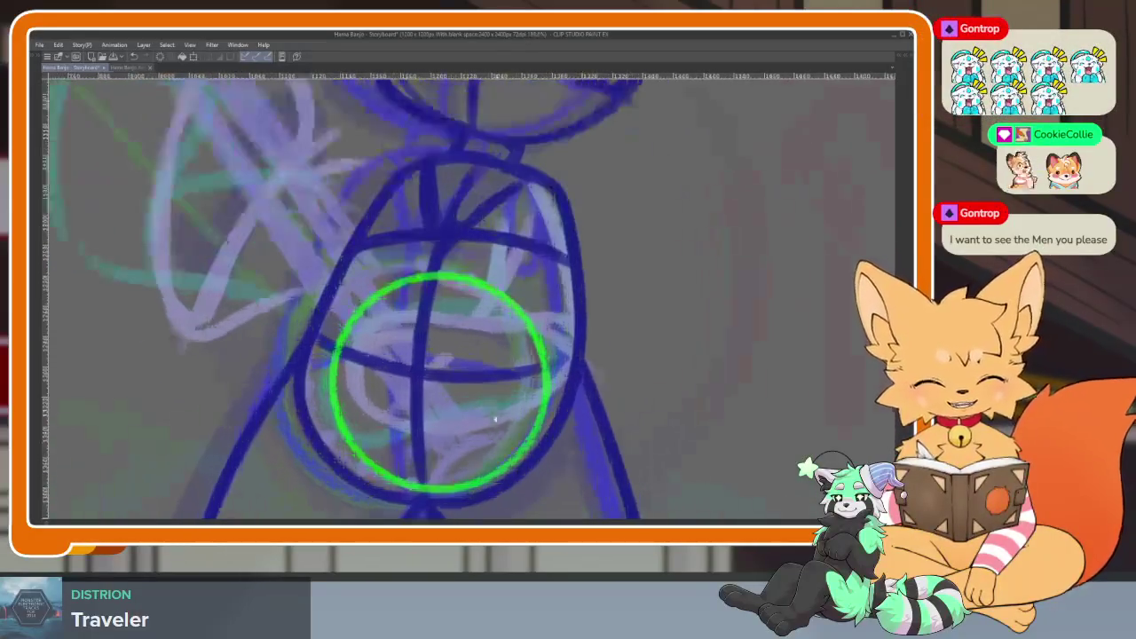
scroll(453, 336, up, 2)
scroll(478, 407, down, 1)
scroll(478, 407, down, 1)
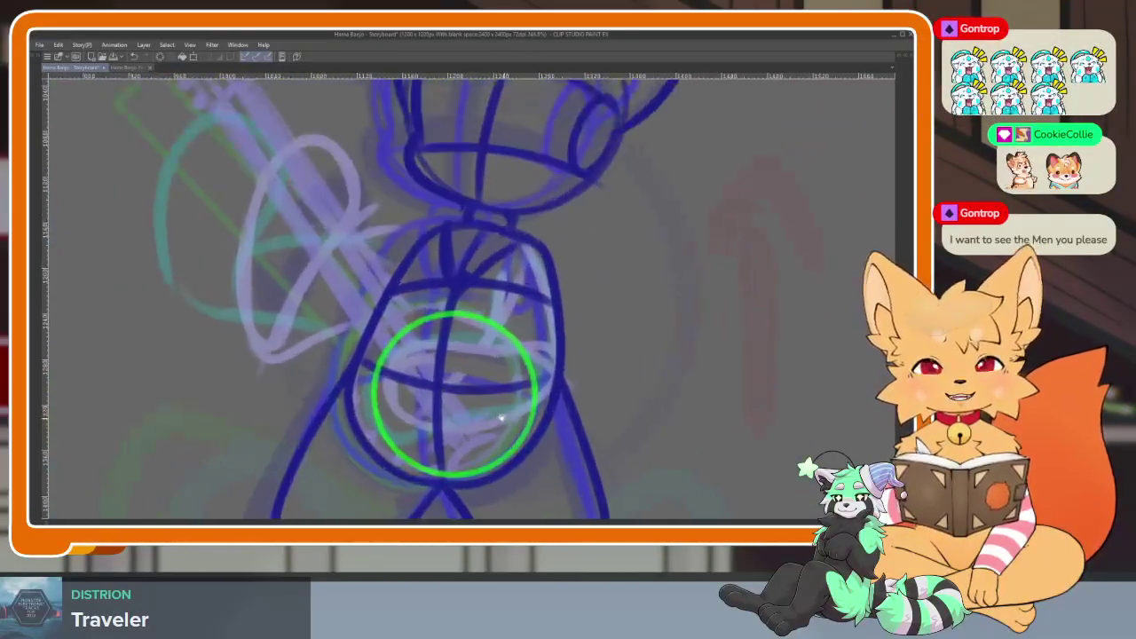
scroll(498, 414, down, 1)
scroll(499, 444, down, 1)
scroll(566, 436, down, 1)
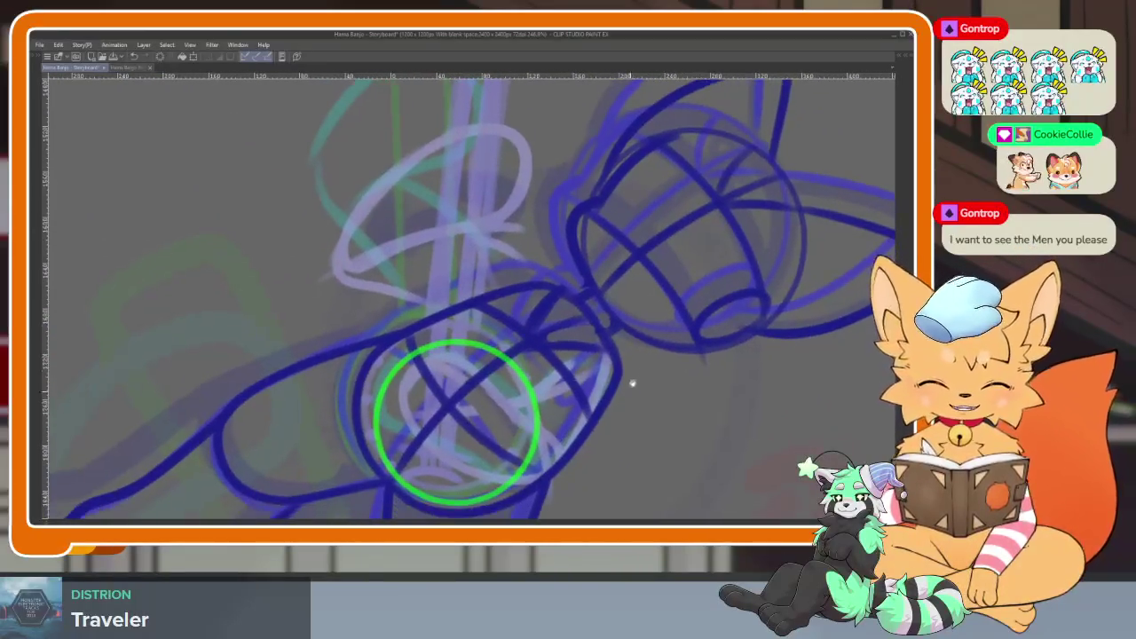
scroll(632, 399, down, 2)
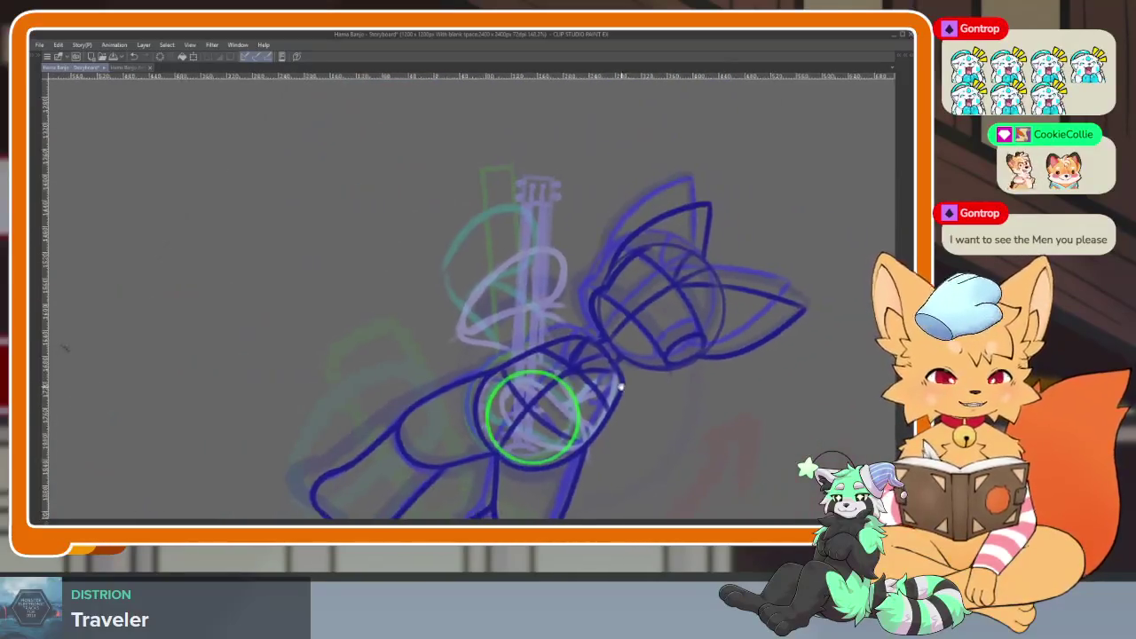
scroll(599, 408, up, 2)
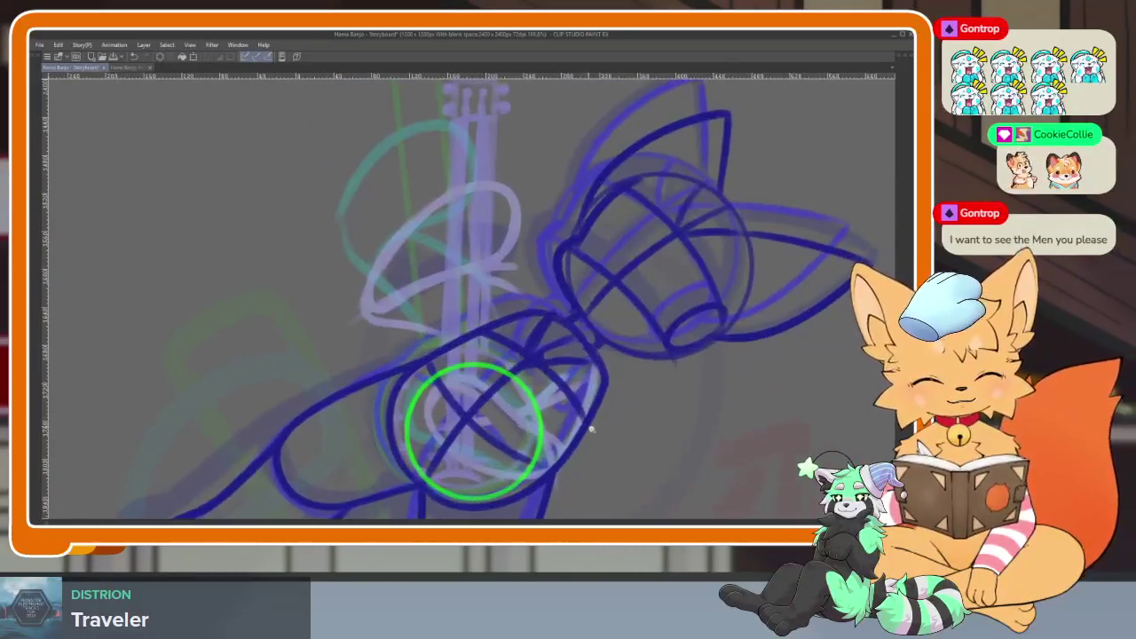
key(Tab)
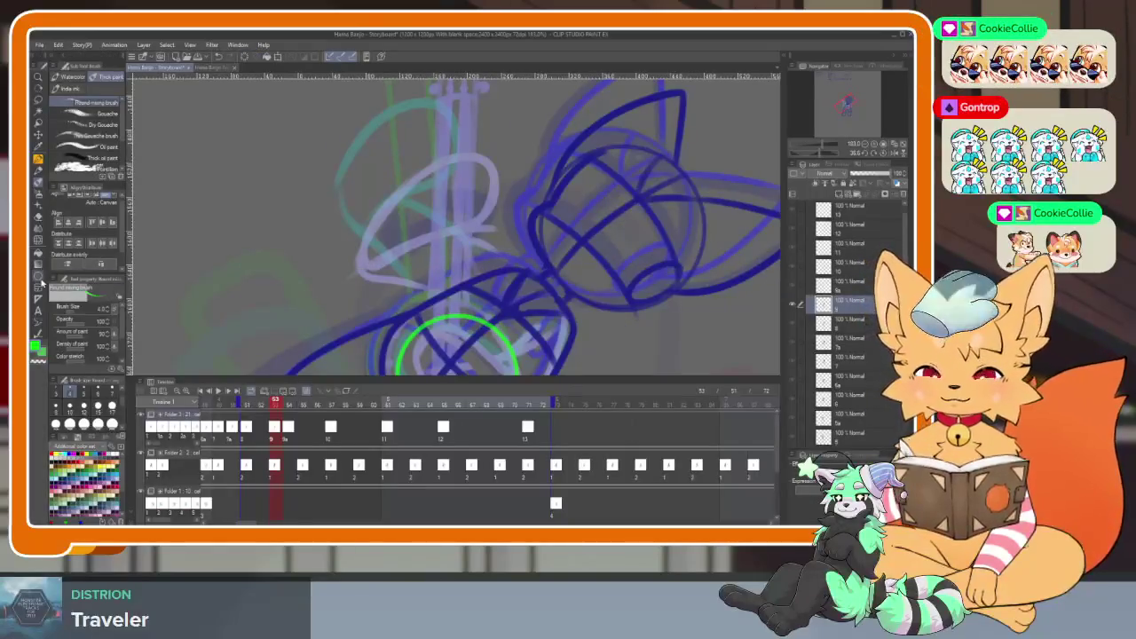
Draw a long green rectangle for the banjo neck reaching down to the drum.
key(Tab)
scroll(474, 400, up, 1)
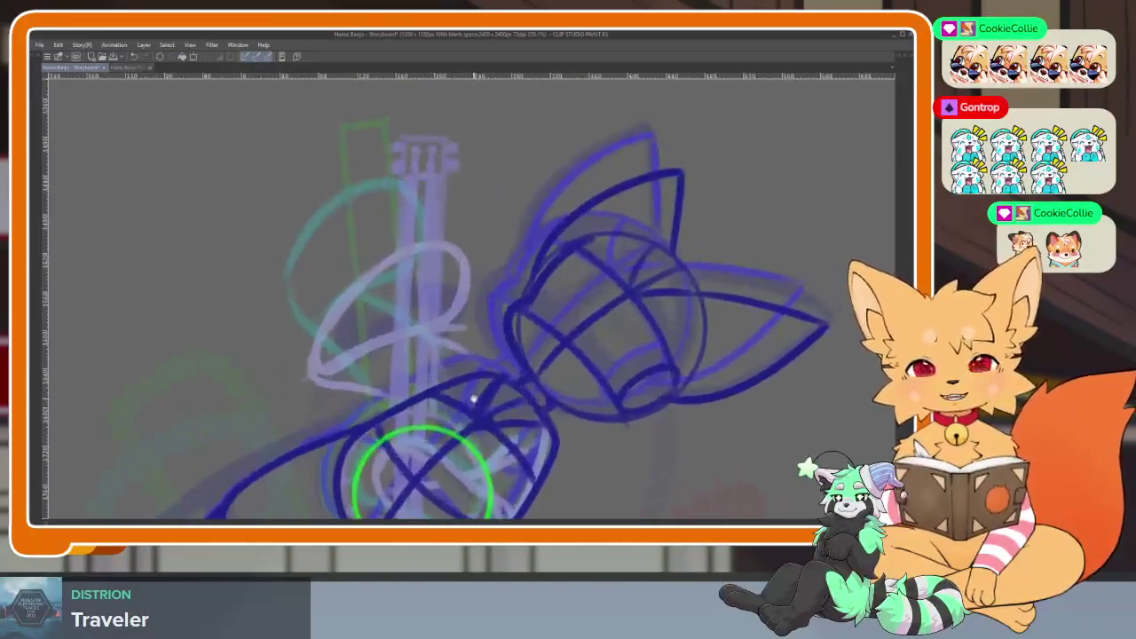
scroll(473, 399, down, 1)
scroll(462, 377, up, 1)
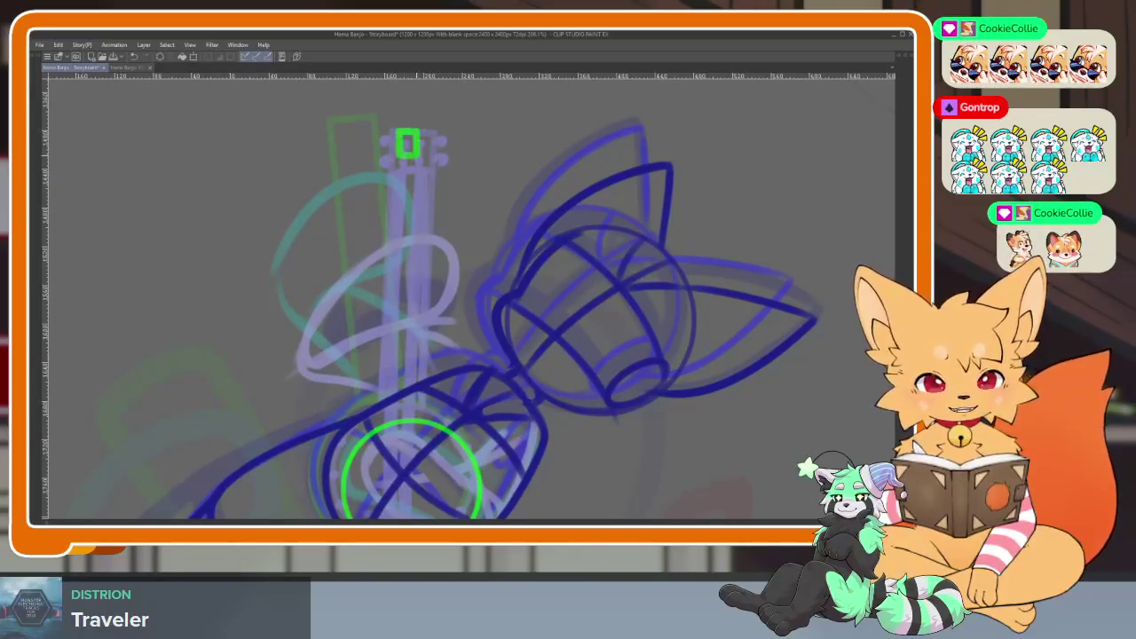
drag(419, 158, 444, 383)
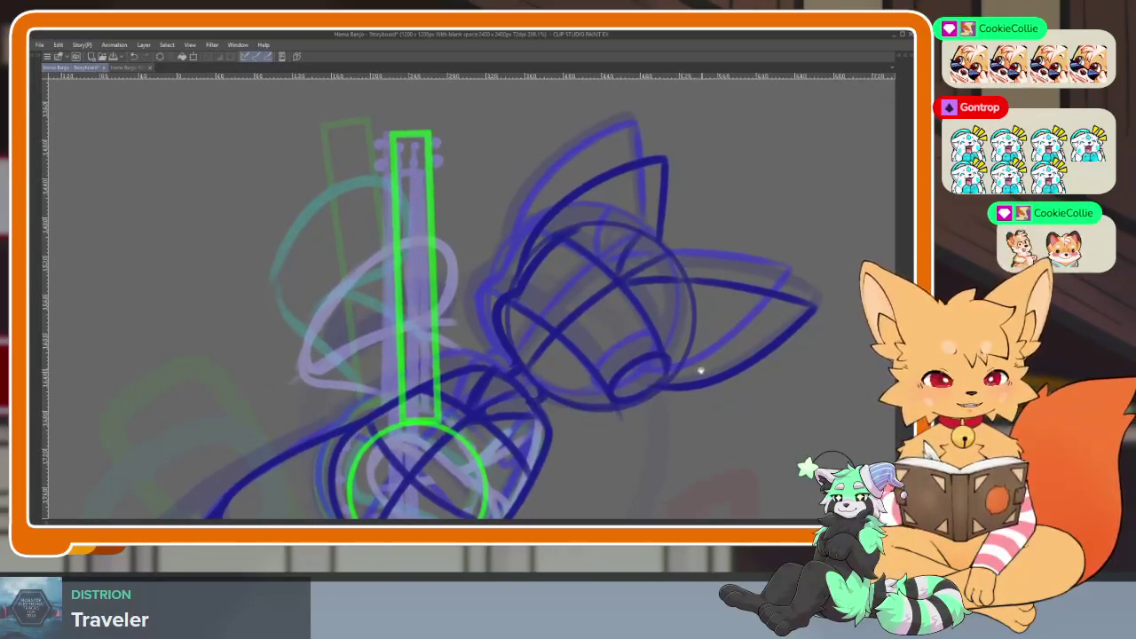
key(ctrl+z)
mouse_move(385, 131)
mouse_down()
mouse_move(442, 369)
mouse_move(432, 426)
mouse_up()
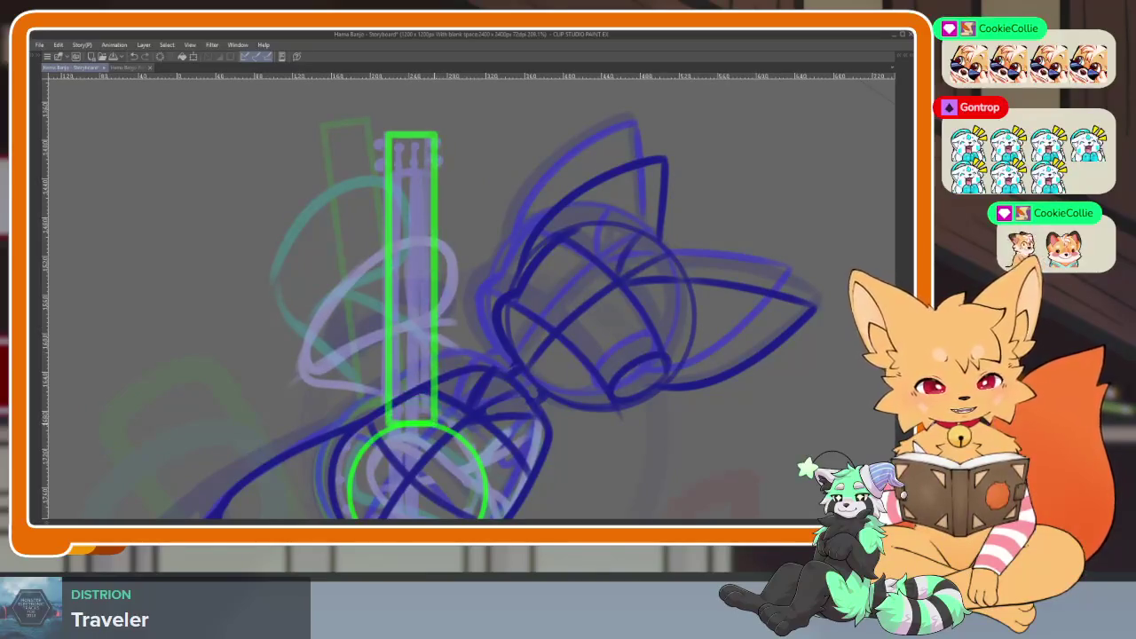
key(ctrl+z)
drag(388, 131, 437, 419)
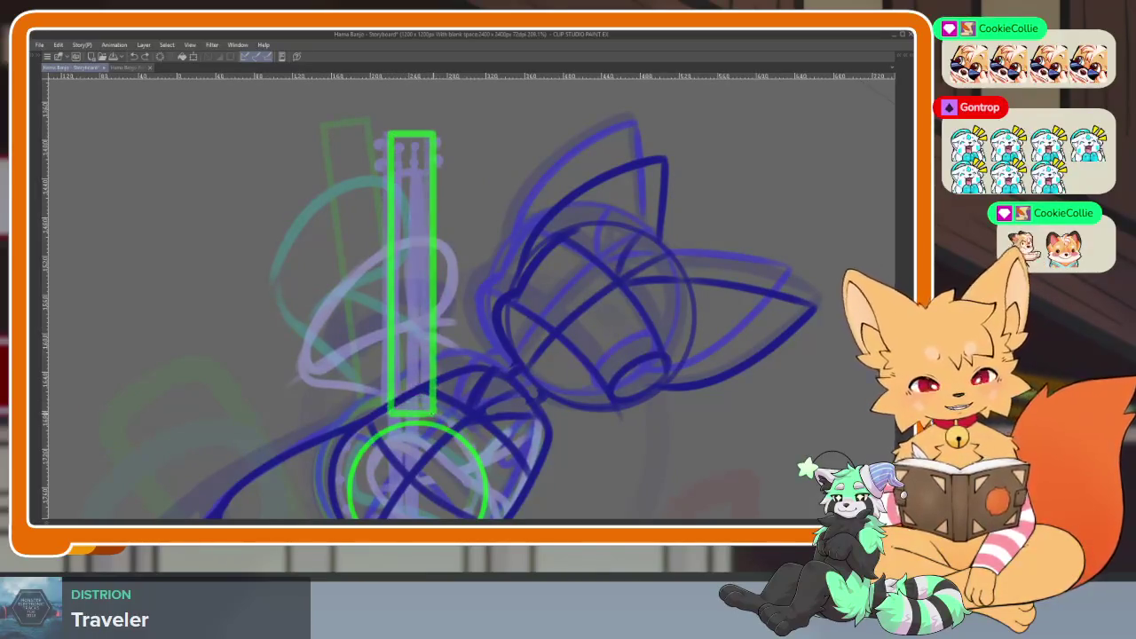
scroll(492, 441, down, 5)
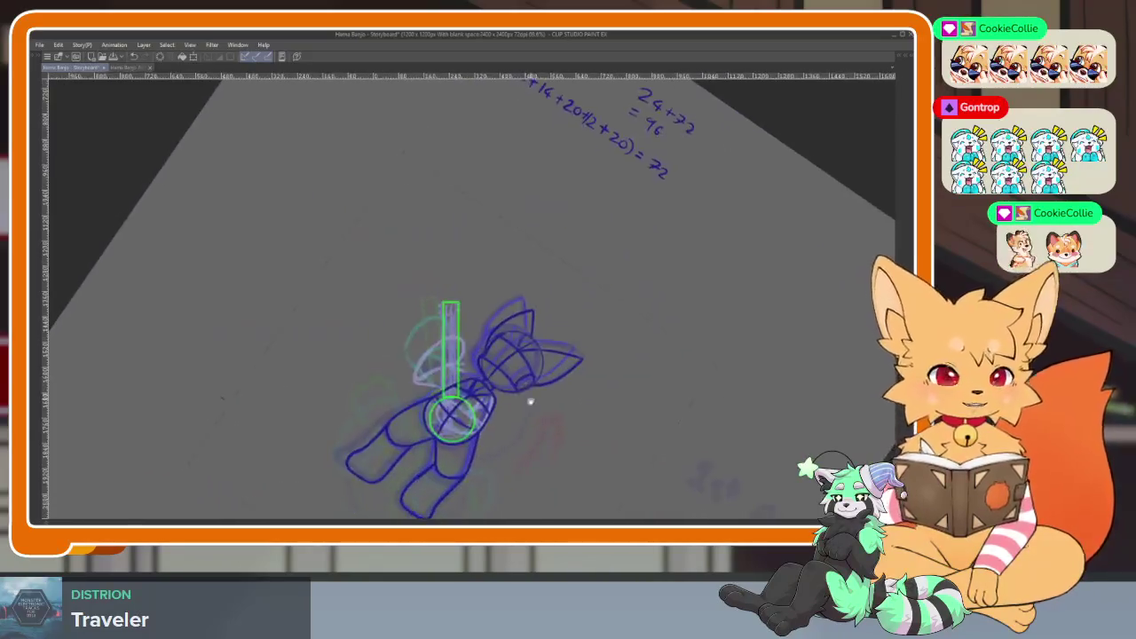
scroll(514, 404, up, 4)
scroll(433, 325, up, 4)
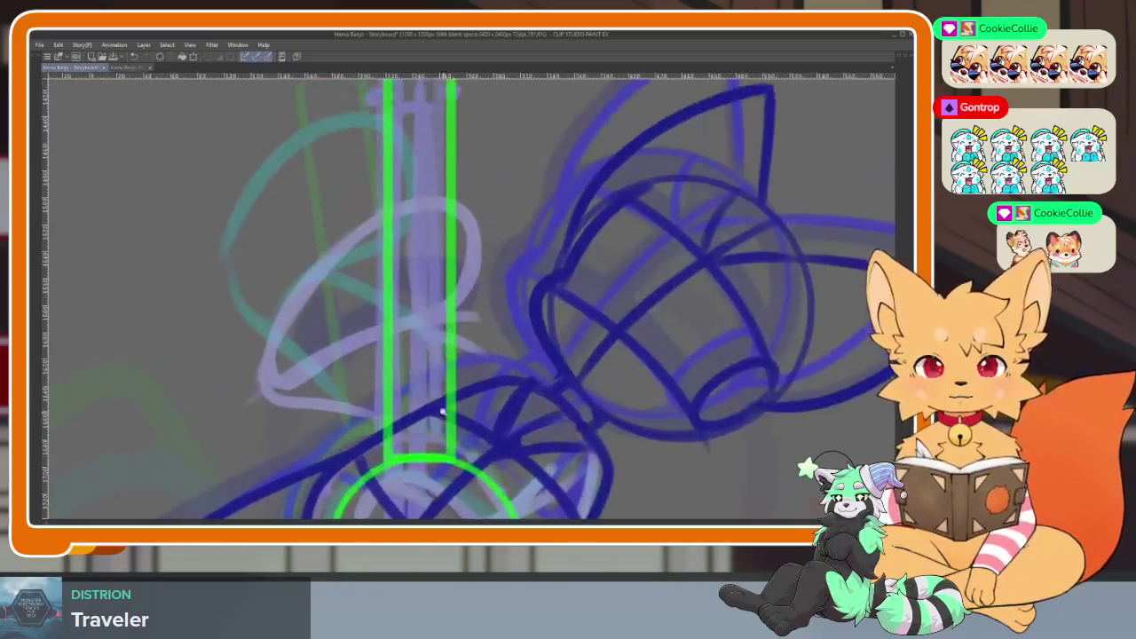
scroll(433, 325, down, 2)
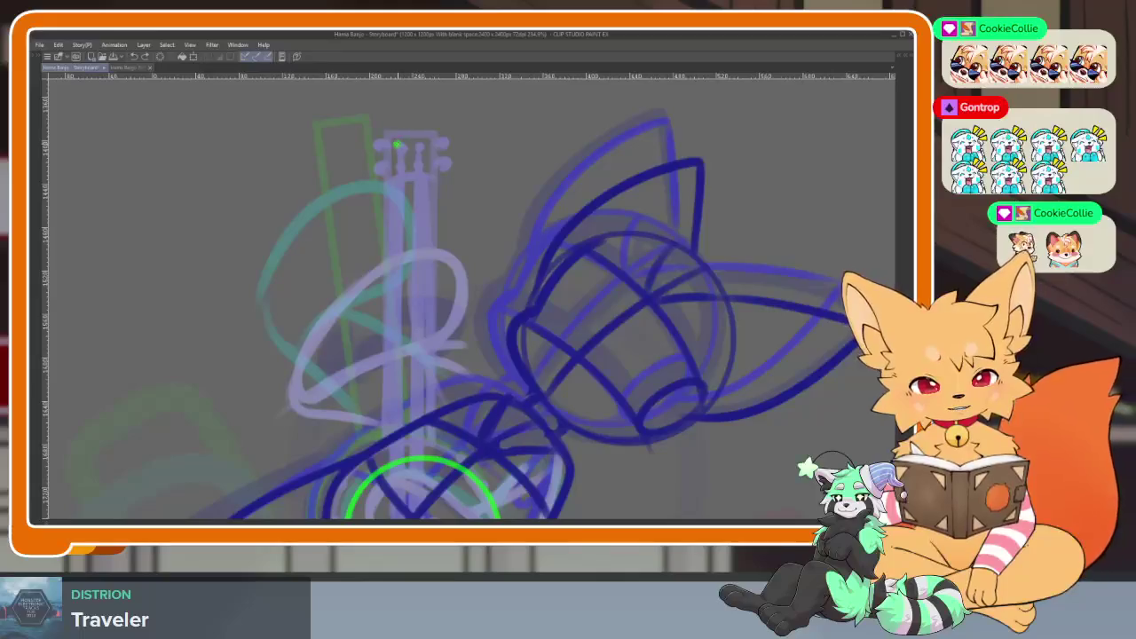
drag(447, 169, 442, 455)
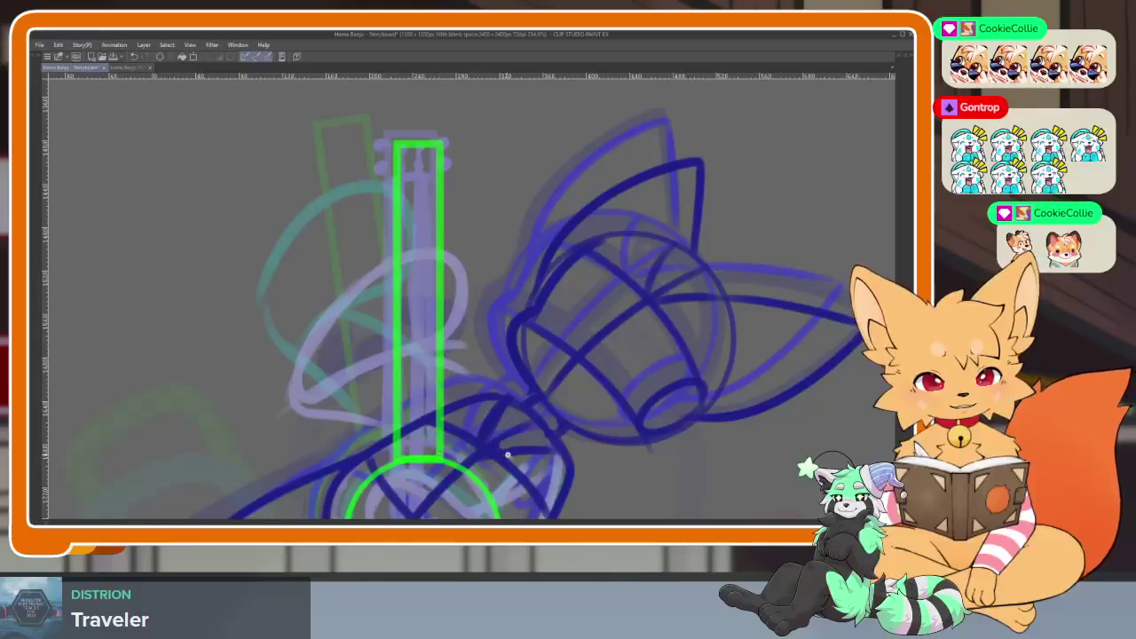
Dot two tuning pegs onto the banjo head and rotate the canvas so the neck lies diagonally.
scroll(508, 455, down, 5)
scroll(517, 353, up, 5)
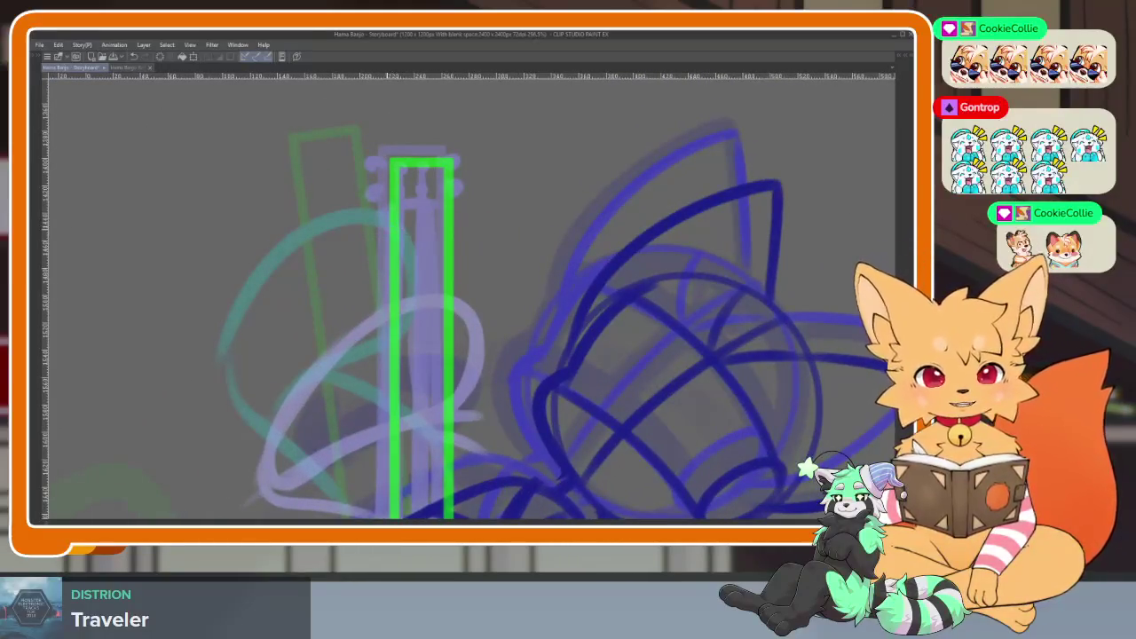
click(431, 186)
click(411, 206)
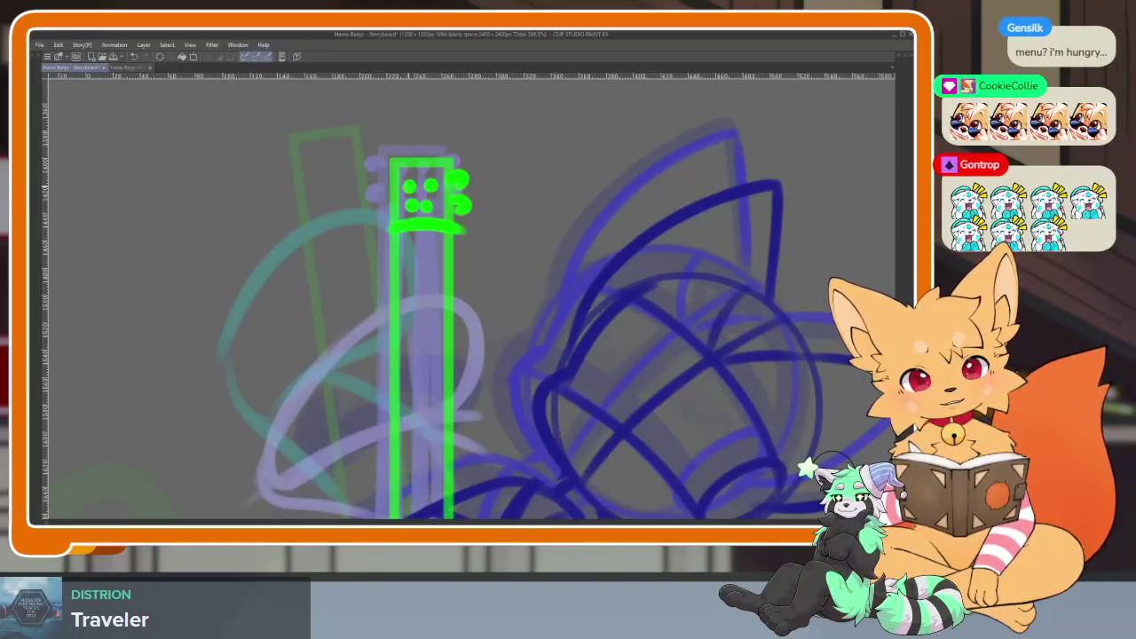
scroll(500, 324, down, 3)
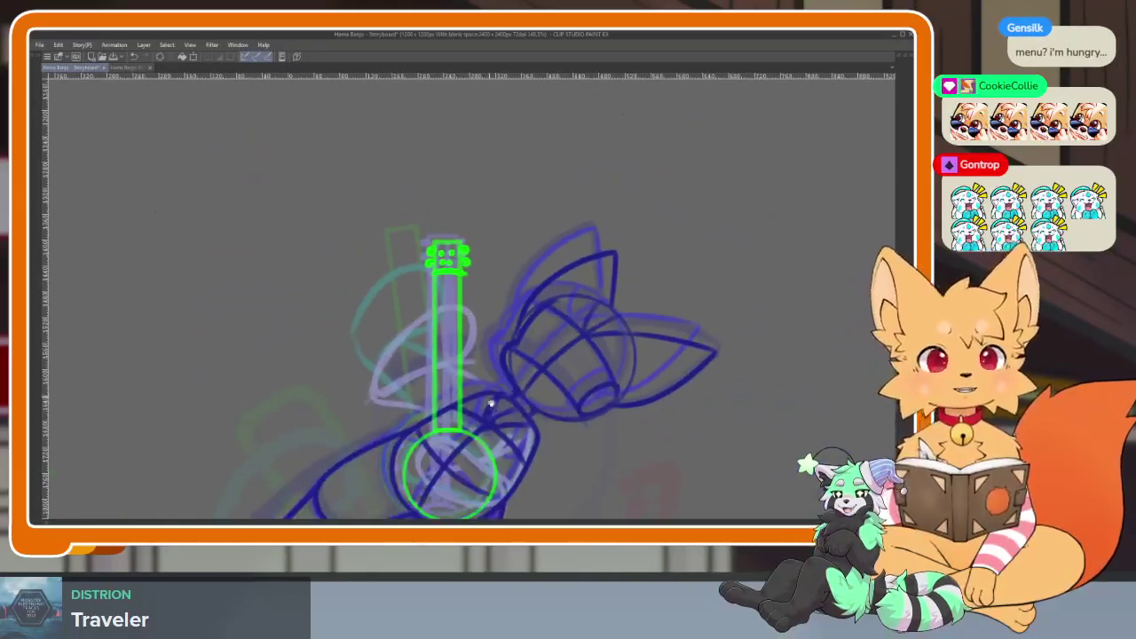
scroll(485, 408, up, 1)
scroll(484, 411, up, 2)
scroll(487, 418, up, 2)
mouse_move(484, 425)
mouse_down()
mouse_move(685, 387)
mouse_move(521, 405)
mouse_up()
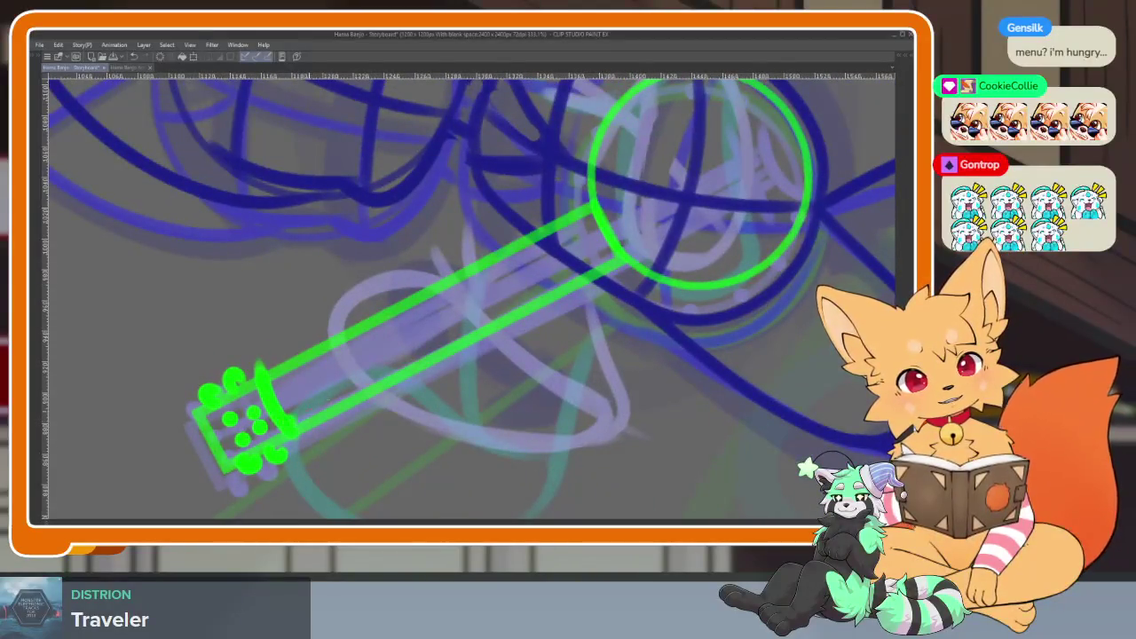
Draw thick green strokes along the lower and upper edges of the banjo neck.
drag(286, 428, 603, 279)
key(ctrl+z)
drag(295, 421, 426, 356)
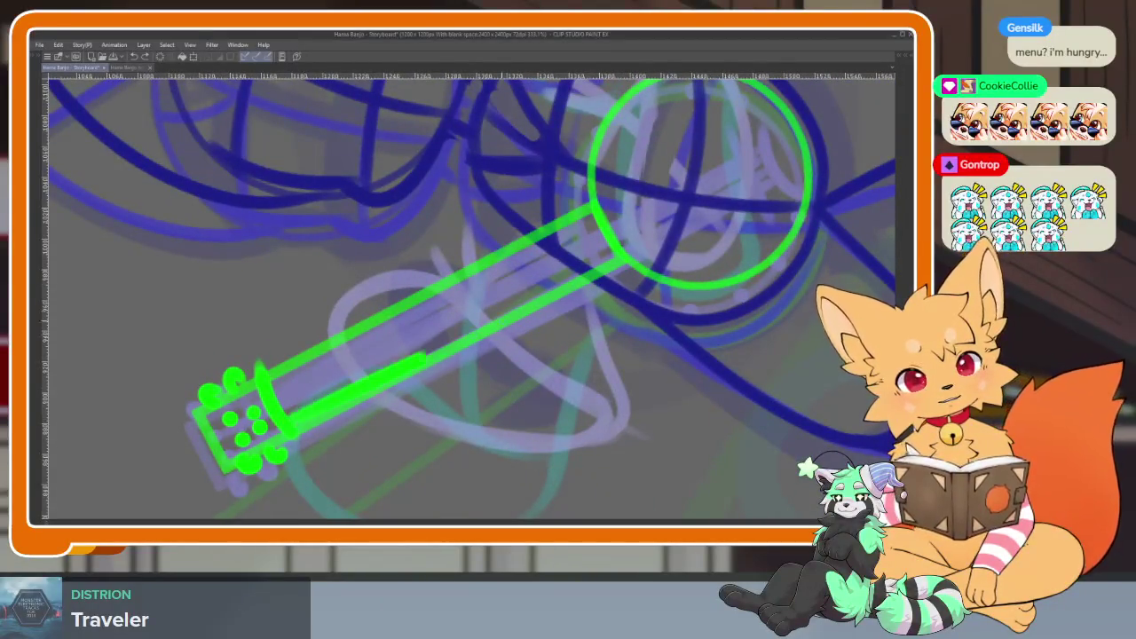
drag(375, 392, 355, 442)
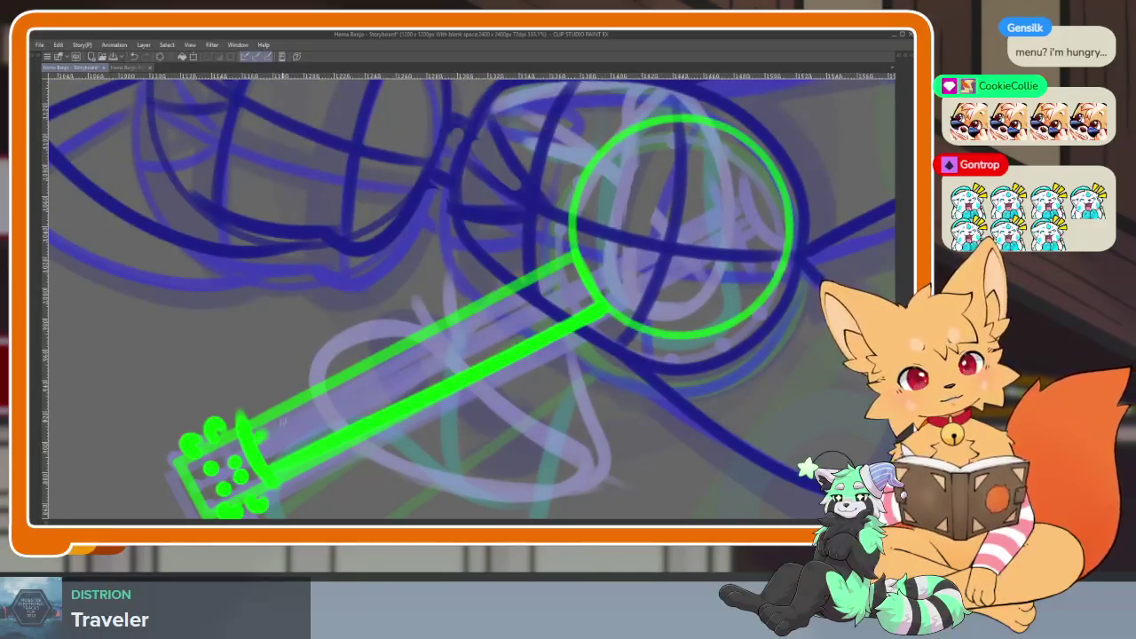
drag(262, 431, 554, 266)
Add a short green mark inside the banjo drum.
drag(729, 307, 700, 400)
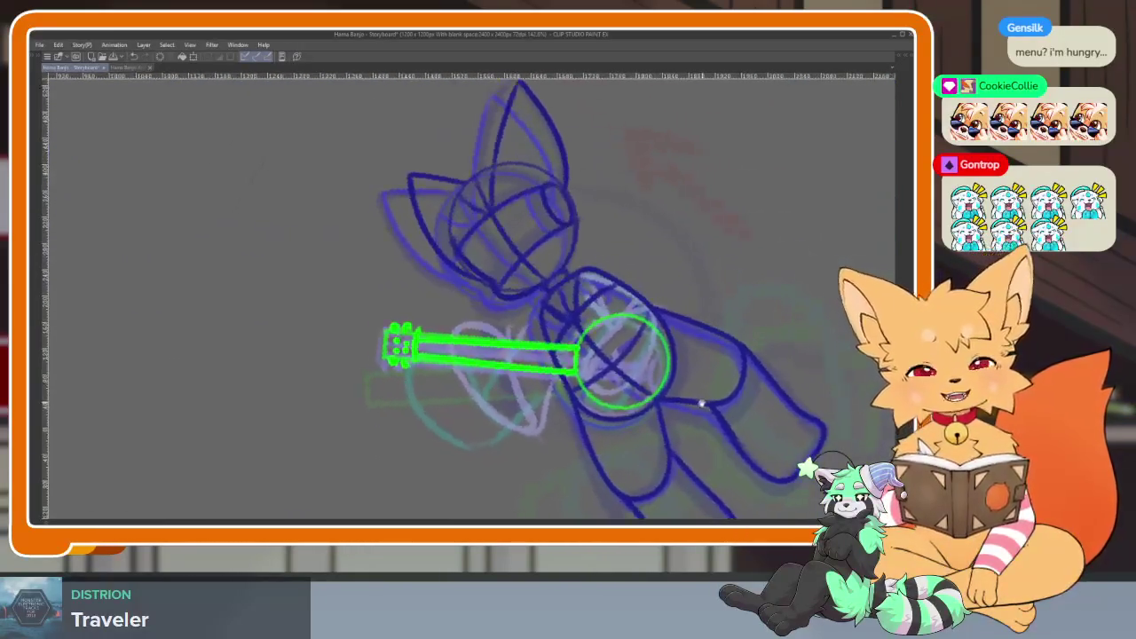
key(Tab)
click(884, 155)
key(Tab)
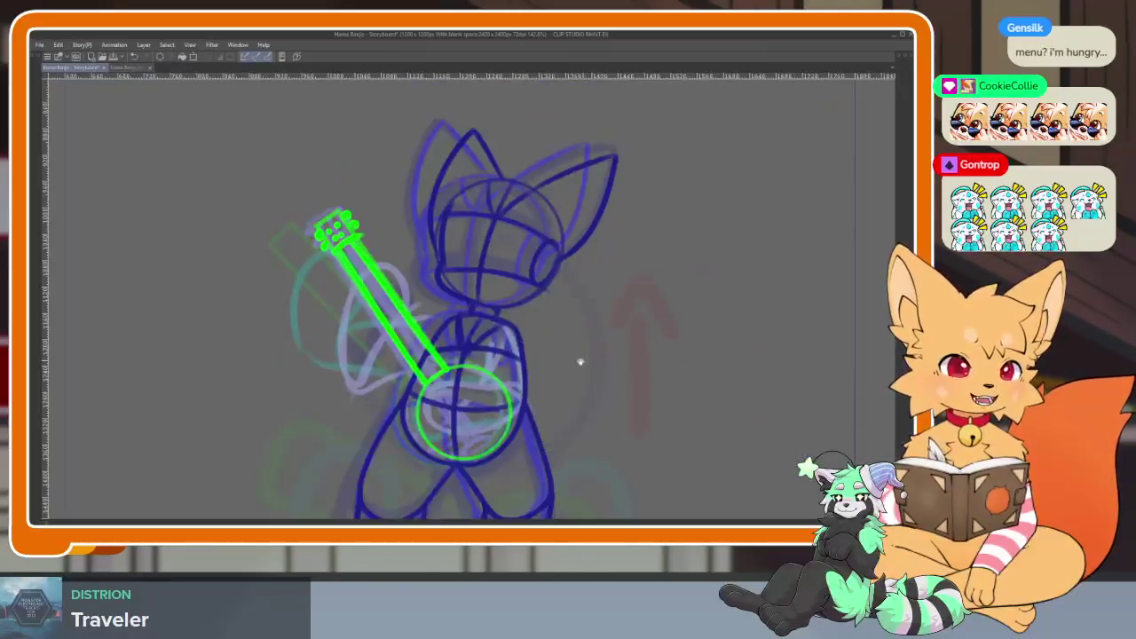
scroll(464, 438, up, 3)
scroll(520, 500, up, 2)
mouse_move(520, 500)
mouse_down()
mouse_move(492, 420)
mouse_move(532, 422)
mouse_up()
drag(430, 462, 526, 421)
scroll(603, 404, down, 5)
Fill in more green strokes along the banjo neck.
drag(603, 404, 609, 400)
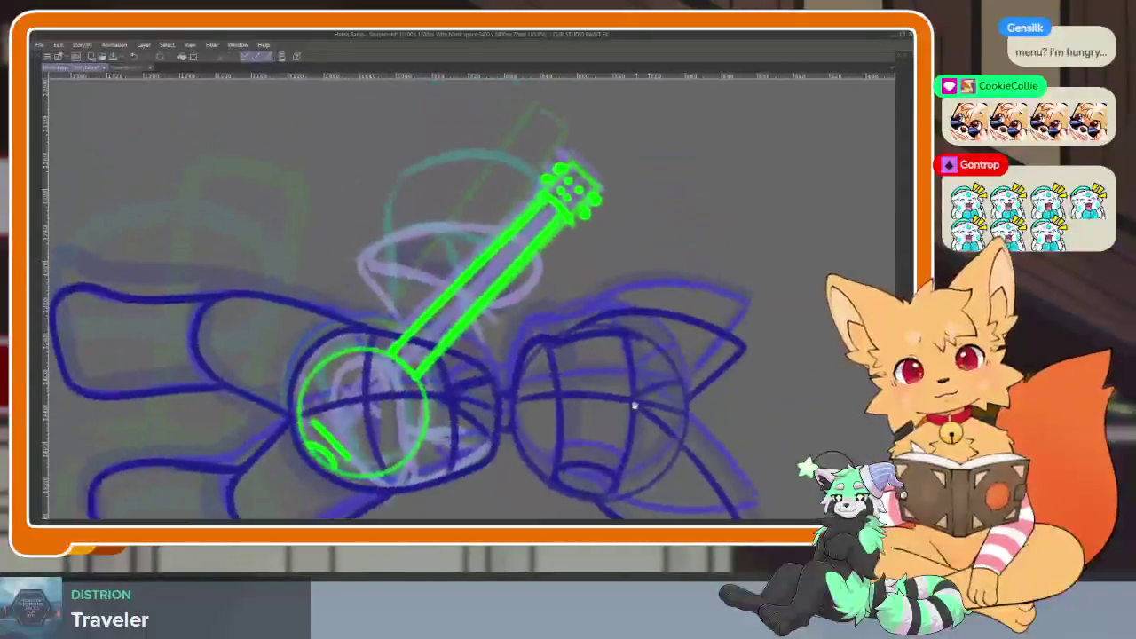
scroll(613, 390, up, 2)
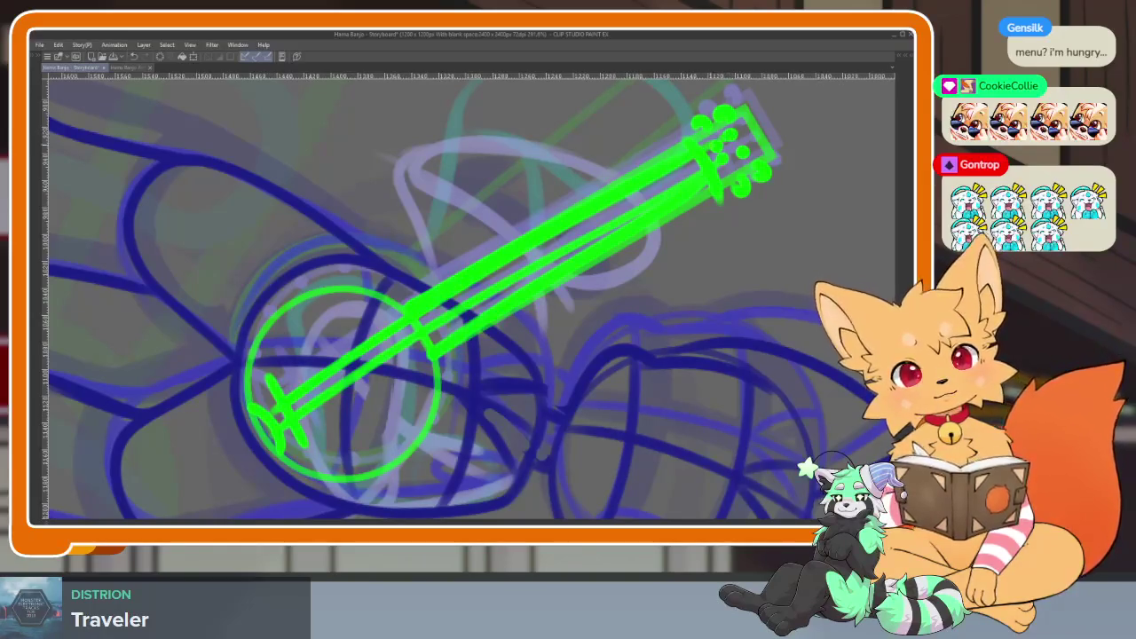
drag(373, 355, 497, 277)
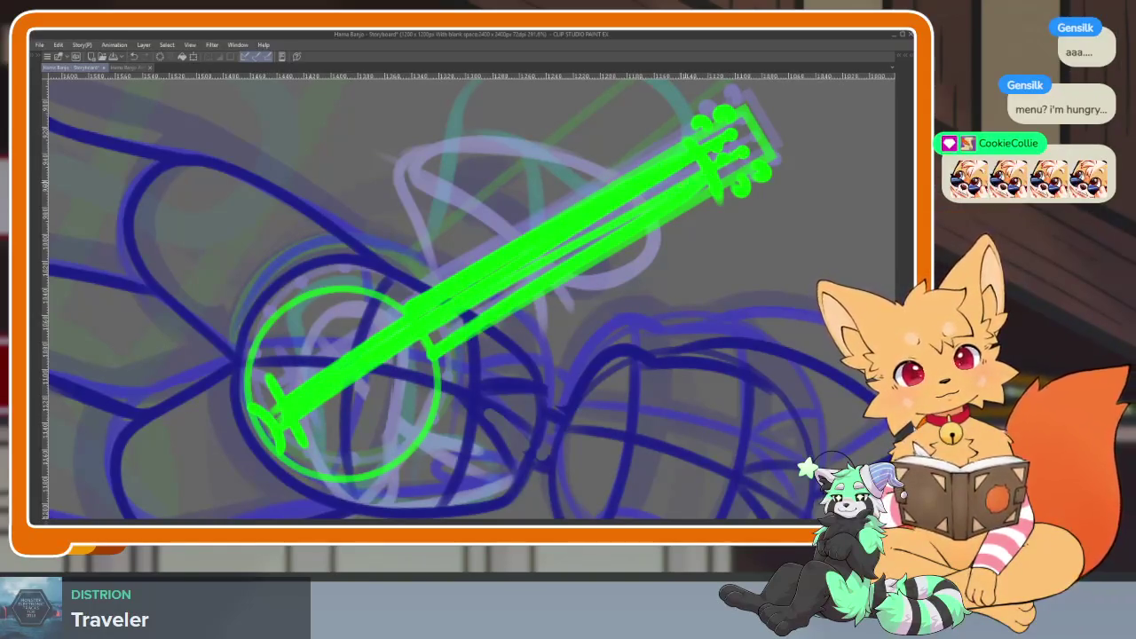
scroll(568, 293, down, 2)
key(Tab)
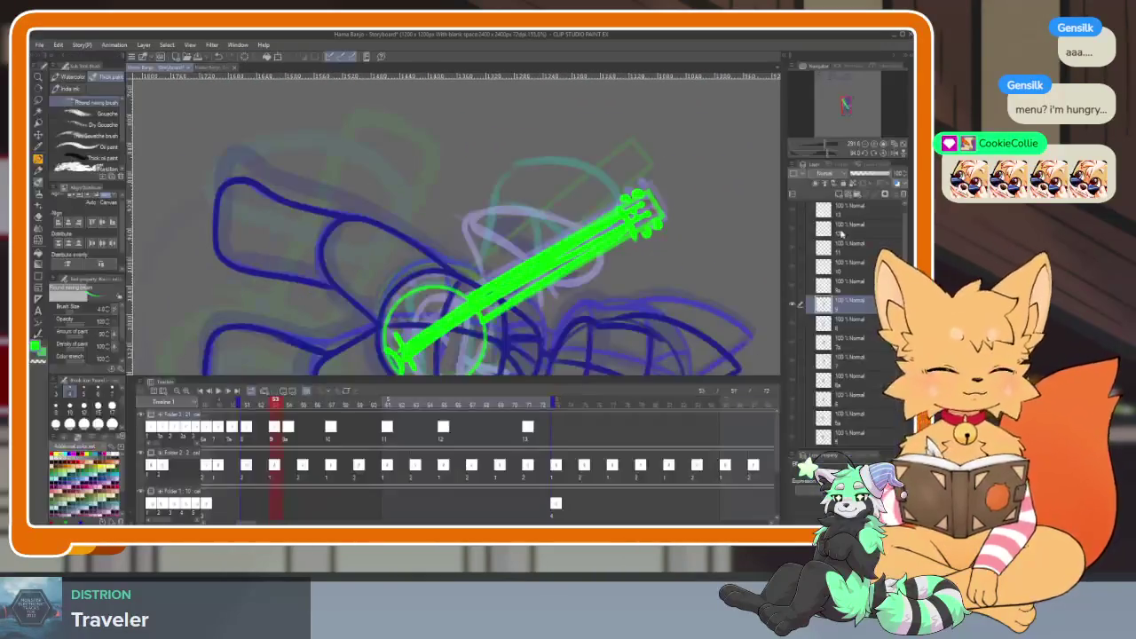
Reset the canvas rotation upright and zoom in on the banjo drum's rim, panels hidden.
click(883, 153)
key(Tab)
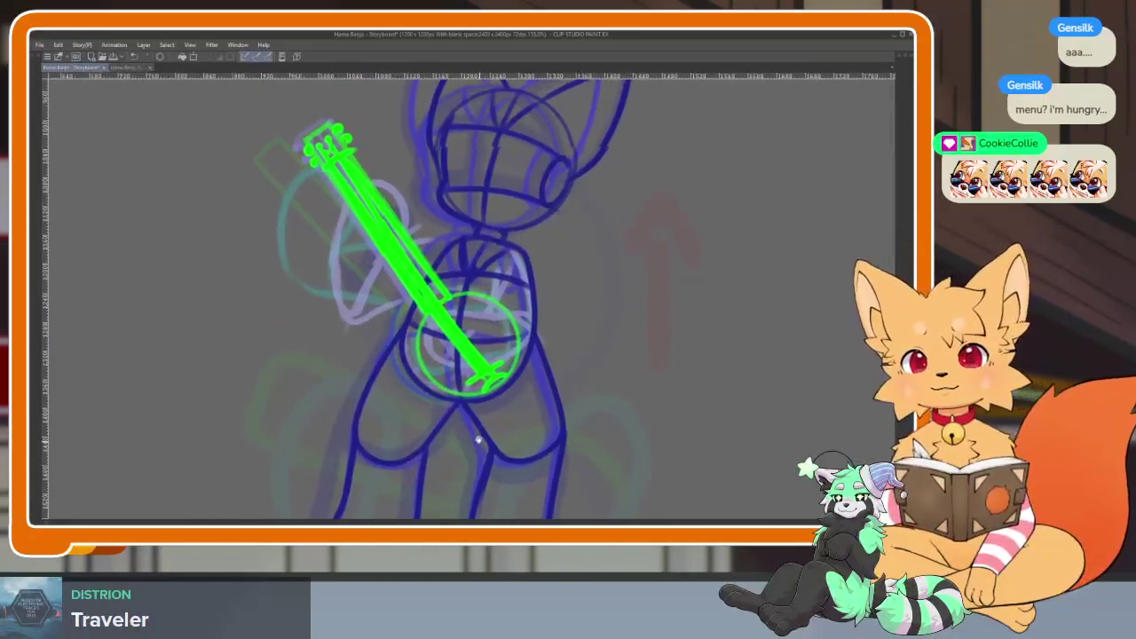
scroll(470, 435, down, 5)
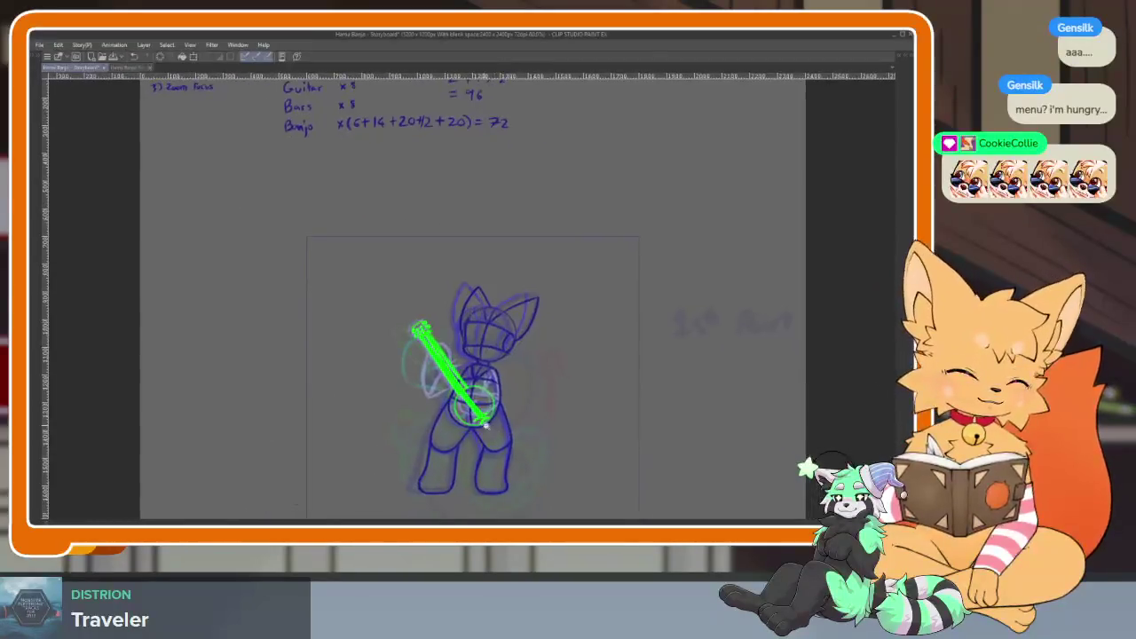
scroll(470, 435, up, 5)
scroll(470, 435, up, 3)
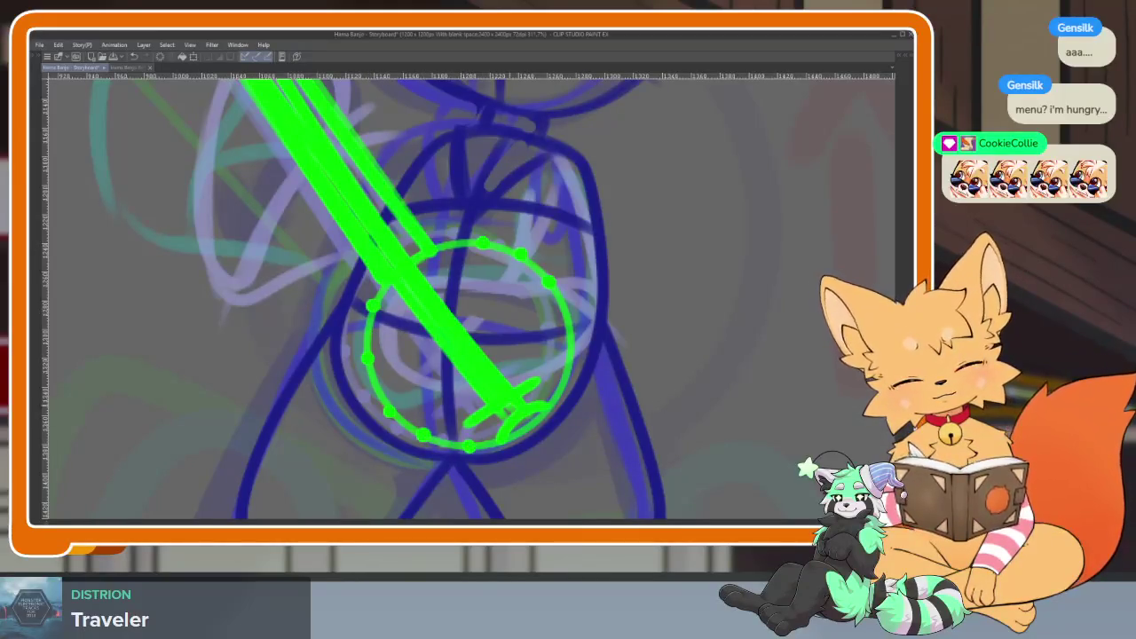
scroll(622, 408, down, 3)
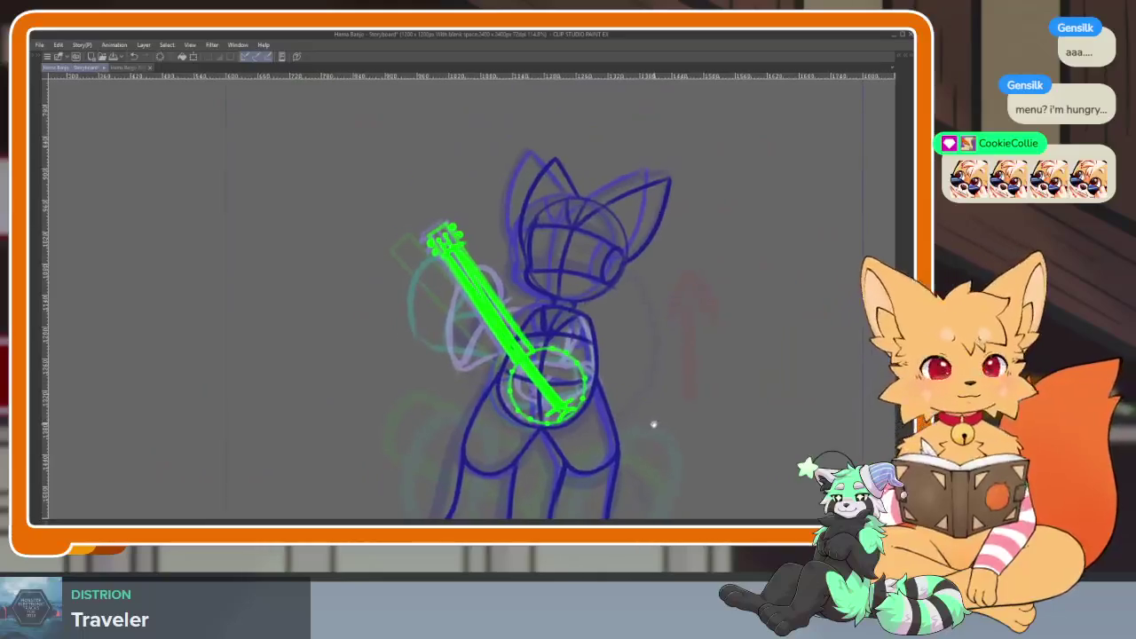
scroll(654, 426, up, 3)
scroll(603, 441, down, 3)
scroll(634, 447, up, 2)
scroll(574, 442, up, 2)
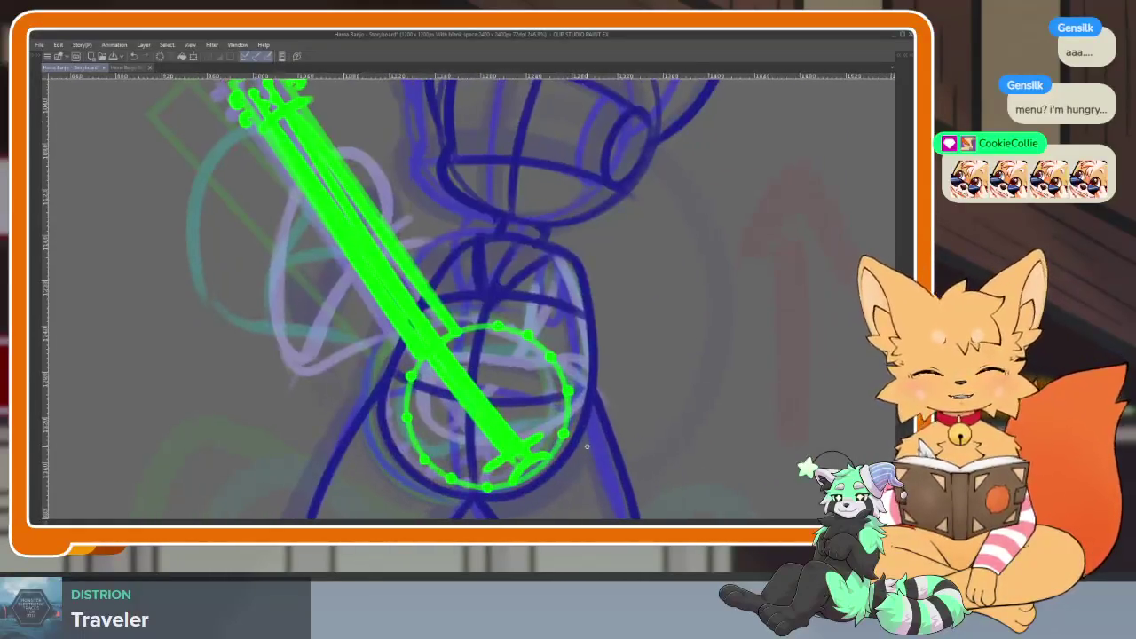
scroll(568, 462, up, 2)
scroll(566, 461, up, 1)
key(Tab)
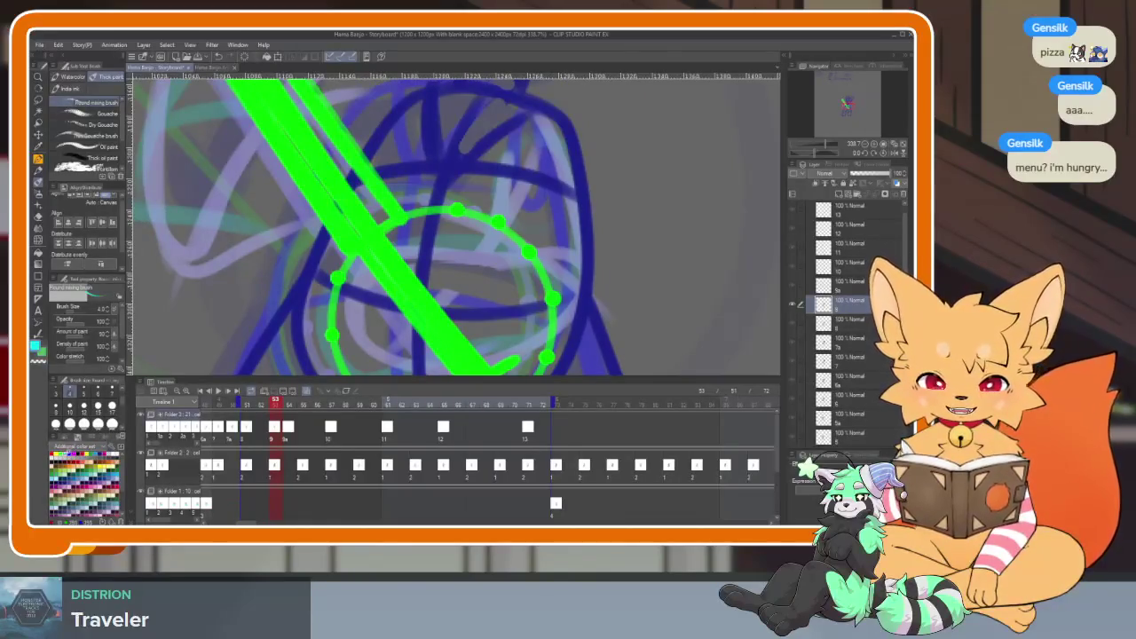
key(Tab)
scroll(489, 449, up, 2)
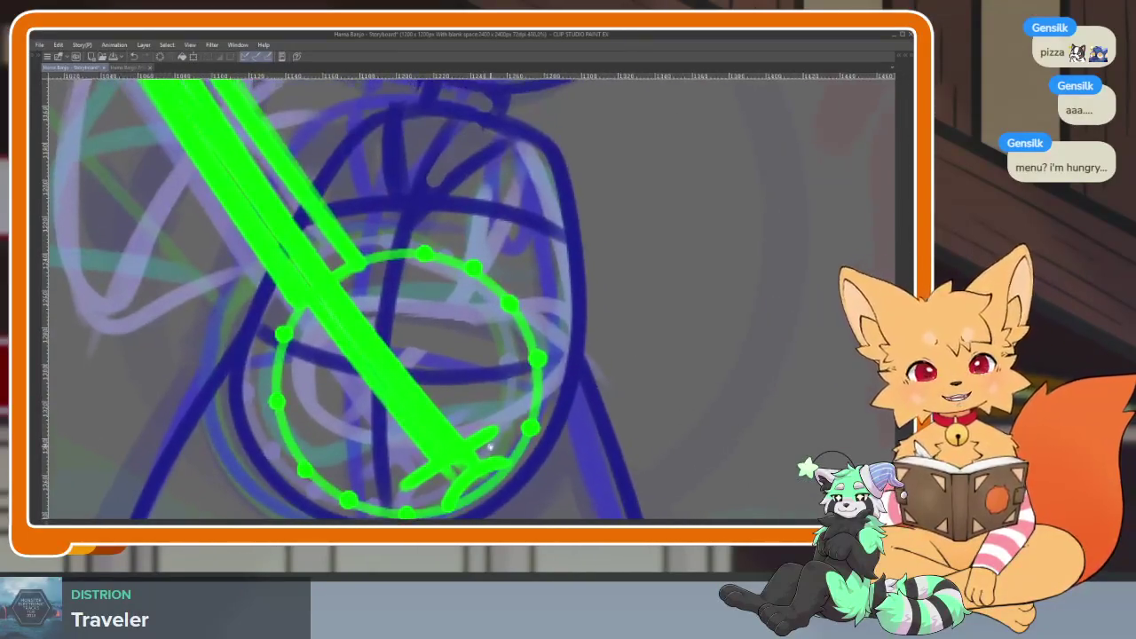